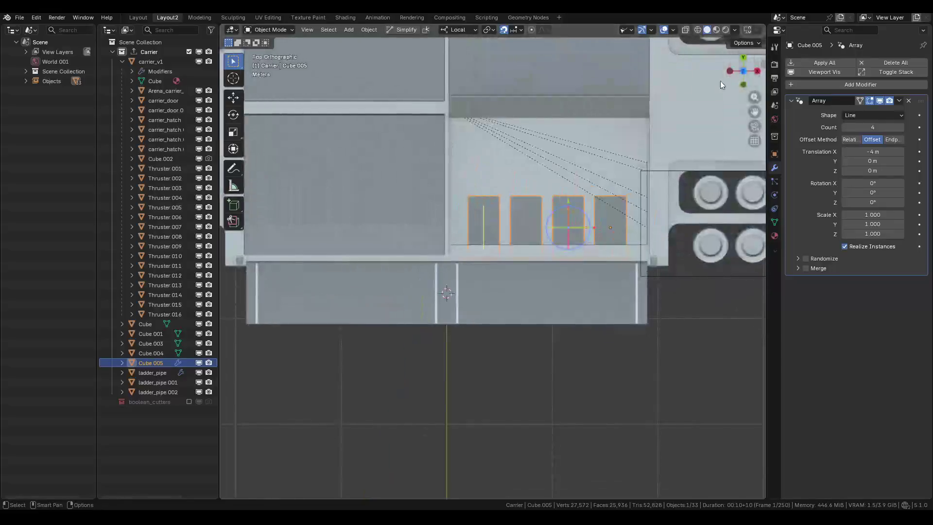
Step: Preview the carrier in rendered shading from an angled view above
{"action": "mouse_move", "coordinate": [577, 243]}
{"action": "middle_mouse_down"}
{"action": "mouse_move", "coordinate": [573, 181]}
{"action": "mouse_move", "coordinate": [585, 200]}
{"action": "mouse_move", "coordinate": [577, 205]}
{"action": "mouse_move", "coordinate": [544, 189]}
{"action": "middle_mouse_up"}
{"action": "scroll", "coordinate": [523, 183], "scroll_direction": "down", "scroll_amount": 6}
{"action": "left_click", "coordinate": [725, 27]}
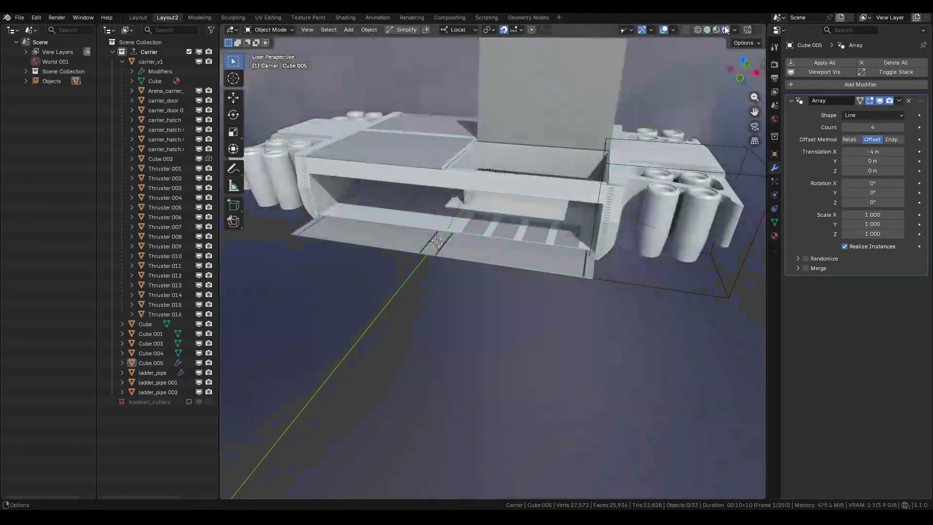
{"action": "mouse_move", "coordinate": [603, 184]}
{"action": "middle_mouse_down"}
{"action": "mouse_move", "coordinate": [468, 162]}
{"action": "mouse_move", "coordinate": [471, 138]}
{"action": "mouse_move", "coordinate": [621, 146]}
{"action": "mouse_move", "coordinate": [549, 151]}
{"action": "mouse_move", "coordinate": [669, 76]}
{"action": "middle_mouse_up"}
{"action": "scroll", "coordinate": [549, 151], "scroll_direction": "up", "scroll_amount": 3}
{"action": "scroll", "coordinate": [515, 250], "scroll_direction": "up", "scroll_amount": 4}
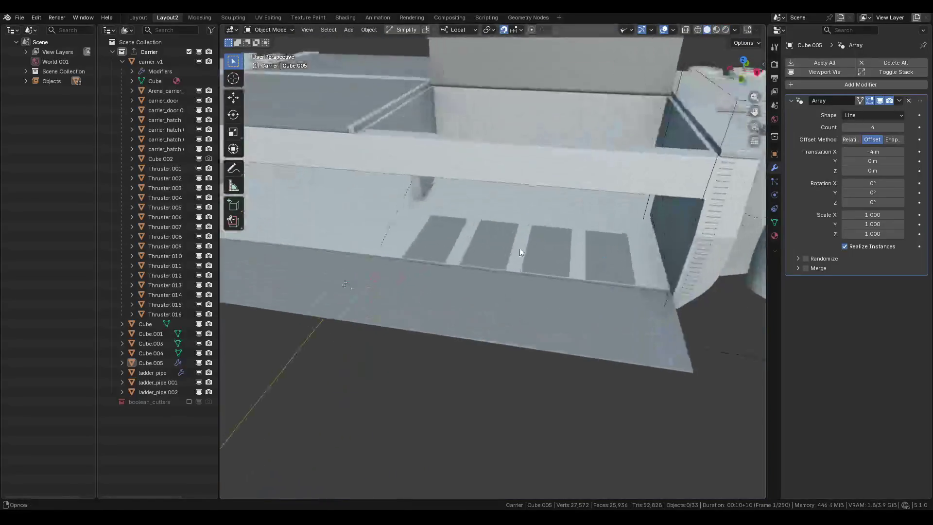
Step: Select the floor-pad row and view it from the top in see-through X-ray
{"action": "left_click", "coordinate": [591, 224]}
{"action": "right_click", "coordinate": [633, 177]}
{"action": "left_click", "coordinate": [743, 61]}
{"action": "key", "text": "z"}
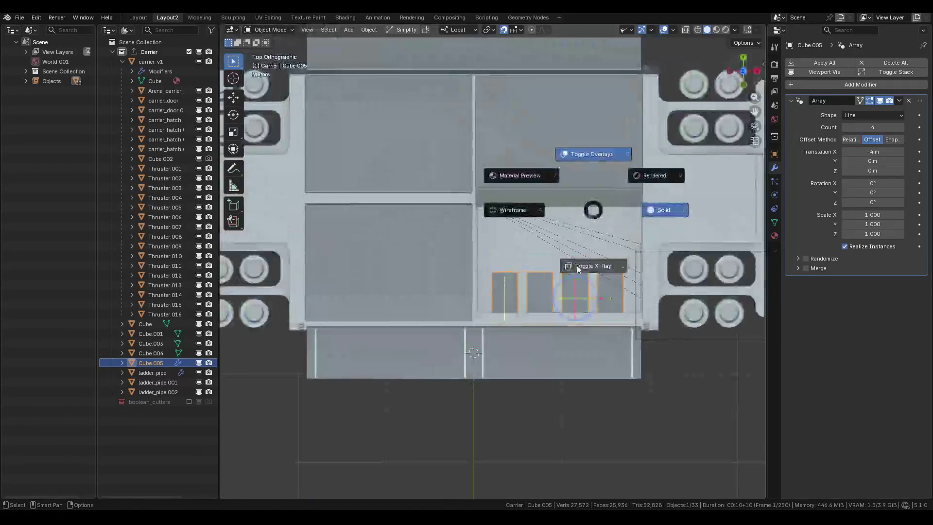
{"action": "left_click", "coordinate": [514, 212]}
{"action": "scroll", "coordinate": [574, 282], "scroll_direction": "up", "scroll_amount": 4}
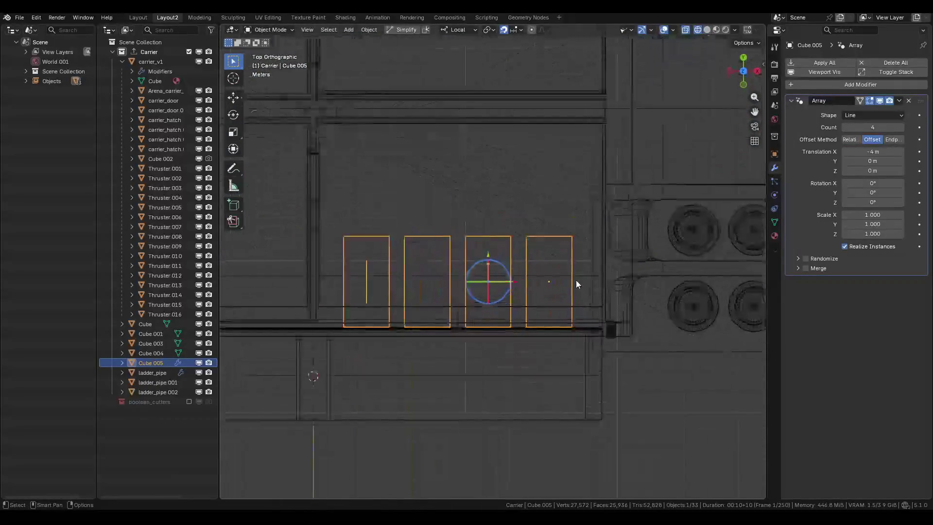
Step: Shift the pad row 1 m along local X and return to solid shading
{"action": "key", "text": "g"}
{"action": "key", "text": "x"}
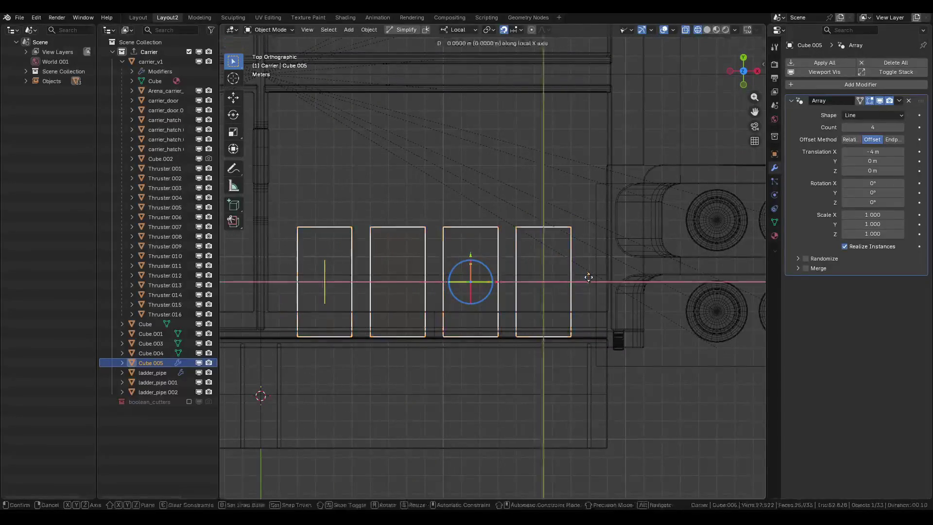
{"action": "left_click", "coordinate": [589, 278]}
{"action": "mouse_move", "coordinate": [589, 278]}
{"action": "middle_mouse_down"}
{"action": "mouse_move", "coordinate": [581, 279]}
{"action": "mouse_move", "coordinate": [590, 228]}
{"action": "middle_mouse_up"}
{"action": "key", "text": "shift+z"}
{"action": "scroll", "coordinate": [590, 224], "scroll_direction": "down", "scroll_amount": 3}
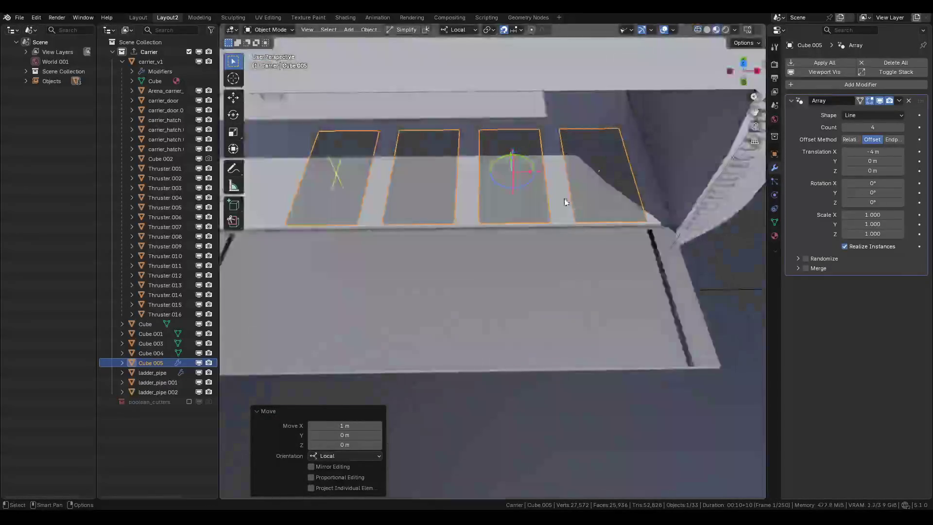
{"action": "scroll", "coordinate": [558, 209], "scroll_direction": "down", "scroll_amount": 1}
Step: Adjust the pad array's copy count and start a duplicate of the pad row
{"action": "key", "text": "z"}
{"action": "mouse_move", "coordinate": [646, 198]}
{"action": "middle_mouse_down"}
{"action": "mouse_move", "coordinate": [608, 180]}
{"action": "mouse_move", "coordinate": [603, 193]}
{"action": "middle_mouse_up"}
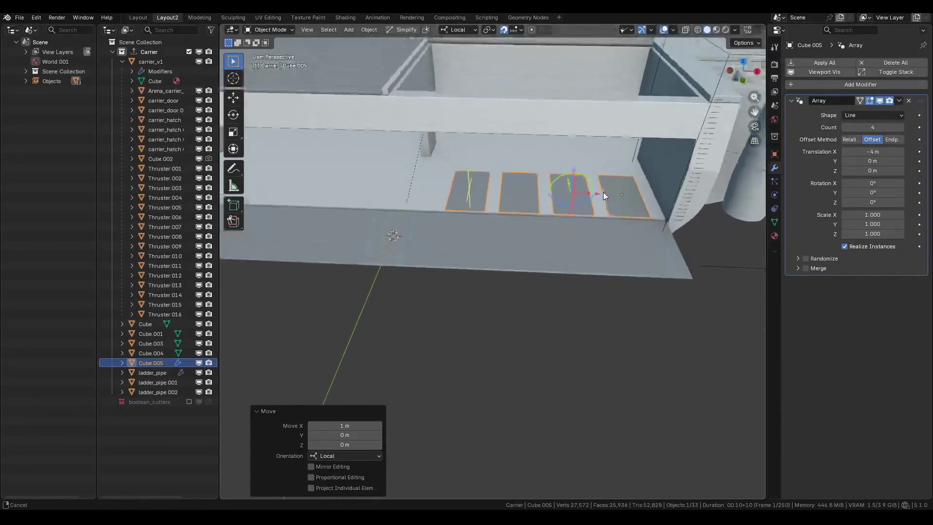
{"action": "left_click", "coordinate": [868, 139]}
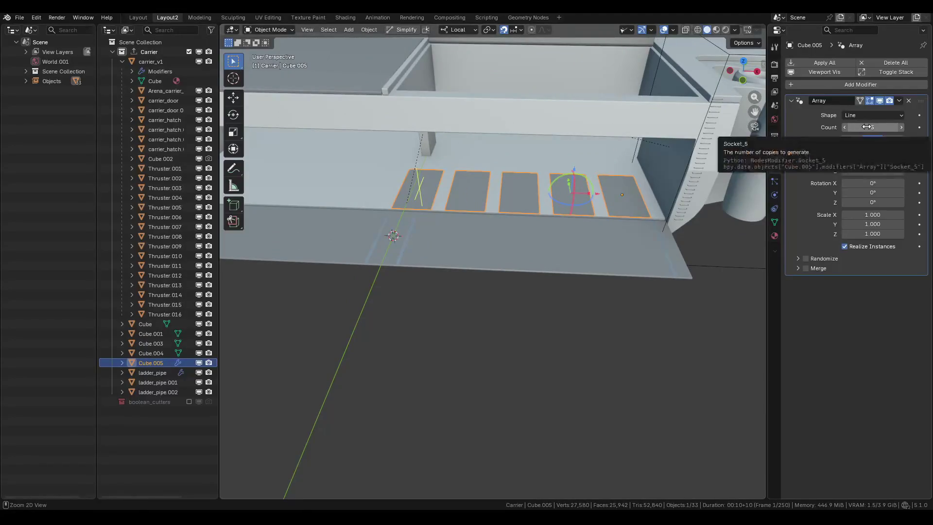
{"action": "middle_click_drag", "start_coordinate": [515, 204], "coordinate": [548, 207]}
{"action": "scroll", "coordinate": [549, 207], "scroll_direction": "down", "scroll_amount": 3}
{"action": "mouse_move", "coordinate": [570, 238]}
{"action": "middle_mouse_down"}
{"action": "mouse_move", "coordinate": [556, 299]}
{"action": "mouse_move", "coordinate": [562, 258]}
{"action": "mouse_move", "coordinate": [567, 297]}
{"action": "mouse_move", "coordinate": [575, 211]}
{"action": "mouse_move", "coordinate": [585, 221]}
{"action": "mouse_move", "coordinate": [666, 220]}
{"action": "middle_mouse_up"}
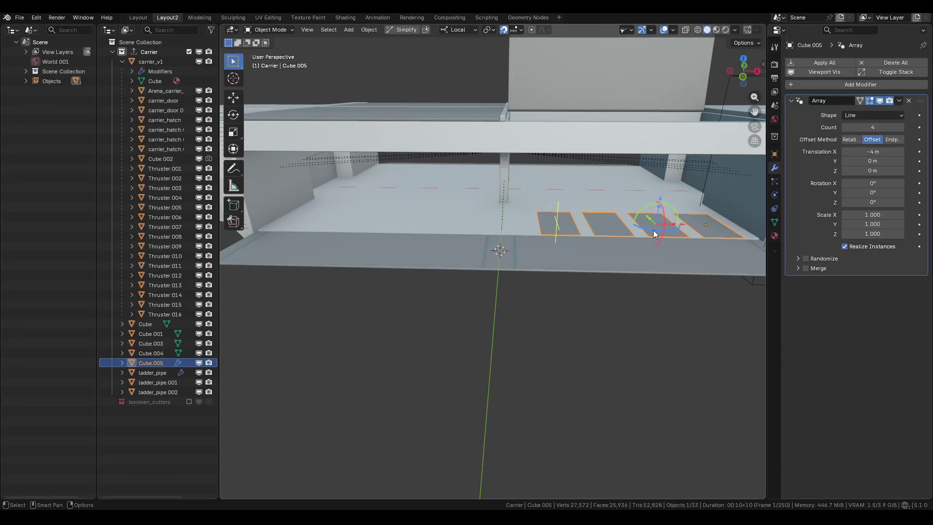
{"action": "key", "text": "shift+d"}
Step: Place the copied pad row 21 m along local X
{"action": "key", "text": "x"}
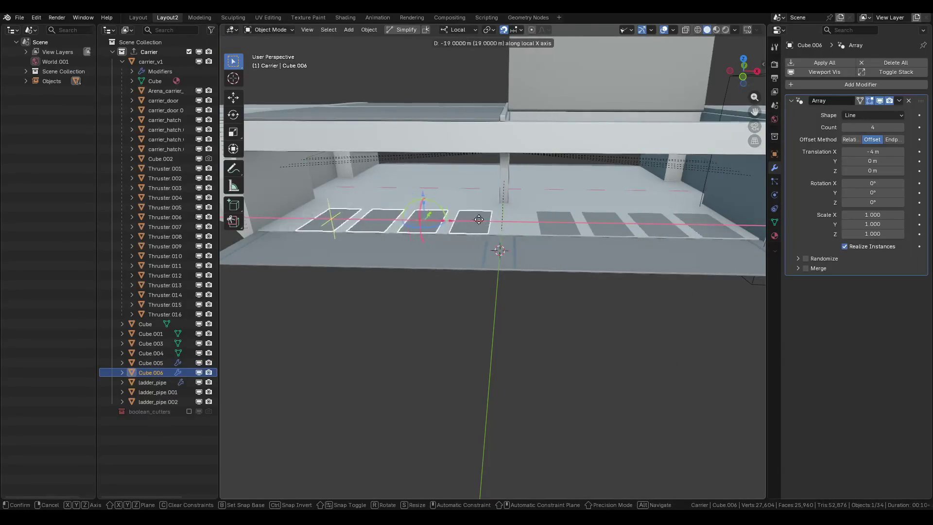
{"action": "left_click", "coordinate": [453, 219]}
{"action": "mouse_move", "coordinate": [351, 212]}
{"action": "middle_mouse_down"}
{"action": "mouse_move", "coordinate": [476, 217]}
{"action": "mouse_move", "coordinate": [517, 241]}
{"action": "mouse_move", "coordinate": [510, 244]}
{"action": "middle_mouse_up"}
Step: Check the pad rows from a top wireframe view, then return to solid shading
{"action": "right_click", "coordinate": [511, 245]}
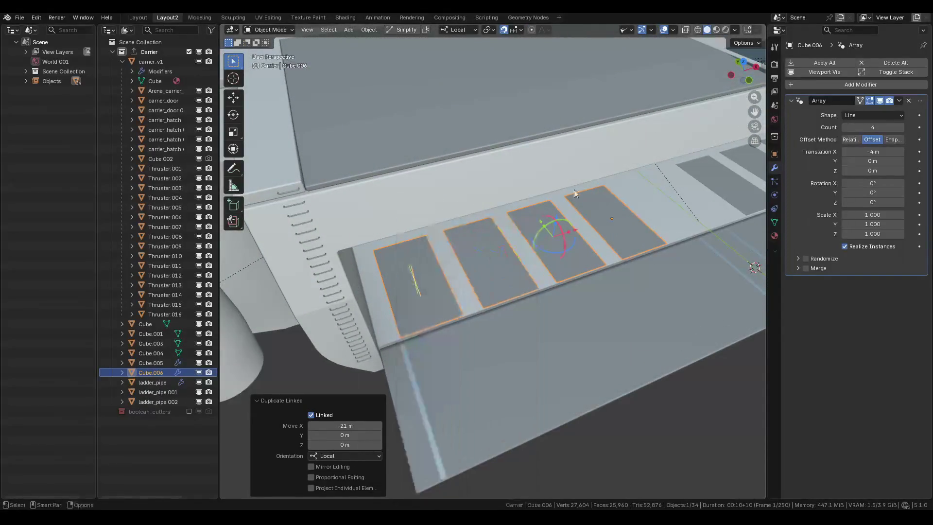
{"action": "left_click", "coordinate": [744, 62]}
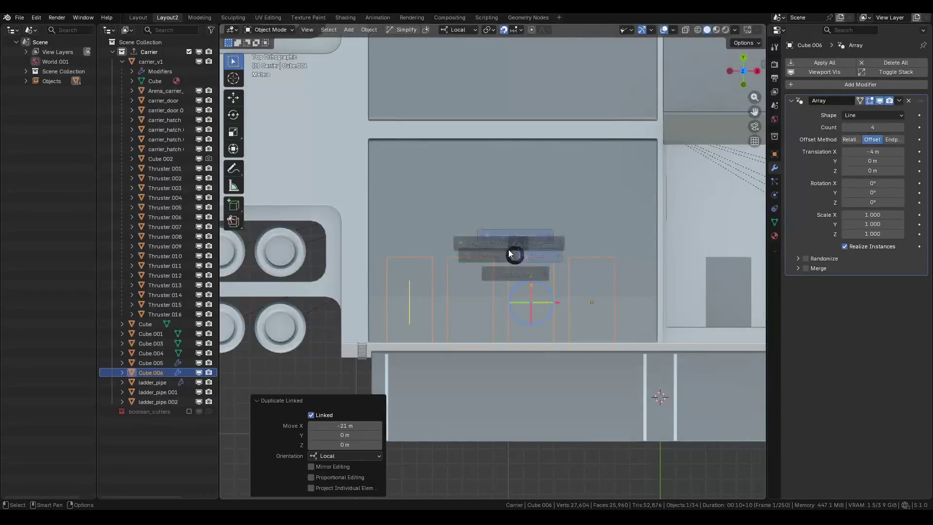
{"action": "left_click", "coordinate": [427, 271]}
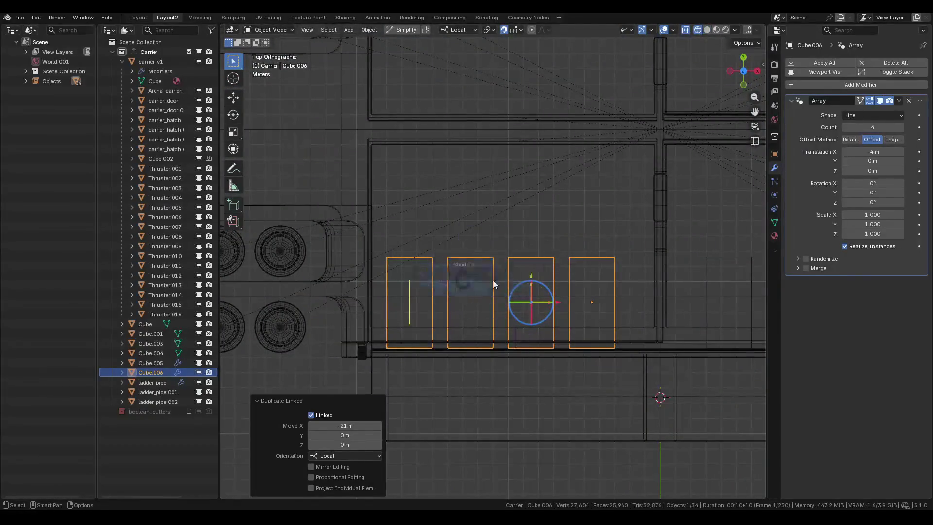
{"action": "key", "text": "z"}
{"action": "left_click", "coordinate": [576, 293]}
{"action": "mouse_move", "coordinate": [576, 292]}
{"action": "middle_mouse_down"}
{"action": "mouse_move", "coordinate": [460, 169]}
{"action": "mouse_move", "coordinate": [437, 161]}
{"action": "mouse_move", "coordinate": [395, 214]}
{"action": "mouse_move", "coordinate": [486, 194]}
{"action": "mouse_move", "coordinate": [410, 202]}
{"action": "mouse_move", "coordinate": [384, 223]}
{"action": "middle_mouse_up"}
Step: Add a linked copy of the pads as a second row along local Y
{"action": "key", "text": "alt+d"}
{"action": "key", "text": "y"}
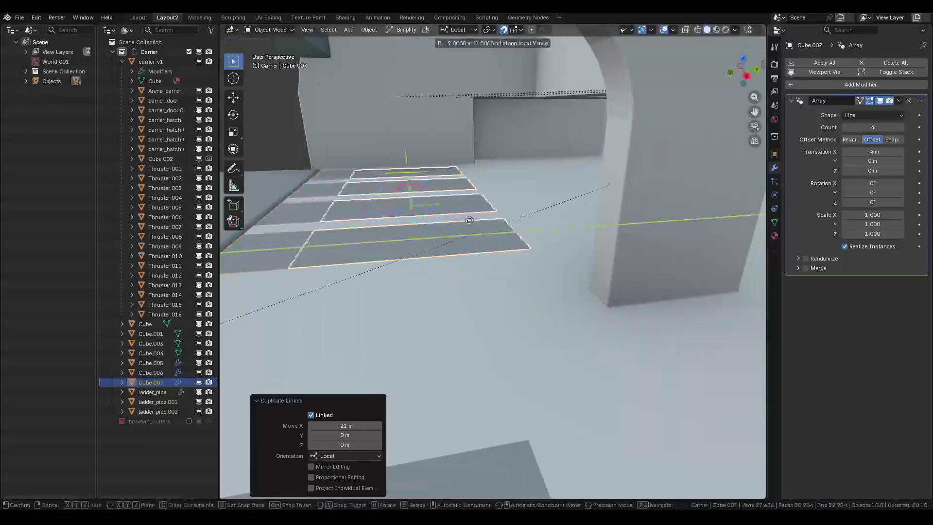
{"action": "left_click", "coordinate": [611, 202]}
{"action": "mouse_move", "coordinate": [611, 202]}
{"action": "middle_mouse_down"}
{"action": "mouse_move", "coordinate": [567, 223]}
{"action": "mouse_move", "coordinate": [422, 221]}
{"action": "mouse_move", "coordinate": [486, 223]}
{"action": "middle_mouse_up"}
Step: Add another linked pad row 21 m across the deck along local X, then deselect
{"action": "key", "text": "alt+d"}
{"action": "key", "text": "x"}
{"action": "left_click", "coordinate": [628, 236]}
{"action": "mouse_move", "coordinate": [617, 222]}
{"action": "middle_mouse_down"}
{"action": "mouse_move", "coordinate": [557, 218]}
{"action": "mouse_move", "coordinate": [622, 228]}
{"action": "mouse_move", "coordinate": [673, 272]}
{"action": "middle_mouse_up"}
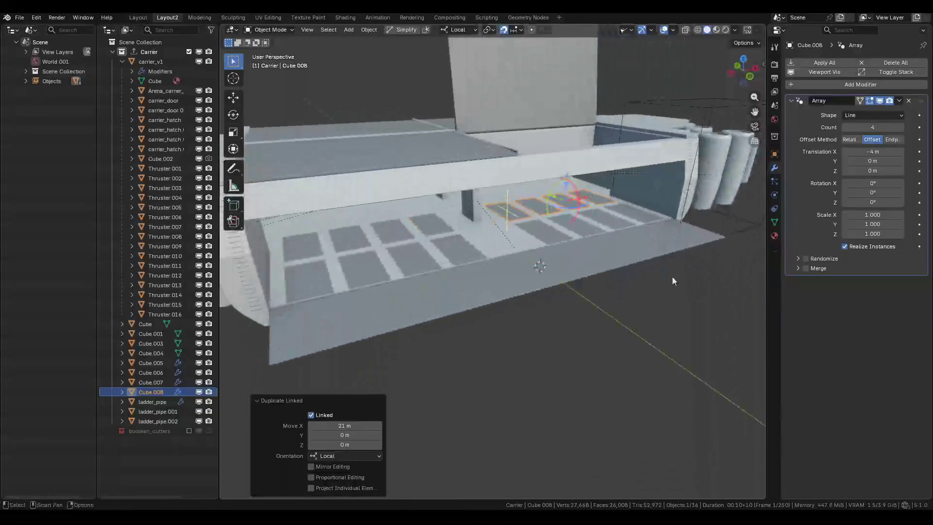
{"action": "left_click", "coordinate": [651, 277]}
{"action": "mouse_move", "coordinate": [553, 228]}
{"action": "middle_mouse_down"}
{"action": "mouse_move", "coordinate": [578, 222]}
{"action": "mouse_move", "coordinate": [514, 213]}
{"action": "mouse_move", "coordinate": [696, 210]}
{"action": "mouse_move", "coordinate": [523, 221]}
{"action": "mouse_move", "coordinate": [679, 216]}
{"action": "mouse_move", "coordinate": [570, 214]}
{"action": "mouse_move", "coordinate": [567, 240]}
{"action": "mouse_move", "coordinate": [489, 252]}
{"action": "mouse_move", "coordinate": [460, 266]}
{"action": "mouse_move", "coordinate": [457, 290]}
{"action": "mouse_move", "coordinate": [503, 234]}
{"action": "mouse_move", "coordinate": [558, 214]}
{"action": "mouse_move", "coordinate": [601, 234]}
{"action": "mouse_move", "coordinate": [557, 244]}
{"action": "mouse_move", "coordinate": [556, 259]}
{"action": "mouse_move", "coordinate": [634, 244]}
{"action": "mouse_move", "coordinate": [587, 270]}
{"action": "middle_mouse_up"}
{"action": "scroll", "coordinate": [514, 213], "scroll_direction": "up", "scroll_amount": 5}
{"action": "scroll", "coordinate": [569, 211], "scroll_direction": "down", "scroll_amount": 5}
{"action": "scroll", "coordinate": [567, 221], "scroll_direction": "up", "scroll_amount": 3}
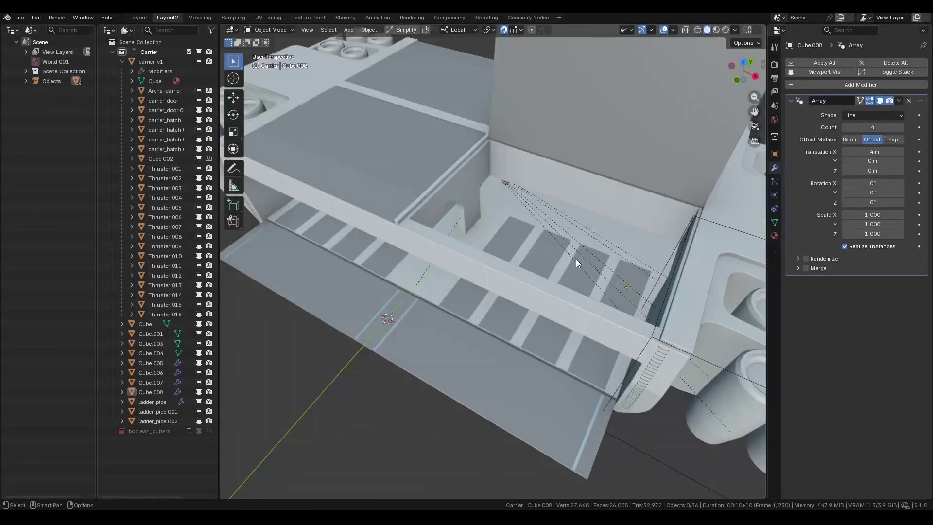
{"action": "scroll", "coordinate": [494, 279], "scroll_direction": "up", "scroll_amount": 4}
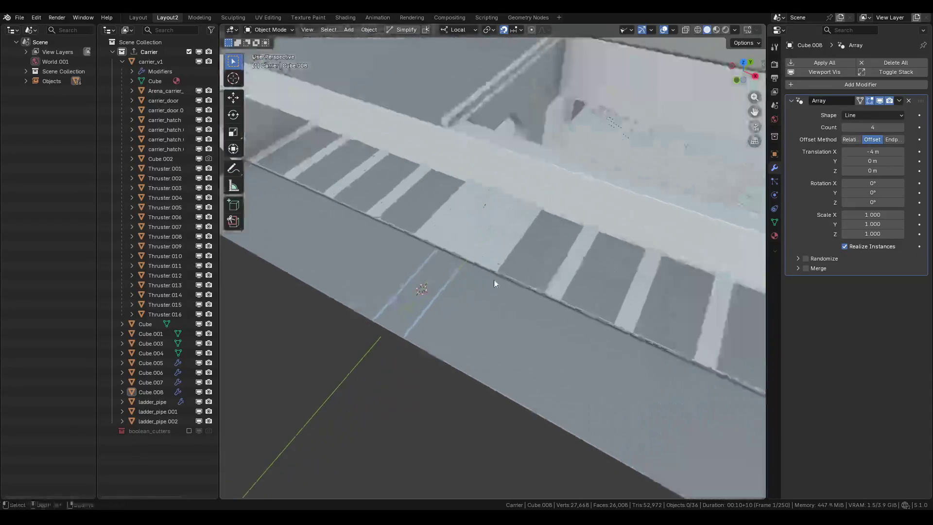
Step: Select the three ramp strips and rename the active one Plank
{"action": "left_click", "coordinate": [430, 305]}
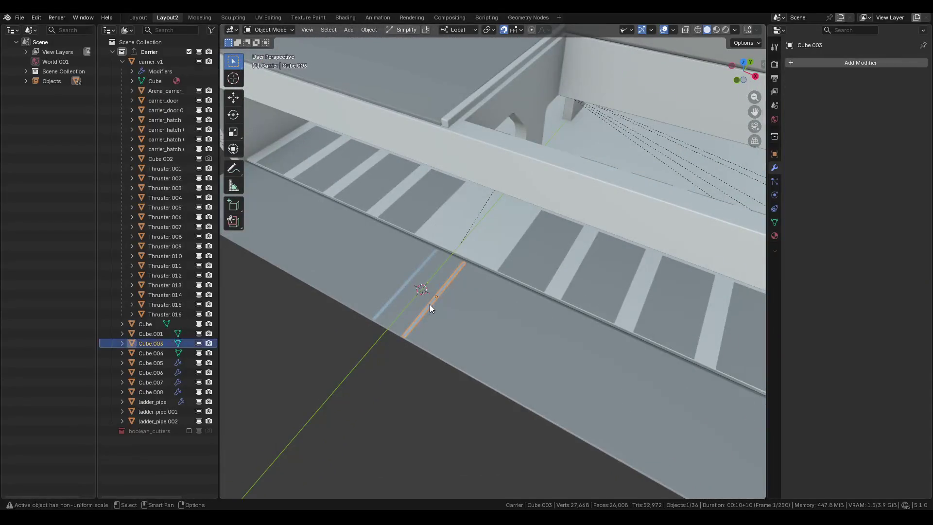
{"action": "left_click", "coordinate": [398, 290], "text": "shift"}
{"action": "mouse_move", "coordinate": [454, 304]}
{"action": "middle_mouse_down"}
{"action": "mouse_move", "coordinate": [552, 301]}
{"action": "mouse_move", "coordinate": [669, 334]}
{"action": "mouse_move", "coordinate": [504, 311]}
{"action": "mouse_move", "coordinate": [491, 299]}
{"action": "middle_mouse_up"}
{"action": "left_click", "coordinate": [491, 299], "text": "shift"}
{"action": "key", "text": "F2"}
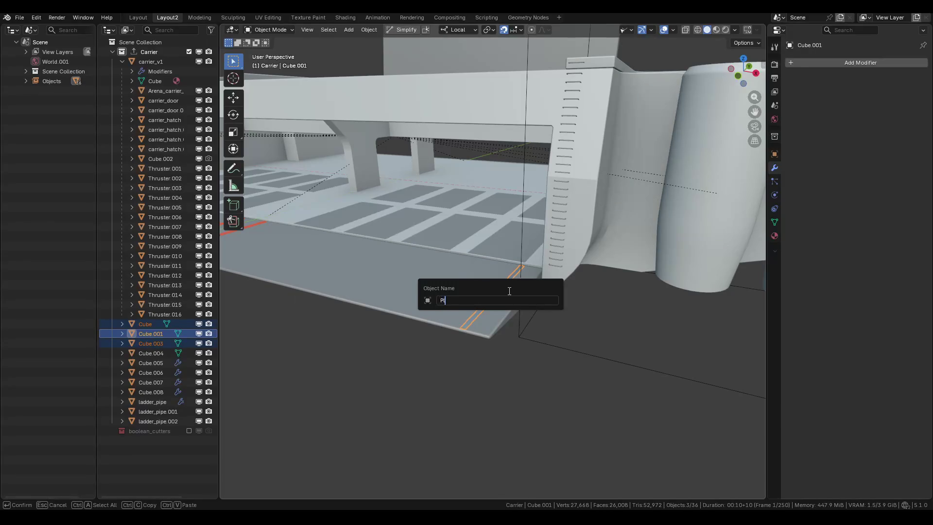
{"action": "key", "text": "Return"}
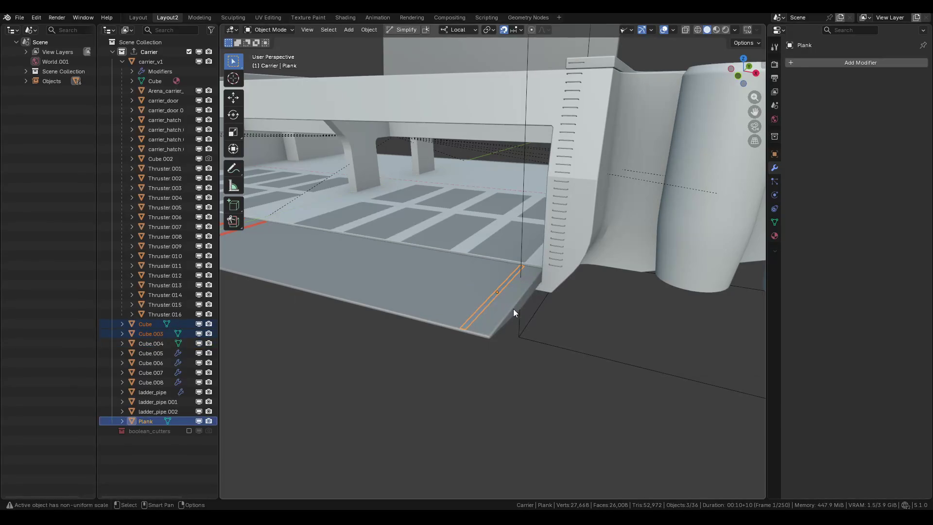
Step: Batch-rename the three strips to plank using the Set Name type
{"action": "key", "text": "ctrl+F2"}
{"action": "left_click", "coordinate": [502, 339]}
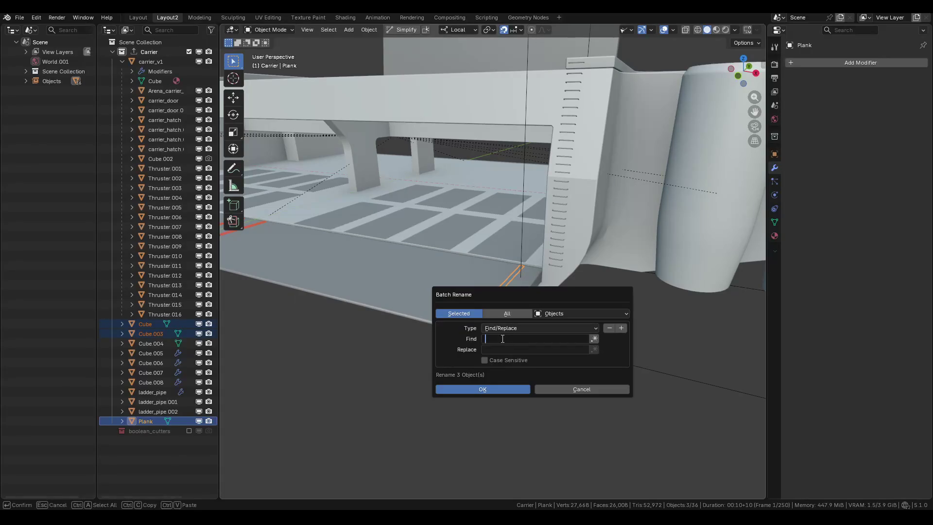
{"action": "left_click", "coordinate": [505, 328]}
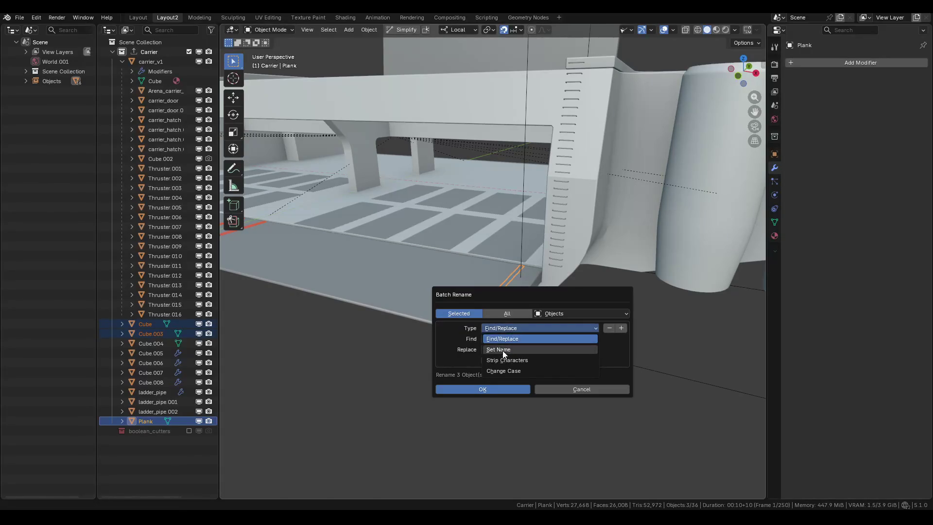
{"action": "left_click", "coordinate": [503, 350]}
{"action": "left_click", "coordinate": [509, 348]}
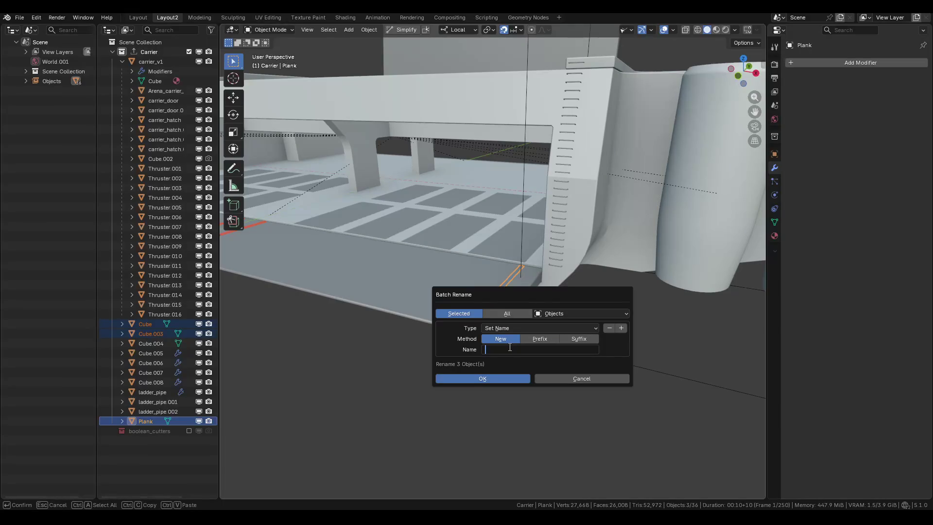
{"action": "key", "text": "Return"}
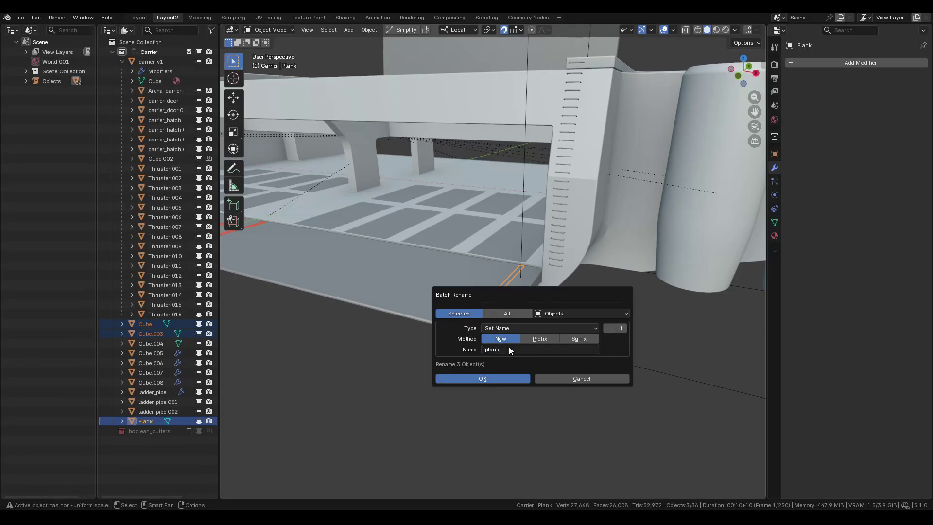
{"action": "left_click", "coordinate": [499, 378]}
Step: Save Carrier.blend and select the first four-pad row
{"action": "key", "text": "ctrl+s"}
{"action": "mouse_move", "coordinate": [438, 311]}
{"action": "middle_mouse_down"}
{"action": "mouse_move", "coordinate": [424, 289]}
{"action": "mouse_move", "coordinate": [493, 304]}
{"action": "mouse_move", "coordinate": [565, 262]}
{"action": "middle_mouse_up"}
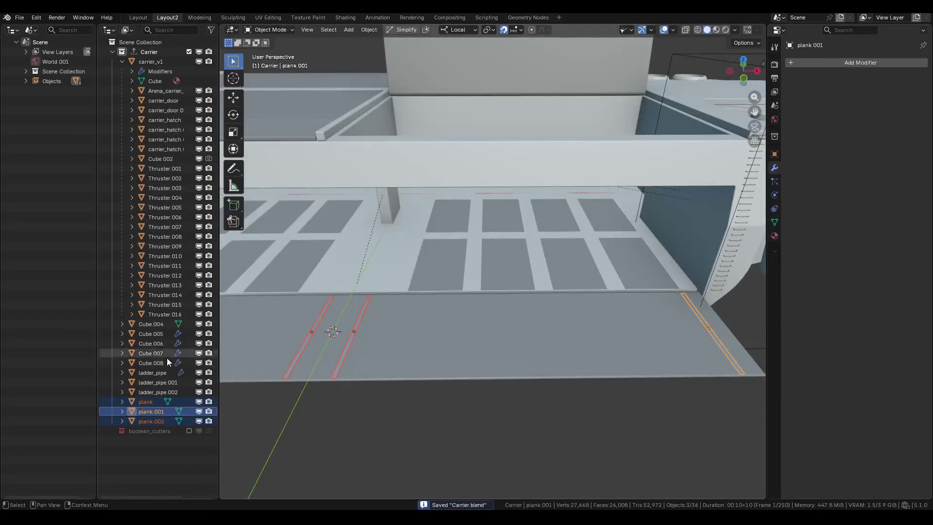
{"action": "left_click", "coordinate": [515, 241]}
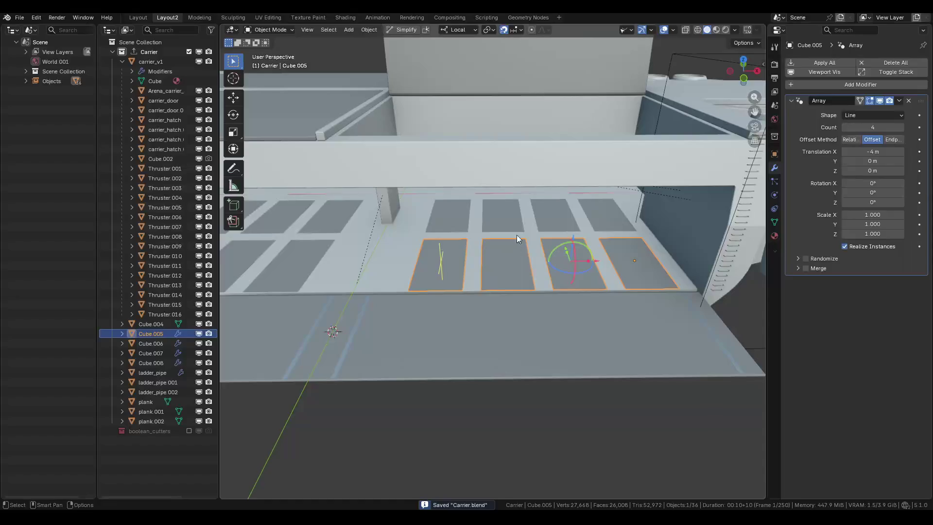
Step: Batch-rename the four pad rows to parking through parking.003 and save
{"action": "left_click", "coordinate": [508, 226], "text": "shift"}
{"action": "middle_click_drag", "start_coordinate": [398, 235], "coordinate": [444, 223], "text": "shift"}
{"action": "left_click", "coordinate": [444, 222], "text": "shift"}
{"action": "left_click", "coordinate": [424, 280], "text": "shift"}
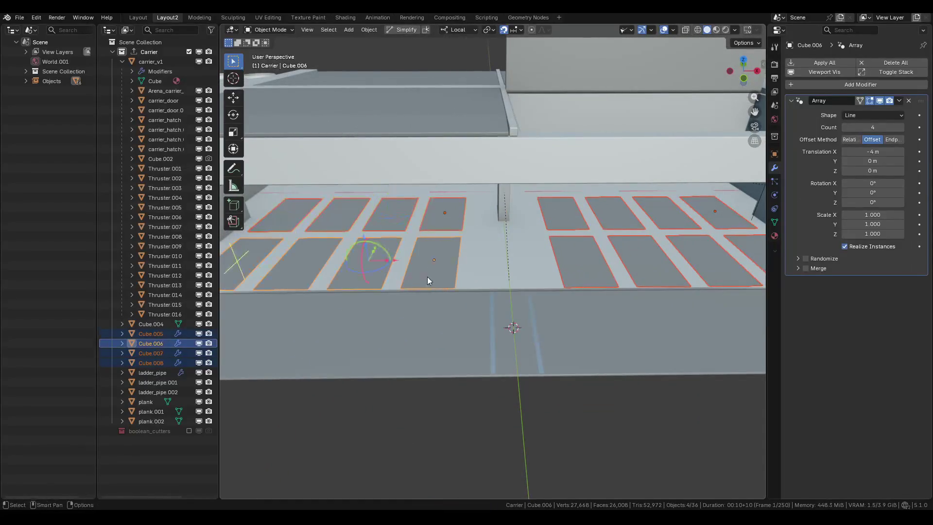
{"action": "key", "text": "ctrl+F2"}
{"action": "left_click", "coordinate": [473, 311]}
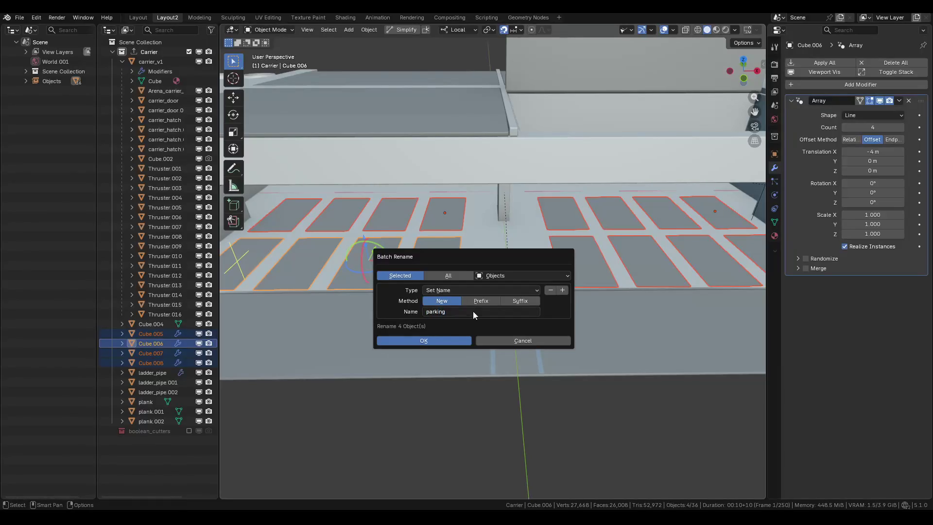
{"action": "left_click", "coordinate": [436, 340]}
{"action": "key", "text": "ctrl+s"}
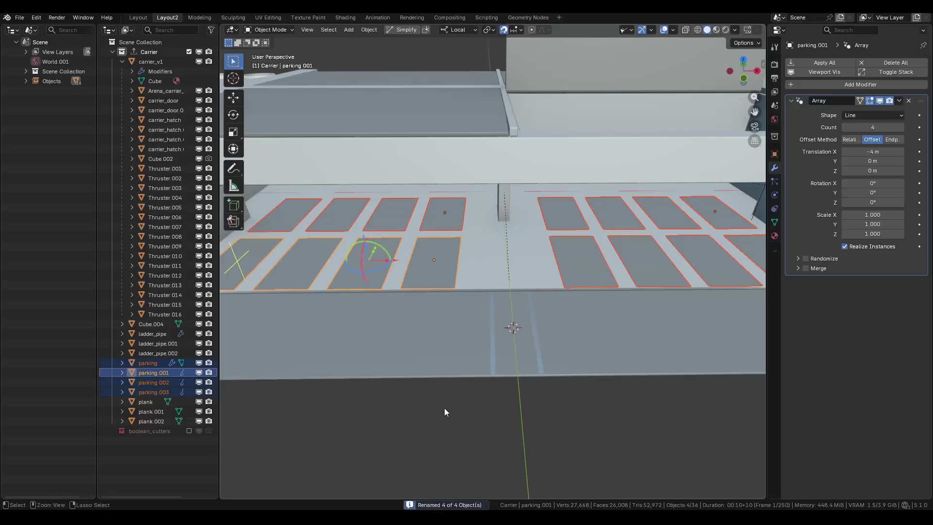
Step: Make linked duplicates of the four parking rows
{"action": "mouse_move", "coordinate": [441, 402]}
{"action": "middle_mouse_down"}
{"action": "mouse_move", "coordinate": [460, 384]}
{"action": "mouse_move", "coordinate": [469, 347]}
{"action": "mouse_move", "coordinate": [373, 358]}
{"action": "mouse_move", "coordinate": [393, 330]}
{"action": "middle_mouse_up"}
{"action": "mouse_move", "coordinate": [423, 302]}
{"action": "middle_mouse_down"}
{"action": "mouse_move", "coordinate": [439, 284]}
{"action": "mouse_move", "coordinate": [392, 309]}
{"action": "mouse_move", "coordinate": [405, 301]}
{"action": "middle_mouse_up"}
{"action": "key", "text": "alt+d"}
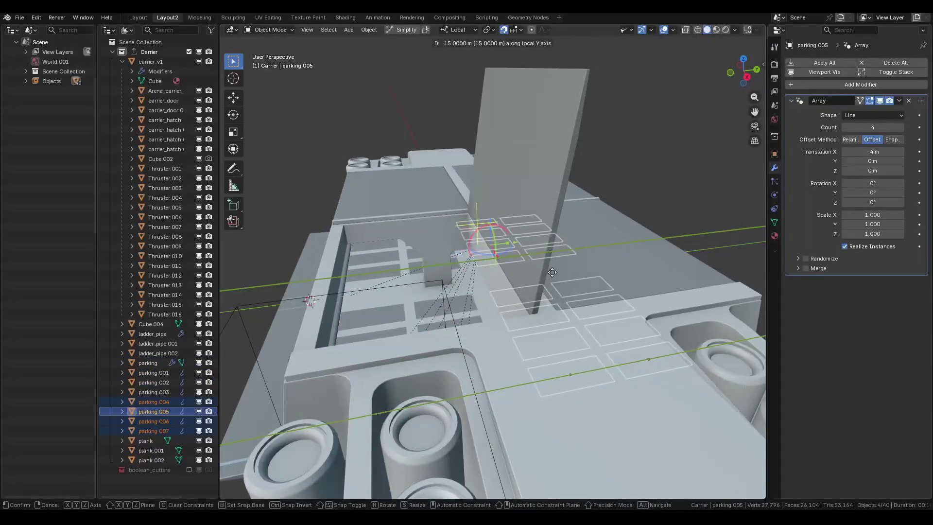
Step: Slide the parking duplicates along local Y and switch snapping to vertices
{"action": "type", "text": "y5"}
{"action": "mouse_move", "coordinate": [597, 273]}
{"action": "middle_mouse_down"}
{"action": "mouse_move", "coordinate": [614, 261]}
{"action": "mouse_move", "coordinate": [597, 334]}
{"action": "mouse_move", "coordinate": [581, 320]}
{"action": "mouse_move", "coordinate": [608, 307]}
{"action": "mouse_move", "coordinate": [598, 291]}
{"action": "middle_mouse_up"}
{"action": "key", "text": "Escape"}
{"action": "left_click", "coordinate": [516, 30]}
{"action": "left_click", "coordinate": [499, 99]}
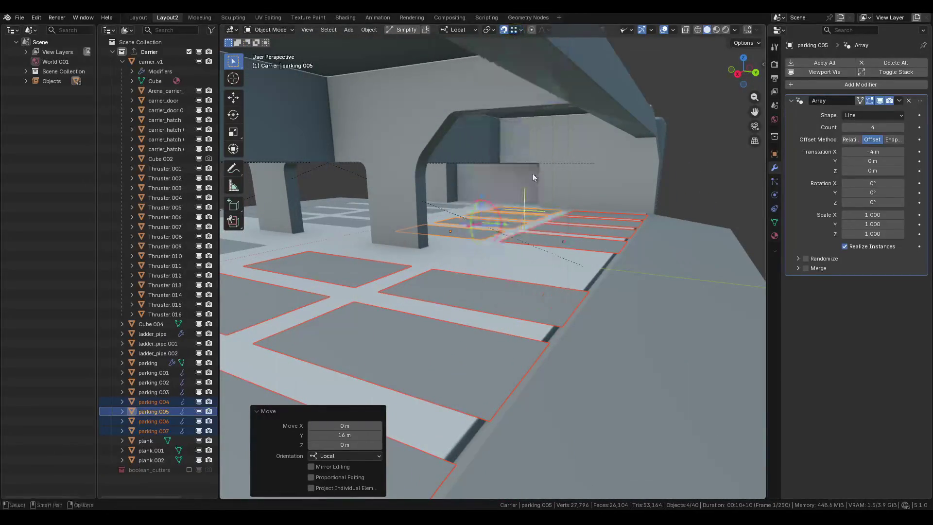
{"action": "left_click", "coordinate": [516, 30]}
{"action": "left_click", "coordinate": [489, 110]}
{"action": "mouse_move", "coordinate": [489, 110]}
{"action": "middle_mouse_down"}
{"action": "mouse_move", "coordinate": [589, 271]}
{"action": "mouse_move", "coordinate": [529, 320]}
{"action": "mouse_move", "coordinate": [484, 291]}
{"action": "middle_mouse_up"}
Step: Move the copied pads along local Y to align them with the deck
{"action": "key", "text": "g"}
{"action": "key", "text": "y"}
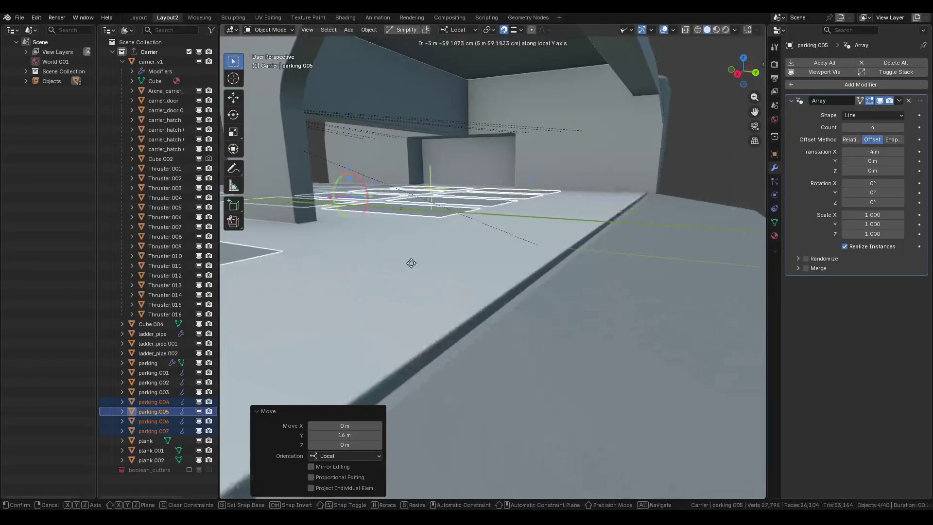
{"action": "mouse_move", "coordinate": [502, 295]}
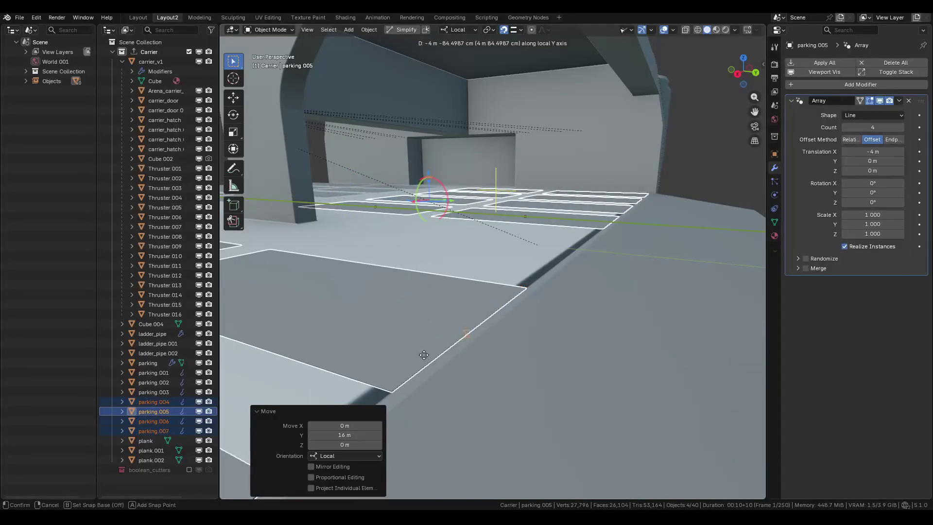
{"action": "left_click", "coordinate": [391, 393]}
{"action": "mouse_move", "coordinate": [391, 394]}
{"action": "middle_mouse_down"}
{"action": "mouse_move", "coordinate": [398, 354]}
{"action": "mouse_move", "coordinate": [501, 307]}
{"action": "mouse_move", "coordinate": [505, 233]}
{"action": "middle_mouse_up"}
Step: Snap to both vertices and edges and pull the pads back about 23.09 cm along Y
{"action": "left_click", "coordinate": [519, 30]}
{"action": "left_click", "coordinate": [483, 101], "text": "shift"}
{"action": "key", "text": "g"}
{"action": "key", "text": "y"}
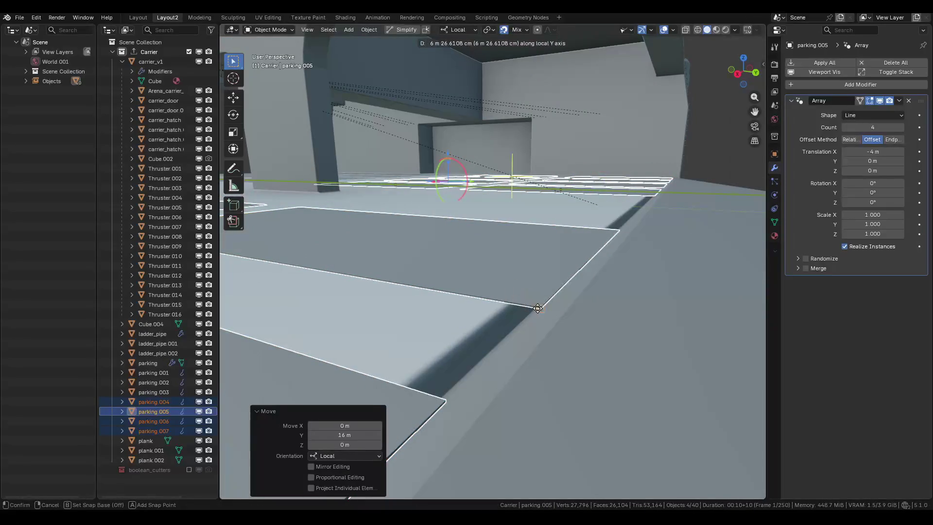
{"action": "left_click", "coordinate": [498, 304]}
{"action": "mouse_move", "coordinate": [497, 302]}
{"action": "middle_mouse_down"}
{"action": "mouse_move", "coordinate": [509, 270]}
{"action": "mouse_move", "coordinate": [499, 248]}
{"action": "mouse_move", "coordinate": [518, 247]}
{"action": "mouse_move", "coordinate": [462, 240]}
{"action": "mouse_move", "coordinate": [488, 240]}
{"action": "middle_mouse_up"}
Step: Raise the copied parking pads slightly along local Z
{"action": "key", "text": "g"}
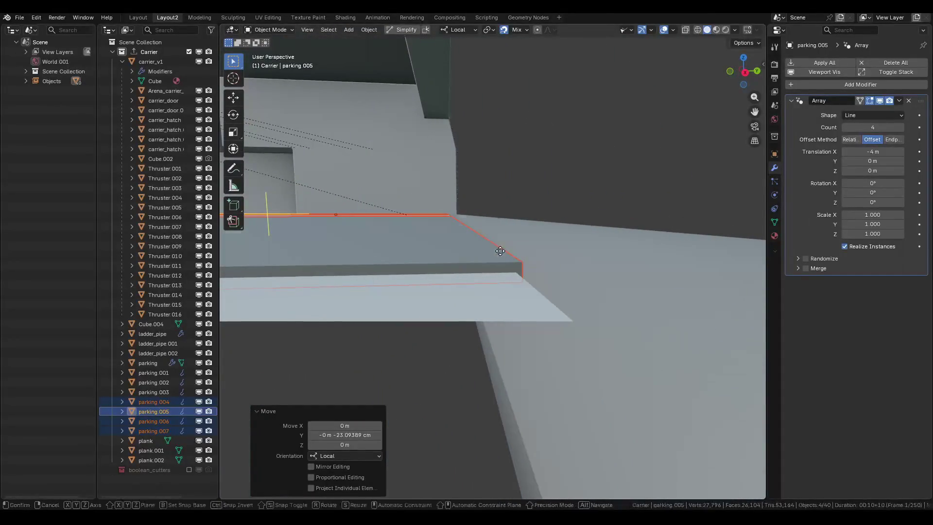
{"action": "key", "text": "z"}
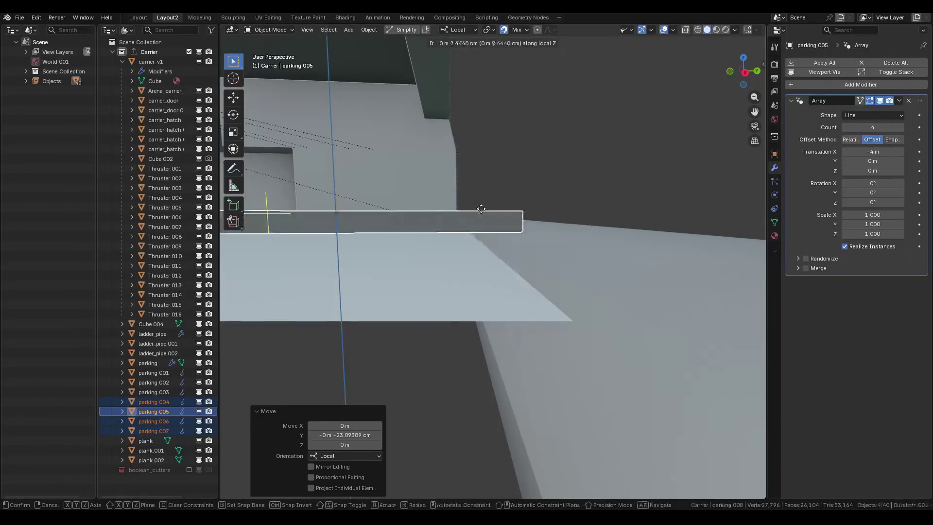
{"action": "key", "text": "Escape"}
{"action": "left_click", "coordinate": [517, 31]}
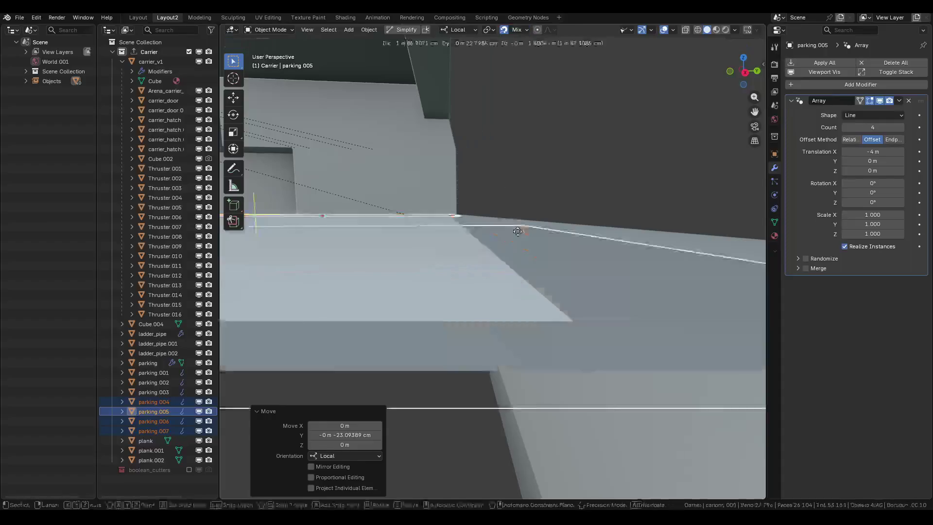
{"action": "key", "text": "z"}
{"action": "key", "text": "Escape"}
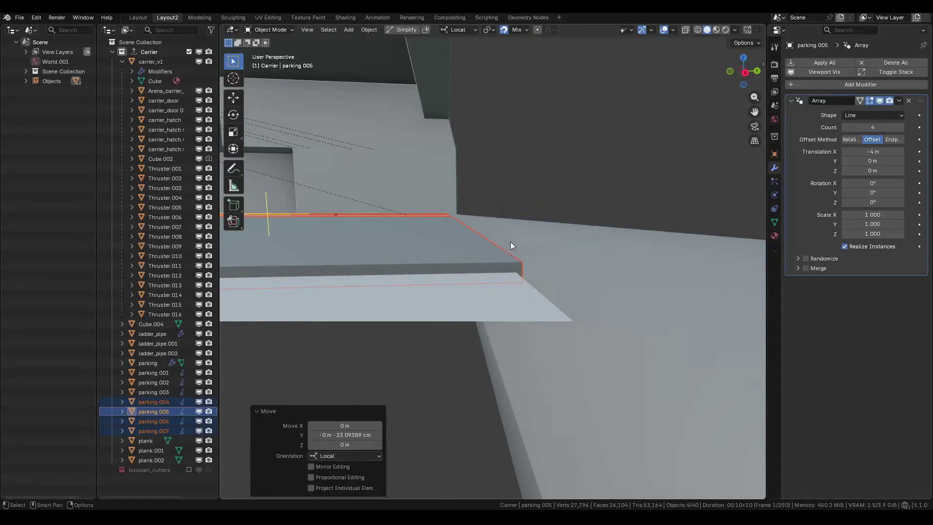
{"action": "key", "text": "g"}
{"action": "key", "text": "z"}
{"action": "left_click", "coordinate": [499, 190]}
Step: Lower the copied pads onto the deck and make a tiny Y adjustment
{"action": "key", "text": "g"}
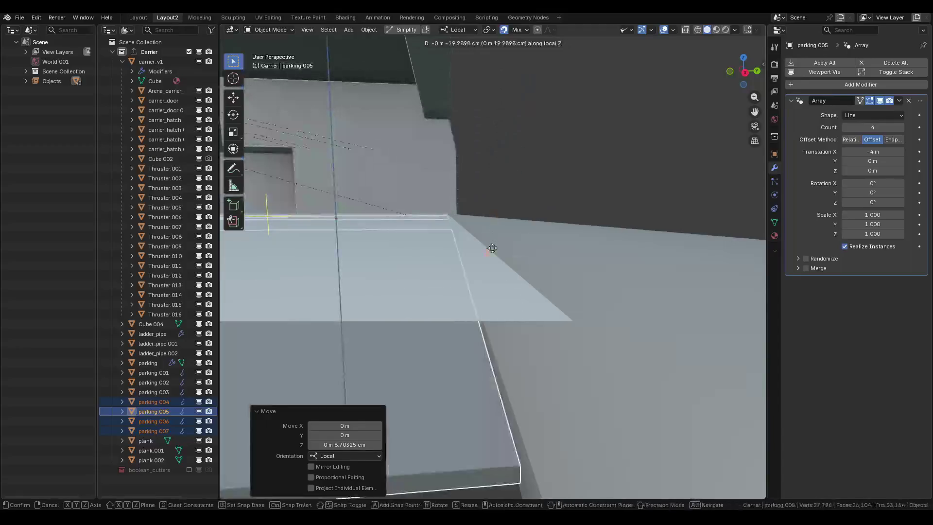
{"action": "left_click", "coordinate": [420, 255]}
{"action": "key", "text": "g"}
{"action": "key", "text": "Escape"}
{"action": "key", "text": "g"}
{"action": "key", "text": "z"}
{"action": "key", "text": "y"}
{"action": "left_click", "coordinate": [463, 239]}
Step: Save Carrier.blend and frame the parking pads
{"action": "mouse_move", "coordinate": [463, 240]}
{"action": "middle_mouse_down"}
{"action": "mouse_move", "coordinate": [477, 243]}
{"action": "mouse_move", "coordinate": [442, 256]}
{"action": "mouse_move", "coordinate": [404, 237]}
{"action": "mouse_move", "coordinate": [379, 249]}
{"action": "middle_mouse_up"}
{"action": "key", "text": "ctrl+s"}
{"action": "key", "text": "KP_Decimal"}
{"action": "mouse_move", "coordinate": [451, 226]}
{"action": "middle_mouse_down"}
{"action": "mouse_move", "coordinate": [448, 212]}
{"action": "mouse_move", "coordinate": [572, 293]}
{"action": "mouse_move", "coordinate": [421, 237]}
{"action": "mouse_move", "coordinate": [557, 214]}
{"action": "middle_mouse_up"}
Step: Select the original parking rows, including parking.001 and parking.002
{"action": "left_click", "coordinate": [572, 293]}
{"action": "left_click", "coordinate": [557, 214], "text": "shift"}
{"action": "left_click", "coordinate": [437, 163], "text": "shift"}
{"action": "left_click", "coordinate": [365, 197], "text": "shift"}
{"action": "mouse_move", "coordinate": [366, 197]}
{"action": "middle_mouse_down"}
{"action": "mouse_move", "coordinate": [425, 284]}
{"action": "mouse_move", "coordinate": [492, 253]}
{"action": "mouse_move", "coordinate": [479, 227]}
{"action": "mouse_move", "coordinate": [547, 271]}
{"action": "mouse_move", "coordinate": [509, 260]}
{"action": "mouse_move", "coordinate": [470, 277]}
{"action": "mouse_move", "coordinate": [474, 257]}
{"action": "mouse_move", "coordinate": [463, 266]}
{"action": "mouse_move", "coordinate": [465, 247]}
{"action": "mouse_move", "coordinate": [546, 252]}
{"action": "mouse_move", "coordinate": [538, 236]}
{"action": "middle_mouse_up"}
Step: Raise the original pads 5 mm along Z and set their Y offset to 0
{"action": "key", "text": "g"}
{"action": "key", "text": "z"}
{"action": "key", "text": "z"}
{"action": "left_click", "coordinate": [474, 253]}
{"action": "key", "text": "g"}
{"action": "key", "text": "y"}
{"action": "key", "text": "y"}
{"action": "left_click", "coordinate": [467, 253]}
{"action": "key", "text": "g"}
{"action": "key", "text": "y"}
{"action": "key", "text": "y"}
{"action": "type", "text": "0"}
{"action": "key", "text": "Return"}
Step: Deselect everything and switch the viewport to rendered shading
{"action": "scroll", "coordinate": [375, 334], "scroll_direction": "down", "scroll_amount": 5}
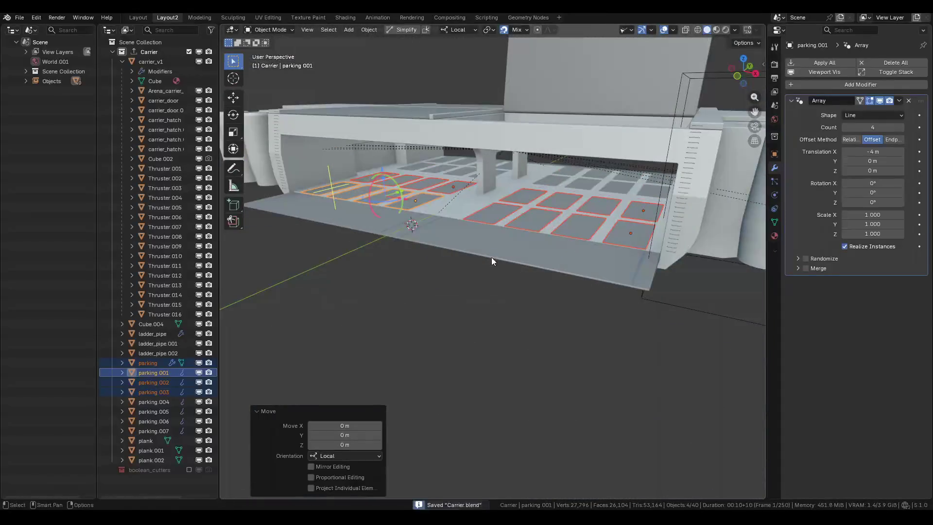
{"action": "left_click", "coordinate": [366, 287]}
{"action": "middle_click_drag", "start_coordinate": [489, 265], "coordinate": [652, 129]}
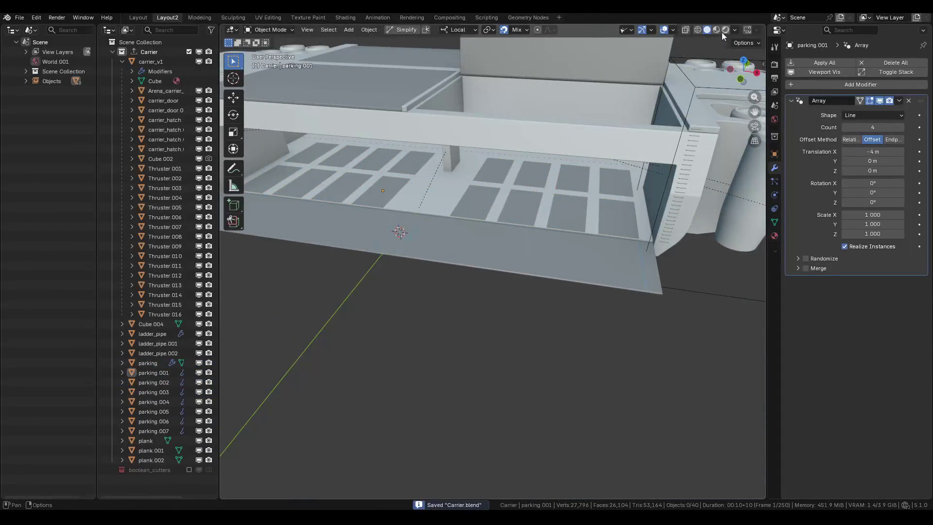
{"action": "left_click", "coordinate": [724, 30]}
{"action": "scroll", "coordinate": [535, 224], "scroll_direction": "down", "scroll_amount": 5}
{"action": "mouse_move", "coordinate": [535, 224]}
{"action": "middle_mouse_down"}
{"action": "mouse_move", "coordinate": [597, 203]}
{"action": "mouse_move", "coordinate": [613, 243]}
{"action": "middle_mouse_up"}
Step: Rotate carrier_door down so it lies flat as a ramp
{"action": "left_click", "coordinate": [613, 243]}
{"action": "key", "text": "r"}
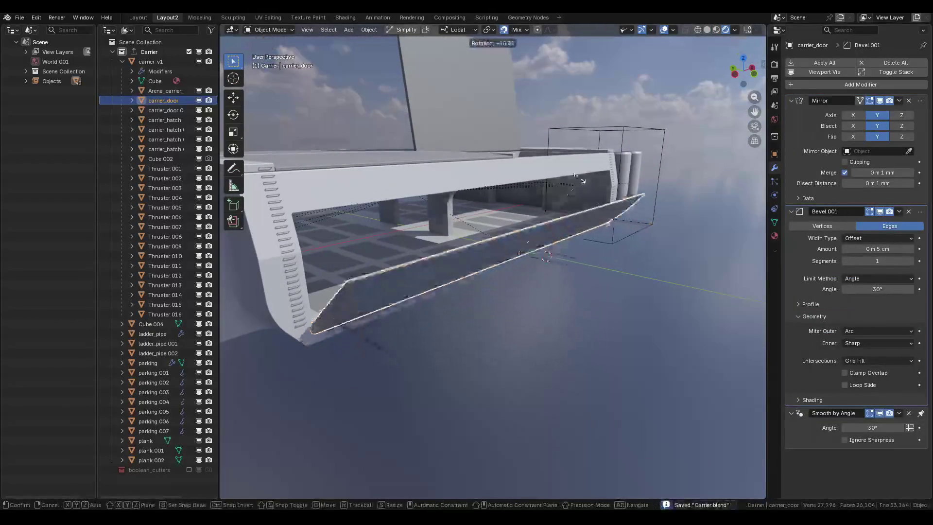
{"action": "left_click", "coordinate": [433, 323]}
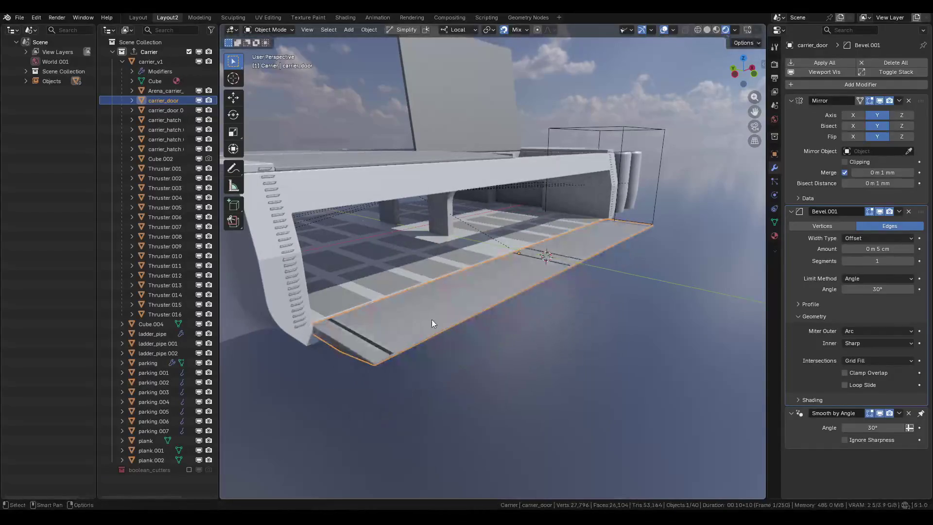
{"action": "key", "text": "r"}
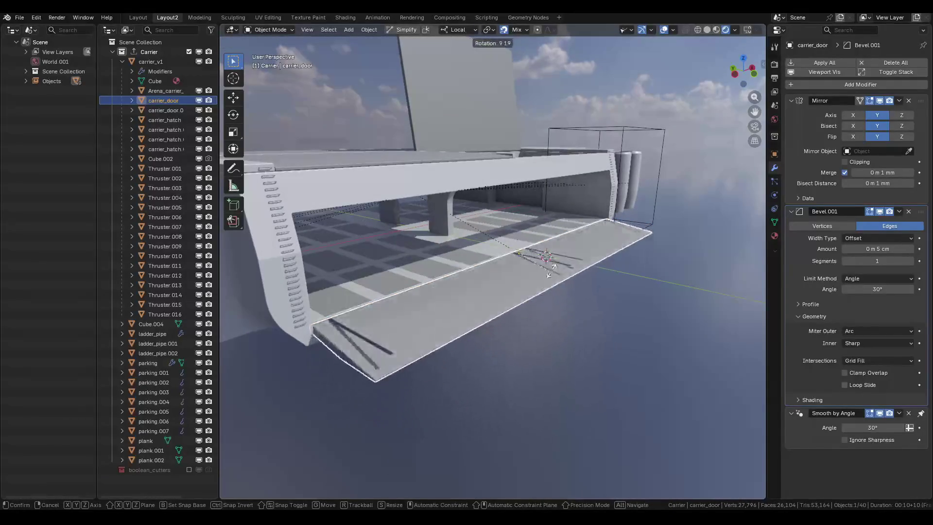
{"action": "left_click", "coordinate": [614, 235]}
{"action": "middle_click_drag", "start_coordinate": [613, 235], "coordinate": [535, 272]}
{"action": "scroll", "coordinate": [534, 272], "scroll_direction": "up", "scroll_amount": 3}
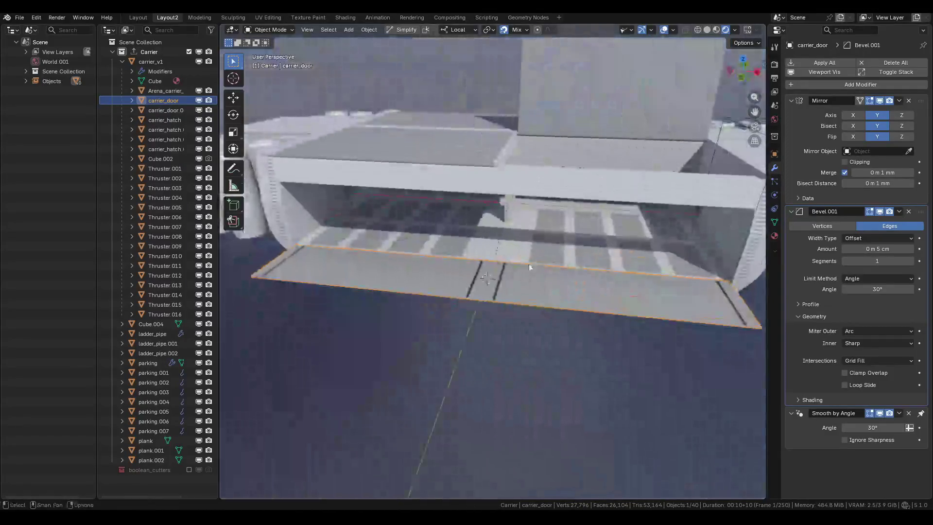
Step: Rename Cube.004 to plank.003
{"action": "left_click", "coordinate": [148, 440]}
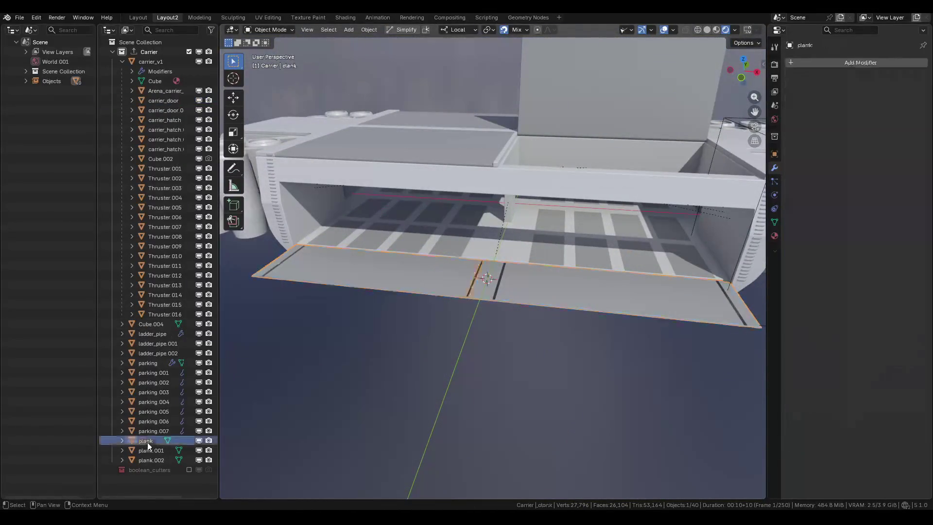
{"action": "left_click", "coordinate": [148, 461], "text": "shift"}
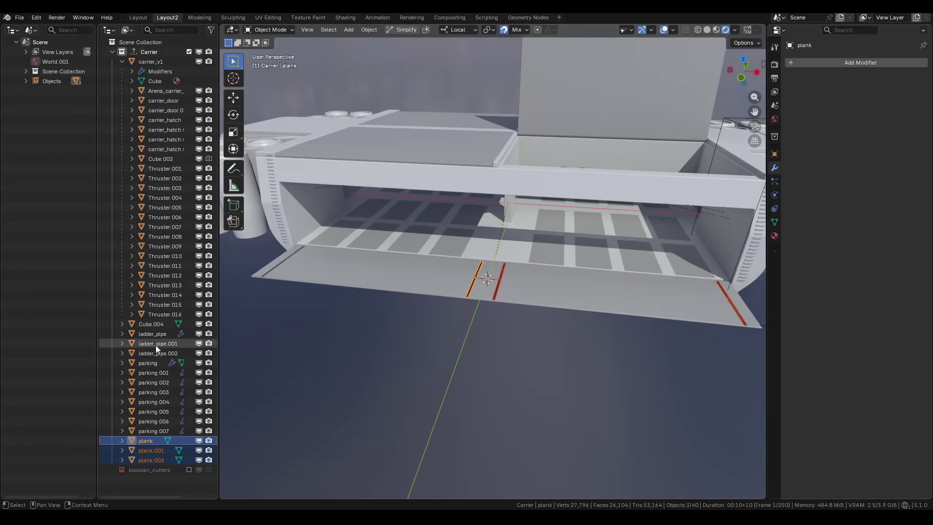
{"action": "left_click", "coordinate": [155, 323]}
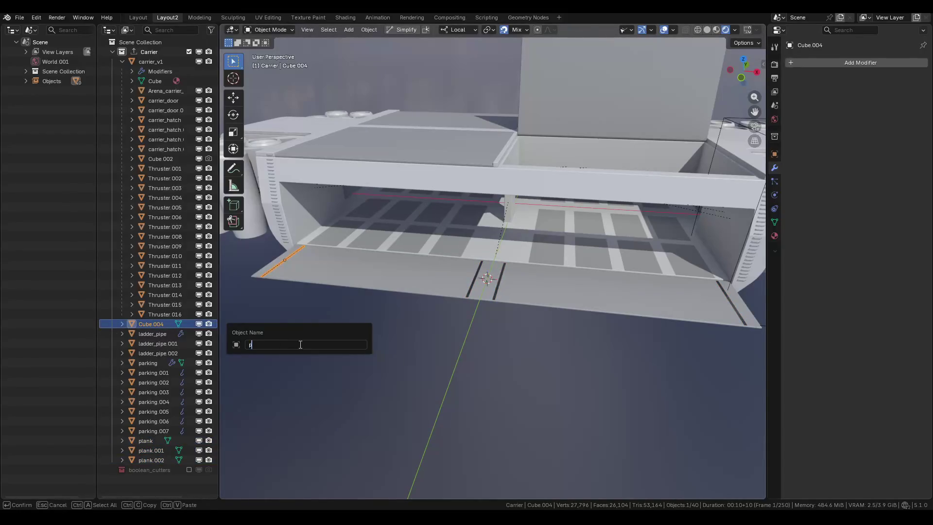
{"action": "key", "text": "Return"}
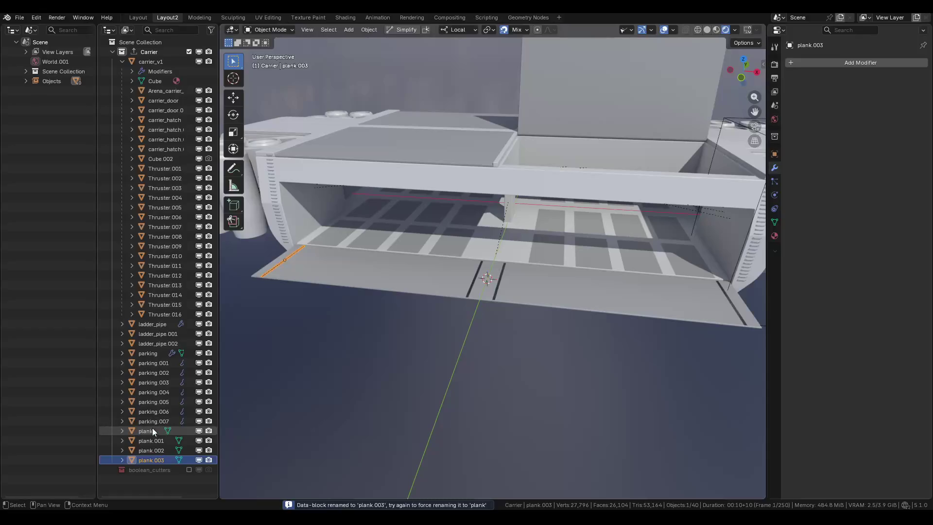
Step: Parent the four planks to carrier_door with Ctrl+P > Object, then save Carrier.blend
{"action": "left_click", "coordinate": [152, 430]}
{"action": "left_click", "coordinate": [149, 458], "text": "shift"}
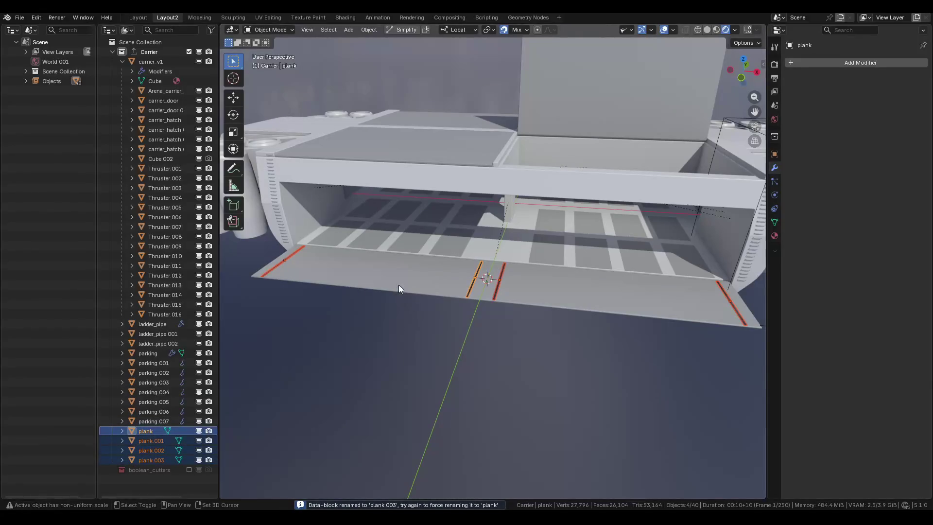
{"action": "left_click", "coordinate": [398, 287], "text": "shift"}
{"action": "key", "text": "ctrl+p"}
{"action": "left_click", "coordinate": [442, 268]}
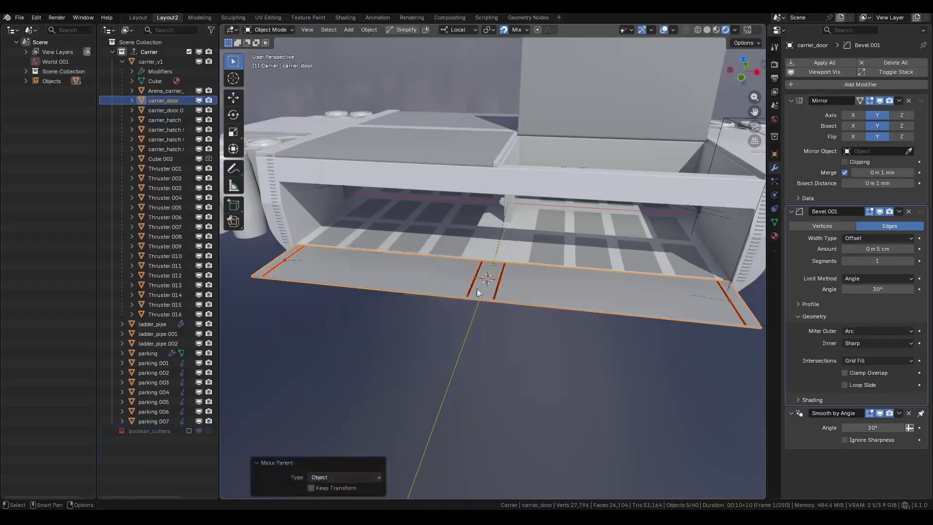
{"action": "middle_click_drag", "start_coordinate": [442, 267], "coordinate": [472, 302]}
{"action": "key", "text": "ctrl+s"}
Step: Swing carrier_door back up with R and fix its Y rotation in the N-sidebar Transform panel
{"action": "key", "text": "r"}
{"action": "middle_click_drag", "start_coordinate": [515, 322], "coordinate": [460, 388], "text": "alt"}
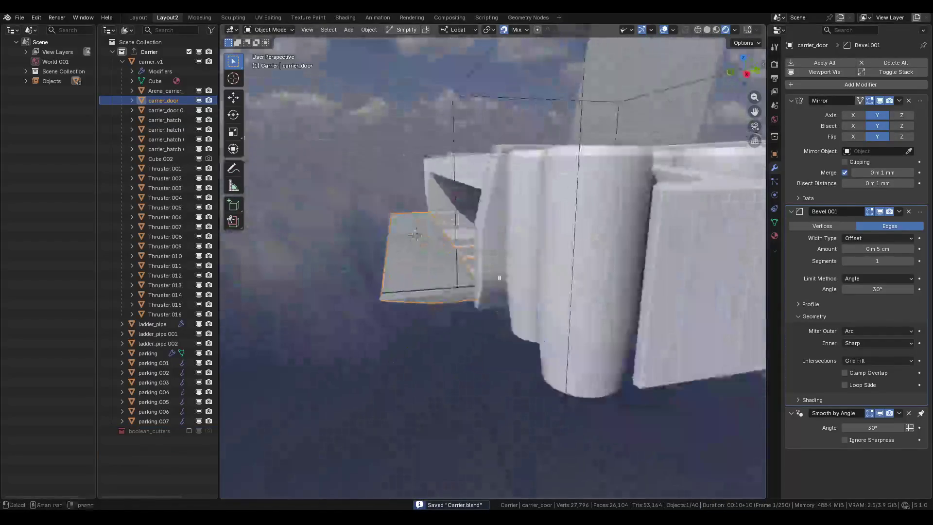
{"action": "left_click", "coordinate": [462, 276]}
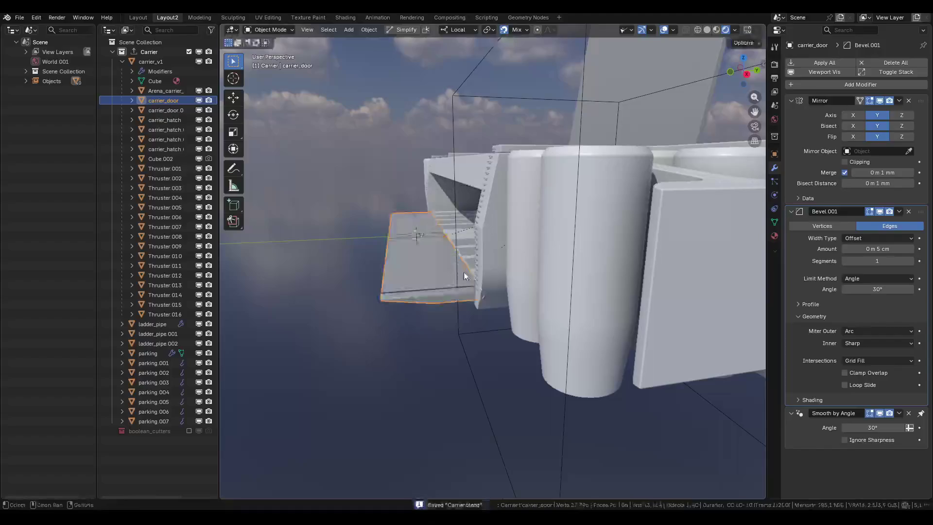
{"action": "scroll", "coordinate": [466, 218], "scroll_direction": "up", "scroll_amount": 2}
{"action": "key", "text": "n"}
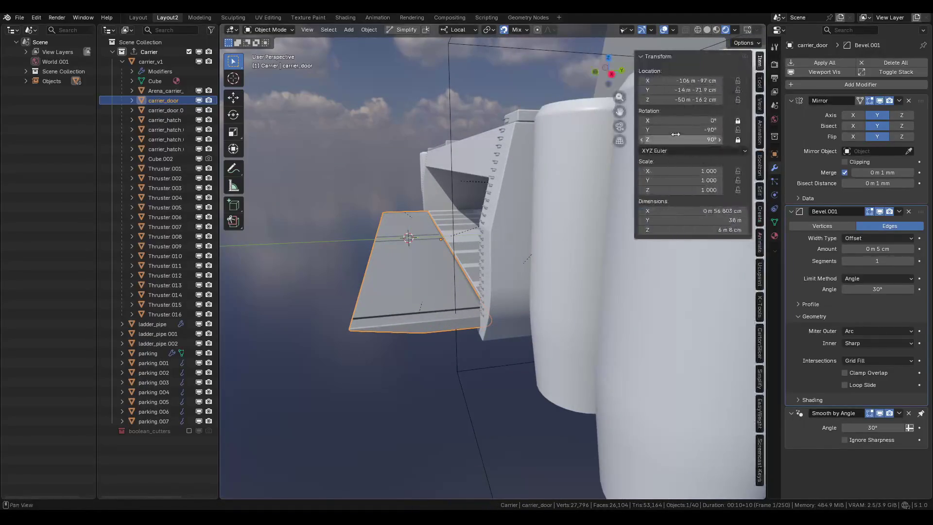
{"action": "key", "text": "alt+r"}
{"action": "key", "text": "ctrl+z"}
{"action": "left_click", "coordinate": [685, 130]}
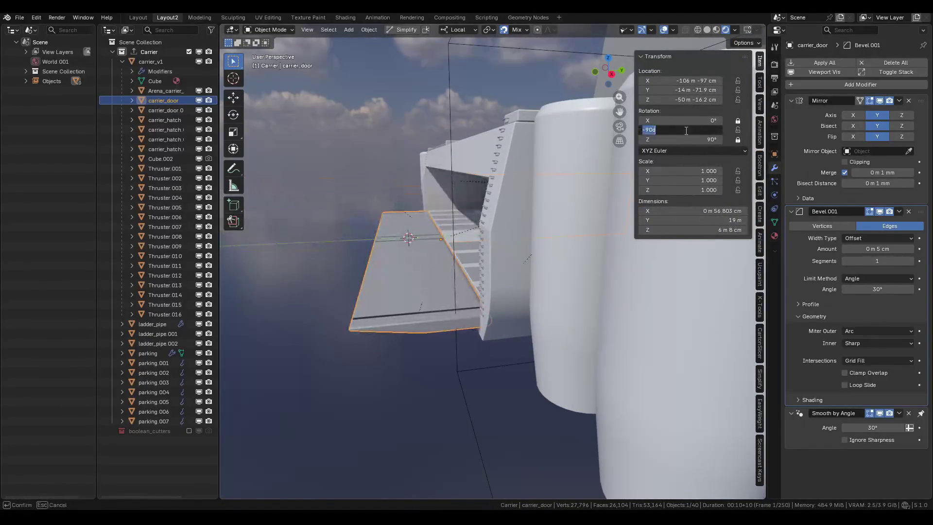
{"action": "type", "text": "0"}
{"action": "key", "text": "Return"}
{"action": "key", "text": "n"}
{"action": "mouse_move", "coordinate": [472, 211]}
{"action": "middle_mouse_down"}
{"action": "mouse_move", "coordinate": [449, 202]}
{"action": "mouse_move", "coordinate": [512, 209]}
{"action": "mouse_move", "coordinate": [607, 189]}
{"action": "mouse_move", "coordinate": [561, 179]}
{"action": "mouse_move", "coordinate": [600, 186]}
{"action": "mouse_move", "coordinate": [570, 205]}
{"action": "middle_mouse_up"}
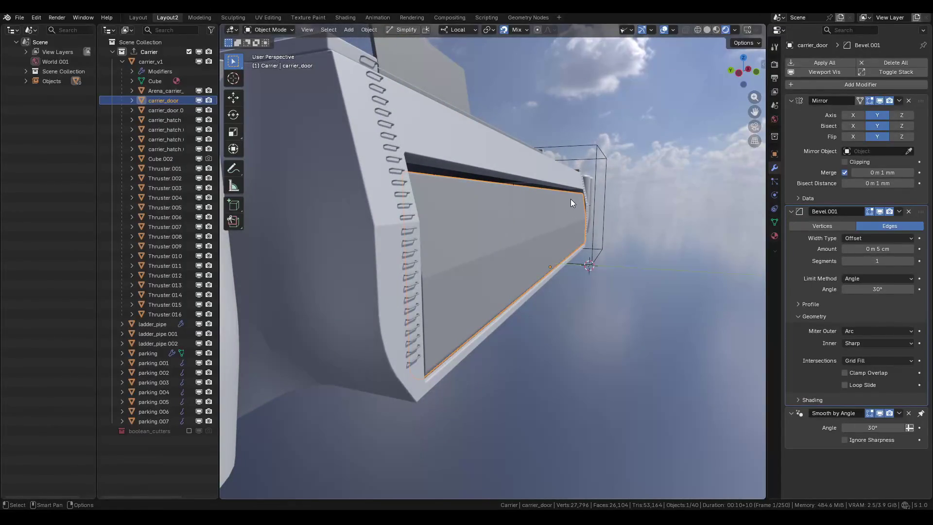
{"action": "mouse_move", "coordinate": [585, 165]}
{"action": "middle_mouse_down"}
{"action": "mouse_move", "coordinate": [574, 157]}
{"action": "mouse_move", "coordinate": [428, 150]}
{"action": "mouse_move", "coordinate": [437, 208]}
{"action": "mouse_move", "coordinate": [576, 217]}
{"action": "middle_mouse_up"}
Step: In carrier_v1's Edit Mode, move the hull panel edge 1.61 m down along local Z
{"action": "left_click", "coordinate": [439, 174]}
{"action": "key", "text": "Tab"}
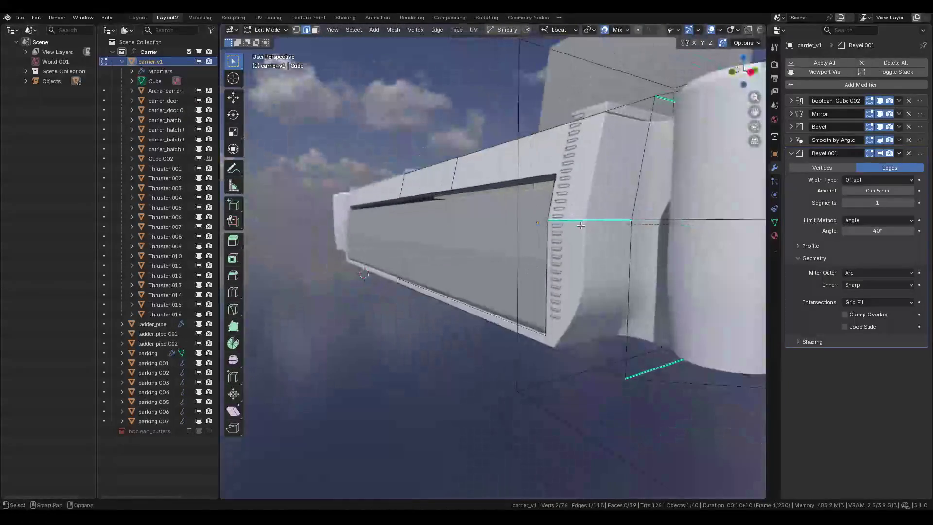
{"action": "key", "text": "g"}
{"action": "key", "text": "z"}
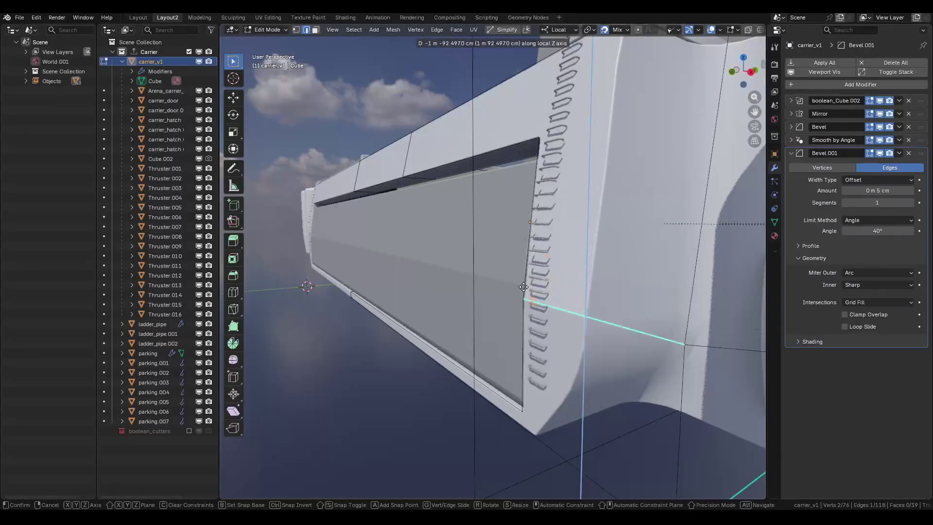
{"action": "left_click", "coordinate": [501, 278]}
{"action": "mouse_move", "coordinate": [501, 278]}
{"action": "middle_mouse_down"}
{"action": "mouse_move", "coordinate": [454, 298]}
{"action": "mouse_move", "coordinate": [520, 219]}
{"action": "mouse_move", "coordinate": [532, 233]}
{"action": "mouse_move", "coordinate": [520, 240]}
{"action": "mouse_move", "coordinate": [559, 225]}
{"action": "middle_mouse_up"}
{"action": "scroll", "coordinate": [488, 250], "scroll_direction": "up", "scroll_amount": 5}
{"action": "key", "text": "ctrl+Tab"}
Step: Back in Object Mode, select carrier_door and raise its edges about 44 cm along local Z
{"action": "left_click", "coordinate": [529, 257]}
{"action": "mouse_move", "coordinate": [529, 256]}
{"action": "middle_mouse_down"}
{"action": "mouse_move", "coordinate": [560, 202]}
{"action": "mouse_move", "coordinate": [476, 210]}
{"action": "mouse_move", "coordinate": [634, 205]}
{"action": "mouse_move", "coordinate": [514, 221]}
{"action": "middle_mouse_up"}
{"action": "left_click", "coordinate": [547, 204]}
{"action": "key", "text": "Tab"}
{"action": "scroll", "coordinate": [634, 206], "scroll_direction": "up", "scroll_amount": 10}
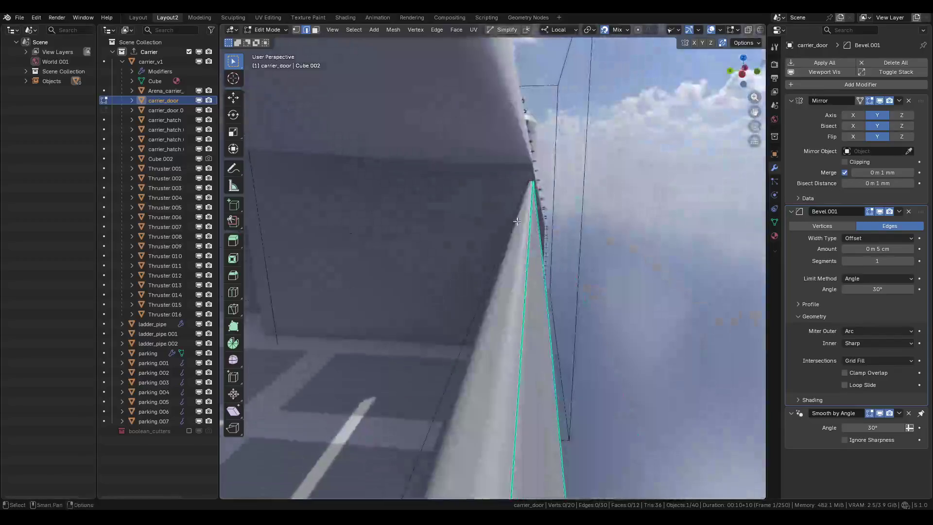
{"action": "key", "text": "g"}
{"action": "key", "text": "z"}
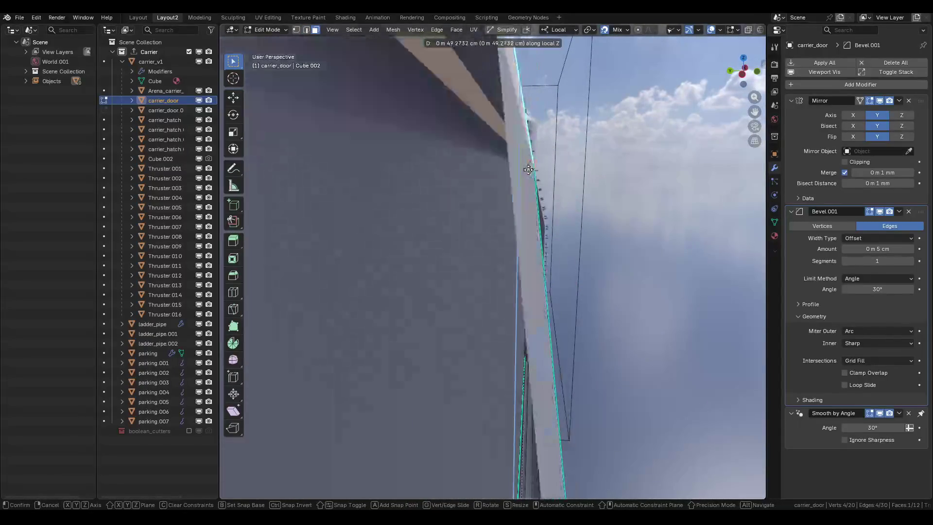
{"action": "left_click", "coordinate": [505, 190]}
{"action": "mouse_move", "coordinate": [506, 190]}
{"action": "middle_mouse_down"}
{"action": "mouse_move", "coordinate": [414, 161]}
{"action": "mouse_move", "coordinate": [547, 169]}
{"action": "mouse_move", "coordinate": [422, 199]}
{"action": "mouse_move", "coordinate": [418, 227]}
{"action": "mouse_move", "coordinate": [569, 175]}
{"action": "mouse_move", "coordinate": [448, 188]}
{"action": "mouse_move", "coordinate": [588, 150]}
{"action": "mouse_move", "coordinate": [494, 291]}
{"action": "mouse_move", "coordinate": [522, 271]}
{"action": "mouse_move", "coordinate": [506, 291]}
{"action": "mouse_move", "coordinate": [471, 281]}
{"action": "mouse_move", "coordinate": [491, 307]}
{"action": "mouse_move", "coordinate": [468, 338]}
{"action": "middle_mouse_up"}
Step: Shift a door edge 5 cm along local Z, then return to Object Mode
{"action": "key", "text": "g"}
{"action": "key", "text": "z"}
{"action": "key", "text": "z"}
{"action": "left_click", "coordinate": [518, 294]}
{"action": "left_click", "coordinate": [502, 369]}
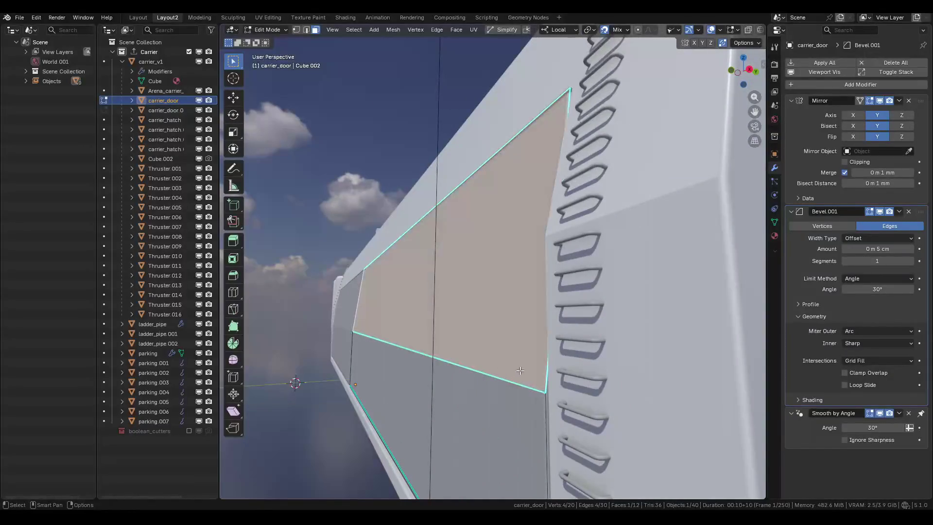
{"action": "key", "text": "2"}
{"action": "left_click", "coordinate": [484, 373]}
{"action": "middle_click_drag", "start_coordinate": [481, 317], "coordinate": [430, 311]}
{"action": "key", "text": "Tab"}
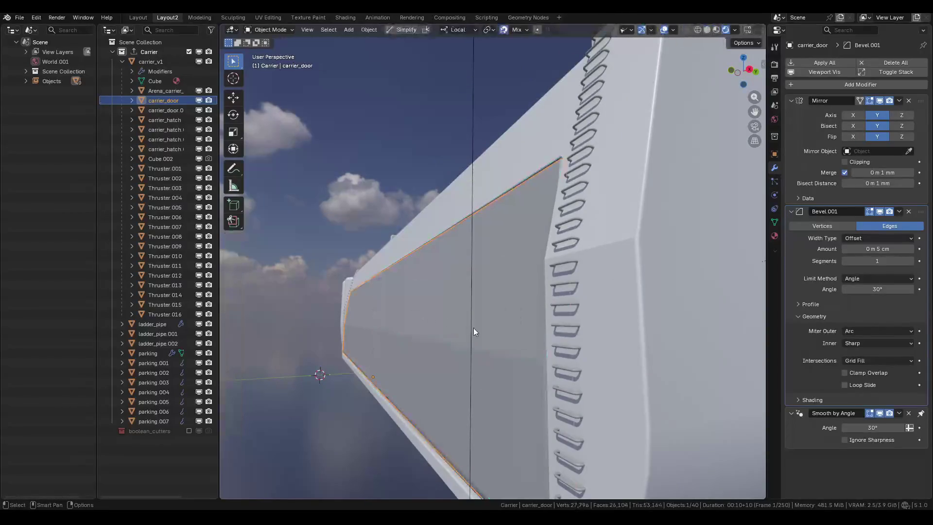
Step: Test-tilt carrier_door from the right-side view and briefly toggle into Edit Mode
{"action": "left_click", "coordinate": [751, 71]}
{"action": "key", "text": "r"}
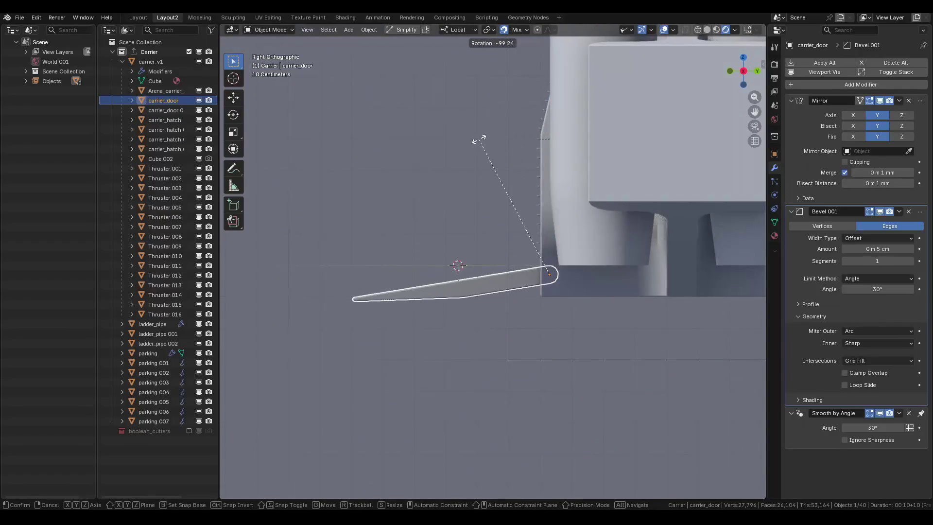
{"action": "left_click", "coordinate": [485, 139]}
{"action": "scroll", "coordinate": [459, 287], "scroll_direction": "up", "scroll_amount": 4}
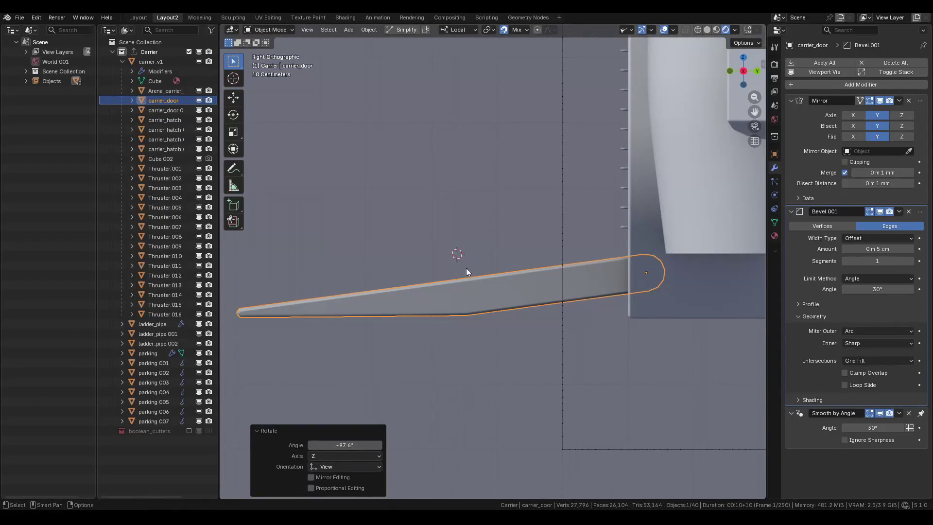
{"action": "mouse_move", "coordinate": [502, 232]}
{"action": "middle_mouse_down"}
{"action": "mouse_move", "coordinate": [590, 169]}
{"action": "mouse_move", "coordinate": [616, 246]}
{"action": "mouse_move", "coordinate": [519, 260]}
{"action": "mouse_move", "coordinate": [558, 269]}
{"action": "mouse_move", "coordinate": [510, 306]}
{"action": "middle_mouse_up"}
{"action": "key", "text": "Tab"}
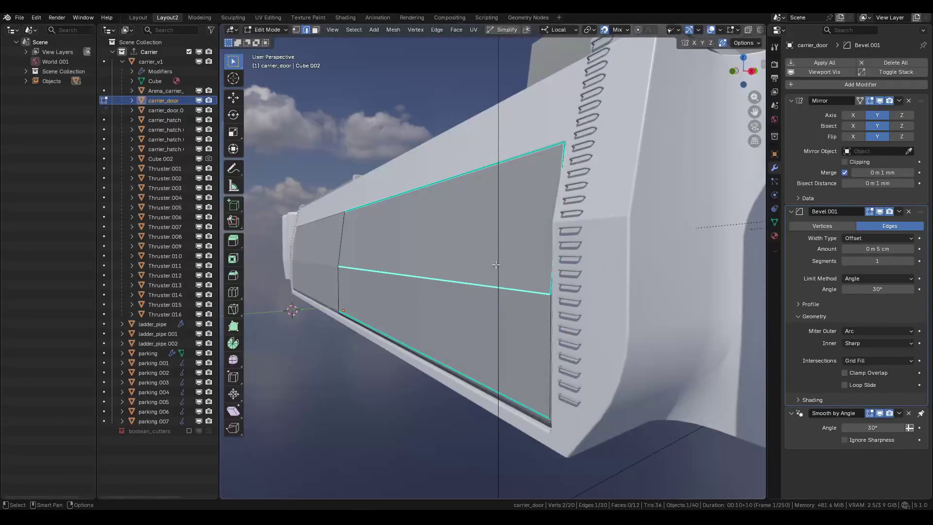
{"action": "key", "text": "Tab"}
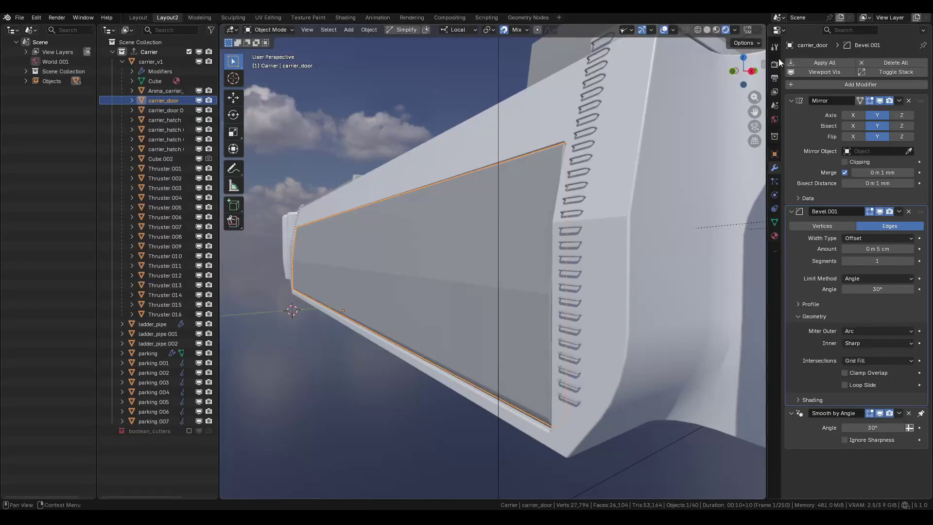
Step: Try a -56.7° door tilt, undo it, and collapse the Bevel.001 modifier panel
{"action": "left_click", "coordinate": [751, 71]}
{"action": "key", "text": "r"}
{"action": "left_click", "coordinate": [480, 306]}
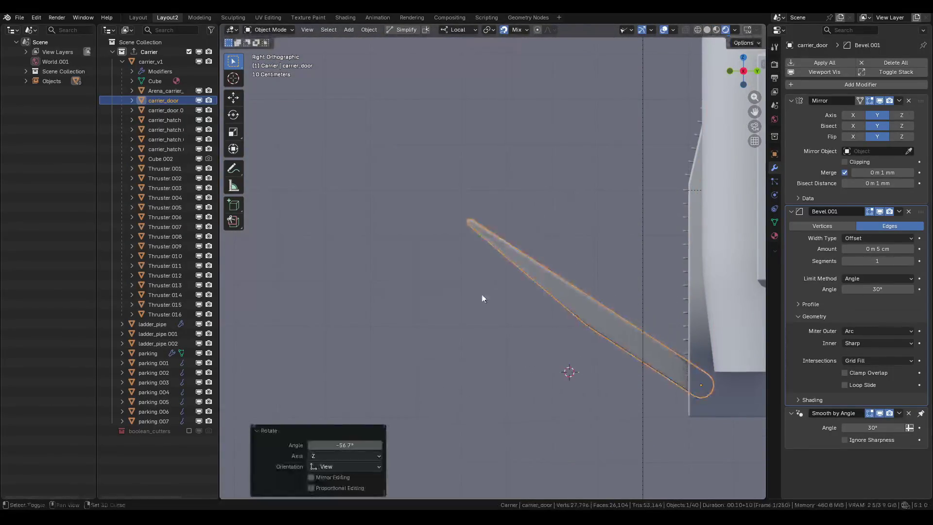
{"action": "key", "text": "ctrl+z"}
{"action": "mouse_move", "coordinate": [499, 176]}
{"action": "middle_mouse_down"}
{"action": "mouse_move", "coordinate": [412, 265]}
{"action": "mouse_move", "coordinate": [459, 207]}
{"action": "mouse_move", "coordinate": [379, 271]}
{"action": "middle_mouse_up"}
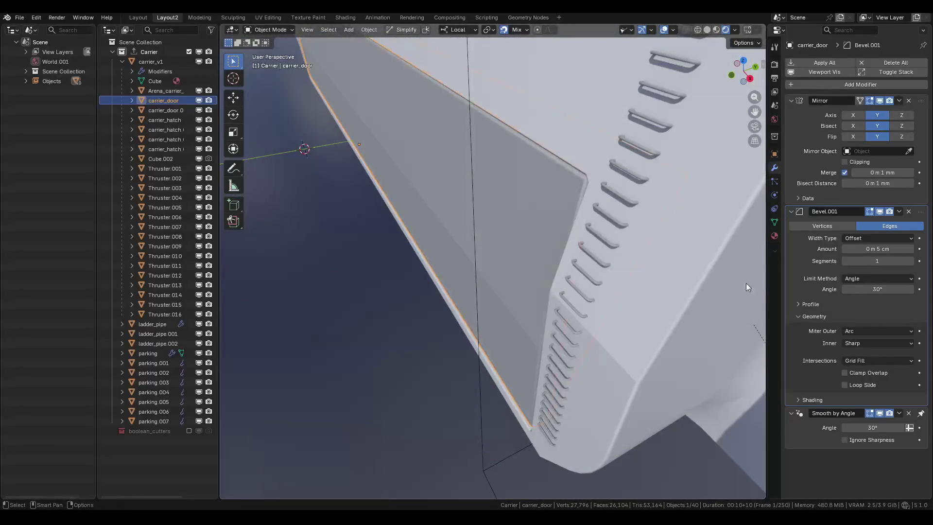
{"action": "left_click", "coordinate": [789, 212]}
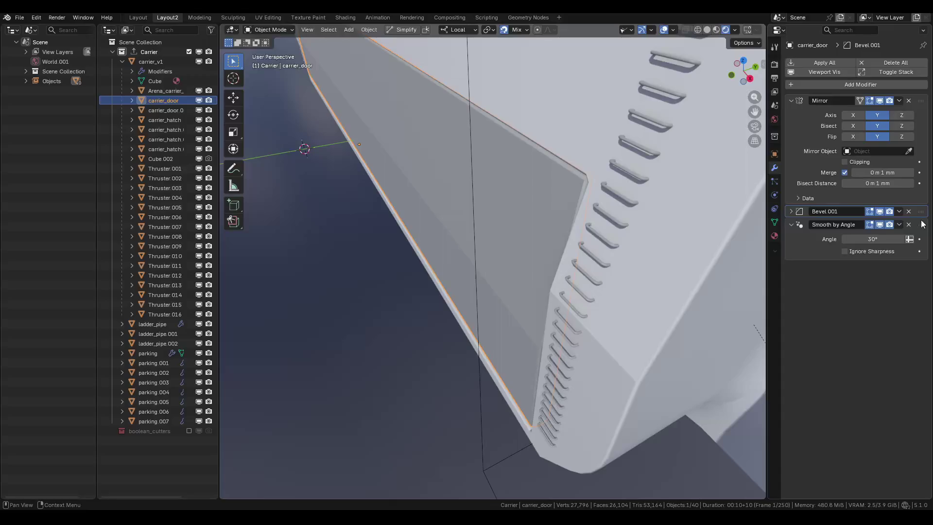
Step: Move Bevel.001 below Smooth by Angle in the modifier stack and collapse Mirror
{"action": "left_click_drag", "start_coordinate": [921, 215], "coordinate": [924, 287]}
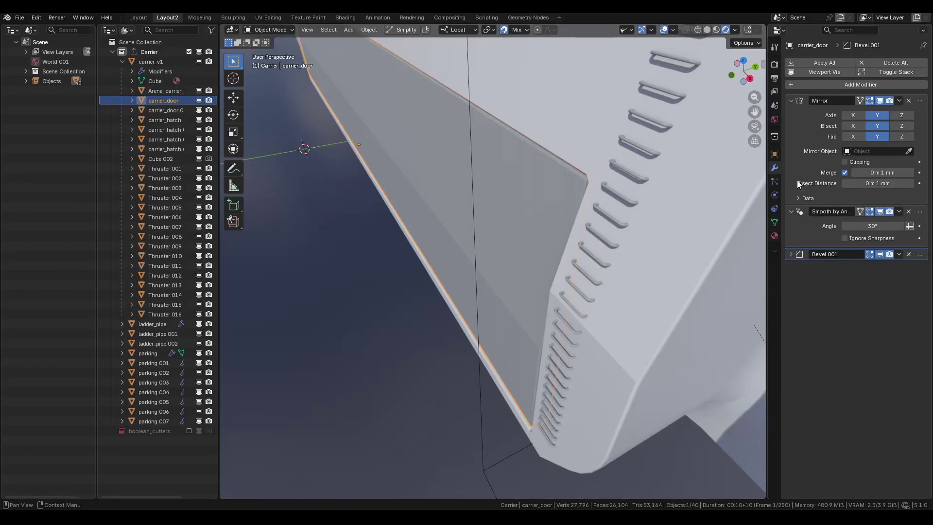
{"action": "left_click", "coordinate": [791, 100]}
{"action": "middle_click_drag", "start_coordinate": [611, 161], "coordinate": [506, 248]}
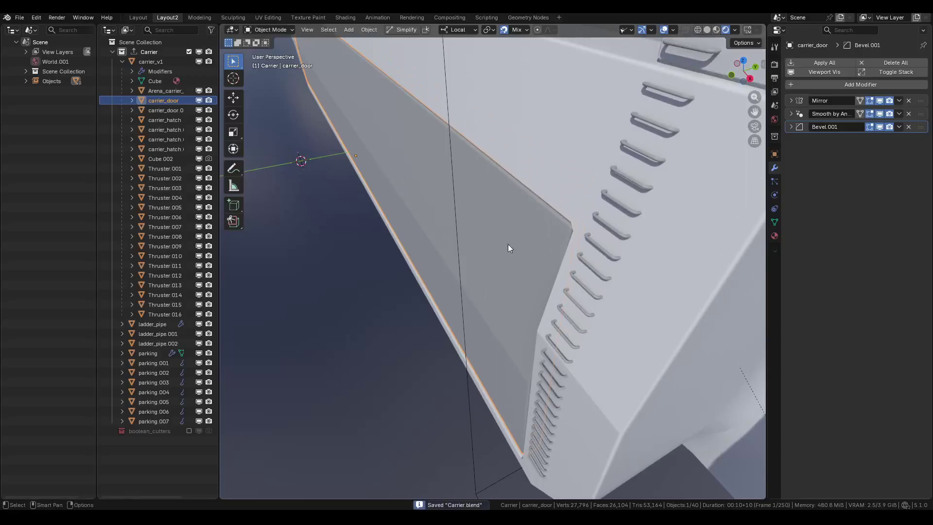
Step: Test-tilt the door to -40.5° and -12.5°, then undo the rotations
{"action": "key", "text": "r"}
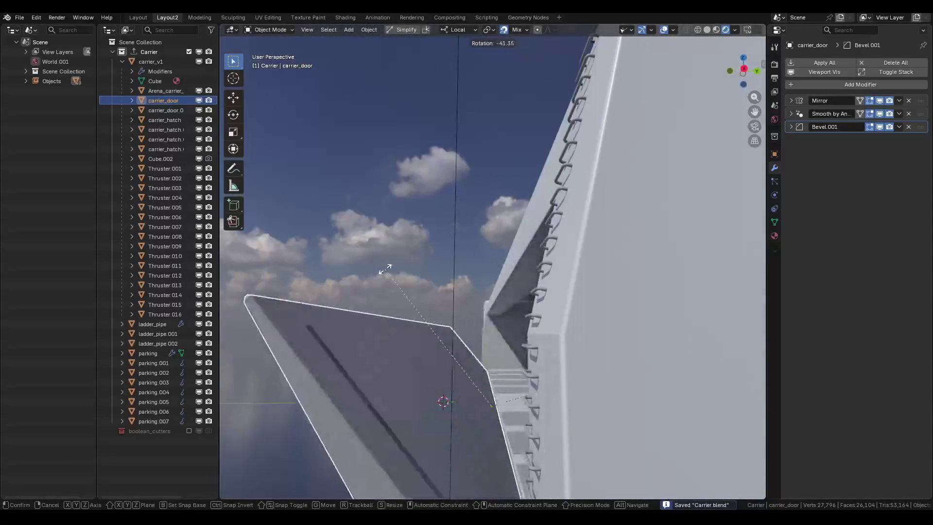
{"action": "left_click", "coordinate": [389, 267]}
{"action": "mouse_move", "coordinate": [424, 244]}
{"action": "middle_mouse_down"}
{"action": "mouse_move", "coordinate": [401, 296]}
{"action": "mouse_move", "coordinate": [408, 308]}
{"action": "middle_mouse_up"}
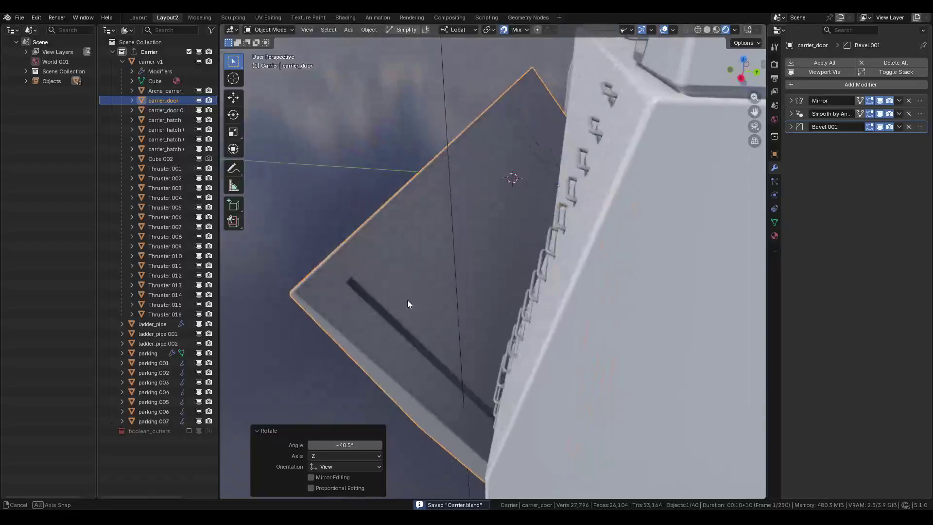
{"action": "key", "text": "r"}
{"action": "left_click", "coordinate": [399, 262]}
{"action": "key", "text": "ctrl+z"}
{"action": "key", "text": "ctrl+z"}
{"action": "key", "text": "ctrl+z"}
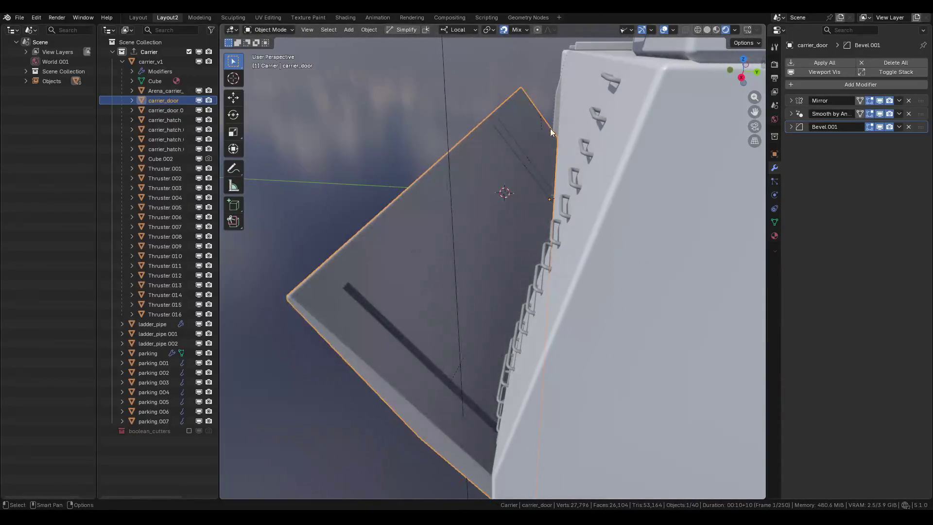
{"action": "mouse_move", "coordinate": [524, 174]}
{"action": "middle_mouse_down"}
{"action": "mouse_move", "coordinate": [508, 224]}
{"action": "mouse_move", "coordinate": [578, 227]}
{"action": "middle_mouse_up"}
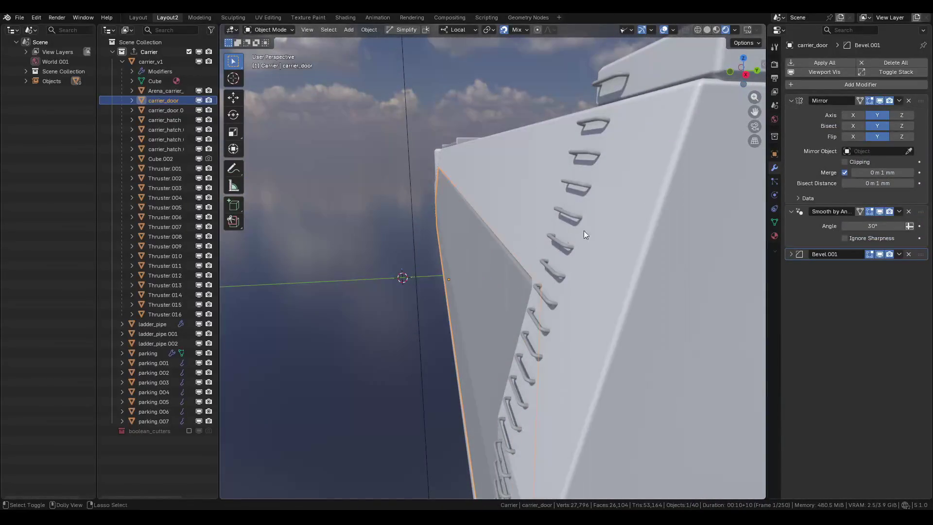
Step: Collapse the Mirror and Smooth by Angle modifier panels
{"action": "left_click", "coordinate": [791, 100]}
{"action": "left_click", "coordinate": [791, 113]}
{"action": "scroll", "coordinate": [519, 291], "scroll_direction": "up", "scroll_amount": 4}
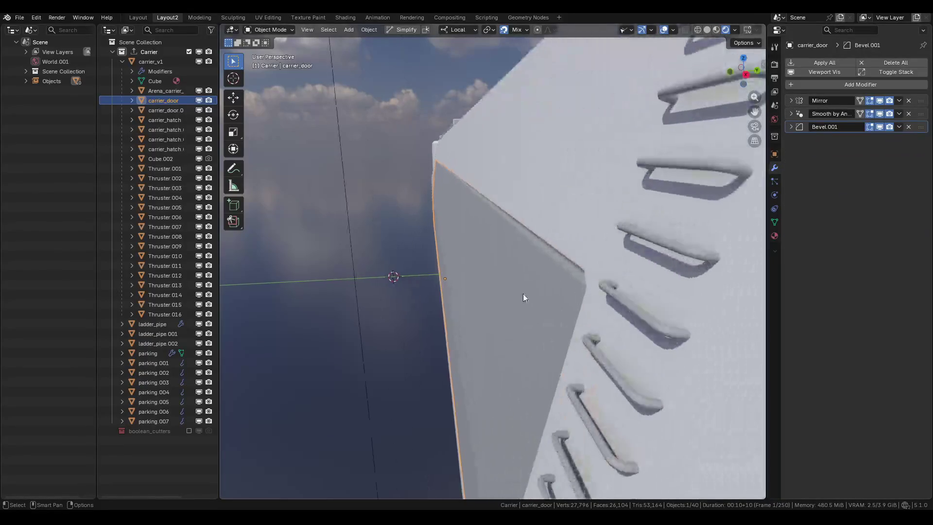
{"action": "left_click", "coordinate": [792, 100]}
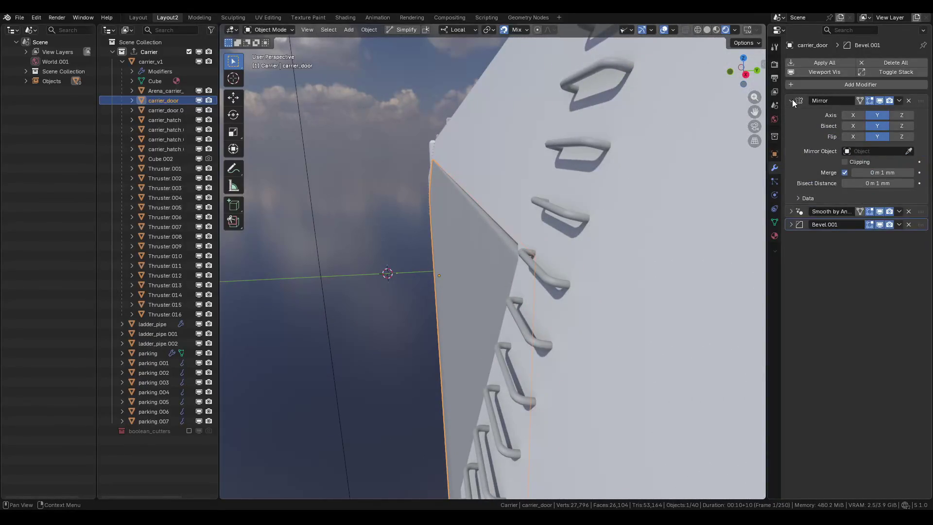
{"action": "left_click", "coordinate": [792, 100]}
{"action": "mouse_move", "coordinate": [510, 225]}
{"action": "middle_mouse_down"}
{"action": "mouse_move", "coordinate": [648, 232]}
{"action": "mouse_move", "coordinate": [496, 232]}
{"action": "mouse_move", "coordinate": [472, 205]}
{"action": "mouse_move", "coordinate": [469, 214]}
{"action": "mouse_move", "coordinate": [510, 236]}
{"action": "middle_mouse_up"}
Step: Snap a carrier_door edge lower along local Z in Edit Mode, then return to Object Mode
{"action": "mouse_move", "coordinate": [756, 77]}
{"action": "left_mouse_down"}
{"action": "mouse_move", "coordinate": [483, 196]}
{"action": "mouse_move", "coordinate": [519, 202]}
{"action": "mouse_move", "coordinate": [586, 114]}
{"action": "mouse_move", "coordinate": [758, 73]}
{"action": "left_mouse_up"}
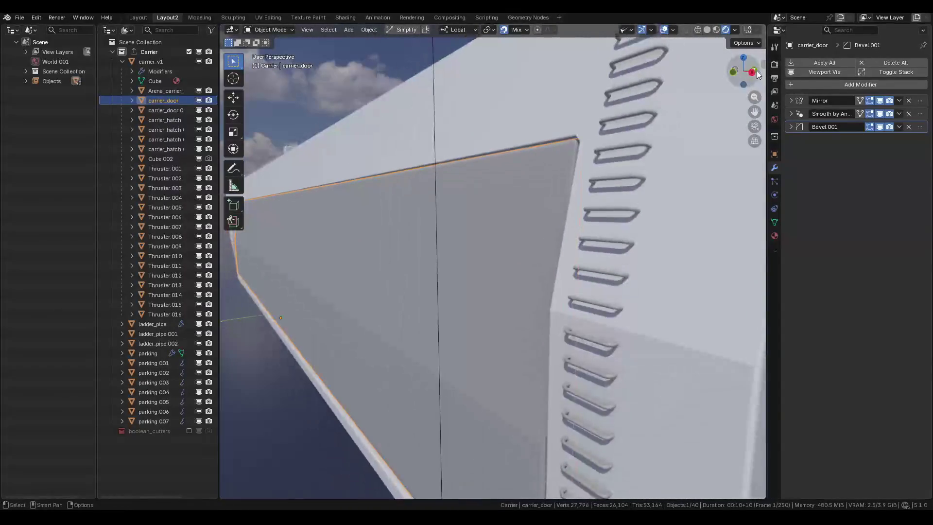
{"action": "scroll", "coordinate": [590, 149], "scroll_direction": "down", "scroll_amount": 4}
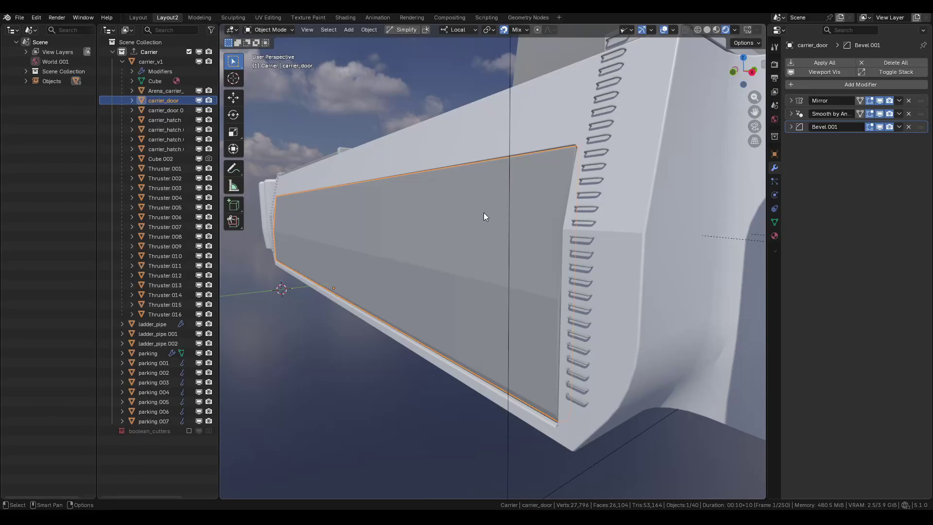
{"action": "key", "text": "Tab"}
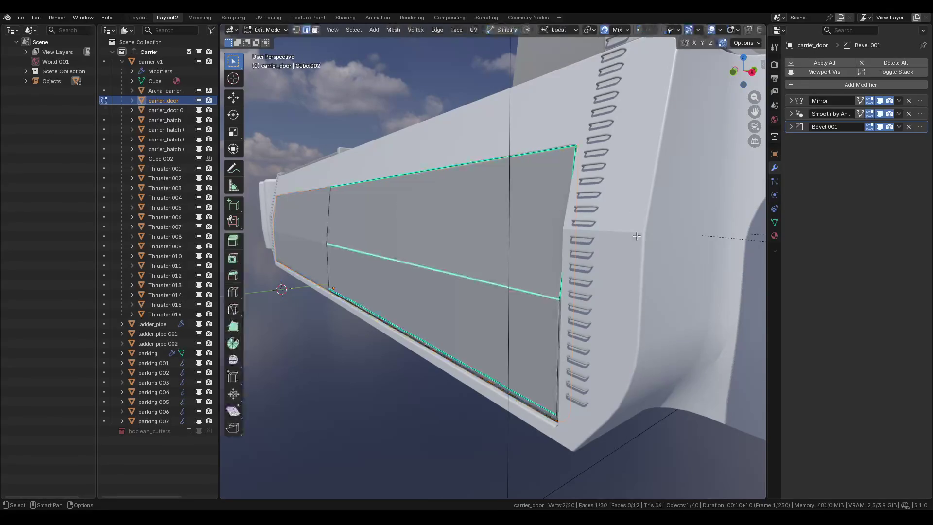
{"action": "key", "text": "g"}
{"action": "key", "text": "z"}
{"action": "key", "text": "z"}
{"action": "key", "text": "ctrl"}
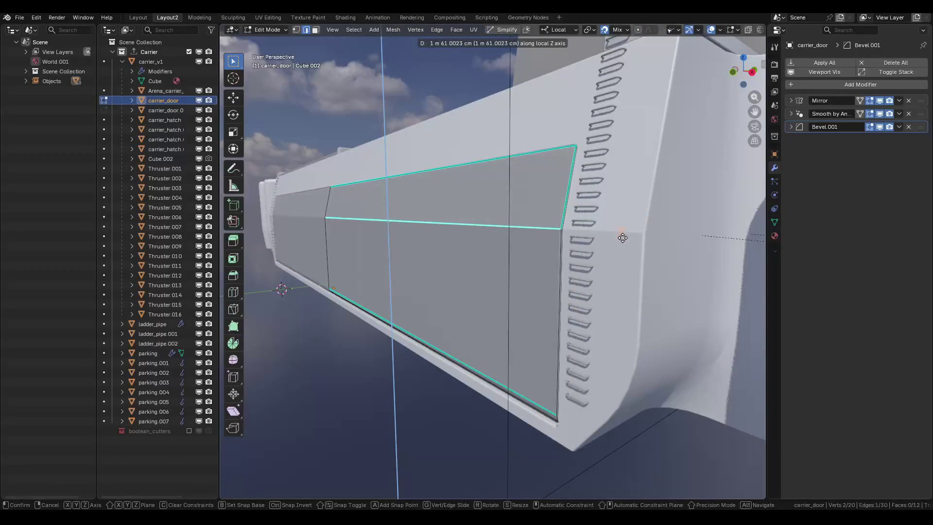
{"action": "left_click", "coordinate": [615, 235]}
{"action": "key", "text": "ctrl+Tab"}
{"action": "left_click", "coordinate": [478, 238]}
Step: Test a -89.1° door rotation from the right view, cancel the next one and undo
{"action": "middle_click_drag", "start_coordinate": [481, 228], "coordinate": [526, 215]}
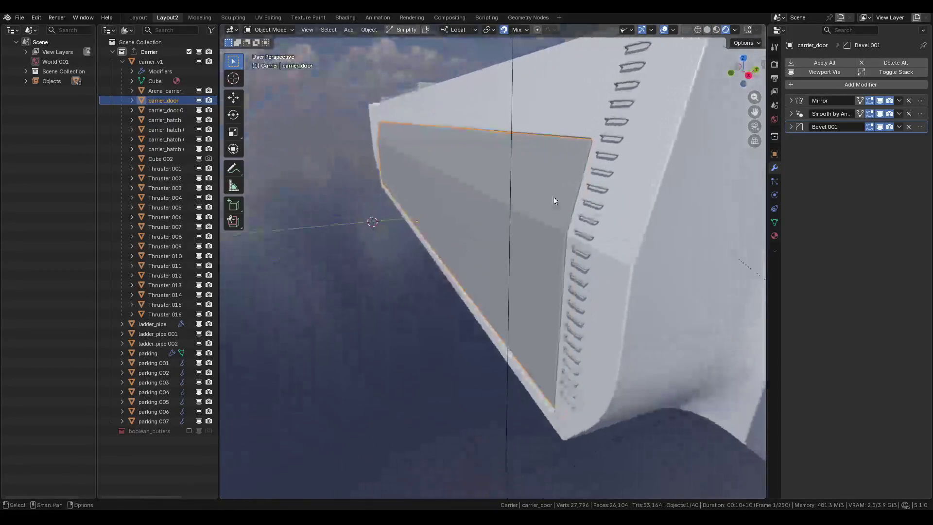
{"action": "left_click", "coordinate": [747, 74]}
{"action": "key", "text": "r"}
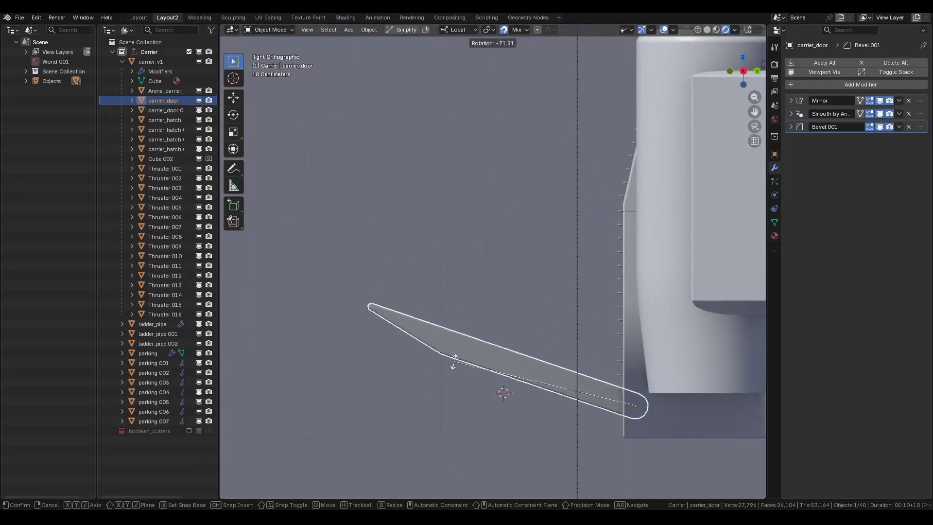
{"action": "left_click", "coordinate": [483, 382]}
{"action": "middle_click_drag", "start_coordinate": [483, 382], "coordinate": [473, 316], "text": "shift"}
{"action": "key", "text": "r"}
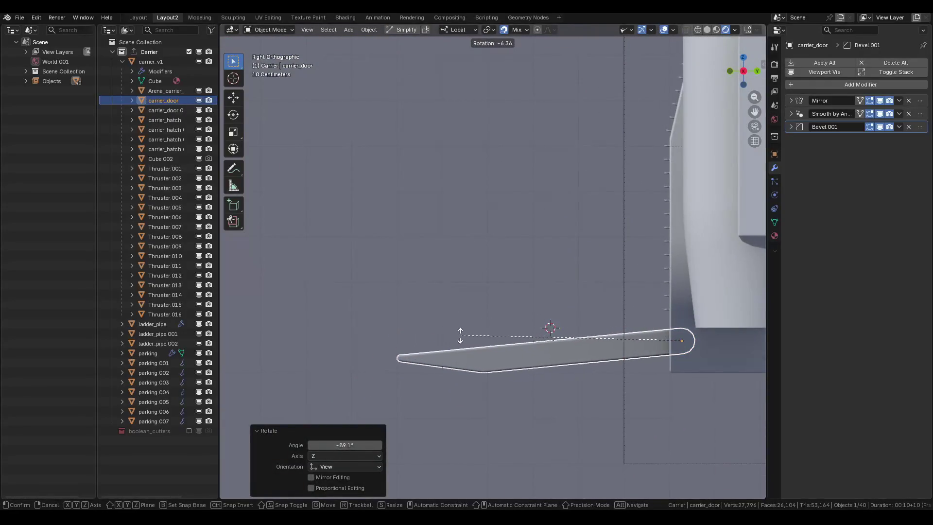
{"action": "right_click", "coordinate": [460, 335]}
{"action": "key", "text": "ctrl+z"}
{"action": "mouse_move", "coordinate": [571, 238]}
{"action": "middle_mouse_down", "text": "shift"}
{"action": "mouse_move", "coordinate": [625, 278]}
{"action": "mouse_move", "coordinate": [613, 264]}
{"action": "middle_mouse_up", "text": "shift"}
{"action": "key", "text": "Tab"}
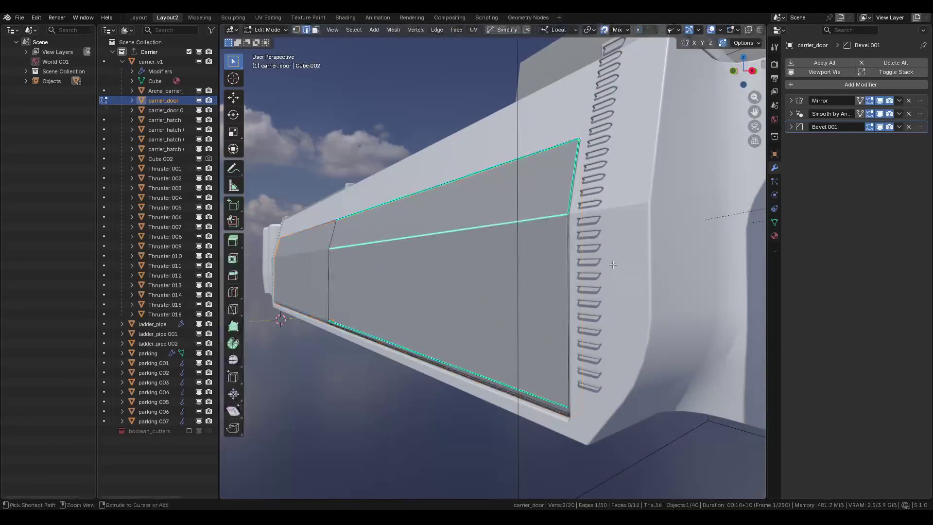
{"action": "left_click", "coordinate": [401, 238]}
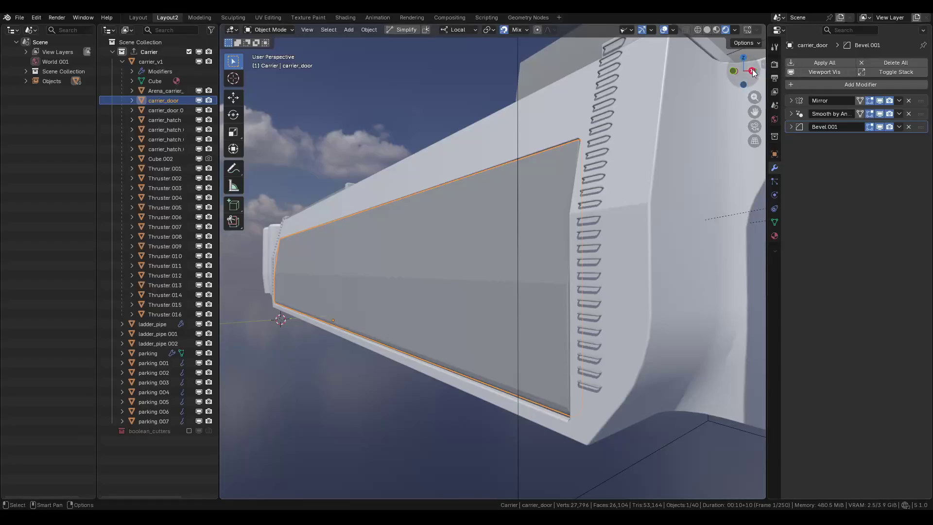
Step: Rotate the door in stages, including a -1.6° tilt, until it lies nearly level
{"action": "left_click", "coordinate": [752, 71]}
{"action": "key", "text": "r"}
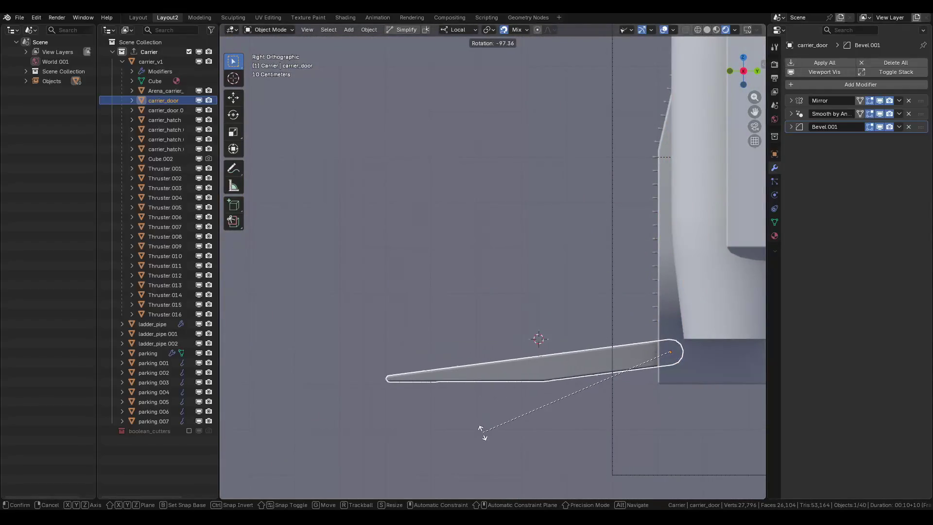
{"action": "left_click", "coordinate": [482, 429]}
{"action": "scroll", "coordinate": [438, 379], "scroll_direction": "up", "scroll_amount": 5}
{"action": "scroll", "coordinate": [408, 326], "scroll_direction": "down", "scroll_amount": 3, "text": "shift"}
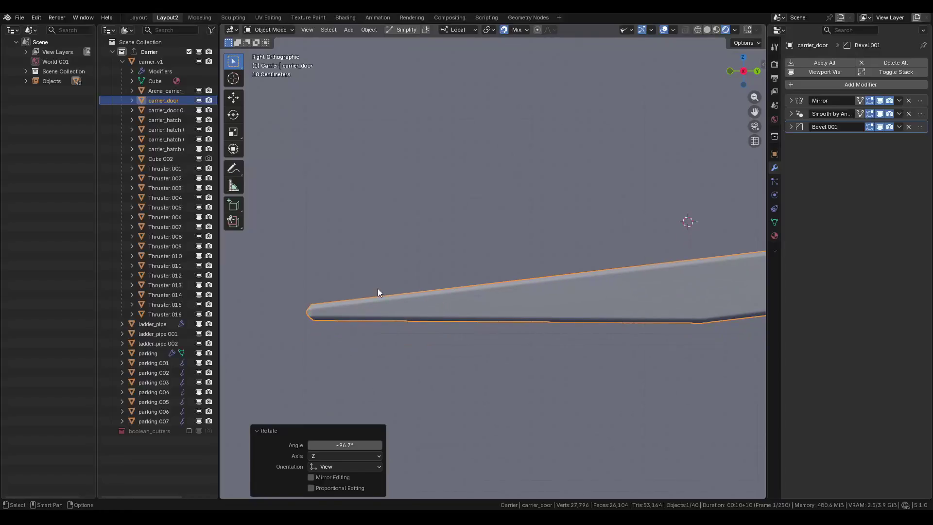
{"action": "key", "text": "r"}
{"action": "left_click", "coordinate": [368, 306]}
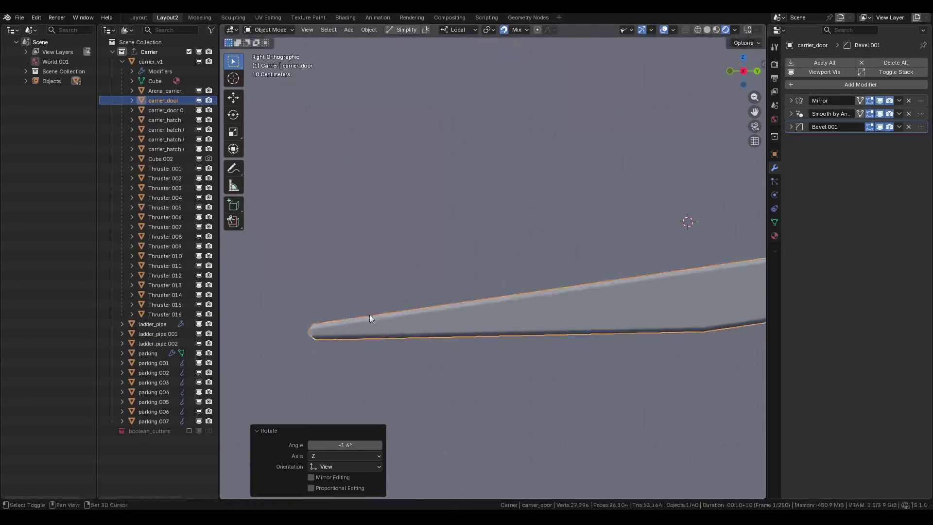
{"action": "scroll", "coordinate": [366, 314], "scroll_direction": "down", "scroll_amount": 3}
{"action": "key", "text": "r"}
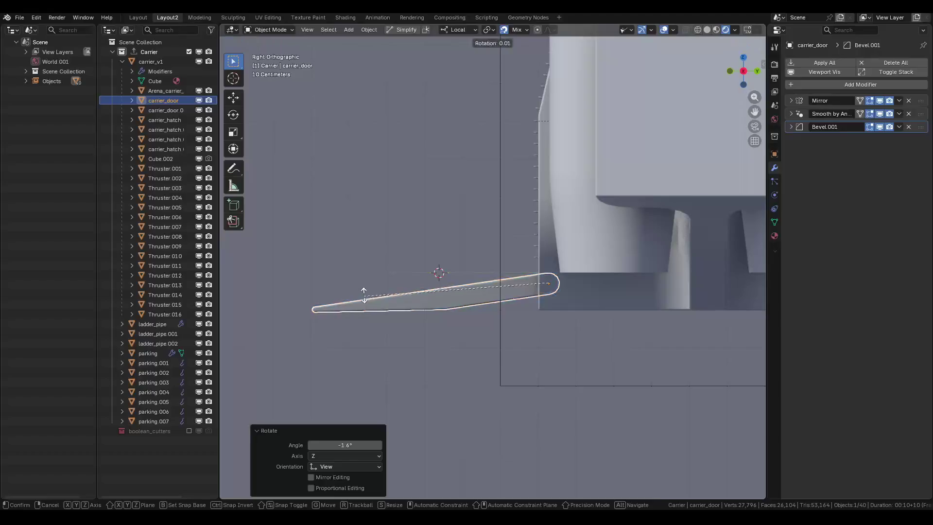
{"action": "scroll", "coordinate": [302, 312], "scroll_direction": "up", "scroll_amount": 3}
{"action": "scroll", "coordinate": [459, 328], "scroll_direction": "up", "scroll_amount": 3}
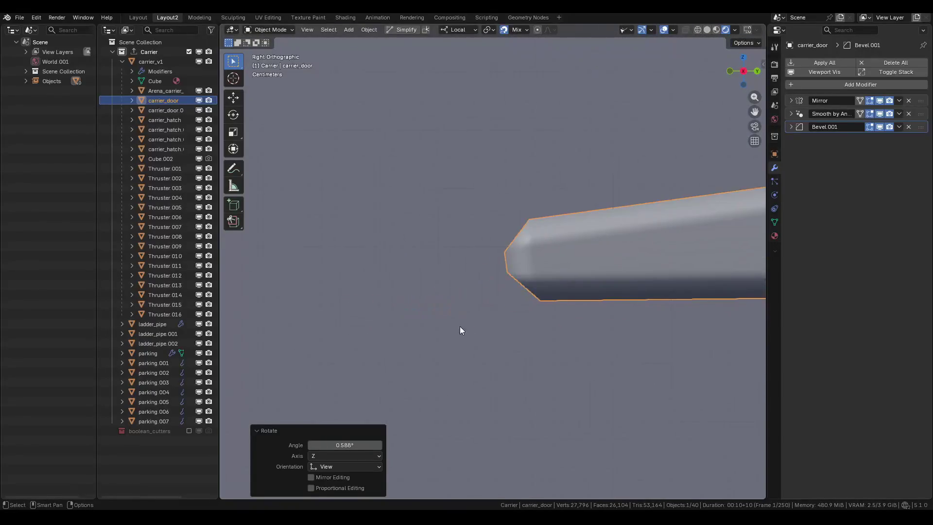
{"action": "left_click", "coordinate": [519, 450]}
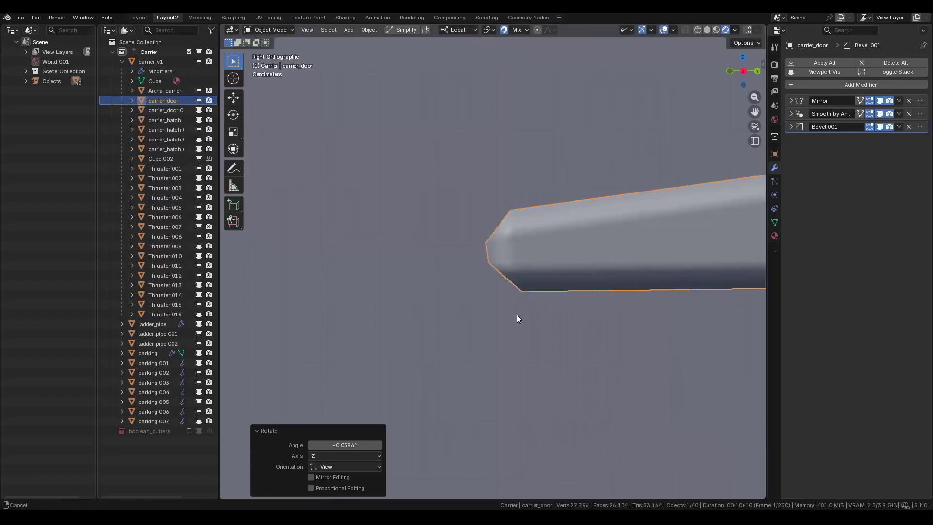
{"action": "scroll", "coordinate": [525, 316], "scroll_direction": "down", "scroll_amount": 5}
Step: Edge-slide the door's lower edge by factor -0.110, then return to Object Mode
{"action": "key", "text": "ctrl+Tab"}
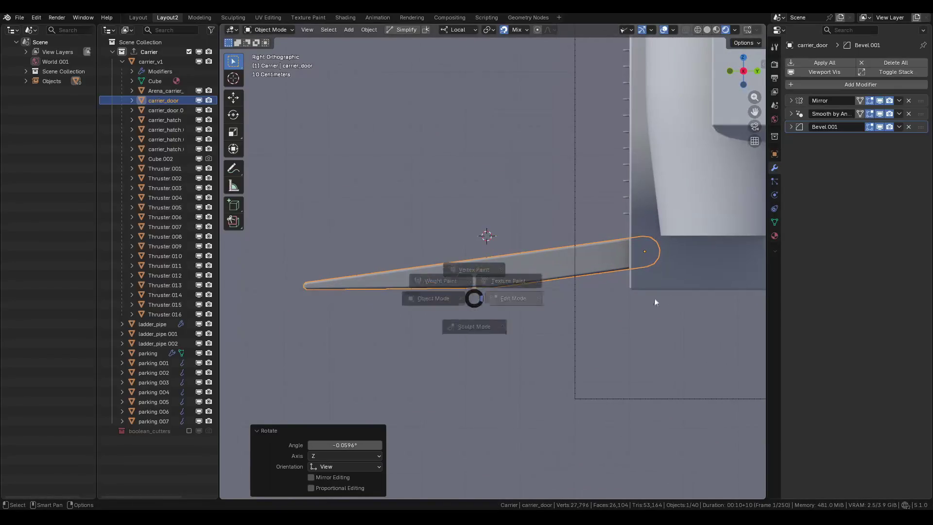
{"action": "left_click", "coordinate": [637, 304]}
{"action": "key", "text": "KP_Decimal"}
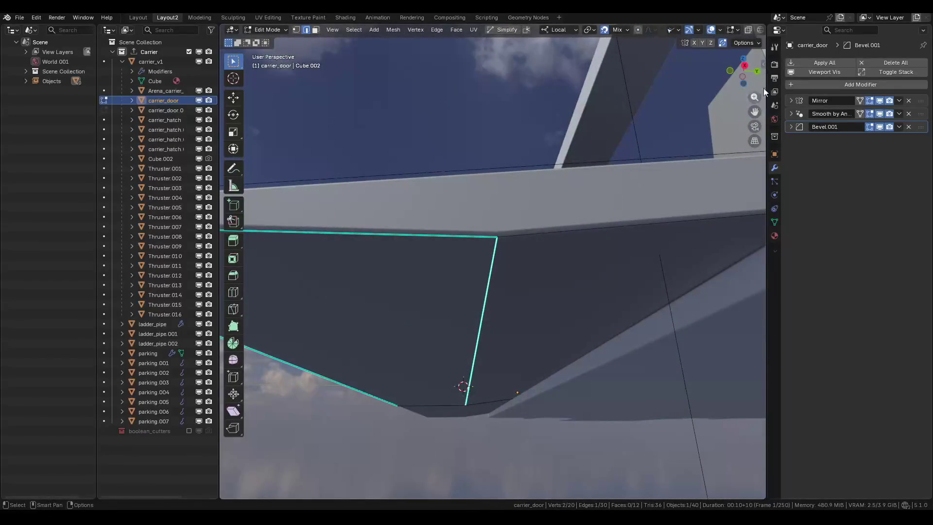
{"action": "left_click", "coordinate": [746, 67]}
{"action": "key", "text": "g"}
{"action": "key", "text": "g"}
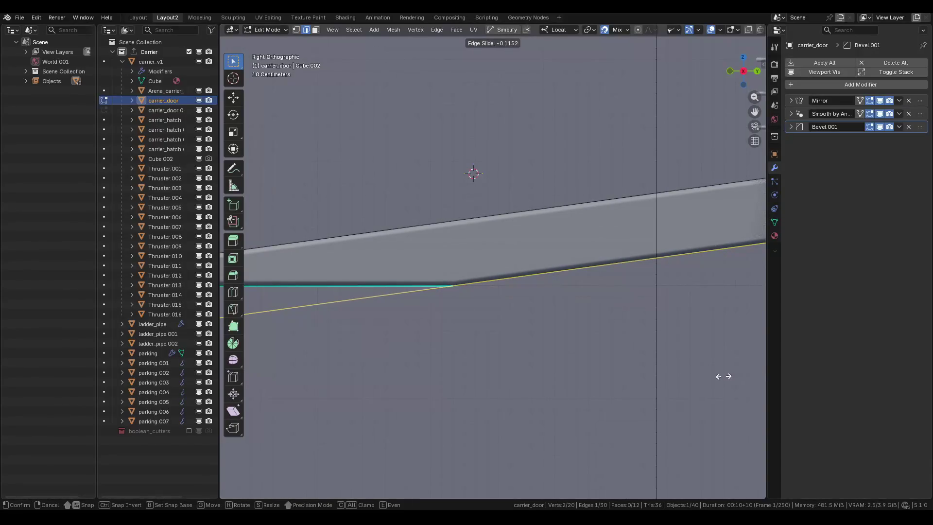
{"action": "left_click", "coordinate": [742, 374]}
{"action": "scroll", "coordinate": [577, 298], "scroll_direction": "down", "scroll_amount": 4}
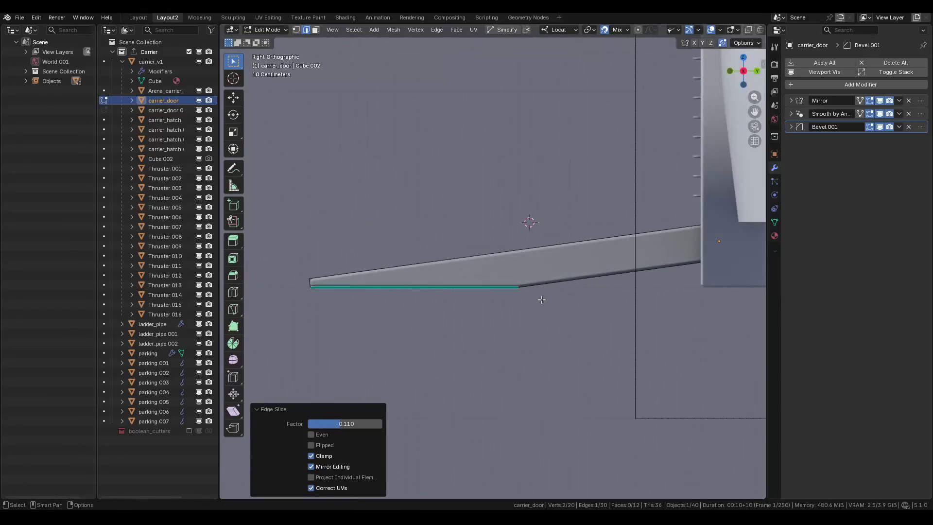
{"action": "key", "text": "Tab"}
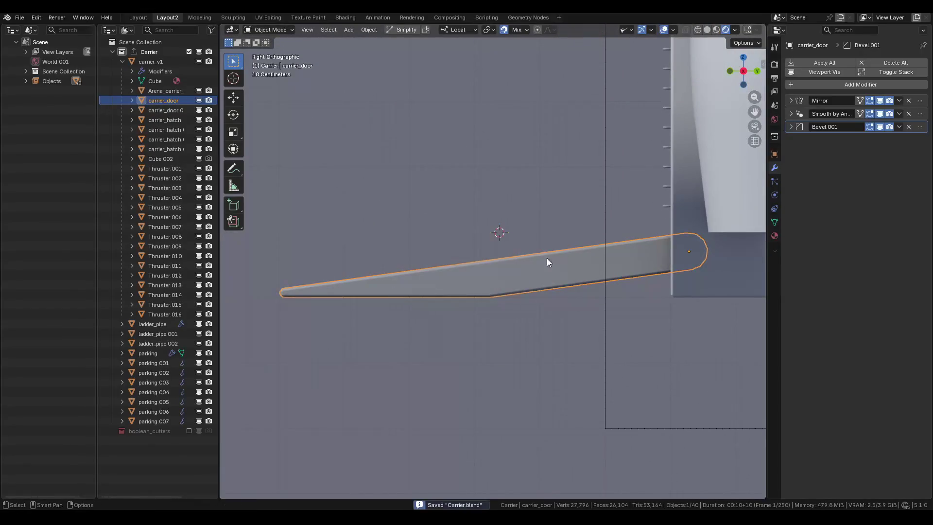
Step: Rotate carrier_door about 84.6° back upright and set its rotation in the Transform sidebar
{"action": "middle_click_drag", "start_coordinate": [532, 269], "coordinate": [505, 276], "text": "shift"}
{"action": "key", "text": "r"}
{"action": "left_click", "coordinate": [573, 249]}
{"action": "mouse_move", "coordinate": [572, 249]}
{"action": "middle_mouse_down"}
{"action": "mouse_move", "coordinate": [568, 270]}
{"action": "mouse_move", "coordinate": [611, 308]}
{"action": "mouse_move", "coordinate": [582, 270]}
{"action": "middle_mouse_up"}
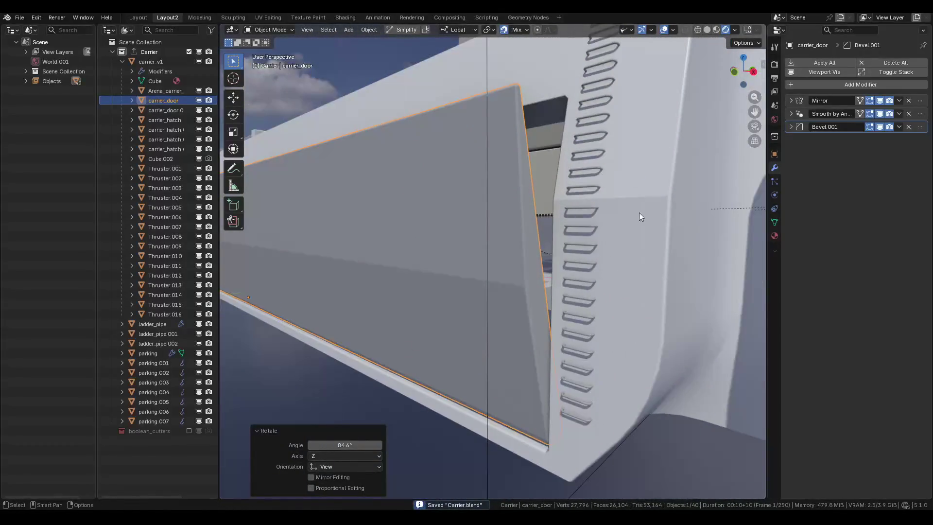
{"action": "key", "text": "r"}
{"action": "right_click", "coordinate": [641, 307]}
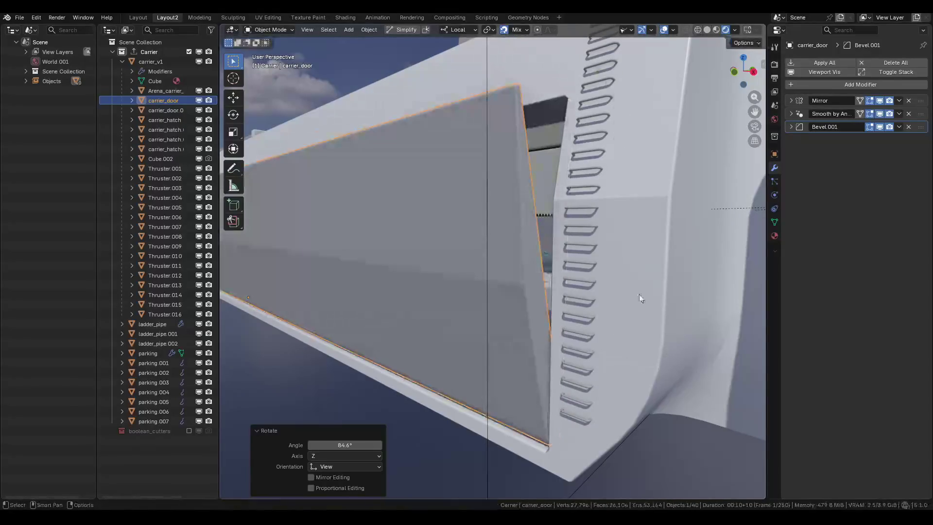
{"action": "key", "text": "n"}
{"action": "key", "text": "Return"}
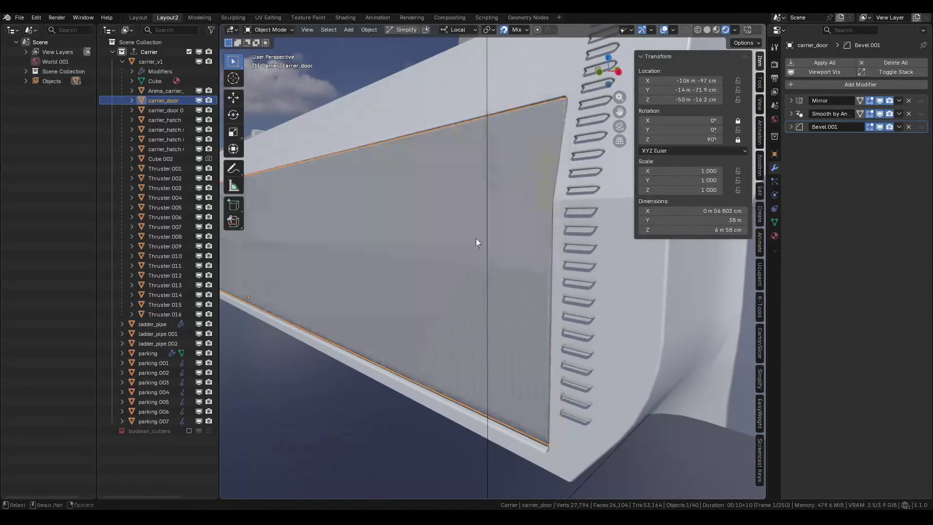
{"action": "key", "text": "n"}
Step: Select carrier_v1, enter Edit Mode and clear its edge selection
{"action": "left_click", "coordinate": [649, 208]}
{"action": "mouse_move", "coordinate": [650, 208]}
{"action": "middle_mouse_down"}
{"action": "mouse_move", "coordinate": [590, 210]}
{"action": "mouse_move", "coordinate": [518, 254]}
{"action": "mouse_move", "coordinate": [535, 234]}
{"action": "mouse_move", "coordinate": [524, 264]}
{"action": "mouse_move", "coordinate": [529, 244]}
{"action": "middle_mouse_up"}
{"action": "key", "text": "Tab"}
{"action": "key", "text": "alt+a"}
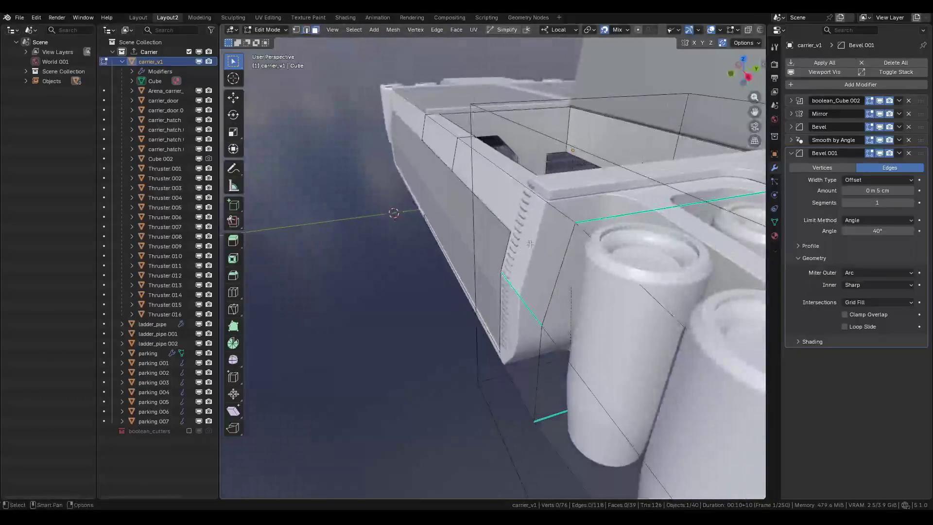
Step: Delete the two selected side faces of the carrier_v1 hull, leaving an opening
{"action": "mouse_move", "coordinate": [457, 201]}
{"action": "middle_mouse_down"}
{"action": "mouse_move", "coordinate": [556, 248]}
{"action": "mouse_move", "coordinate": [493, 251]}
{"action": "mouse_move", "coordinate": [534, 253]}
{"action": "mouse_move", "coordinate": [496, 232]}
{"action": "middle_mouse_up"}
{"action": "key", "text": "x"}
{"action": "left_click", "coordinate": [537, 253]}
{"action": "key", "text": "x"}
{"action": "key", "text": "Escape"}
Step: Return to Object Mode, select the hull carrier_v1 and re-enter Edit Mode on it
{"action": "key", "text": "Tab"}
{"action": "left_click", "coordinate": [496, 232]}
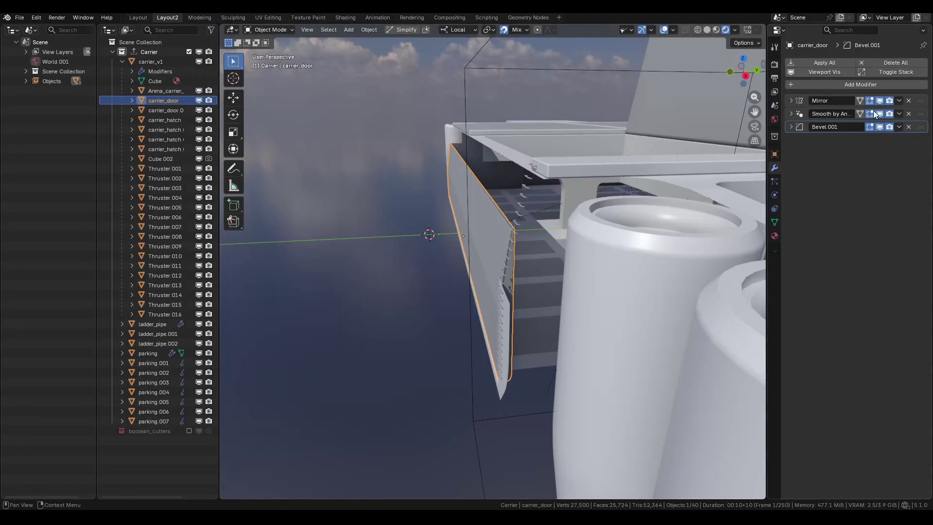
{"action": "middle_click_drag", "start_coordinate": [466, 209], "coordinate": [543, 298]}
{"action": "key", "text": "ctrl+Tab"}
{"action": "middle_click_drag", "start_coordinate": [721, 283], "coordinate": [544, 261]}
{"action": "left_click", "coordinate": [547, 262]}
{"action": "key", "text": "ctrl+Tab"}
{"action": "left_click", "coordinate": [603, 247]}
{"action": "mouse_move", "coordinate": [603, 247]}
{"action": "middle_mouse_down"}
{"action": "mouse_move", "coordinate": [512, 249]}
{"action": "mouse_move", "coordinate": [544, 286]}
{"action": "mouse_move", "coordinate": [580, 274]}
{"action": "mouse_move", "coordinate": [572, 275]}
{"action": "middle_mouse_up"}
Step: Lower a hull-side edge about 1.30 m along local Z, then select another opening edge
{"action": "key", "text": "1"}
{"action": "key", "text": "2"}
{"action": "left_click", "coordinate": [571, 275]}
{"action": "key", "text": "g"}
{"action": "key", "text": "z"}
{"action": "left_click", "coordinate": [489, 309]}
{"action": "mouse_move", "coordinate": [489, 309]}
{"action": "middle_mouse_down"}
{"action": "mouse_move", "coordinate": [472, 334]}
{"action": "mouse_move", "coordinate": [622, 267]}
{"action": "middle_mouse_up"}
{"action": "left_click", "coordinate": [557, 287]}
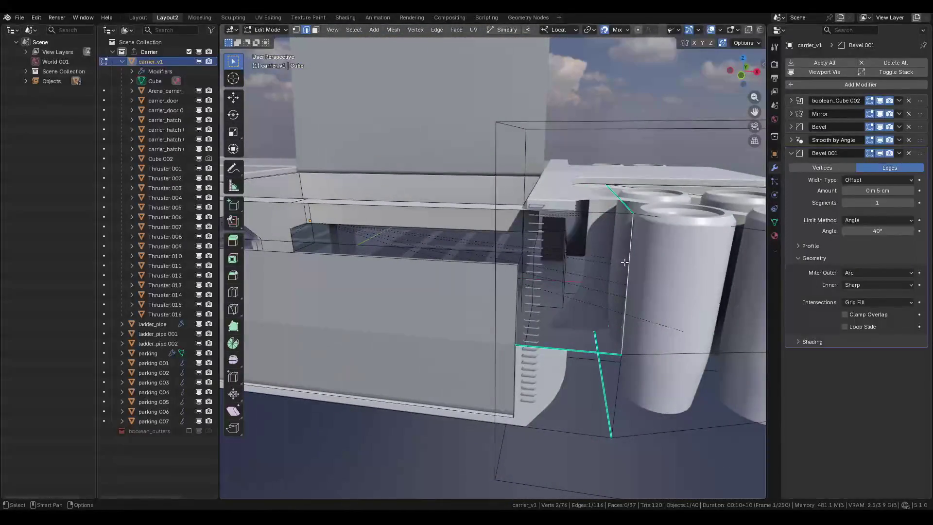
Step: Try extruding the selected edge along local Y, then undo the extrusion
{"action": "key", "text": "e"}
{"action": "key", "text": "y"}
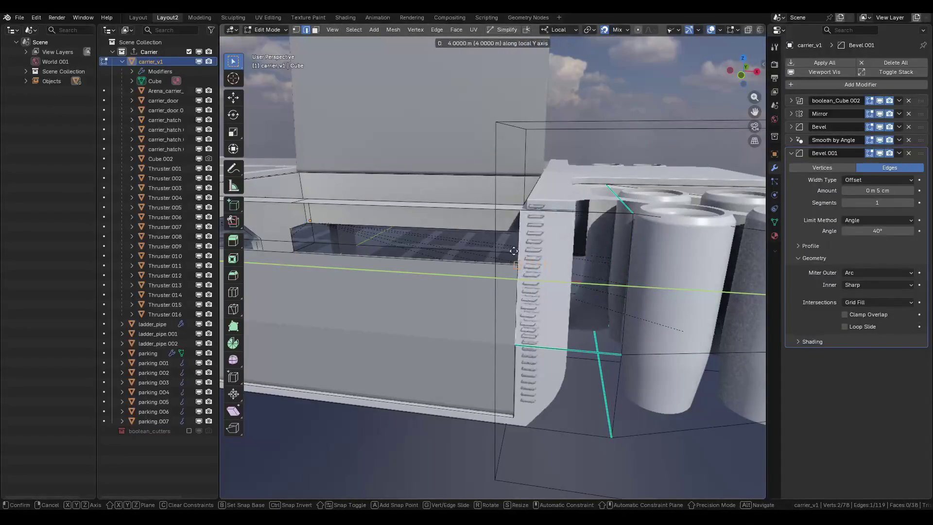
{"action": "left_click", "coordinate": [514, 229]}
{"action": "key", "text": "g"}
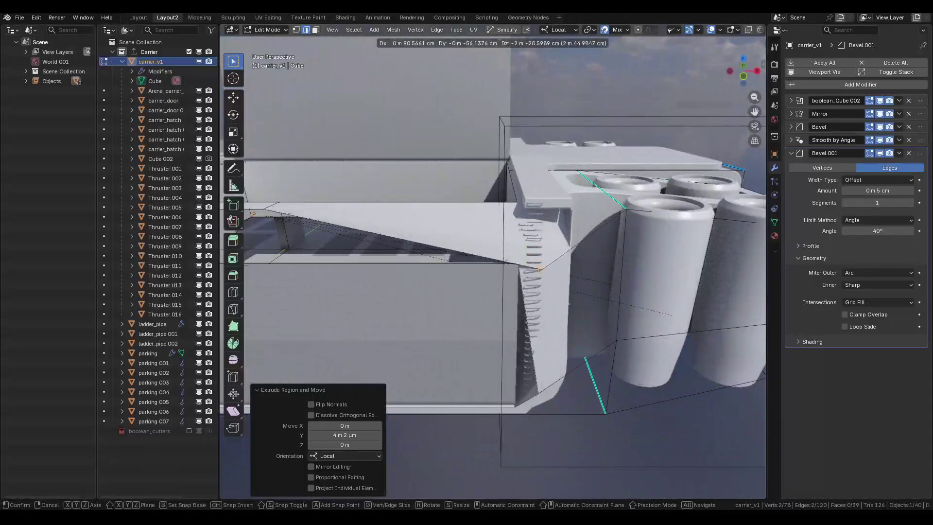
{"action": "key", "text": "Escape"}
{"action": "middle_click_drag", "start_coordinate": [531, 229], "coordinate": [495, 207]}
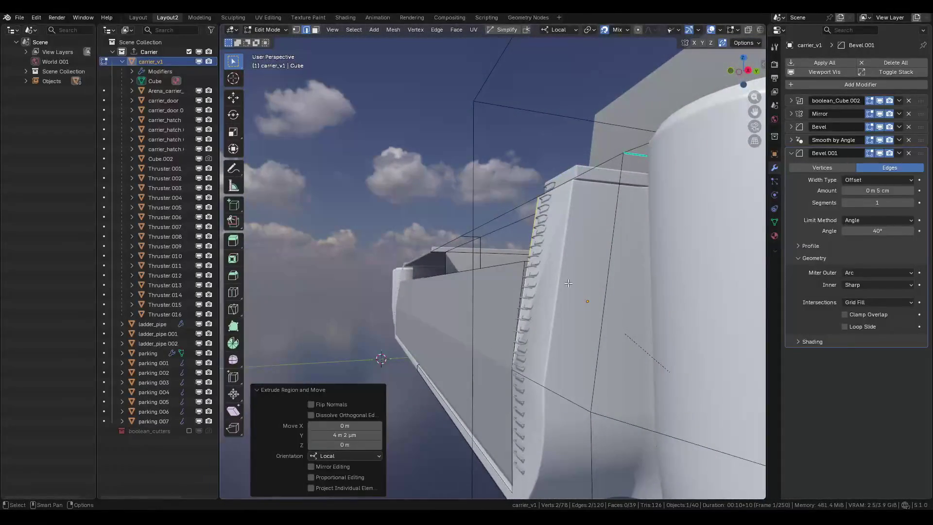
{"action": "middle_click_drag", "start_coordinate": [559, 256], "coordinate": [548, 291]}
{"action": "middle_click_drag", "start_coordinate": [540, 248], "coordinate": [530, 255]}
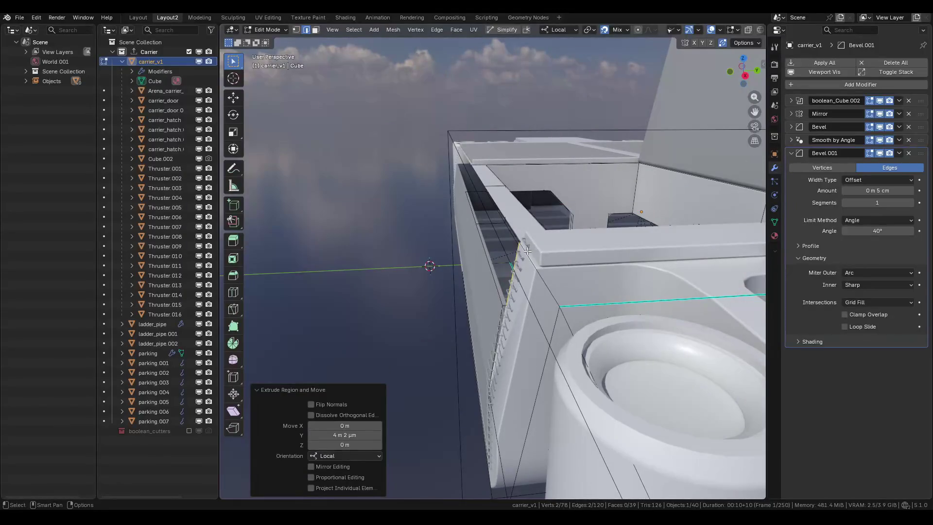
{"action": "scroll", "coordinate": [527, 251], "scroll_direction": "down", "scroll_amount": 2}
{"action": "key", "text": "ctrl+z"}
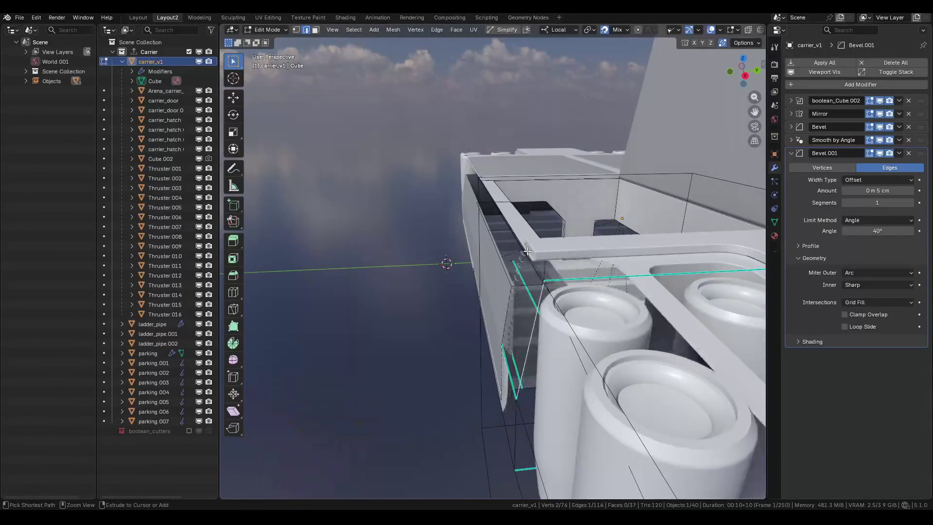
Step: Move the opening's edge along local X to a new position
{"action": "mouse_move", "coordinate": [529, 248]}
{"action": "middle_mouse_down"}
{"action": "mouse_move", "coordinate": [556, 212]}
{"action": "mouse_move", "coordinate": [539, 223]}
{"action": "middle_mouse_up"}
{"action": "key", "text": "g"}
{"action": "key", "text": "x"}
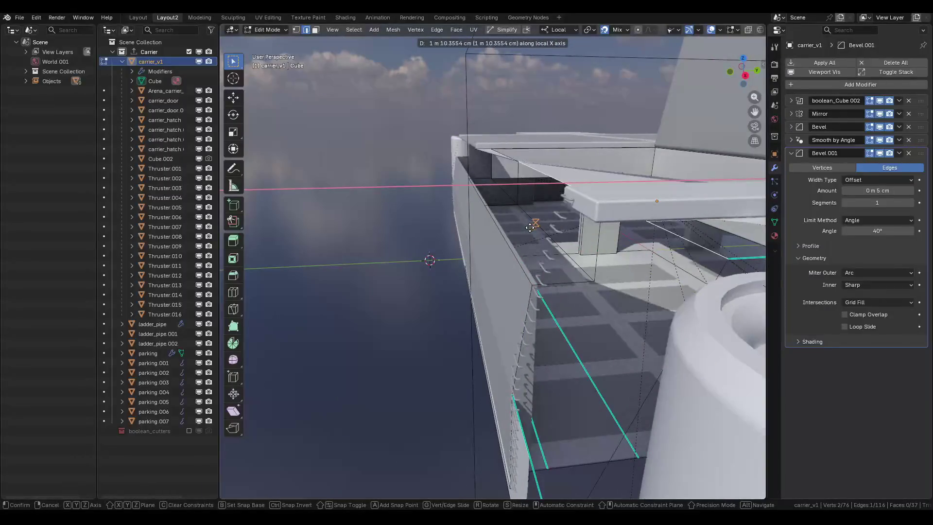
{"action": "left_click", "coordinate": [488, 146]}
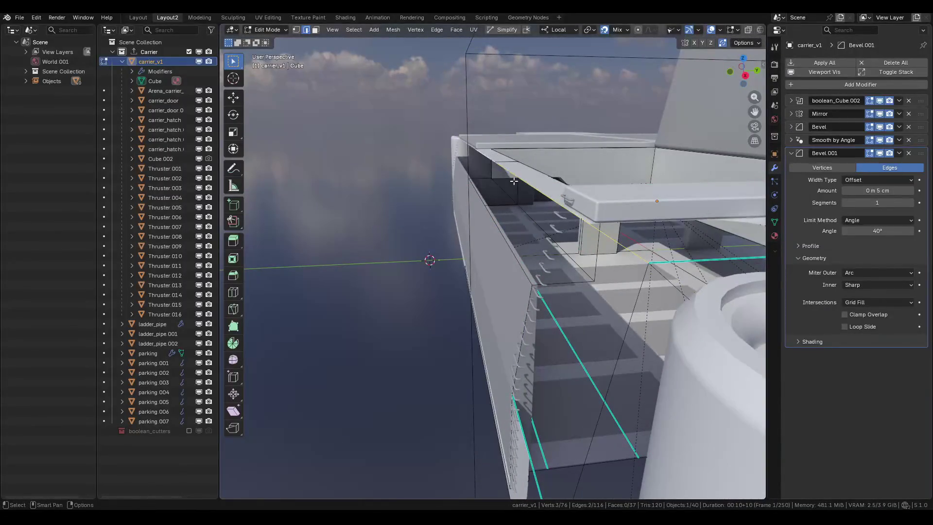
{"action": "key", "text": "g"}
{"action": "key", "text": "x"}
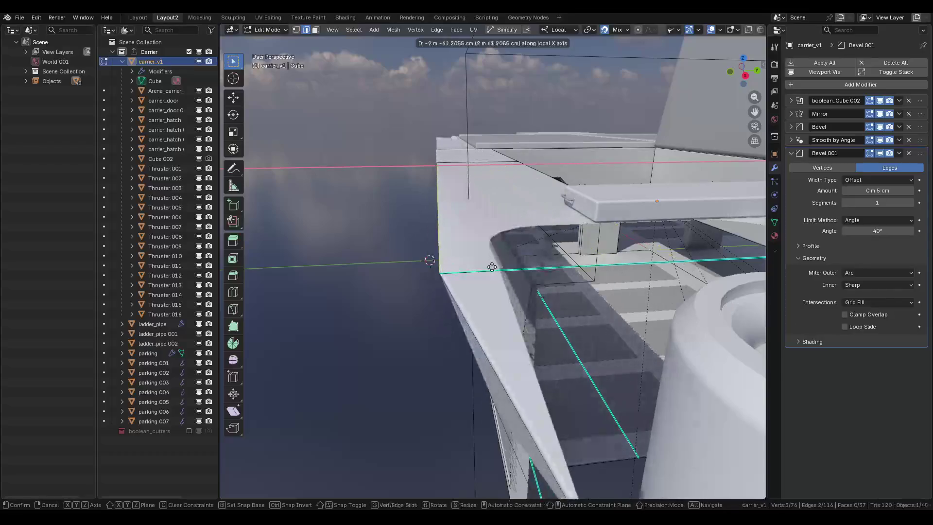
{"action": "key", "text": "Escape"}
Step: Enable Face snapping and slide the edge along X onto the hull surface
{"action": "left_click", "coordinate": [622, 32]}
{"action": "left_click", "coordinate": [626, 124]}
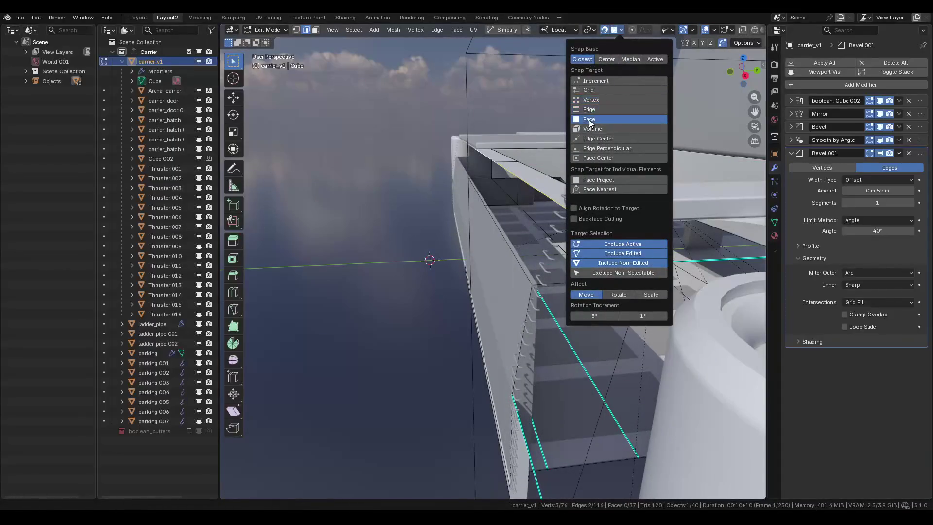
{"action": "key", "text": "g"}
{"action": "key", "text": "x"}
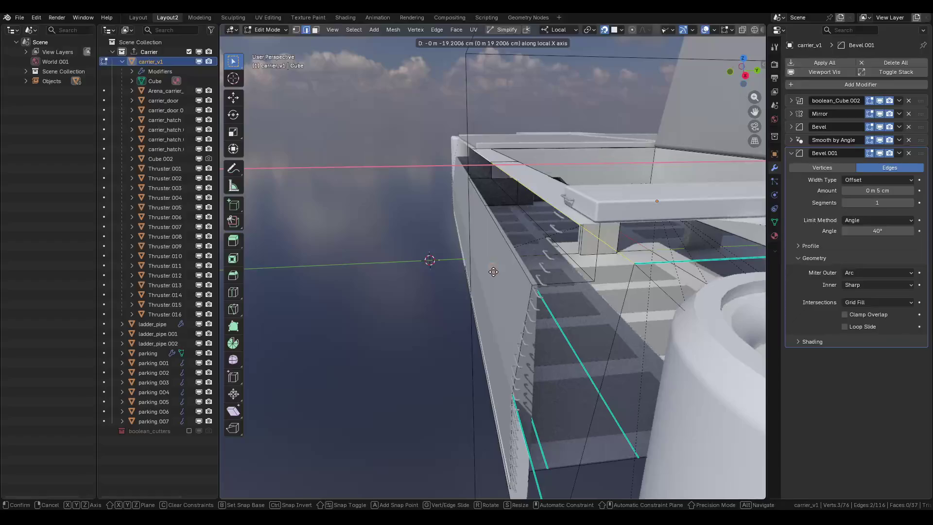
{"action": "left_click", "coordinate": [497, 284]}
Step: Bridge the opening's edges with two new filled faces
{"action": "middle_click_drag", "start_coordinate": [510, 264], "coordinate": [573, 278]}
{"action": "left_click", "coordinate": [583, 278]}
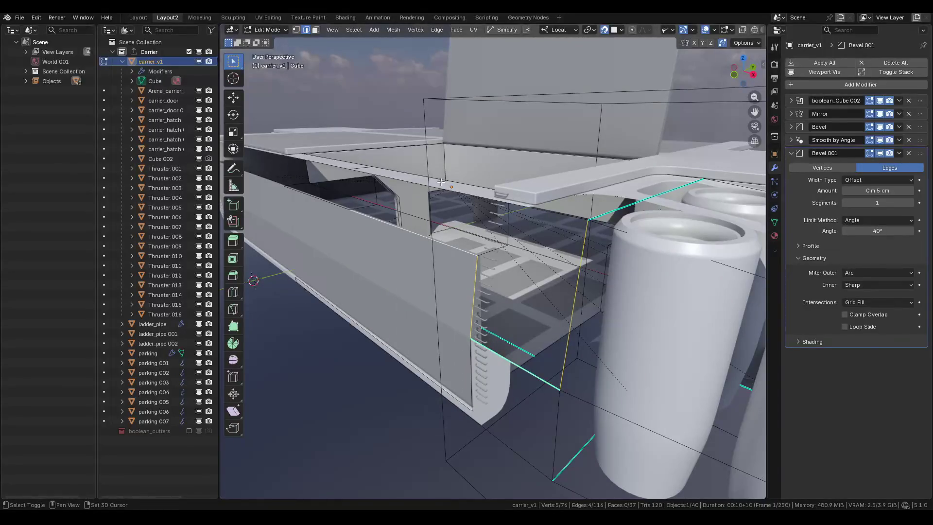
{"action": "mouse_move", "coordinate": [499, 195]}
{"action": "middle_mouse_down"}
{"action": "mouse_move", "coordinate": [461, 190]}
{"action": "mouse_move", "coordinate": [507, 222]}
{"action": "mouse_move", "coordinate": [515, 190]}
{"action": "middle_mouse_up"}
{"action": "key", "text": "f"}
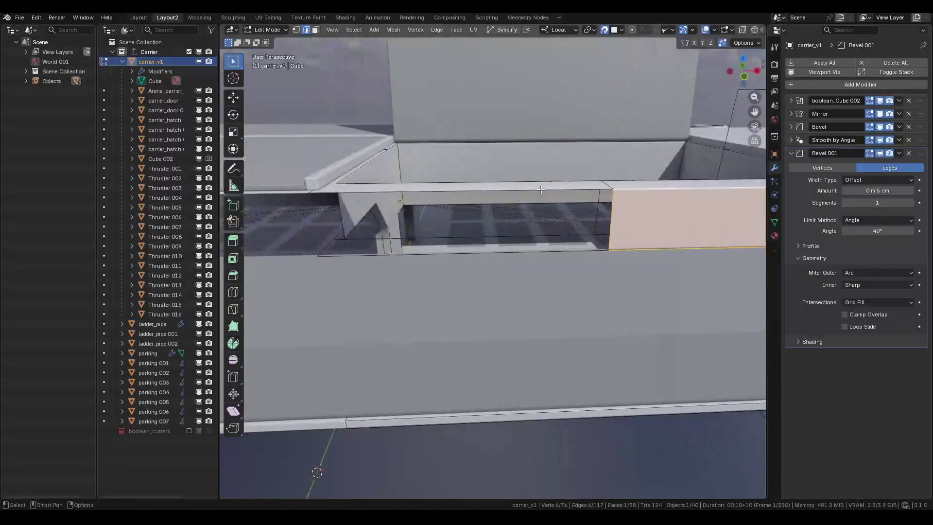
{"action": "key", "text": "f"}
Step: Return carrier_v1 to Object Mode and save Carrier.blend
{"action": "mouse_move", "coordinate": [604, 217]}
{"action": "middle_mouse_down"}
{"action": "mouse_move", "coordinate": [538, 201]}
{"action": "mouse_move", "coordinate": [408, 219]}
{"action": "middle_mouse_up"}
{"action": "key", "text": "Tab"}
{"action": "key", "text": "ctrl+s"}
{"action": "scroll", "coordinate": [543, 220], "scroll_direction": "up", "scroll_amount": 5}
{"action": "scroll", "coordinate": [543, 220], "scroll_direction": "down", "scroll_amount": 5}
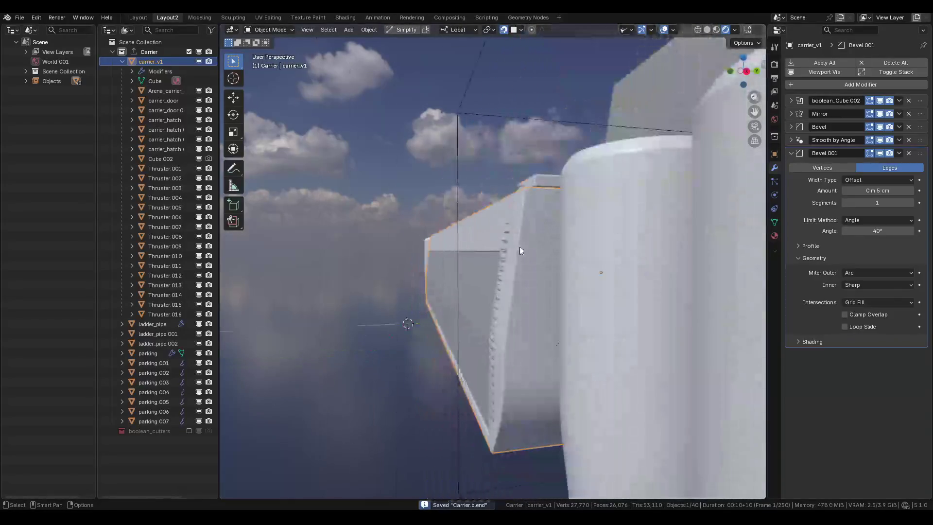
Step: In side view, move the lower ladder rungs along their local Z axis to a new height
{"action": "left_click", "coordinate": [503, 255]}
{"action": "left_click", "coordinate": [747, 72]}
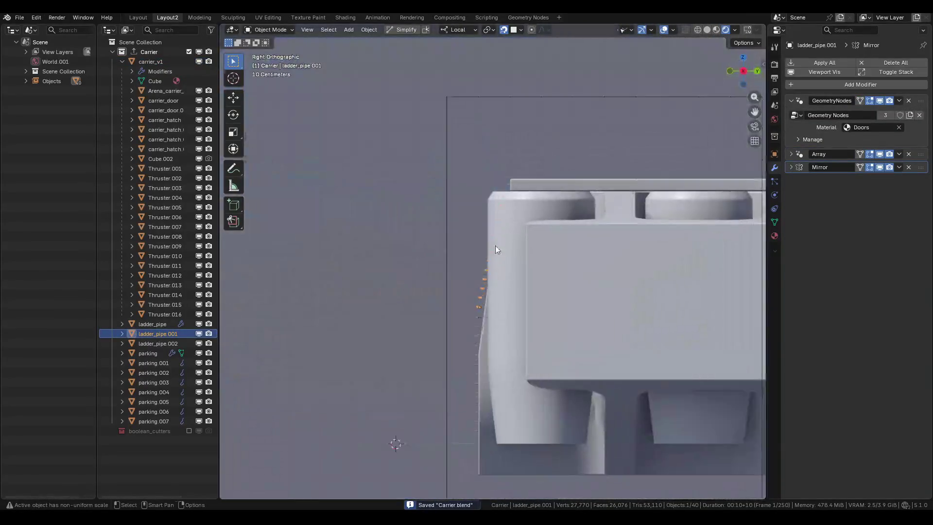
{"action": "scroll", "coordinate": [495, 246], "scroll_direction": "up", "scroll_amount": 5}
{"action": "middle_click_drag", "start_coordinate": [519, 325], "coordinate": [517, 232], "text": "shift"}
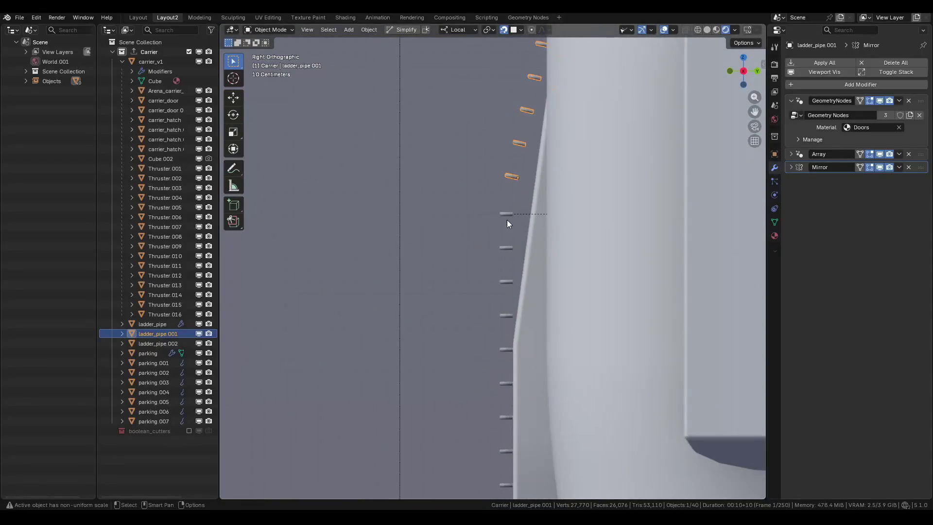
{"action": "left_click", "coordinate": [506, 219]}
{"action": "key", "text": "g"}
{"action": "key", "text": "z"}
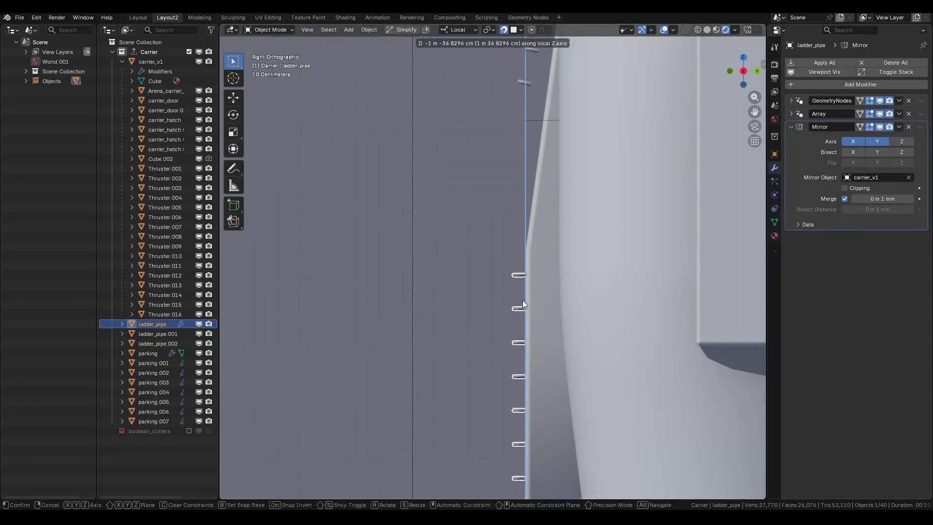
{"action": "left_click", "coordinate": [523, 300]}
Step: Reduce the lower ladder's Array Count to 10 rungs and save the file
{"action": "middle_click_drag", "start_coordinate": [523, 300], "coordinate": [526, 174], "text": "shift"}
{"action": "left_click", "coordinate": [791, 127]}
{"action": "left_click", "coordinate": [791, 114]}
{"action": "mouse_move", "coordinate": [632, 292]}
{"action": "middle_mouse_down", "text": "shift"}
{"action": "mouse_move", "coordinate": [636, 219]}
{"action": "mouse_move", "coordinate": [564, 236]}
{"action": "mouse_move", "coordinate": [645, 159]}
{"action": "mouse_move", "coordinate": [567, 180]}
{"action": "middle_mouse_up", "text": "shift"}
{"action": "scroll", "coordinate": [875, 140], "scroll_direction": "down", "scroll_amount": 1, "text": "ctrl"}
{"action": "key", "text": "ctrl+s"}
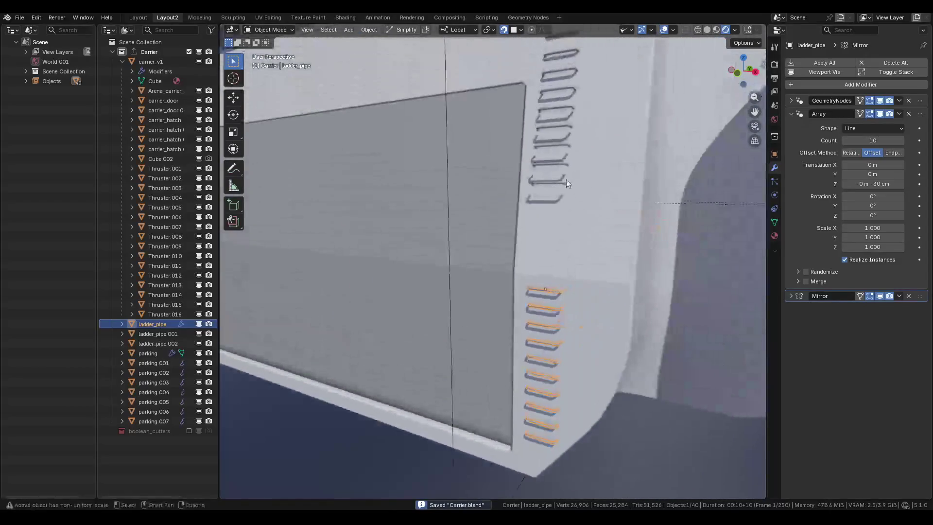
Step: Move the upper set of ladder rungs (ladder_pipe.001) beside the door edge
{"action": "left_click", "coordinate": [549, 185]}
{"action": "left_click", "coordinate": [755, 72]}
{"action": "key", "text": "g"}
{"action": "left_click", "coordinate": [484, 277]}
{"action": "scroll", "coordinate": [488, 279], "scroll_direction": "up", "scroll_amount": 2}
{"action": "mouse_move", "coordinate": [485, 269]}
{"action": "middle_mouse_down"}
{"action": "mouse_move", "coordinate": [549, 280]}
{"action": "mouse_move", "coordinate": [708, 275]}
{"action": "mouse_move", "coordinate": [611, 277]}
{"action": "middle_mouse_up"}
{"action": "key", "text": "g"}
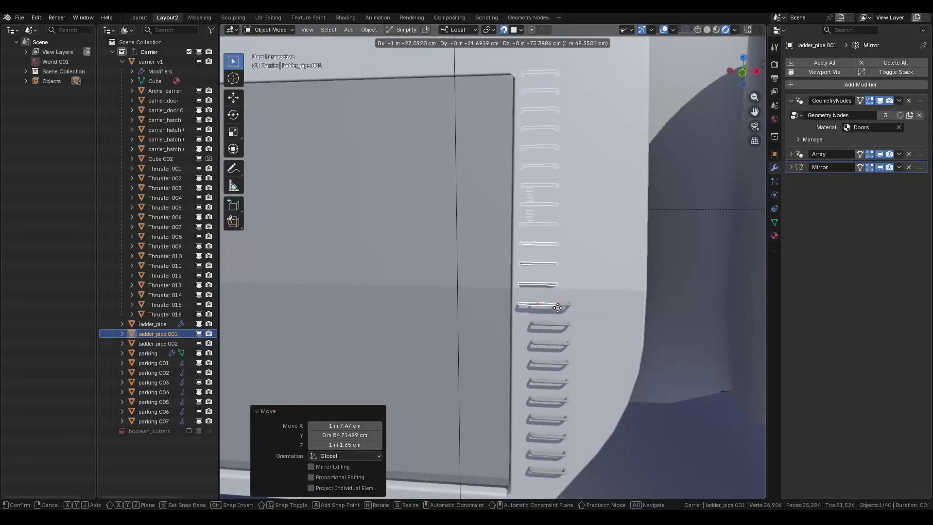
{"action": "left_click", "coordinate": [574, 297]}
{"action": "scroll", "coordinate": [573, 297], "scroll_direction": "up", "scroll_amount": 1}
{"action": "scroll", "coordinate": [574, 298], "scroll_direction": "up", "scroll_amount": 1}
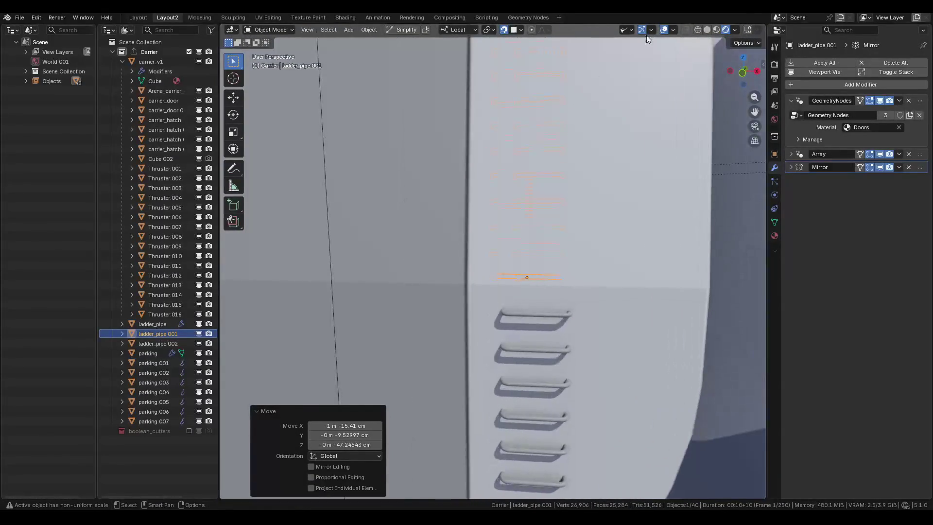
Step: Shift the upper rungs about 8 cm sideways along their X axis
{"action": "left_click", "coordinate": [509, 32]}
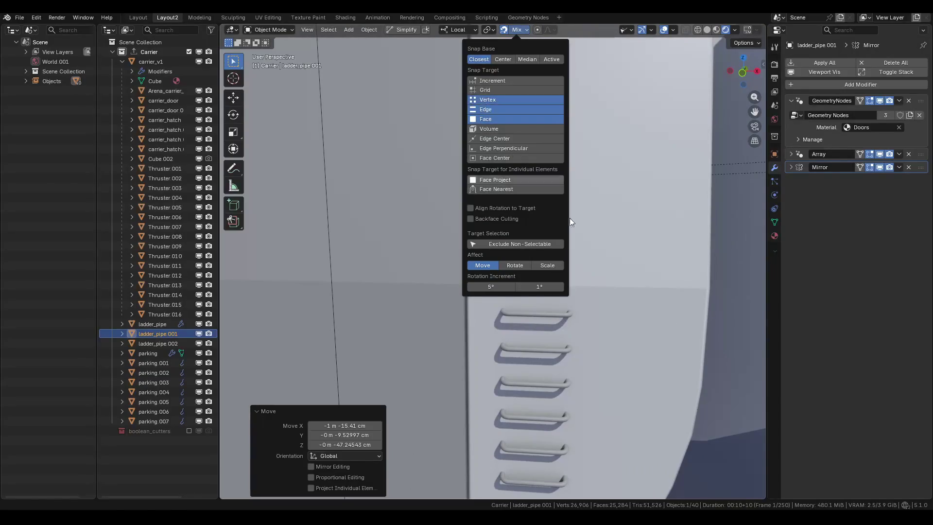
{"action": "scroll", "coordinate": [568, 306], "scroll_direction": "up", "scroll_amount": 1}
{"action": "key", "text": "g"}
{"action": "key", "text": "x"}
{"action": "key", "text": "x"}
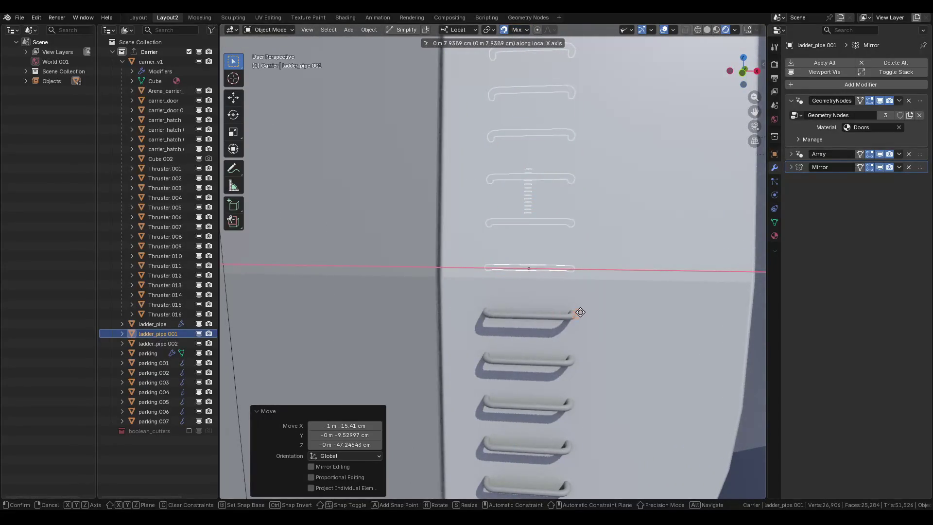
{"action": "left_click", "coordinate": [580, 312]}
{"action": "mouse_move", "coordinate": [580, 312]}
{"action": "middle_mouse_down"}
{"action": "mouse_move", "coordinate": [494, 295]}
{"action": "mouse_move", "coordinate": [656, 282]}
{"action": "mouse_move", "coordinate": [578, 300]}
{"action": "mouse_move", "coordinate": [476, 258]}
{"action": "mouse_move", "coordinate": [495, 273]}
{"action": "middle_mouse_up"}
Step: Move the upper rungs along their Y axis toward the hull side
{"action": "key", "text": "g"}
{"action": "key", "text": "y"}
{"action": "key", "text": "y"}
{"action": "key", "text": "x"}
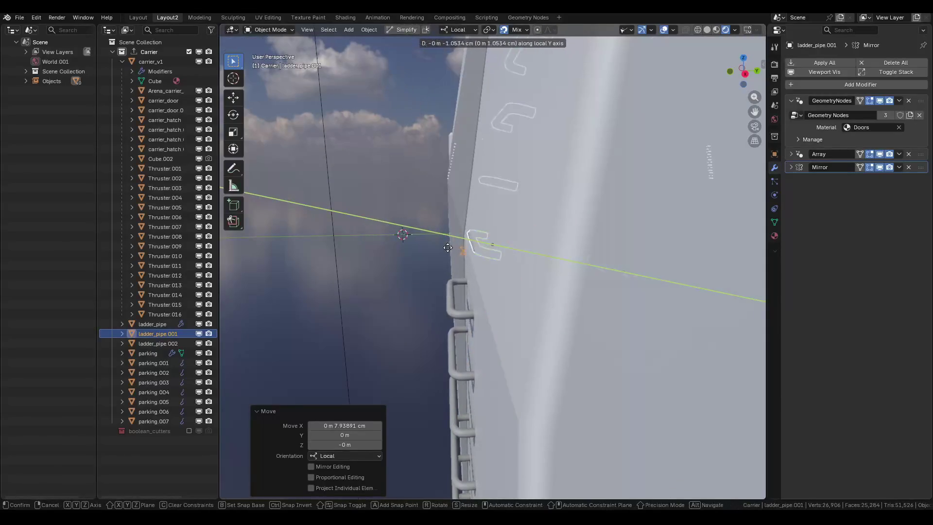
{"action": "left_click", "coordinate": [413, 237]}
{"action": "key", "text": "g"}
{"action": "key", "text": "y"}
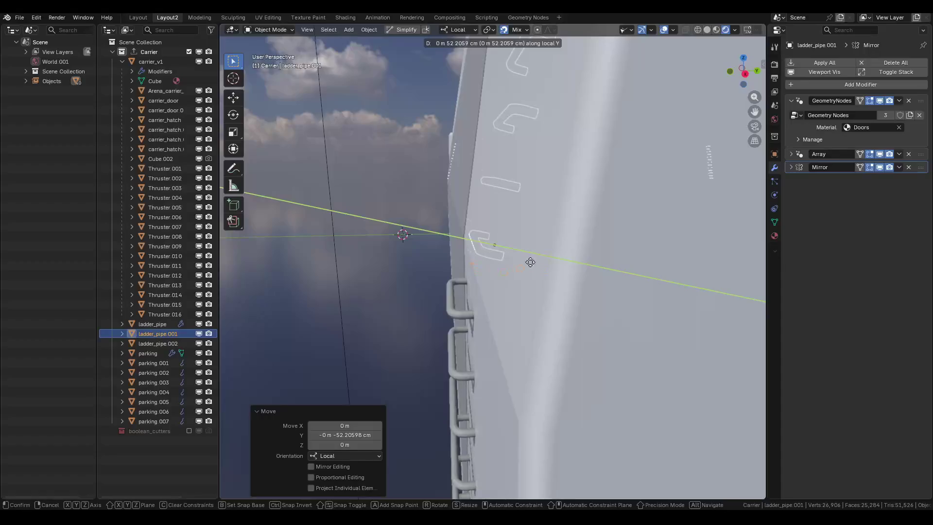
{"action": "right_click", "coordinate": [512, 231]}
Step: Slide the upper rungs about 40.2 cm along local Y to rest against the hull
{"action": "left_click", "coordinate": [520, 33]}
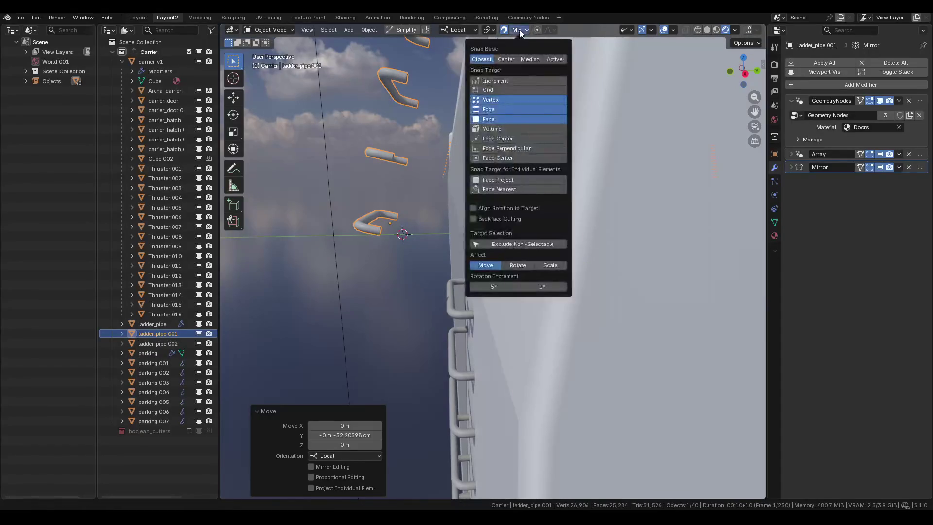
{"action": "key", "text": "g"}
{"action": "key", "text": "y"}
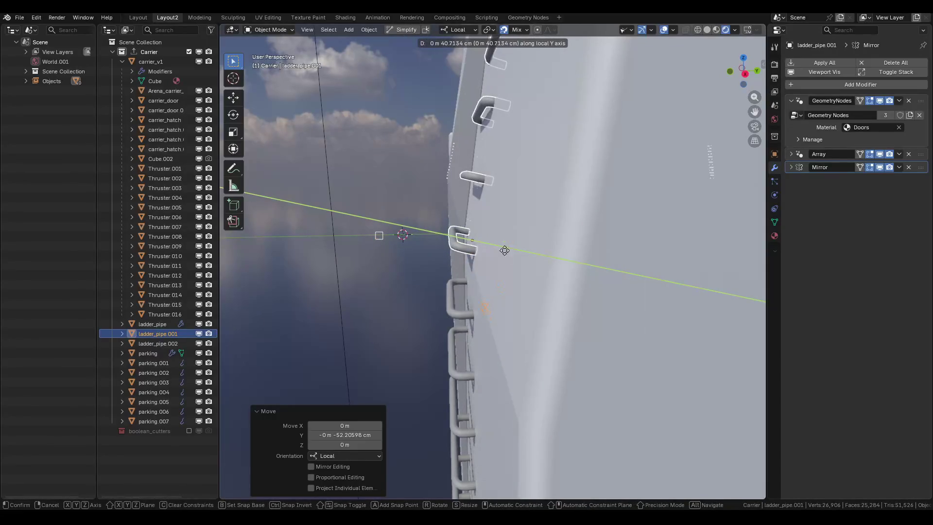
{"action": "left_click", "coordinate": [512, 223]}
{"action": "scroll", "coordinate": [543, 241], "scroll_direction": "up", "scroll_amount": 5}
{"action": "mouse_move", "coordinate": [544, 241]}
{"action": "middle_mouse_down"}
{"action": "mouse_move", "coordinate": [515, 248]}
{"action": "mouse_move", "coordinate": [523, 220]}
{"action": "middle_mouse_up"}
Step: Make a small sideways X alignment of the upper rungs and return to side view
{"action": "key", "text": "g"}
{"action": "key", "text": "x"}
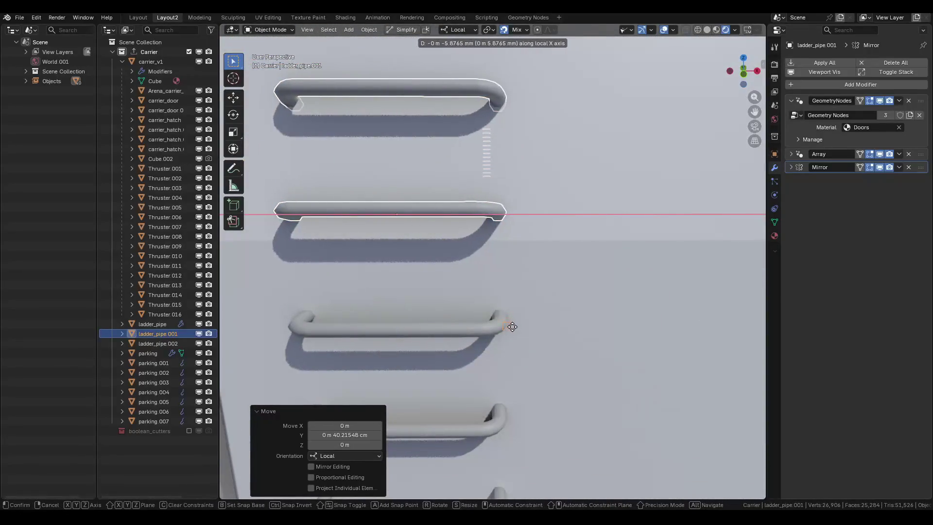
{"action": "left_click", "coordinate": [514, 323]}
{"action": "scroll", "coordinate": [515, 251], "scroll_direction": "down", "scroll_amount": 5}
{"action": "mouse_move", "coordinate": [526, 254]}
{"action": "middle_mouse_down"}
{"action": "mouse_move", "coordinate": [527, 214]}
{"action": "mouse_move", "coordinate": [745, 64]}
{"action": "middle_mouse_up"}
{"action": "left_click", "coordinate": [752, 73]}
{"action": "scroll", "coordinate": [573, 132], "scroll_direction": "up", "scroll_amount": 3}
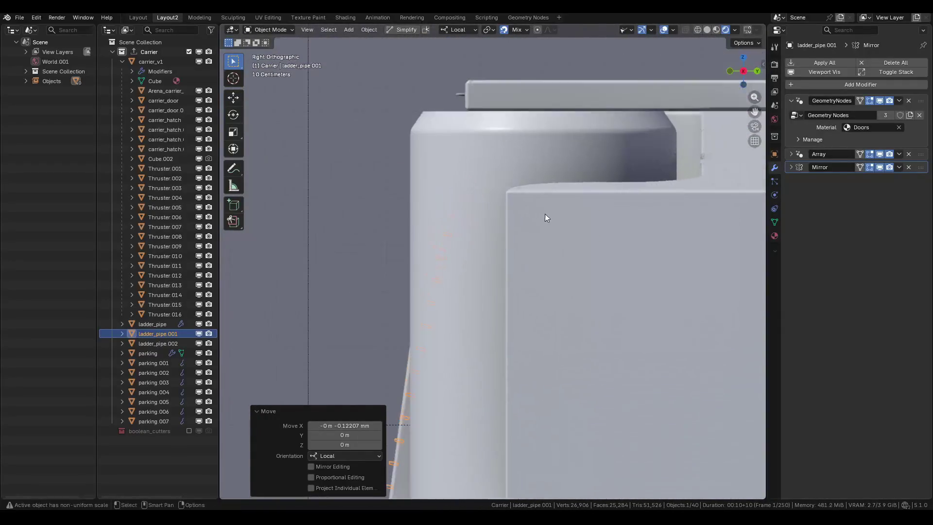
Step: Turn on X-Ray and tilt the upper rungs about -5.28° to match the hull slant
{"action": "key", "text": "z"}
{"action": "left_click", "coordinate": [559, 221]}
{"action": "scroll", "coordinate": [549, 163], "scroll_direction": "up", "scroll_amount": 3}
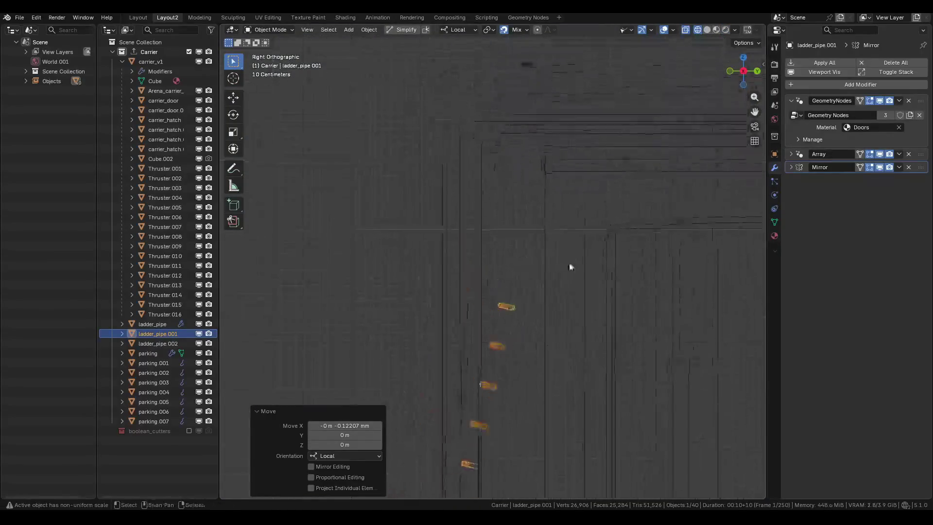
{"action": "key", "text": "r"}
{"action": "left_click", "coordinate": [521, 248]}
{"action": "scroll", "coordinate": [519, 258], "scroll_direction": "up", "scroll_amount": 3}
{"action": "key", "text": "r"}
{"action": "left_click", "coordinate": [513, 176]}
{"action": "scroll", "coordinate": [633, 218], "scroll_direction": "down", "scroll_amount": 3}
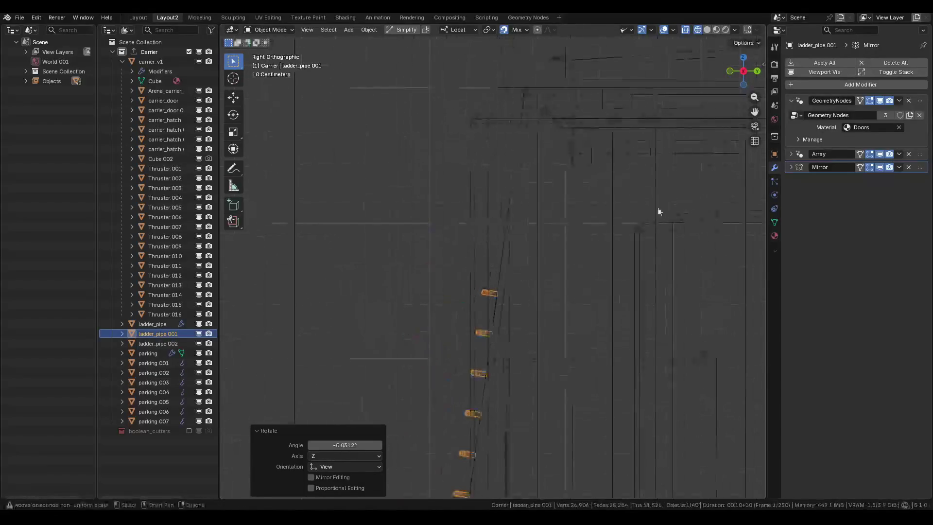
{"action": "left_click", "coordinate": [787, 154]}
Step: Raise ladder_pipe.001's Array Count to 17 and return the viewport to Solid shading
{"action": "left_click", "coordinate": [791, 101]}
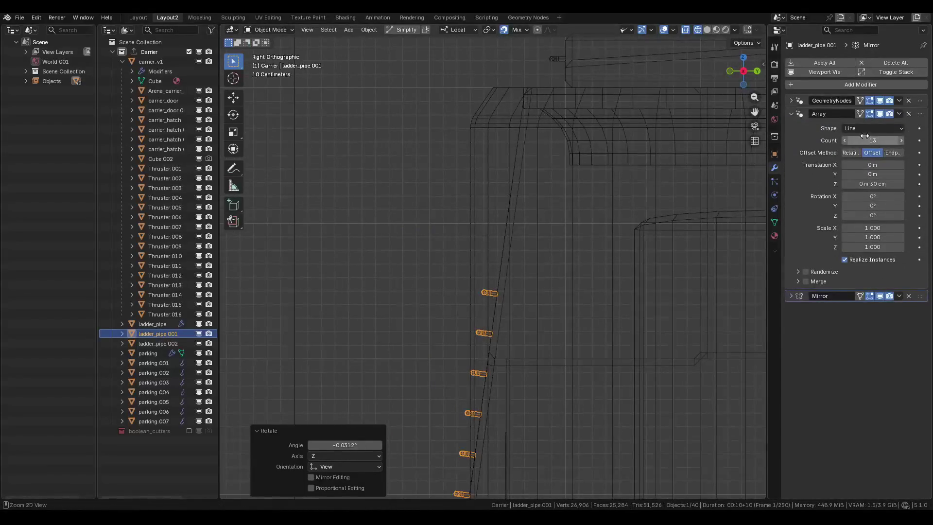
{"action": "left_click_drag", "start_coordinate": [858, 140], "coordinate": [865, 136]}
{"action": "middle_click_drag", "start_coordinate": [607, 243], "coordinate": [544, 219]}
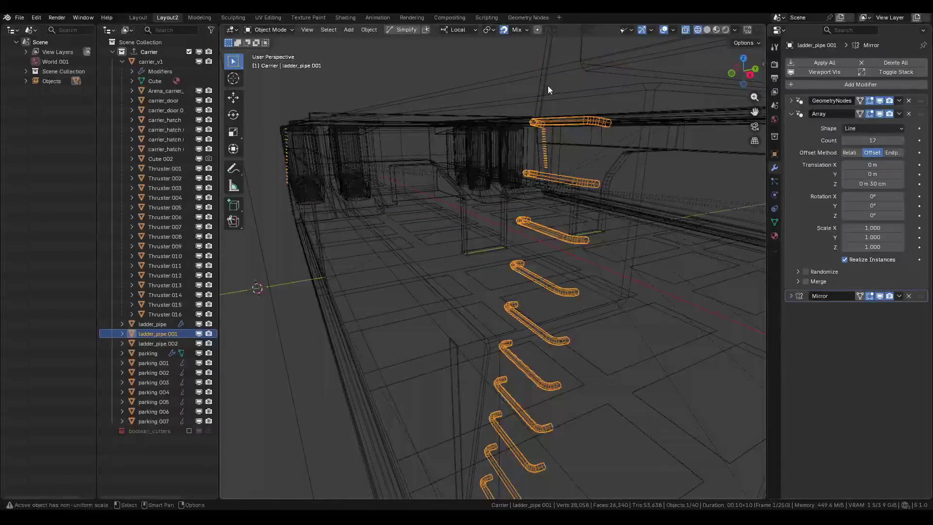
{"action": "middle_click_drag", "start_coordinate": [548, 89], "coordinate": [510, 169], "text": "shift"}
{"action": "mouse_move", "coordinate": [546, 212]}
{"action": "middle_mouse_down"}
{"action": "mouse_move", "coordinate": [554, 154]}
{"action": "mouse_move", "coordinate": [602, 160]}
{"action": "mouse_move", "coordinate": [614, 229]}
{"action": "mouse_move", "coordinate": [578, 250]}
{"action": "middle_mouse_up"}
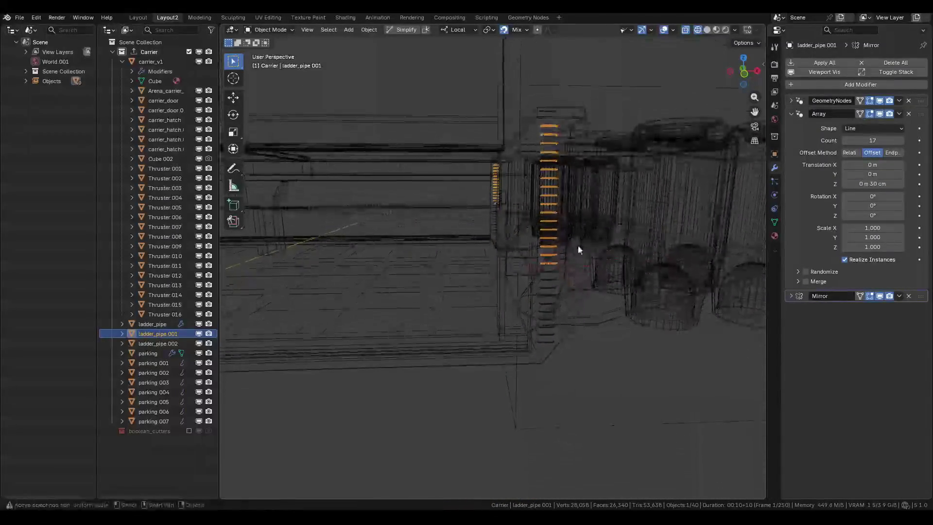
{"action": "scroll", "coordinate": [549, 258], "scroll_direction": "up", "scroll_amount": 8}
{"action": "key", "text": "z"}
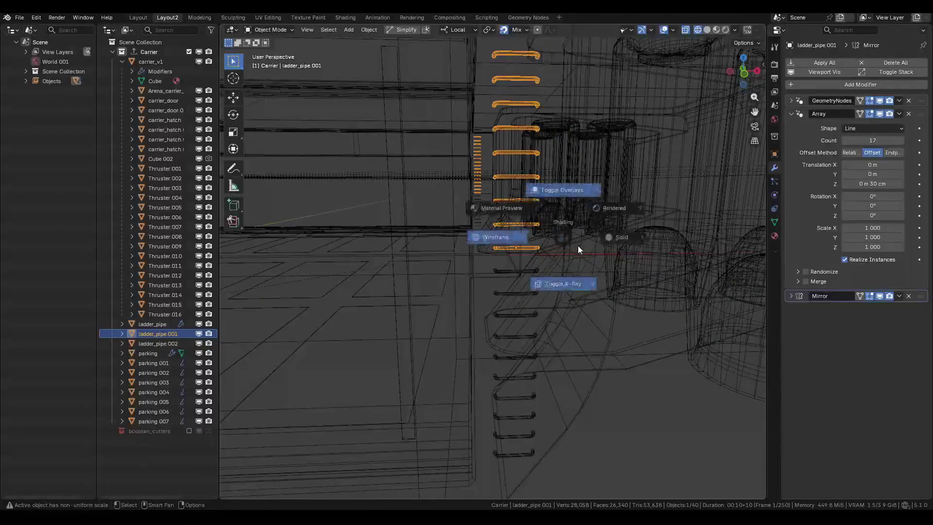
{"action": "left_click", "coordinate": [579, 245]}
Step: Slide the upper ladder along local Z to line it up with the lower rungs
{"action": "key", "text": "g"}
{"action": "key", "text": "z"}
{"action": "key", "text": "z"}
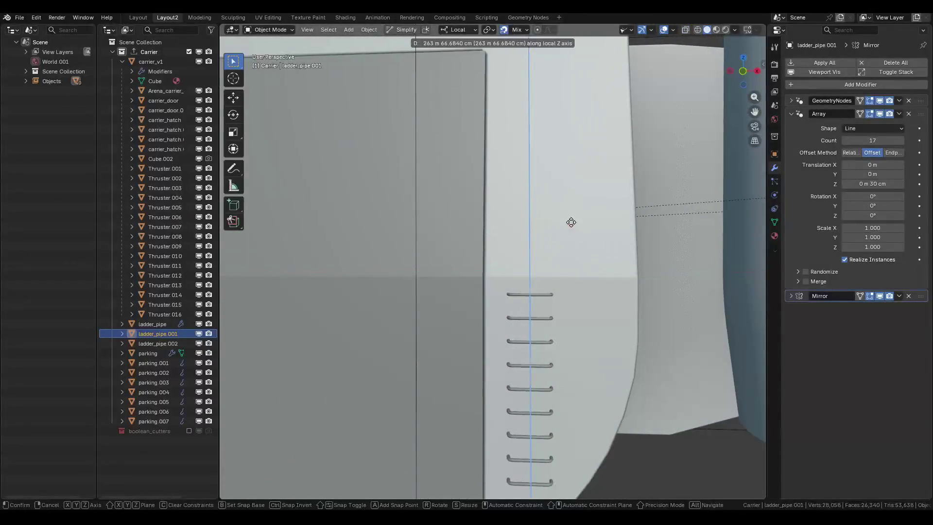
{"action": "middle_click_drag", "start_coordinate": [619, 217], "coordinate": [578, 219], "text": "alt"}
{"action": "key", "text": "x"}
{"action": "key", "text": "y"}
{"action": "key", "text": "z"}
{"action": "left_click", "coordinate": [585, 264]}
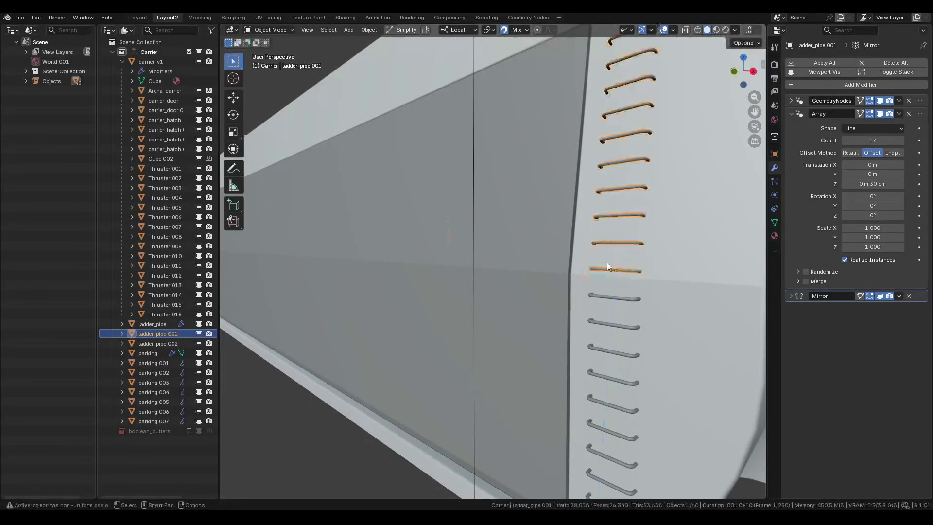
Step: Fine-tune the upper ladder's height along Z, about 10.33 cm in total
{"action": "middle_click_drag", "start_coordinate": [596, 262], "coordinate": [499, 76]}
{"action": "key", "text": "g"}
{"action": "key", "text": "z"}
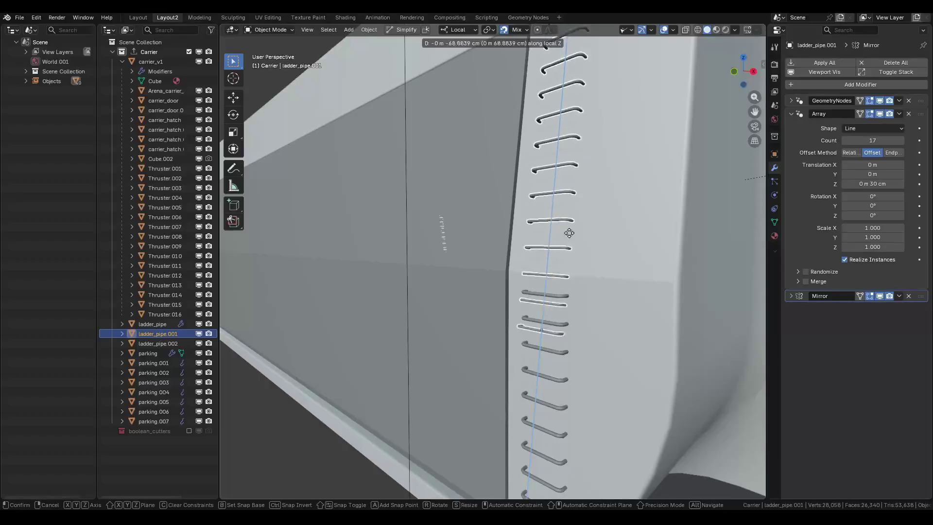
{"action": "left_click", "coordinate": [580, 158]}
Step: Deselect the upper rungs, then select the lower ladder and begin moving it along Z
{"action": "mouse_move", "coordinate": [580, 158]}
{"action": "middle_mouse_down"}
{"action": "mouse_move", "coordinate": [523, 284]}
{"action": "mouse_move", "coordinate": [511, 210]}
{"action": "mouse_move", "coordinate": [483, 235]}
{"action": "mouse_move", "coordinate": [566, 157]}
{"action": "mouse_move", "coordinate": [564, 201]}
{"action": "middle_mouse_up"}
{"action": "scroll", "coordinate": [563, 201], "scroll_direction": "up", "scroll_amount": 2}
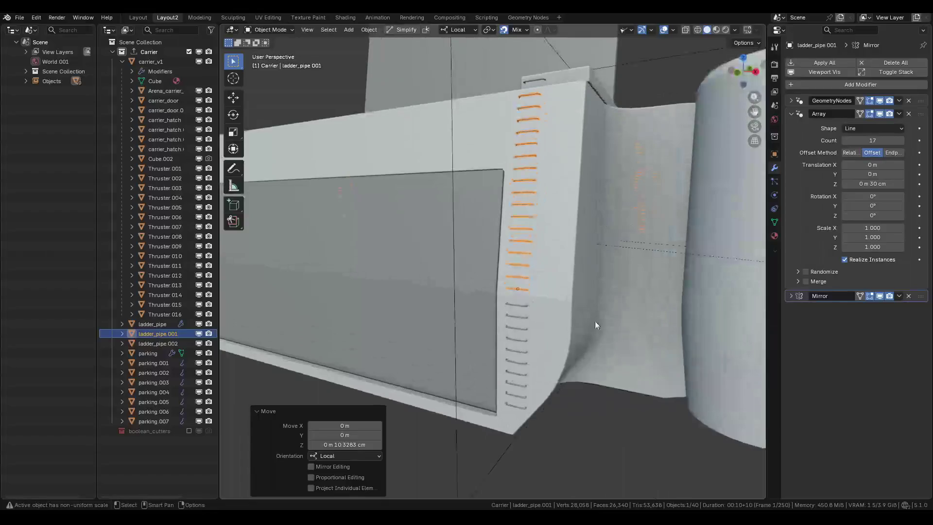
{"action": "left_click", "coordinate": [605, 443]}
{"action": "scroll", "coordinate": [605, 444], "scroll_direction": "up", "scroll_amount": 2}
{"action": "scroll", "coordinate": [512, 285], "scroll_direction": "up", "scroll_amount": 2}
{"action": "left_click", "coordinate": [511, 284]}
{"action": "scroll", "coordinate": [511, 285], "scroll_direction": "up", "scroll_amount": 2}
{"action": "key", "text": "g"}
{"action": "key", "text": "z"}
{"action": "key", "text": "z"}
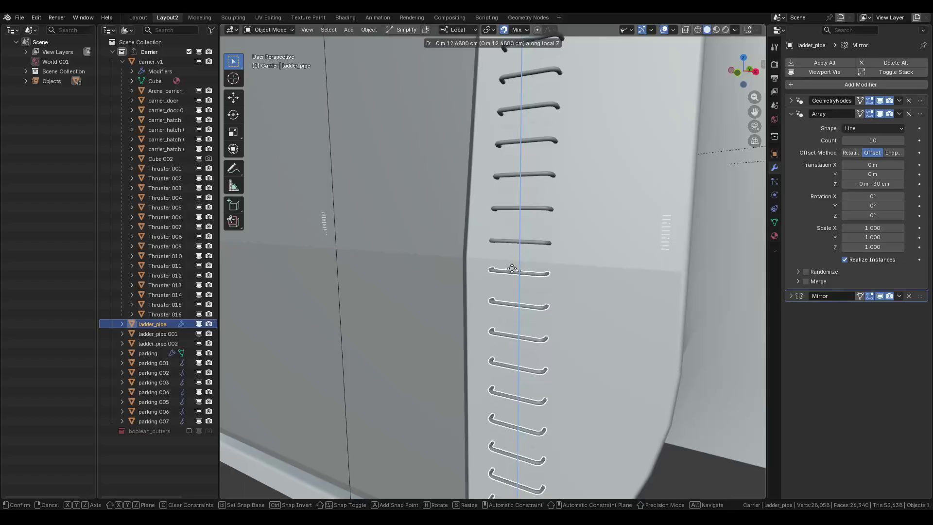
Step: Set the lower ladder's new height and save Carrier.blend
{"action": "left_click", "coordinate": [512, 266]}
{"action": "key", "text": "ctrl+s"}
{"action": "mouse_move", "coordinate": [520, 257]}
{"action": "middle_mouse_down"}
{"action": "mouse_move", "coordinate": [533, 241]}
{"action": "mouse_move", "coordinate": [506, 267]}
{"action": "mouse_move", "coordinate": [494, 354]}
{"action": "mouse_move", "coordinate": [502, 154]}
{"action": "middle_mouse_up"}
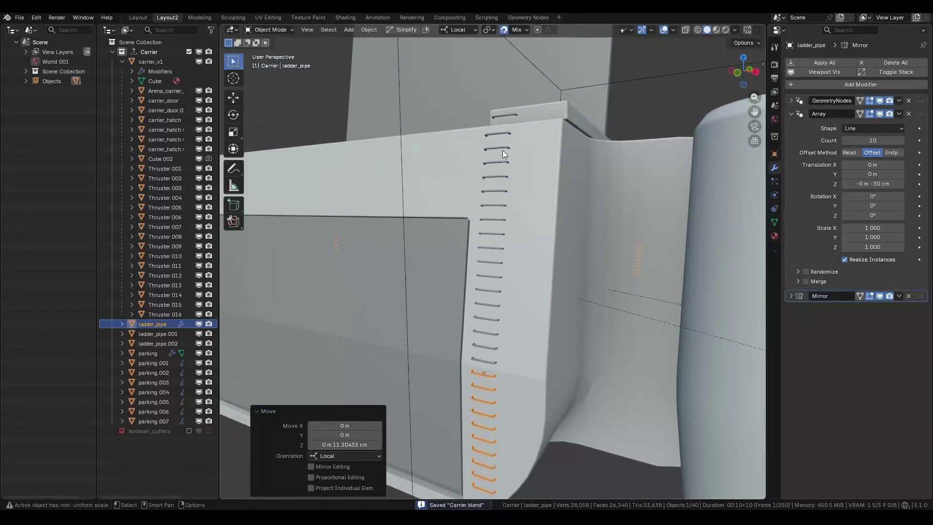
{"action": "middle_click_drag", "start_coordinate": [501, 284], "coordinate": [494, 276]}
Step: Raise the upper ladder about 3.58 cm along Z, save, then select ladder_pipe.002
{"action": "left_click", "coordinate": [494, 276]}
{"action": "key", "text": "g"}
{"action": "key", "text": "z"}
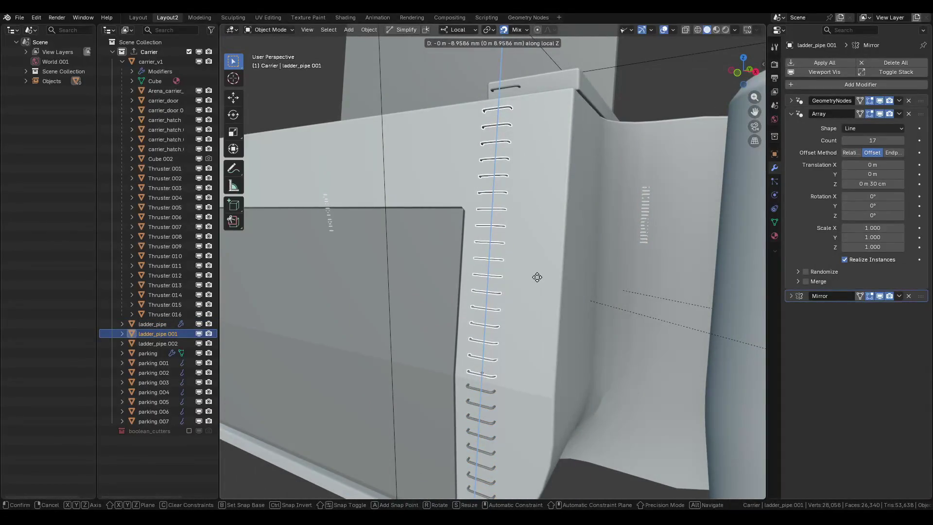
{"action": "left_click", "coordinate": [537, 275]}
{"action": "mouse_move", "coordinate": [537, 275]}
{"action": "middle_mouse_down"}
{"action": "mouse_move", "coordinate": [515, 279]}
{"action": "mouse_move", "coordinate": [538, 134]}
{"action": "mouse_move", "coordinate": [493, 161]}
{"action": "mouse_move", "coordinate": [497, 143]}
{"action": "mouse_move", "coordinate": [409, 218]}
{"action": "mouse_move", "coordinate": [610, 223]}
{"action": "mouse_move", "coordinate": [468, 175]}
{"action": "mouse_move", "coordinate": [482, 186]}
{"action": "mouse_move", "coordinate": [524, 164]}
{"action": "middle_mouse_up"}
{"action": "key", "text": "ctrl+s"}
{"action": "left_click", "coordinate": [402, 221]}
{"action": "left_click", "coordinate": [480, 175]}
Step: Rotate ladder_pipe.002 by -90° in the Left orthographic view
{"action": "left_click", "coordinate": [740, 76]}
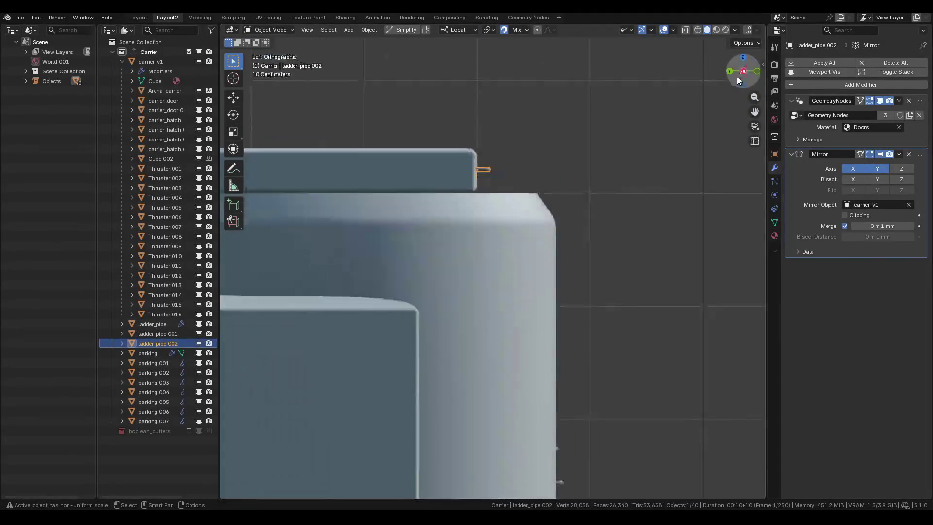
{"action": "scroll", "coordinate": [497, 179], "scroll_direction": "up", "scroll_amount": 5}
{"action": "key", "text": "r"}
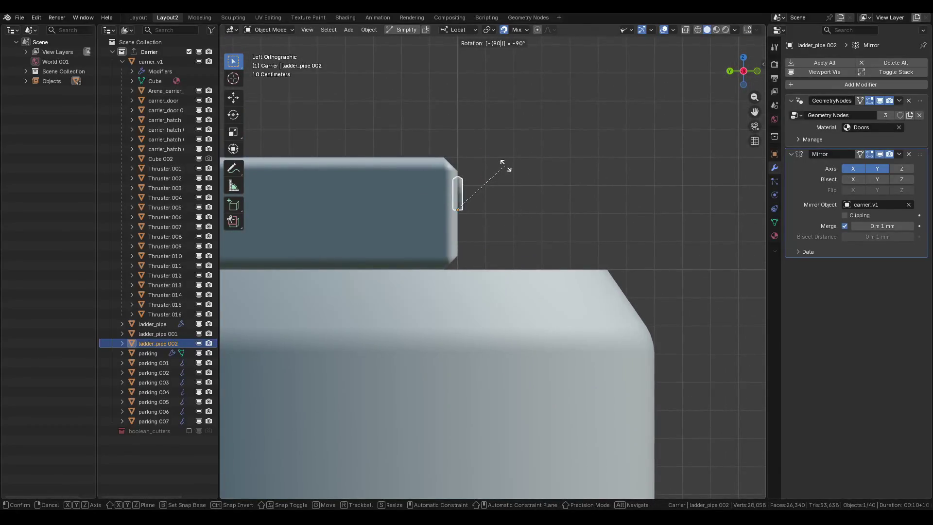
{"action": "left_click", "coordinate": [474, 210]}
{"action": "scroll", "coordinate": [473, 210], "scroll_direction": "up", "scroll_amount": 2}
Step: Move the rung to the ledge top, lowering it about 16 cm along local Z
{"action": "key", "text": "g"}
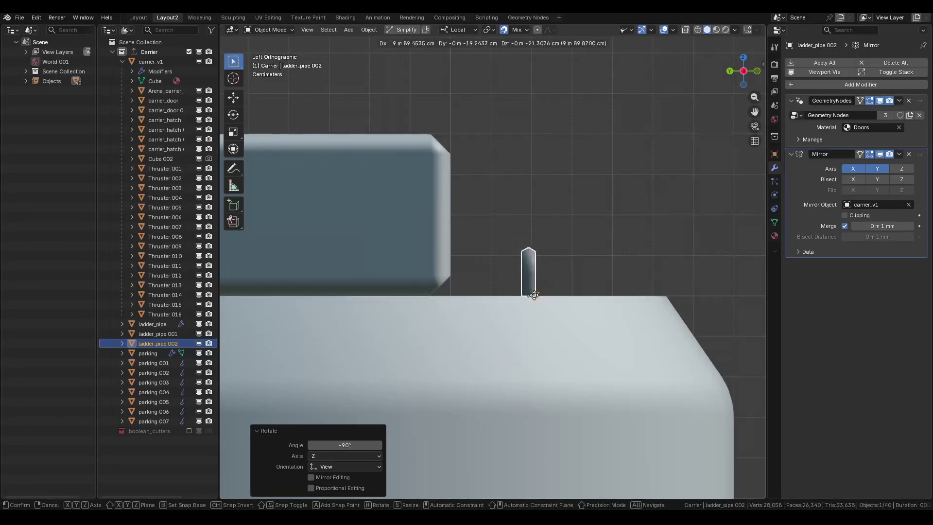
{"action": "left_click", "coordinate": [526, 291]}
{"action": "mouse_move", "coordinate": [526, 290]}
{"action": "middle_mouse_down"}
{"action": "mouse_move", "coordinate": [486, 317]}
{"action": "mouse_move", "coordinate": [542, 267]}
{"action": "middle_mouse_up"}
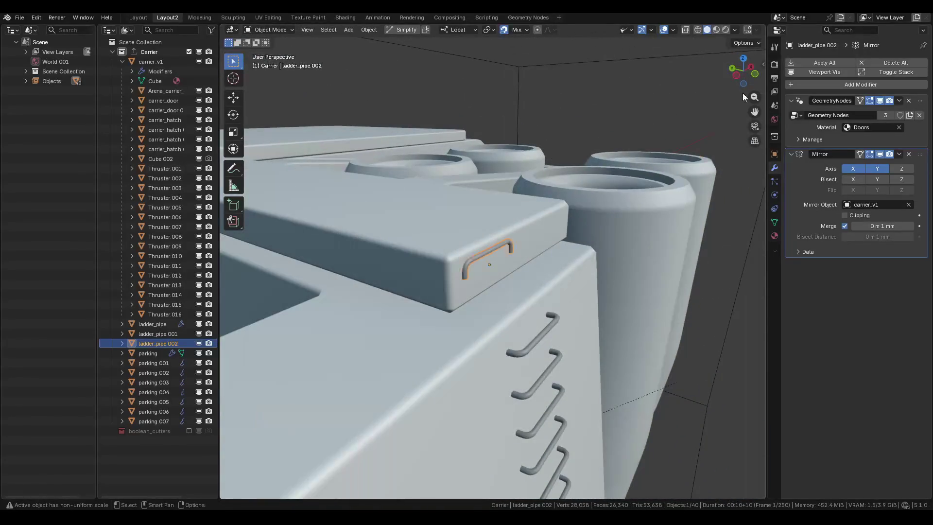
{"action": "left_click", "coordinate": [733, 77]}
{"action": "key", "text": "g"}
{"action": "key", "text": "z"}
{"action": "key", "text": "z"}
{"action": "left_click", "coordinate": [538, 284]}
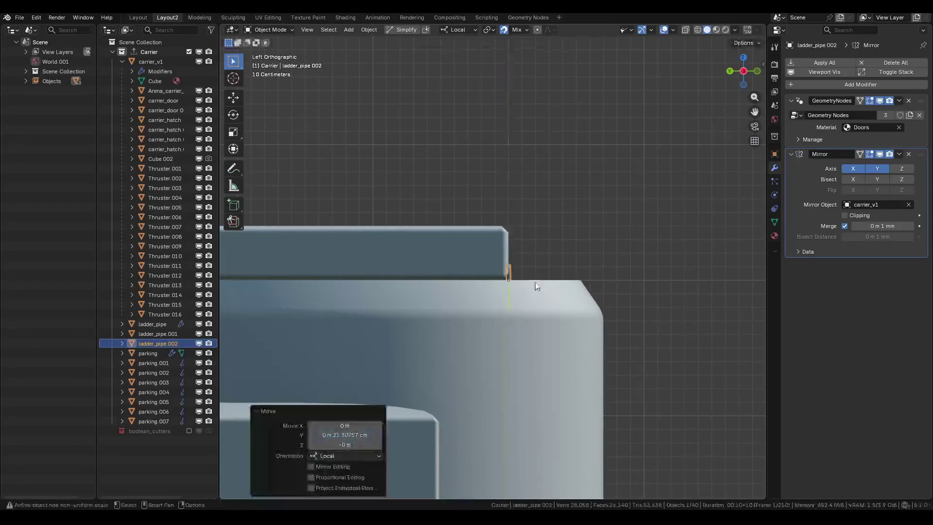
{"action": "key", "text": "g"}
{"action": "key", "text": "z"}
{"action": "key", "text": "z"}
{"action": "left_click", "coordinate": [543, 275]}
Step: Adjust the rung's final height along local Z and review it on the carrier
{"action": "mouse_move", "coordinate": [544, 276]}
{"action": "middle_mouse_down"}
{"action": "mouse_move", "coordinate": [485, 290]}
{"action": "mouse_move", "coordinate": [511, 306]}
{"action": "mouse_move", "coordinate": [564, 304]}
{"action": "mouse_move", "coordinate": [547, 293]}
{"action": "middle_mouse_up"}
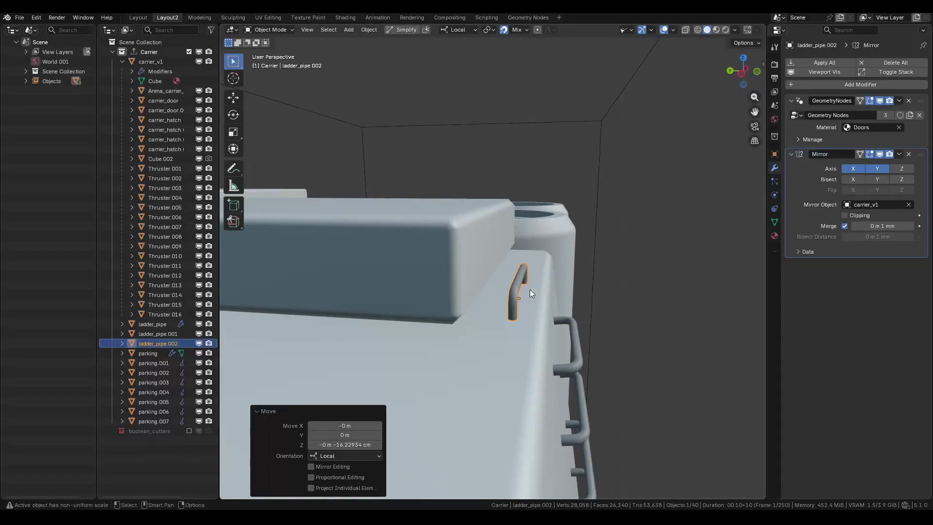
{"action": "key", "text": "g"}
{"action": "key", "text": "z"}
{"action": "key", "text": "z"}
{"action": "left_click", "coordinate": [533, 311]}
{"action": "scroll", "coordinate": [534, 301], "scroll_direction": "up", "scroll_amount": 5}
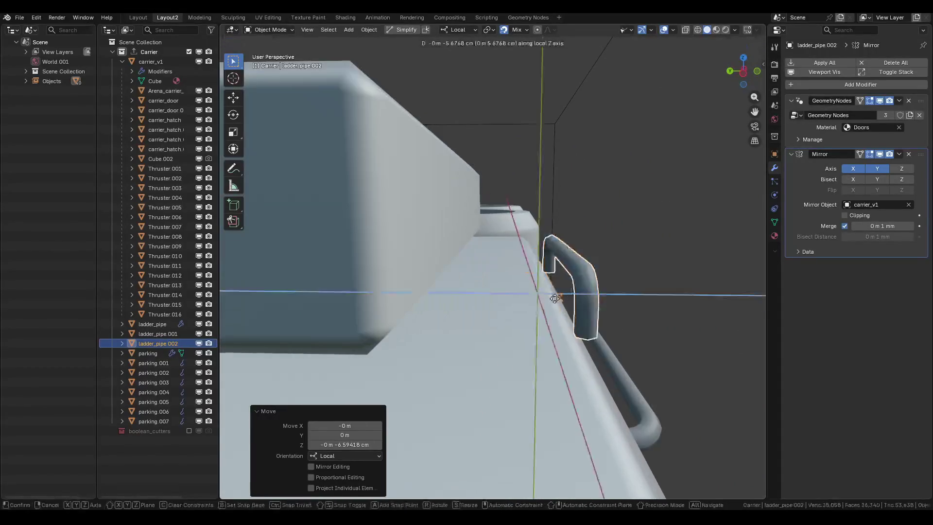
{"action": "middle_click_drag", "start_coordinate": [525, 302], "coordinate": [507, 307]}
{"action": "mouse_move", "coordinate": [558, 266]}
{"action": "middle_mouse_down"}
{"action": "mouse_move", "coordinate": [593, 255]}
{"action": "mouse_move", "coordinate": [507, 259]}
{"action": "mouse_move", "coordinate": [571, 249]}
{"action": "mouse_move", "coordinate": [518, 264]}
{"action": "mouse_move", "coordinate": [393, 247]}
{"action": "middle_mouse_up"}
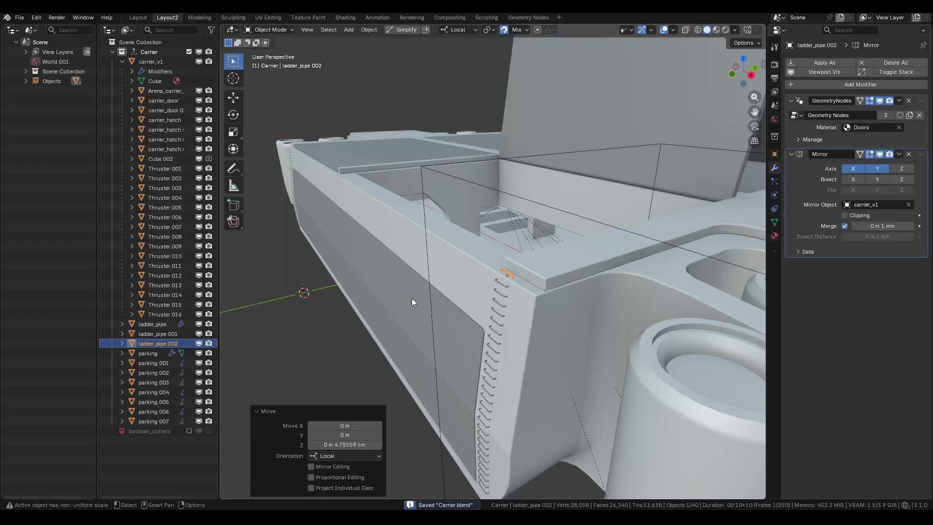
Step: Deselect the rung and view the carrier from the side in Rendered shading
{"action": "left_click", "coordinate": [342, 345]}
{"action": "middle_click_drag", "start_coordinate": [342, 345], "coordinate": [582, 173]}
{"action": "mouse_move", "coordinate": [608, 73]}
{"action": "middle_mouse_down"}
{"action": "mouse_move", "coordinate": [489, 215]}
{"action": "mouse_move", "coordinate": [603, 224]}
{"action": "mouse_move", "coordinate": [416, 241]}
{"action": "mouse_move", "coordinate": [505, 241]}
{"action": "middle_mouse_up"}
{"action": "left_click", "coordinate": [726, 29]}
Step: Select carrier_door, frame it, and swing it outward
{"action": "mouse_move", "coordinate": [605, 194]}
{"action": "middle_mouse_down"}
{"action": "mouse_move", "coordinate": [352, 167]}
{"action": "mouse_move", "coordinate": [410, 219]}
{"action": "middle_mouse_up"}
{"action": "left_click", "coordinate": [433, 276]}
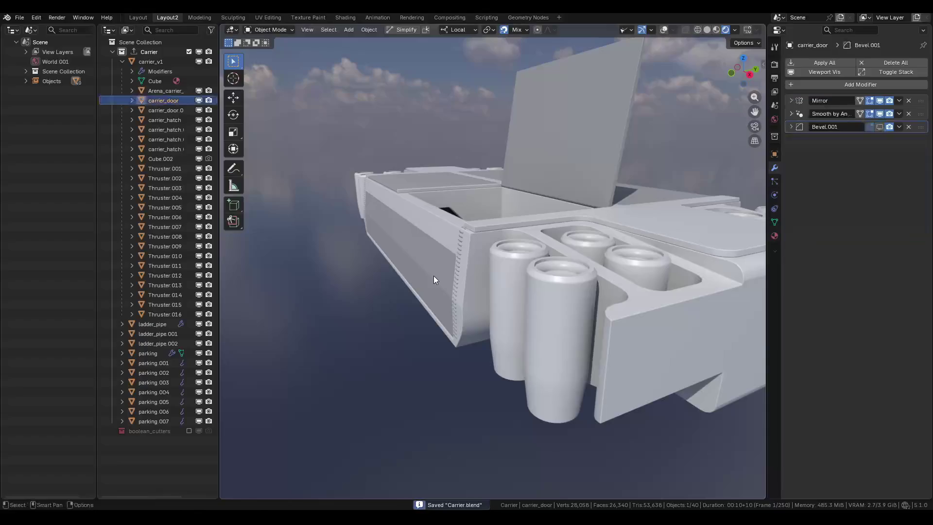
{"action": "key", "text": "KP_Decimal"}
{"action": "key", "text": "r"}
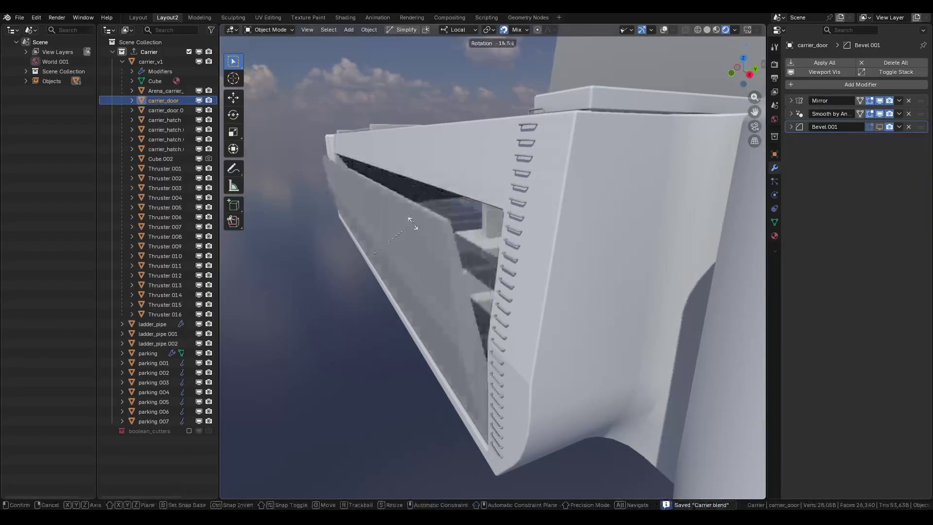
{"action": "left_click", "coordinate": [360, 288]}
Step: Rotate the door open to about -41.5° as a ramp, then select the parking pad
{"action": "mouse_move", "coordinate": [546, 251]}
{"action": "middle_mouse_down"}
{"action": "mouse_move", "coordinate": [407, 100]}
{"action": "mouse_move", "coordinate": [473, 249]}
{"action": "mouse_move", "coordinate": [425, 368]}
{"action": "mouse_move", "coordinate": [588, 211]}
{"action": "middle_mouse_up"}
{"action": "key", "text": "r"}
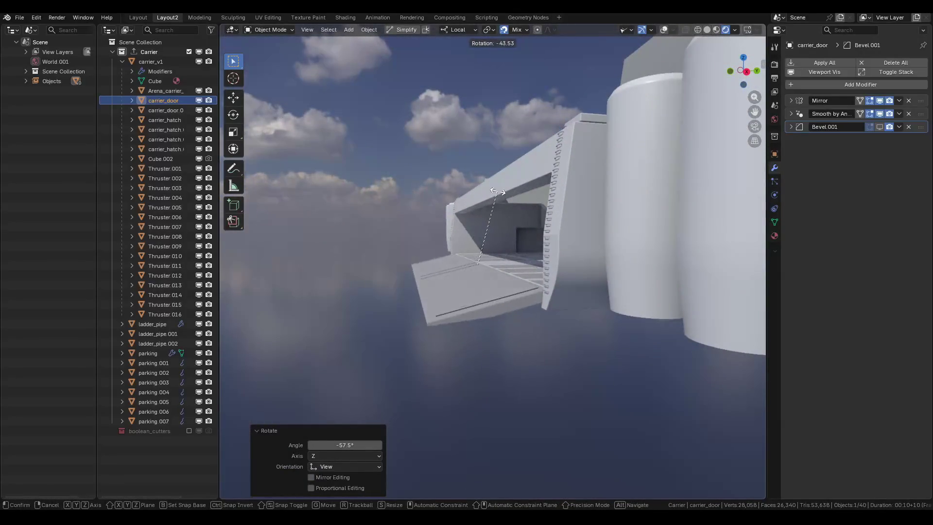
{"action": "key", "text": "Escape"}
{"action": "mouse_move", "coordinate": [660, 117]}
{"action": "middle_mouse_down"}
{"action": "mouse_move", "coordinate": [721, 83]}
{"action": "mouse_move", "coordinate": [547, 281]}
{"action": "middle_mouse_up"}
{"action": "key", "text": "r"}
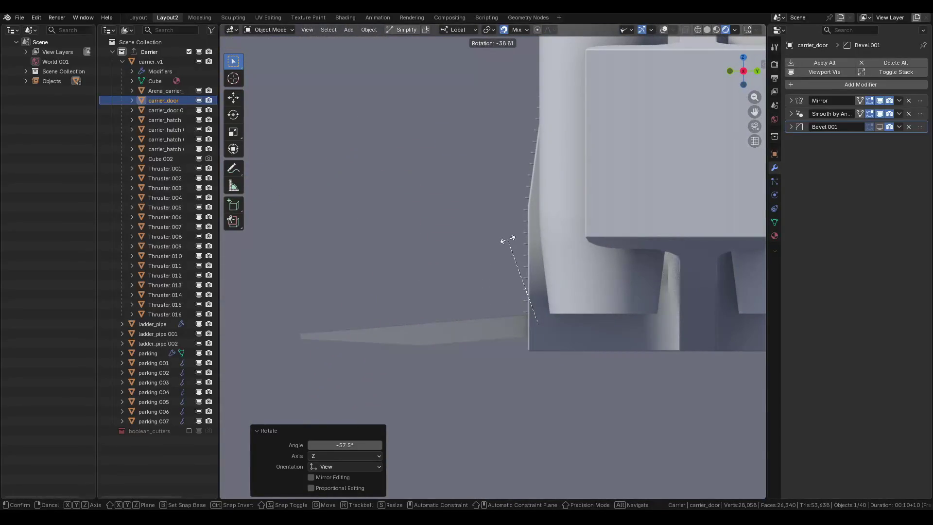
{"action": "left_click", "coordinate": [502, 240]}
{"action": "mouse_move", "coordinate": [502, 240]}
{"action": "middle_mouse_down"}
{"action": "mouse_move", "coordinate": [627, 270]}
{"action": "mouse_move", "coordinate": [551, 273]}
{"action": "mouse_move", "coordinate": [566, 258]}
{"action": "mouse_move", "coordinate": [529, 261]}
{"action": "mouse_move", "coordinate": [559, 268]}
{"action": "mouse_move", "coordinate": [551, 275]}
{"action": "middle_mouse_up"}
{"action": "left_click", "coordinate": [523, 252]}
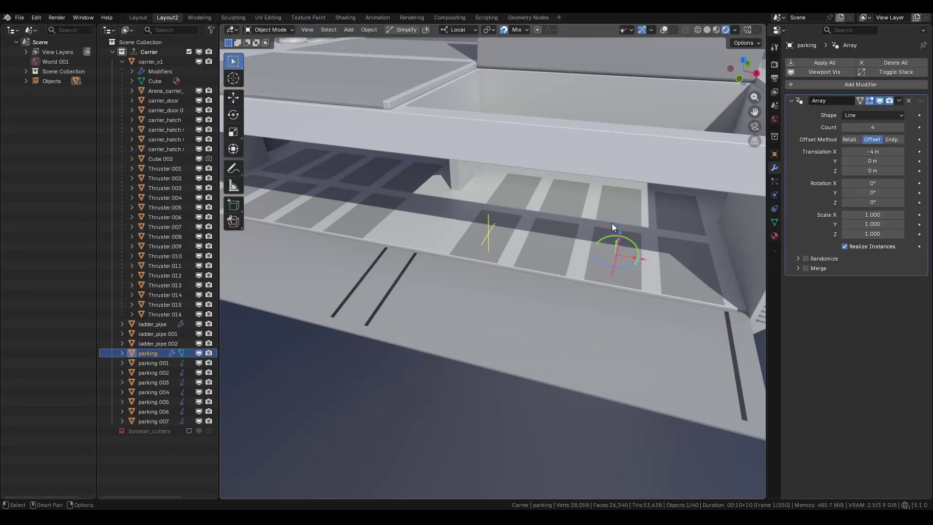
Step: Hide the Array in the viewport and set the parking pad's Dimensions X to 2.5 m
{"action": "key", "text": "n"}
{"action": "middle_click_drag", "start_coordinate": [580, 231], "coordinate": [852, 148]}
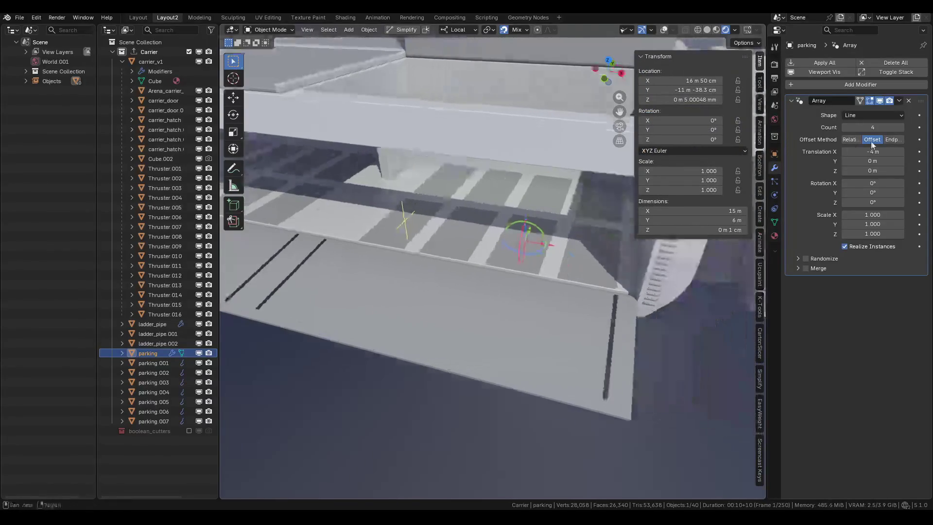
{"action": "left_click", "coordinate": [879, 100]}
{"action": "left_click", "coordinate": [683, 214]}
{"action": "type", "text": "25"}
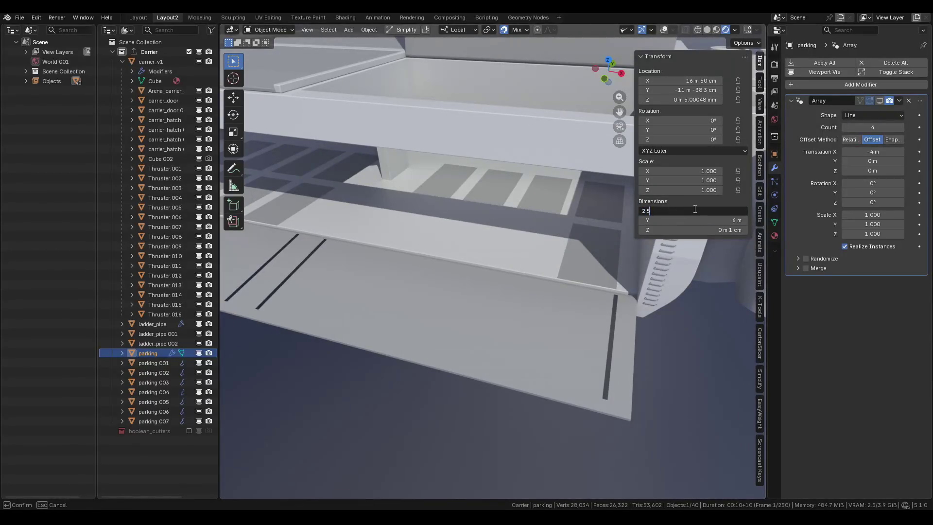
{"action": "key", "text": "Return"}
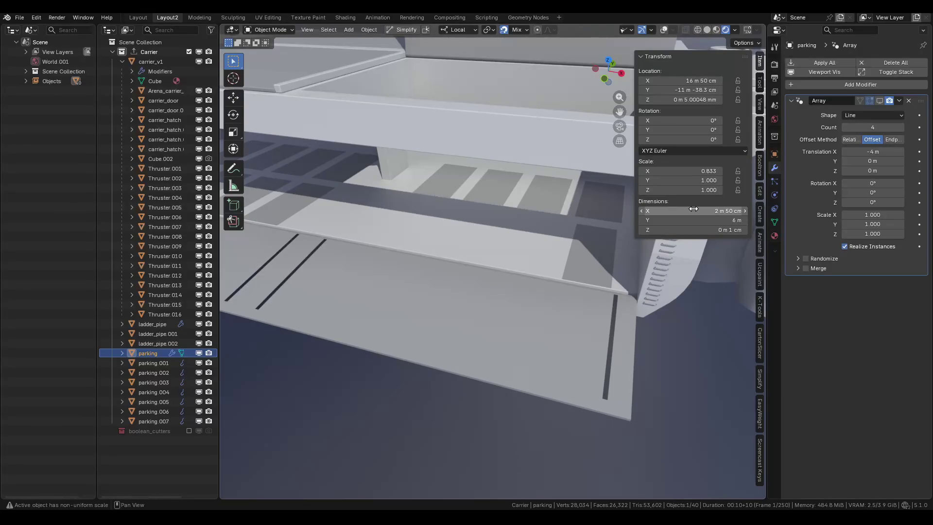
{"action": "mouse_move", "coordinate": [567, 235]}
{"action": "middle_mouse_down"}
{"action": "mouse_move", "coordinate": [479, 249]}
{"action": "mouse_move", "coordinate": [547, 240]}
{"action": "mouse_move", "coordinate": [540, 245]}
{"action": "middle_mouse_up"}
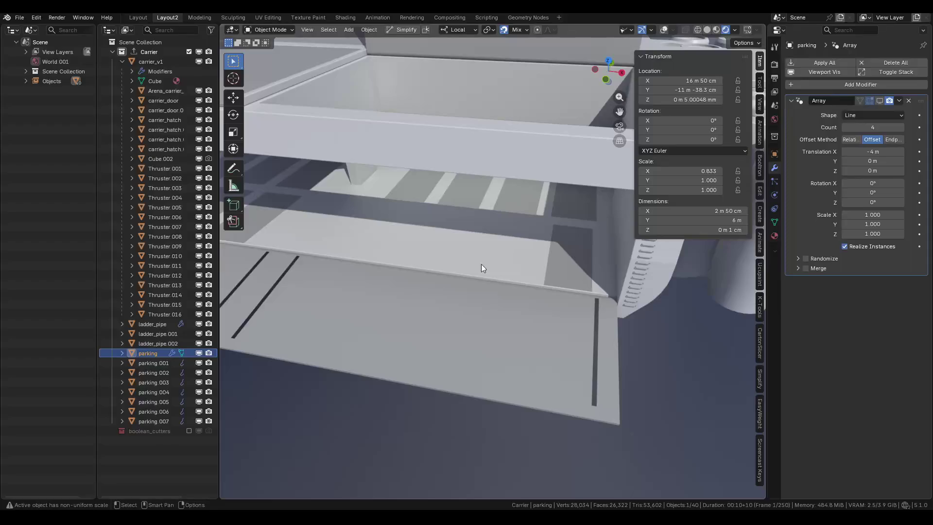
{"action": "key", "text": "super+e"}
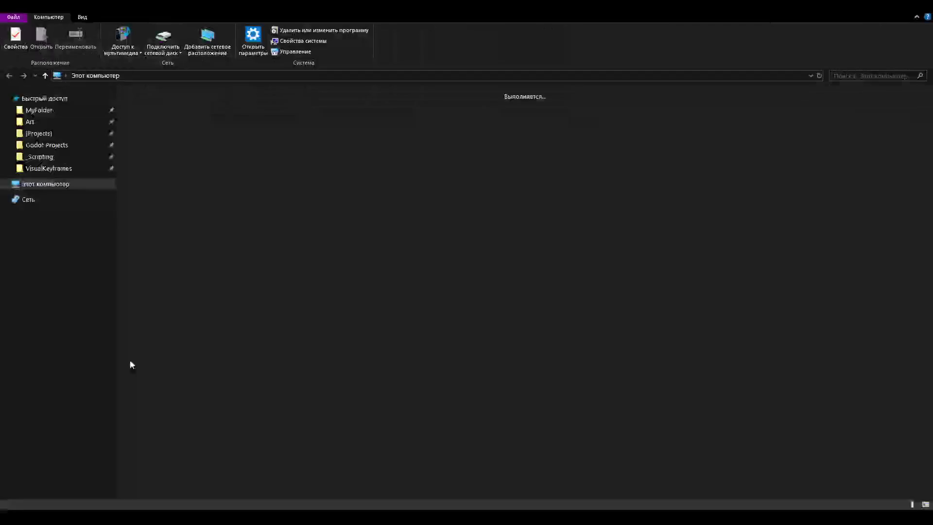
Step: Open the Downloads folder in File Explorer and scroll through it
{"action": "left_click", "coordinate": [43, 219]}
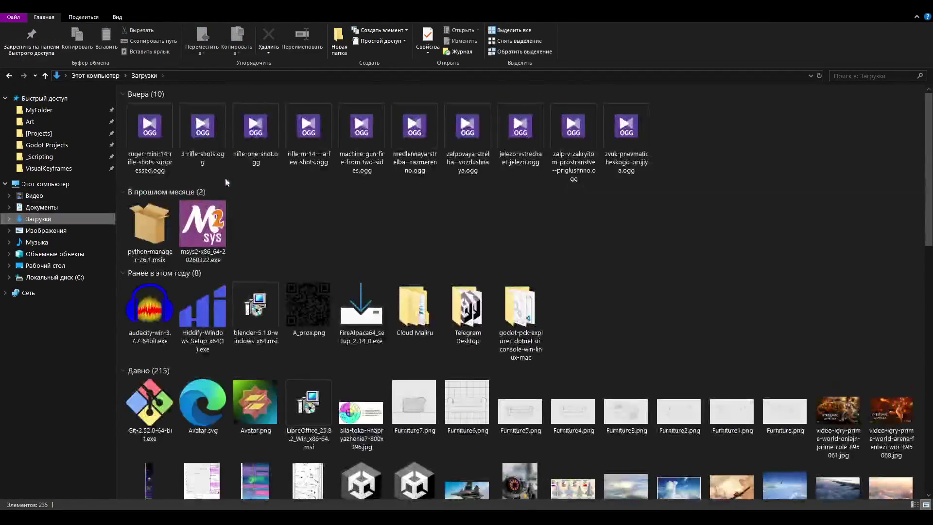
{"action": "scroll", "coordinate": [226, 175], "scroll_direction": "down", "scroll_amount": 10}
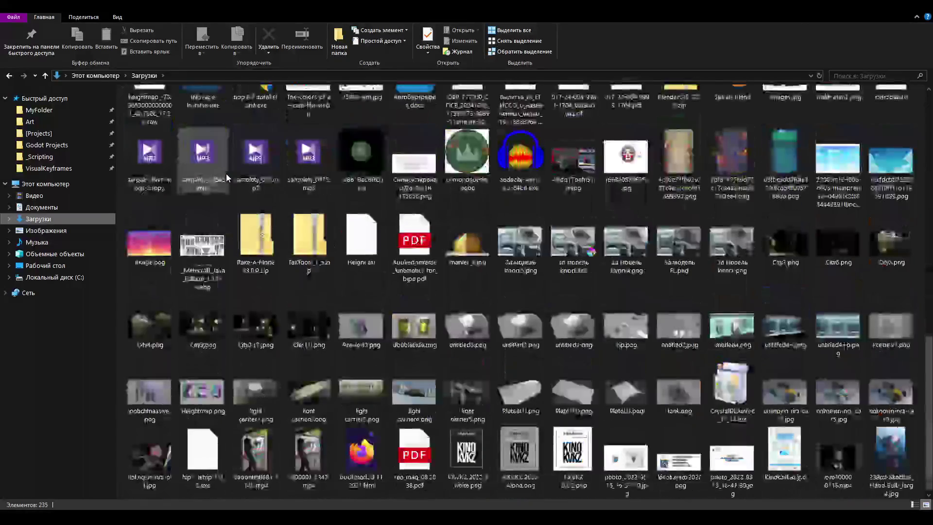
{"action": "scroll", "coordinate": [226, 174], "scroll_direction": "up", "scroll_amount": 15}
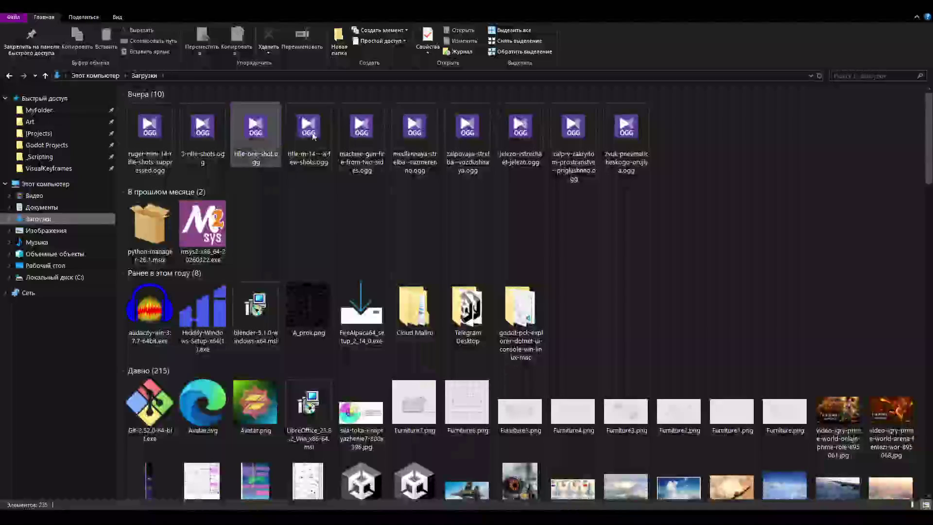
Step: Cycle through the open windows to Firefox's SoundCloud likes page
{"action": "key", "text": "alt+Tab"}
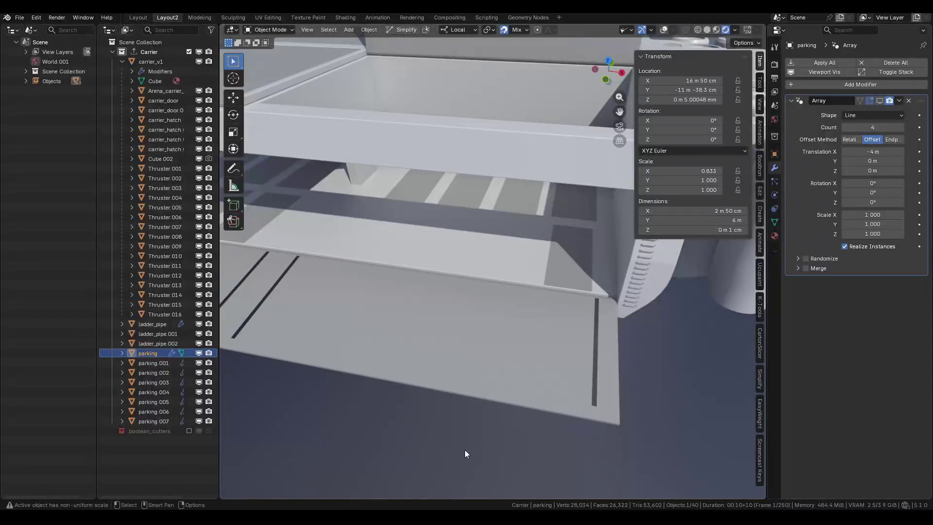
{"action": "key", "text": "alt+Tab"}
{"action": "key", "text": "Tab"}
{"action": "key", "text": "Tab"}
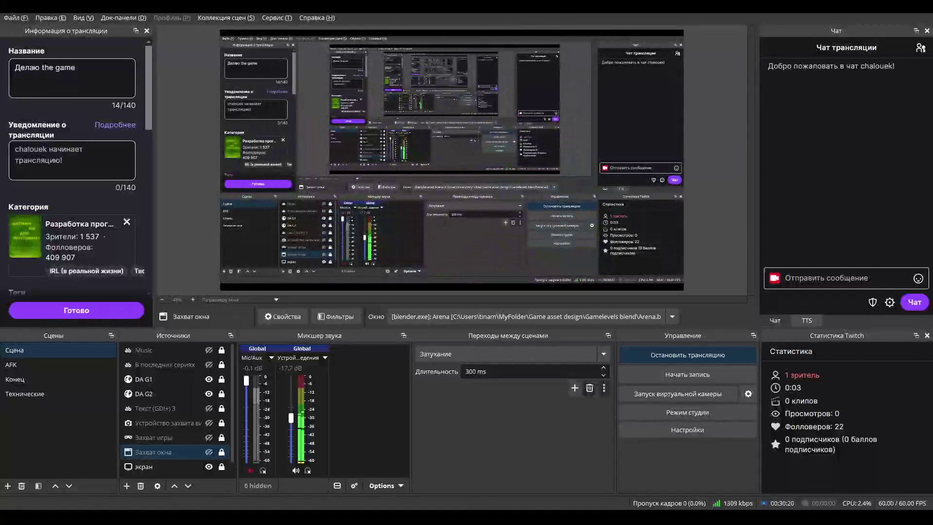
{"action": "key", "text": "alt+Tab"}
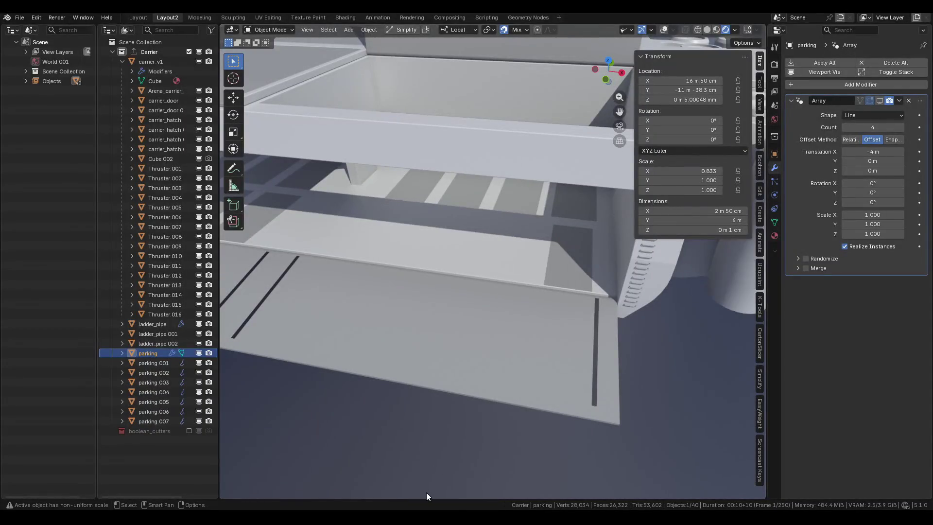
{"action": "mouse_move", "coordinate": [403, 518]}
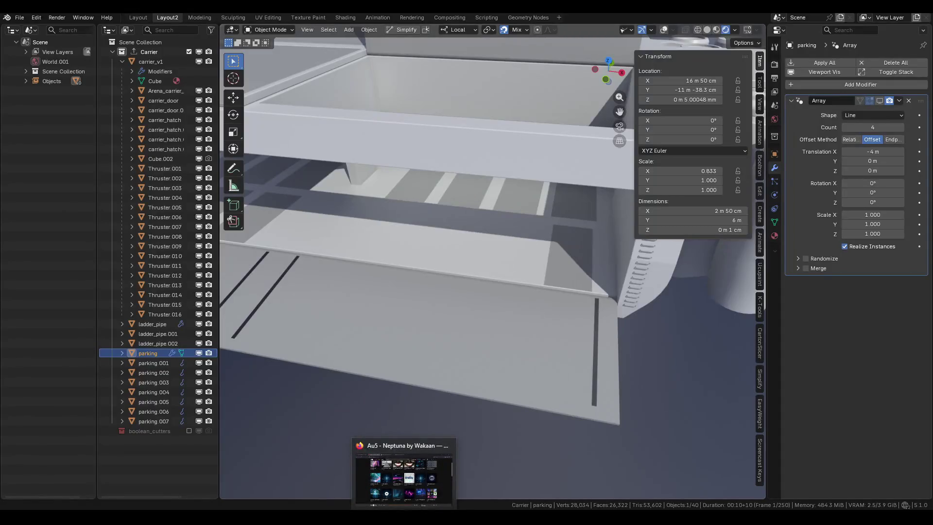
{"action": "key", "text": "alt+Tab"}
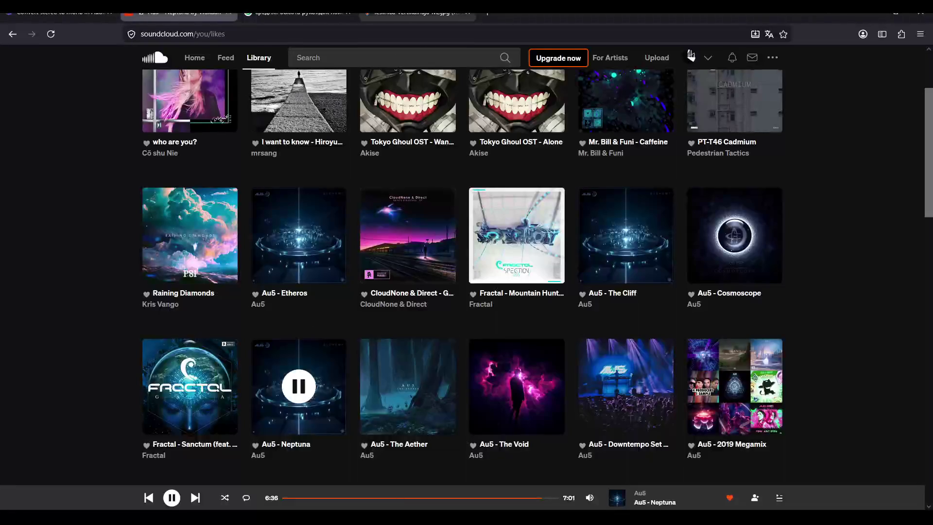
Step: Search Google for 'карты' in a new tab and open the Maps results
{"action": "left_click", "coordinate": [490, 15]}
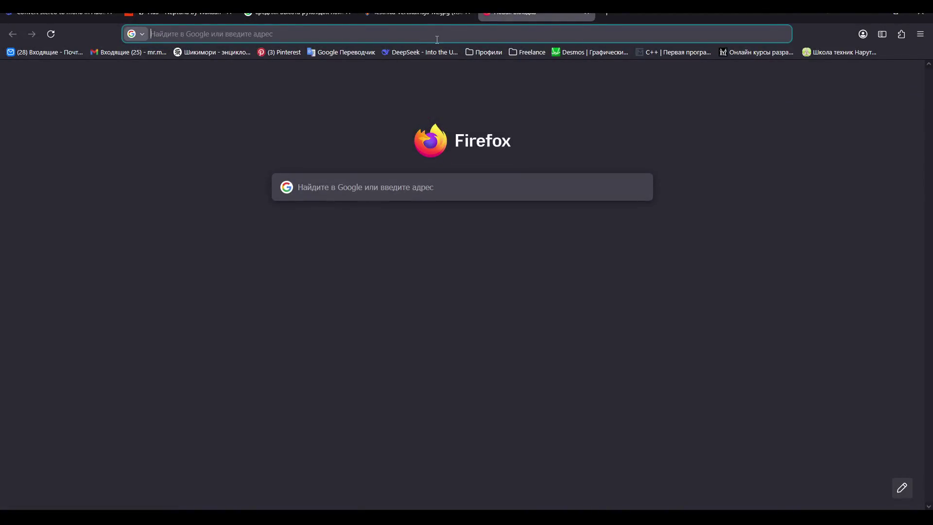
{"action": "type", "text": "r"}
{"action": "type", "text": "карты"}
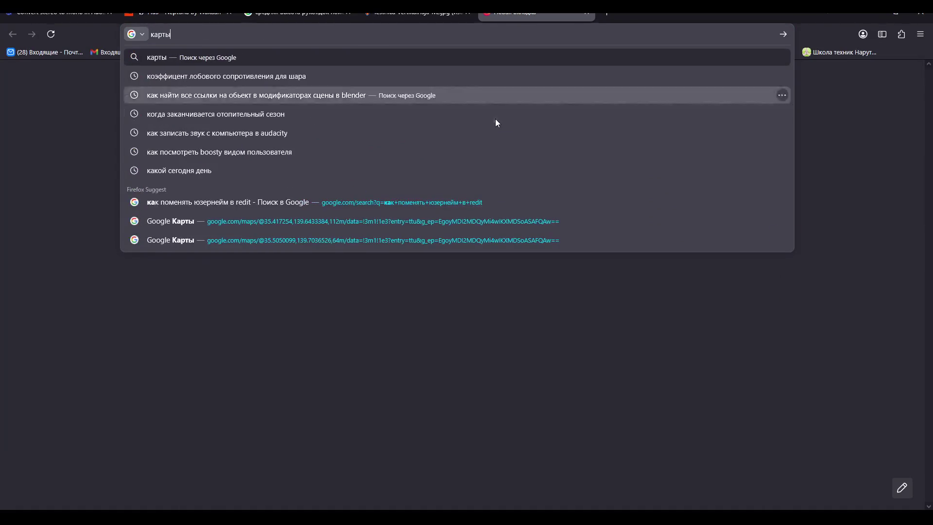
{"action": "key", "text": "Return"}
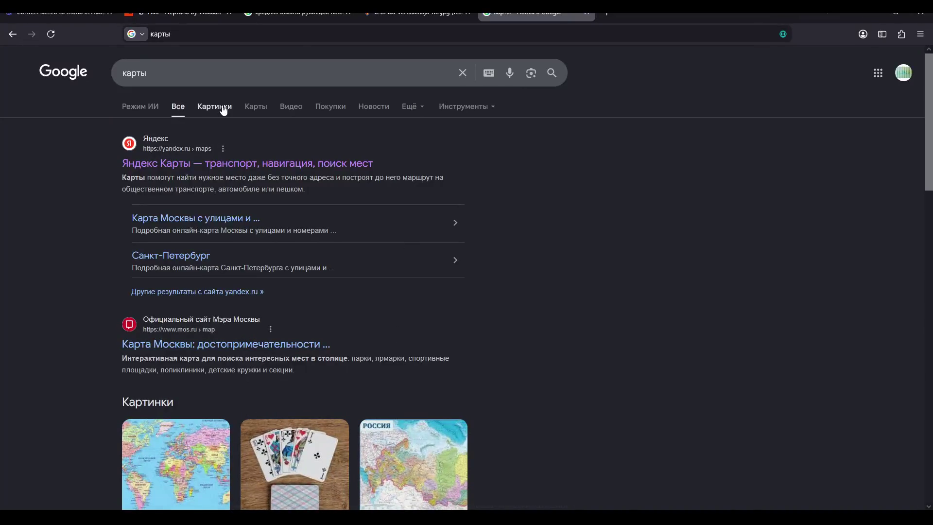
{"action": "left_click", "coordinate": [252, 107]}
{"action": "scroll", "coordinate": [374, 177], "scroll_direction": "down", "scroll_amount": 7}
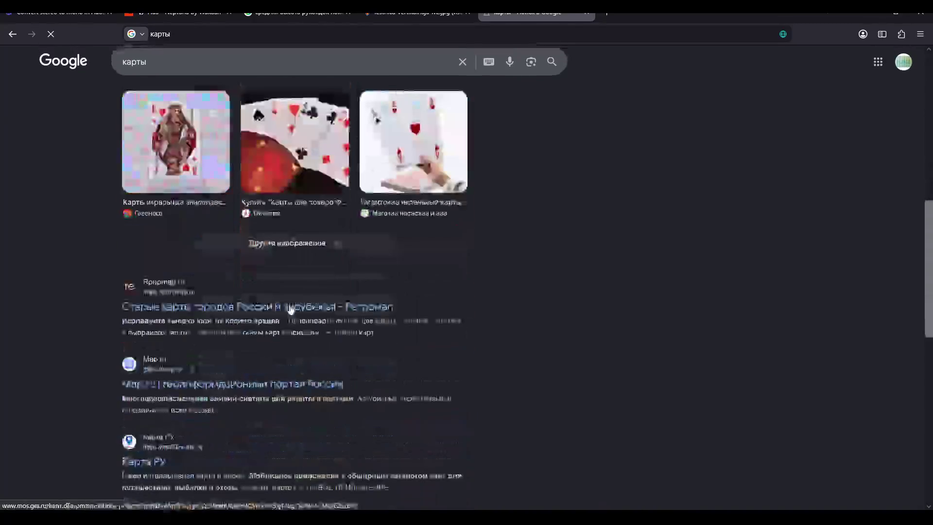
{"action": "scroll", "coordinate": [321, 267], "scroll_direction": "down", "scroll_amount": 10}
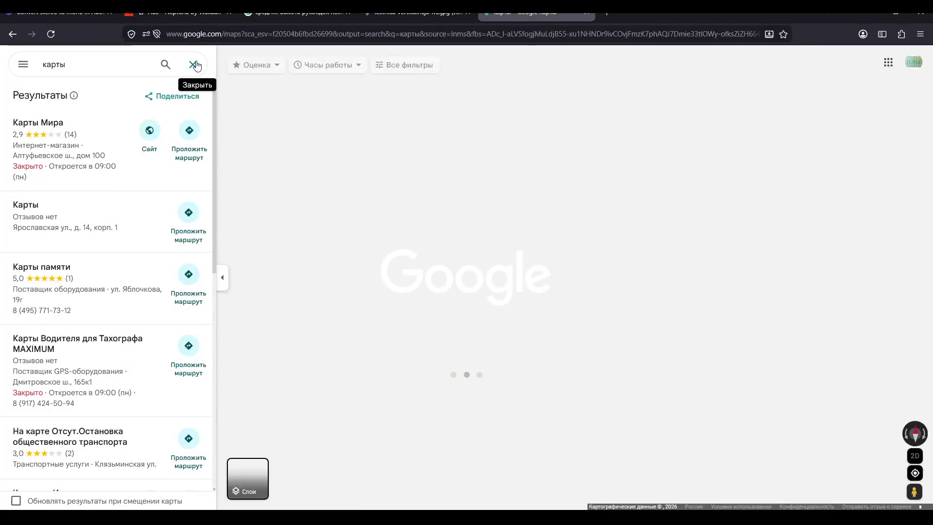
Step: Close the карты results, open and close the main menu, and change the map layer
{"action": "left_click", "coordinate": [194, 66]}
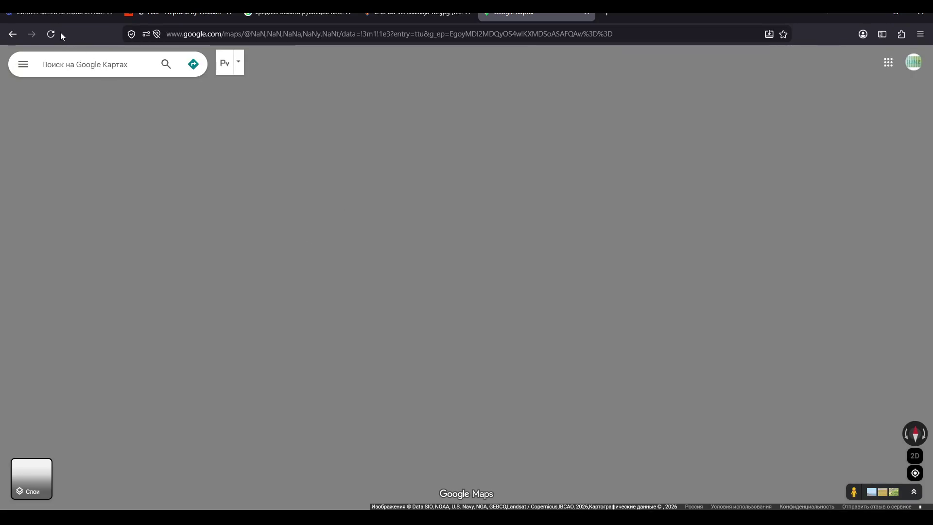
{"action": "left_click", "coordinate": [73, 69]}
{"action": "left_click", "coordinate": [23, 65]}
{"action": "left_click", "coordinate": [151, 61]}
{"action": "left_click", "coordinate": [31, 491]}
{"action": "left_click", "coordinate": [81, 479]}
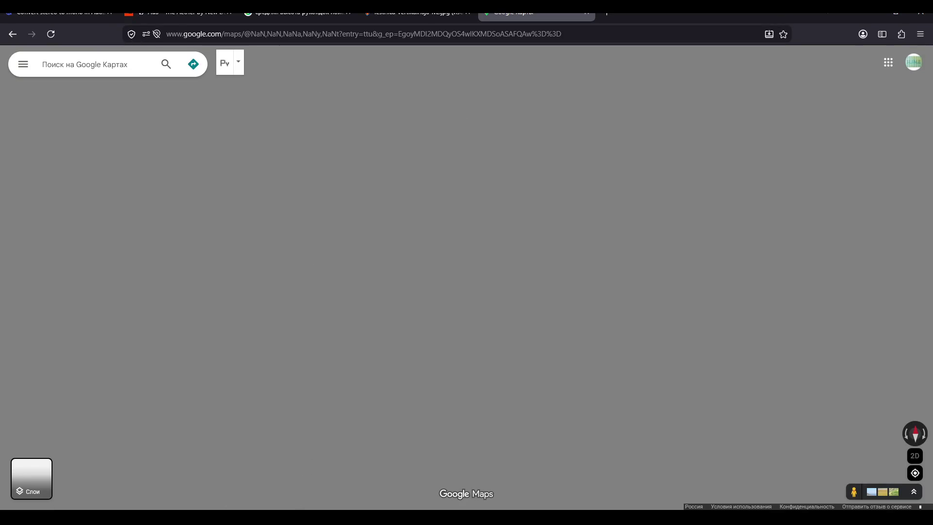
{"action": "key", "text": "alt+Tab"}
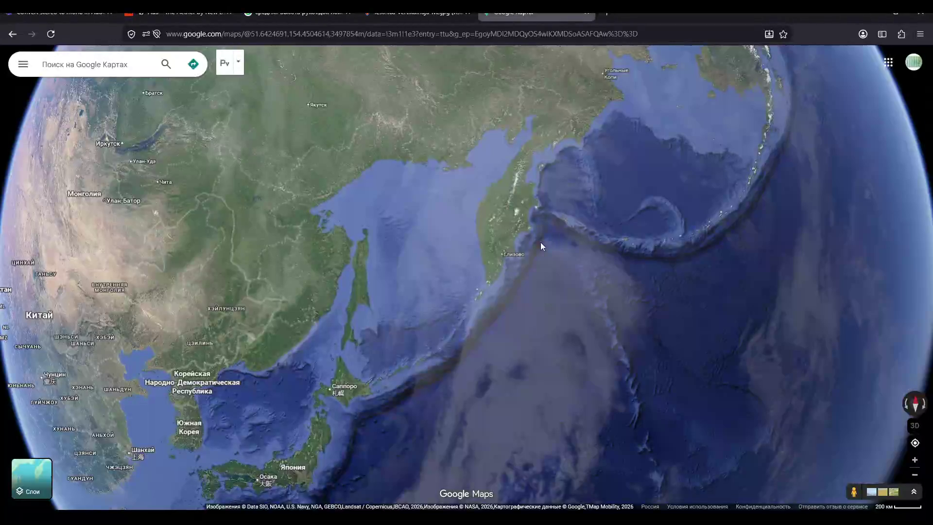
Step: Zoom the satellite view in to Tokyo's waterfront car park with the marked pads
{"action": "scroll", "coordinate": [489, 260], "scroll_direction": "down", "scroll_amount": 10}
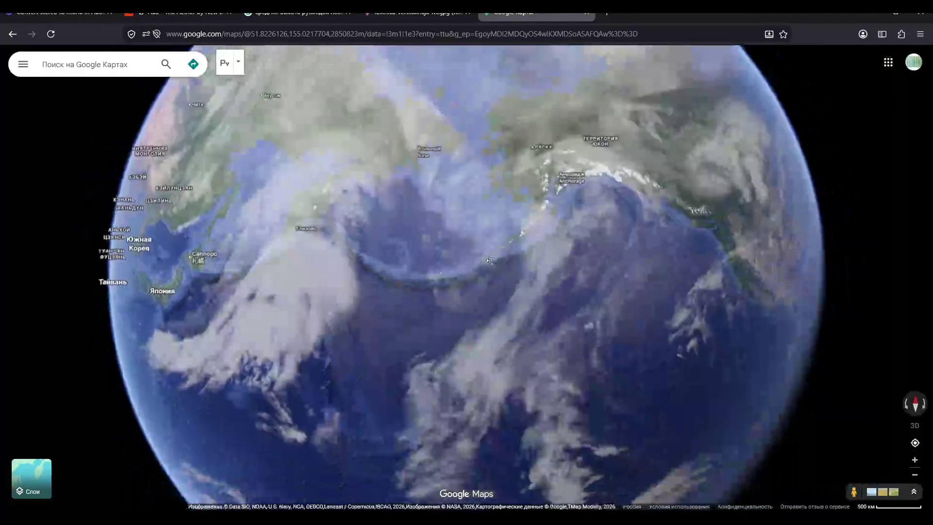
{"action": "left_click_drag", "start_coordinate": [490, 260], "coordinate": [535, 277]}
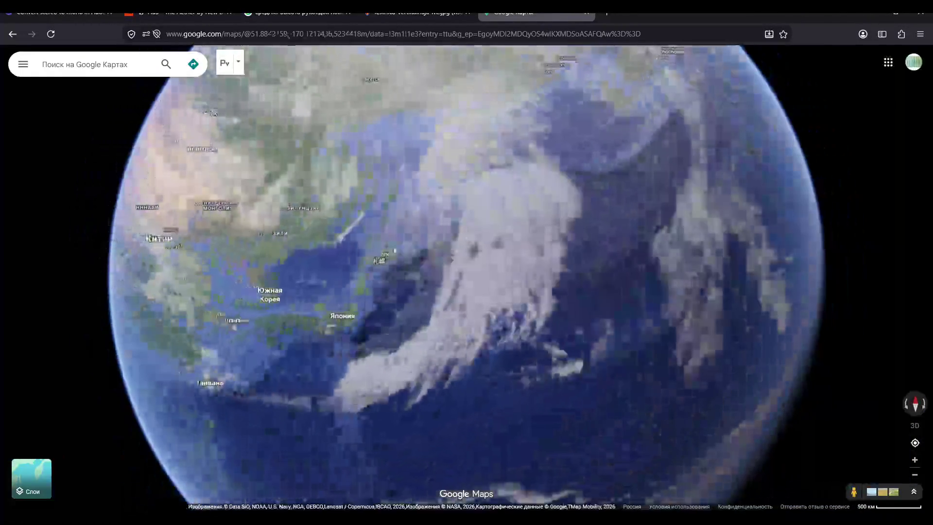
{"action": "scroll", "coordinate": [534, 277], "scroll_direction": "up", "scroll_amount": 10}
{"action": "scroll", "coordinate": [534, 277], "scroll_direction": "up", "scroll_amount": 10}
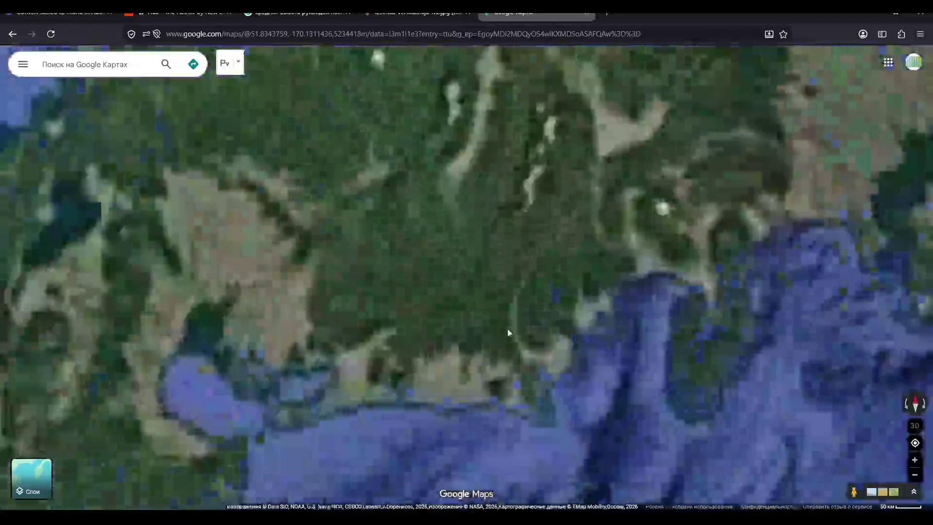
{"action": "scroll", "coordinate": [470, 254], "scroll_direction": "up", "scroll_amount": 10}
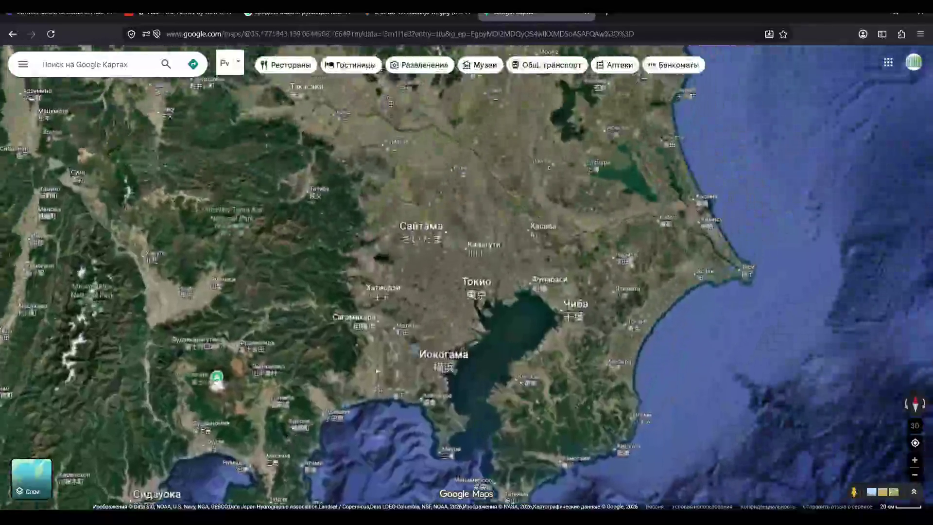
{"action": "scroll", "coordinate": [470, 255], "scroll_direction": "up", "scroll_amount": 5}
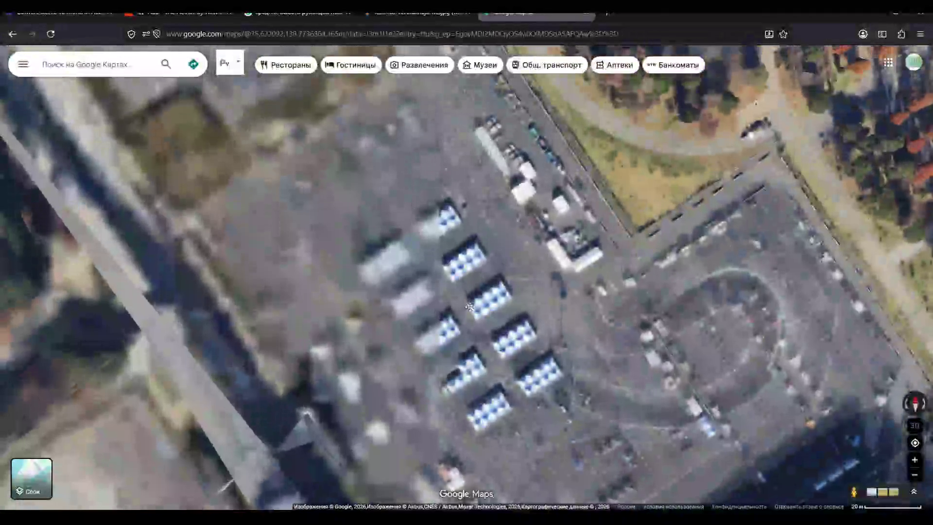
{"action": "scroll", "coordinate": [368, 289], "scroll_direction": "up", "scroll_amount": 5}
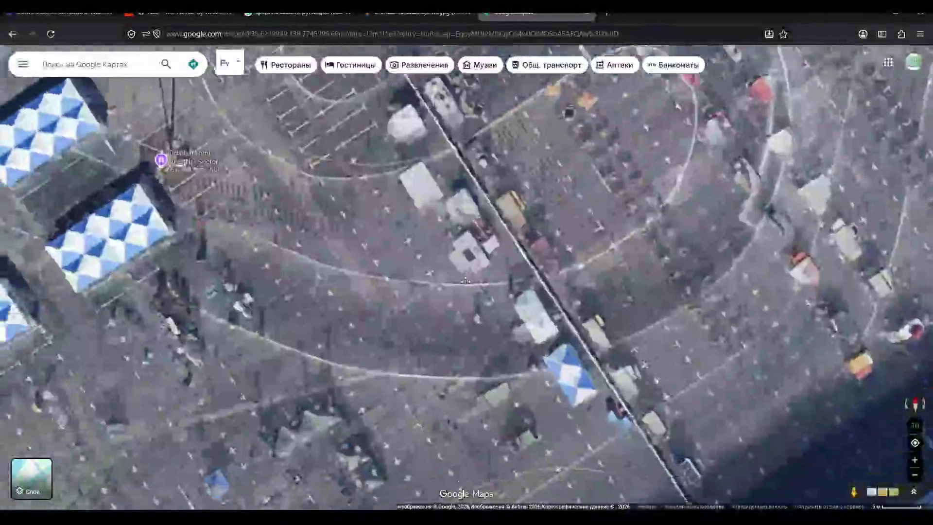
{"action": "scroll", "coordinate": [386, 308], "scroll_direction": "down", "scroll_amount": 3}
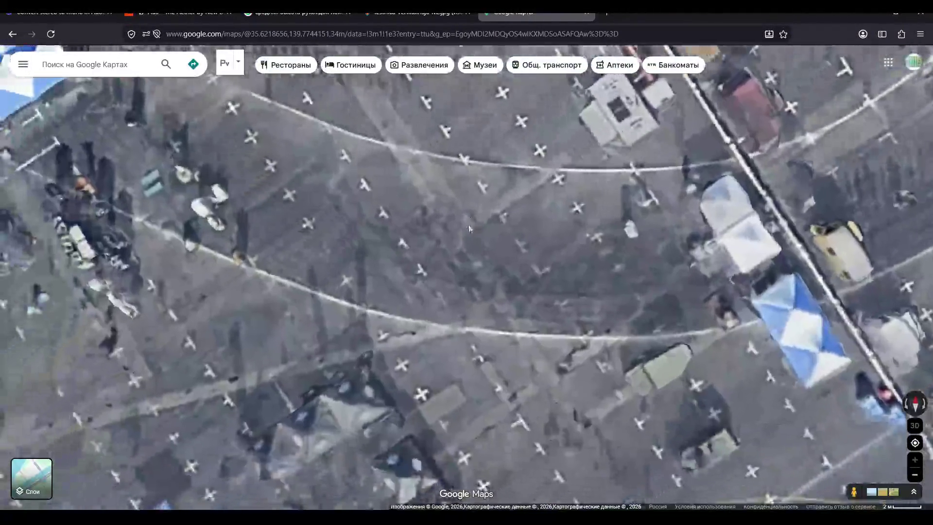
{"action": "scroll", "coordinate": [526, 270], "scroll_direction": "up", "scroll_amount": 2}
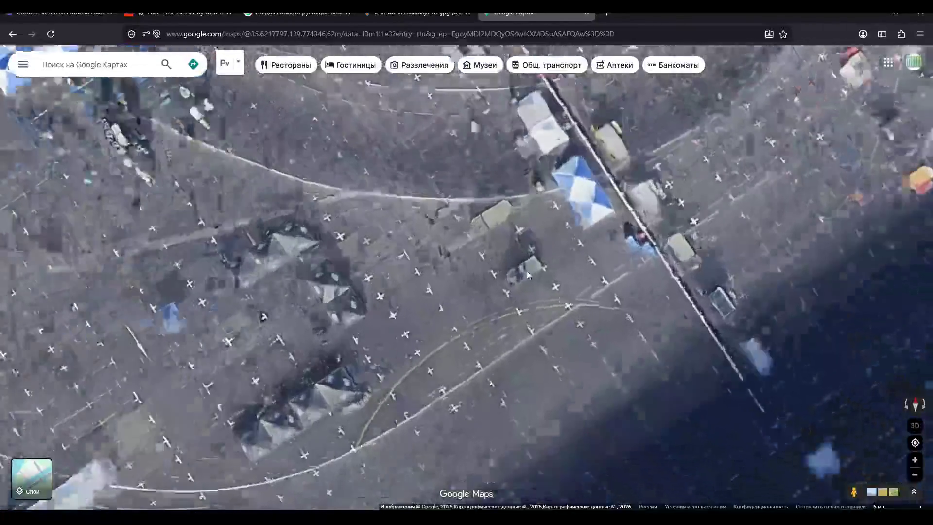
{"action": "mouse_move", "coordinate": [550, 309]}
{"action": "left_mouse_down"}
{"action": "mouse_move", "coordinate": [416, 288]}
{"action": "mouse_move", "coordinate": [340, 302]}
{"action": "mouse_move", "coordinate": [220, 447]}
{"action": "left_mouse_up"}
{"action": "mouse_move", "coordinate": [250, 508]}
{"action": "left_mouse_down"}
{"action": "mouse_move", "coordinate": [272, 427]}
{"action": "mouse_move", "coordinate": [391, 330]}
{"action": "mouse_move", "coordinate": [453, 299]}
{"action": "left_mouse_up"}
Step: Measure between two pads with Измерить расстояние, then remove the second point
{"action": "right_click", "coordinate": [194, 335]}
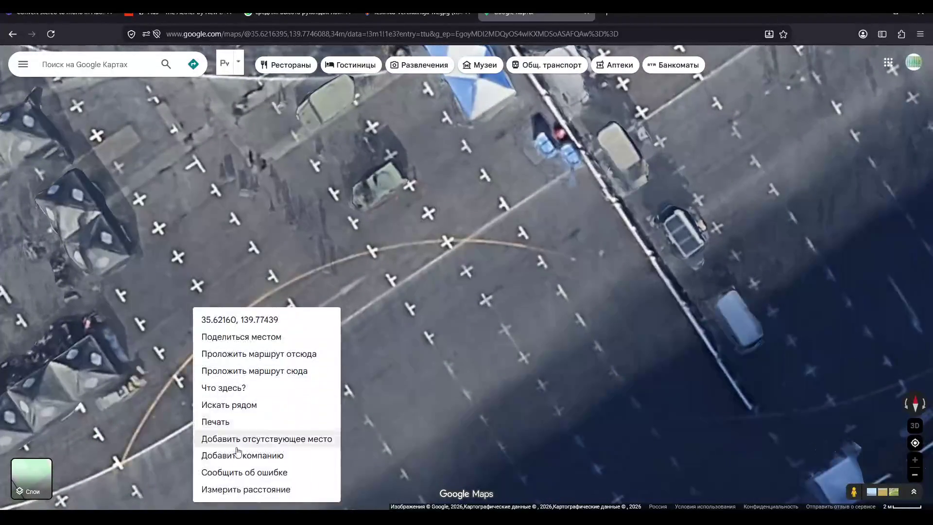
{"action": "left_click", "coordinate": [234, 500]}
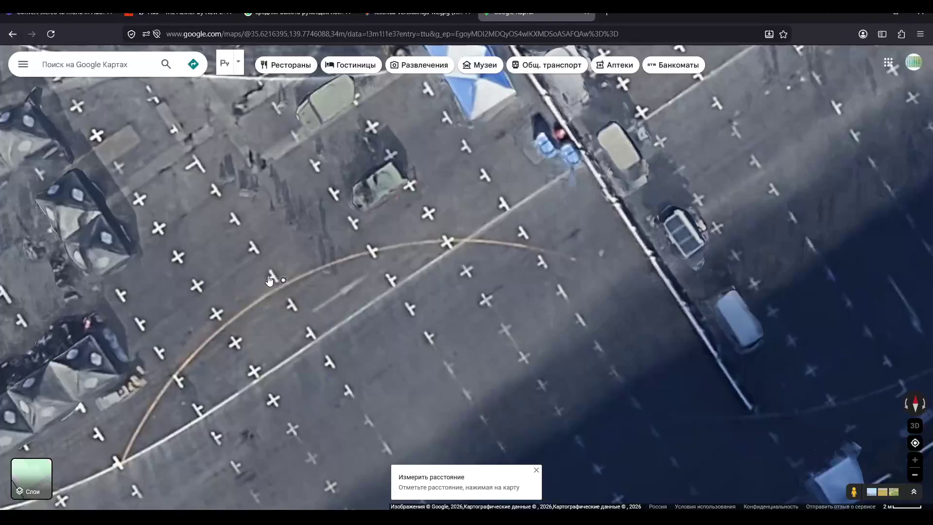
{"action": "left_click", "coordinate": [292, 304]}
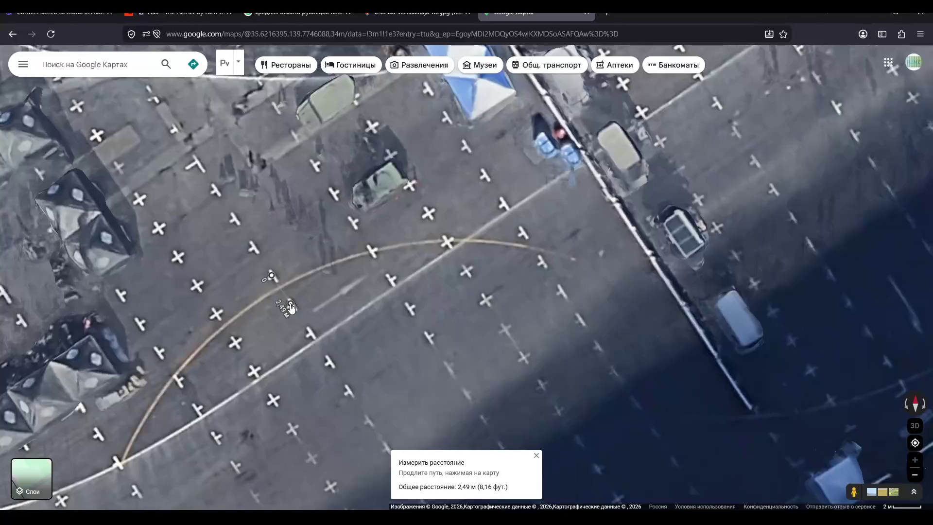
{"action": "left_click_drag", "start_coordinate": [291, 308], "coordinate": [291, 307]}
{"action": "left_click", "coordinate": [291, 307]}
{"action": "scroll", "coordinate": [403, 325], "scroll_direction": "down", "scroll_amount": 10}
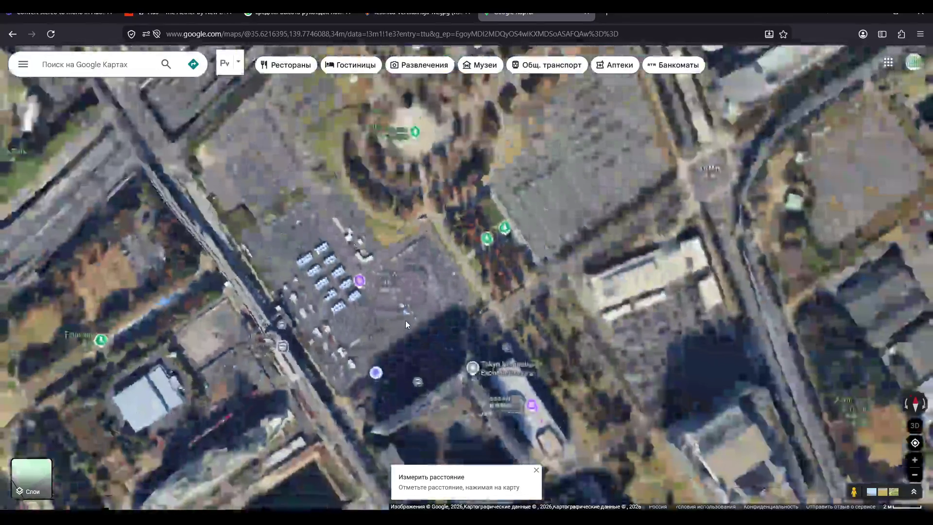
Step: Browse the Tokyo harbour car parks in satellite view by zooming and dragging
{"action": "scroll", "coordinate": [402, 307], "scroll_direction": "down", "scroll_amount": 5}
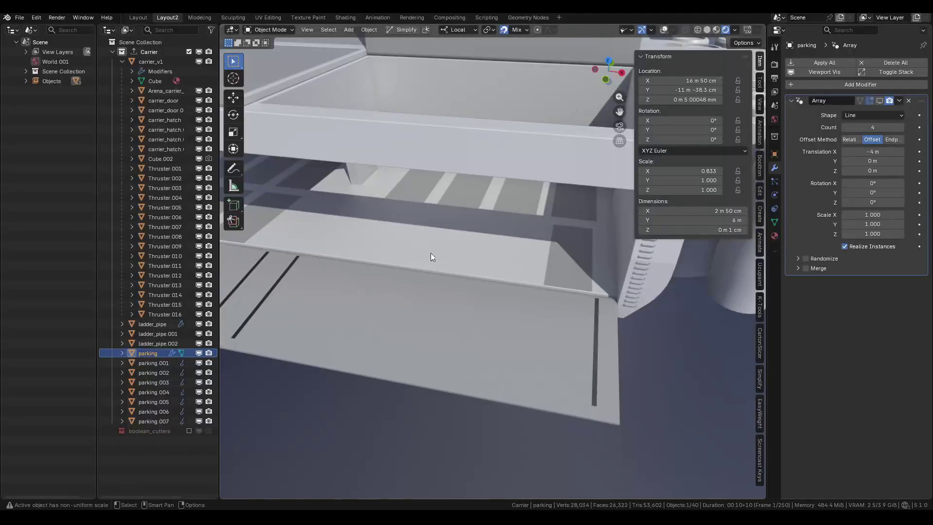
{"action": "scroll", "coordinate": [431, 251], "scroll_direction": "down", "scroll_amount": 3}
{"action": "middle_click_drag", "start_coordinate": [435, 249], "coordinate": [457, 288]}
{"action": "scroll", "coordinate": [598, 230], "scroll_direction": "up", "scroll_amount": 3}
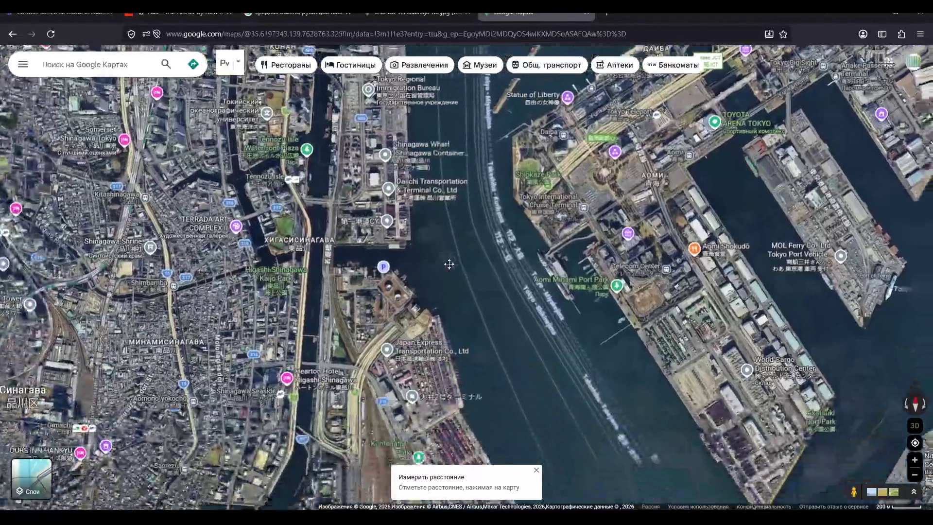
{"action": "scroll", "coordinate": [449, 264], "scroll_direction": "up", "scroll_amount": 5}
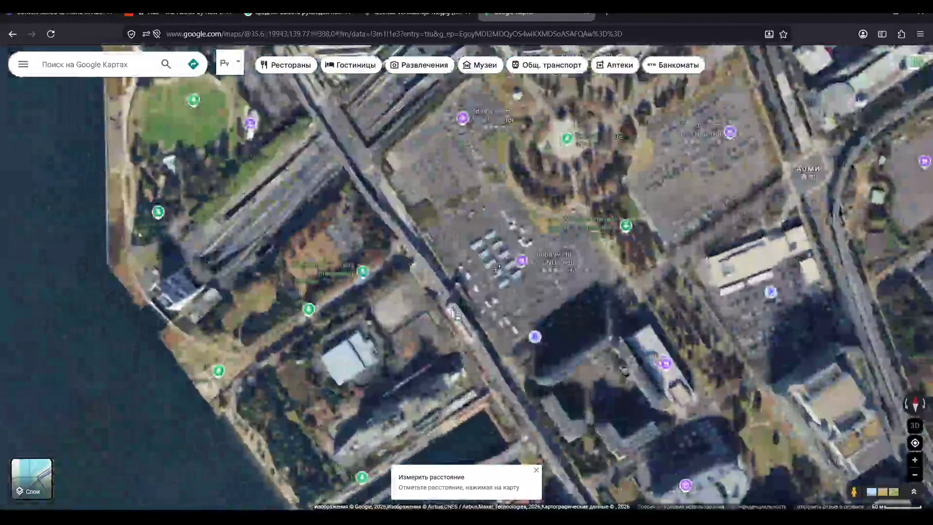
{"action": "scroll", "coordinate": [496, 266], "scroll_direction": "up", "scroll_amount": 5}
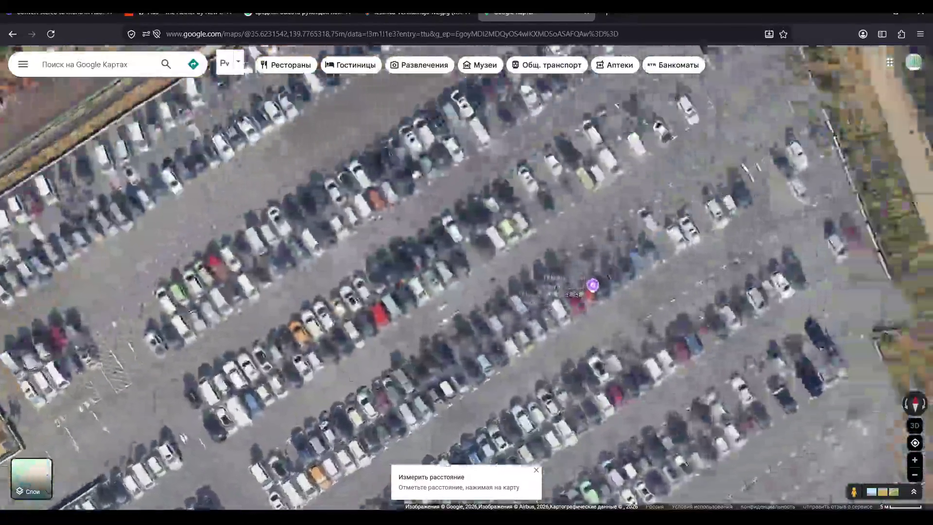
{"action": "scroll", "coordinate": [448, 313], "scroll_direction": "down", "scroll_amount": 5}
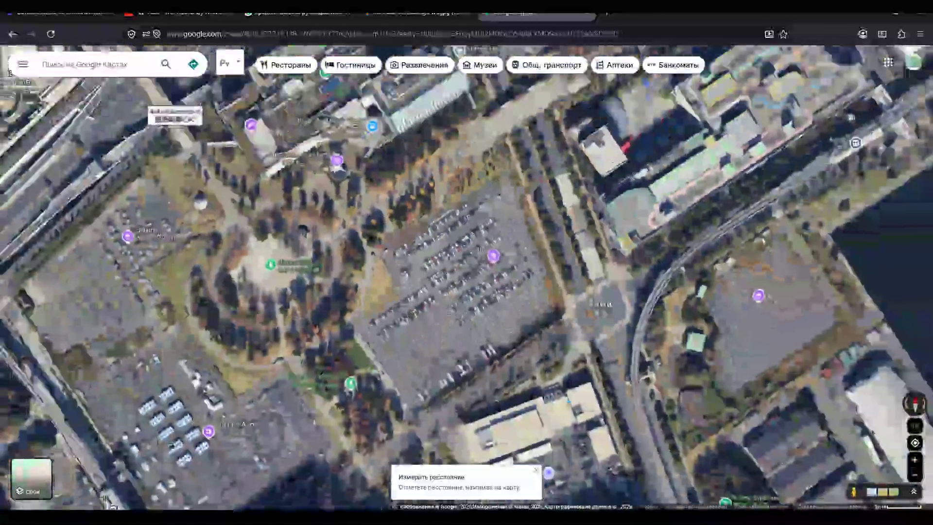
{"action": "scroll", "coordinate": [435, 213], "scroll_direction": "up", "scroll_amount": 5}
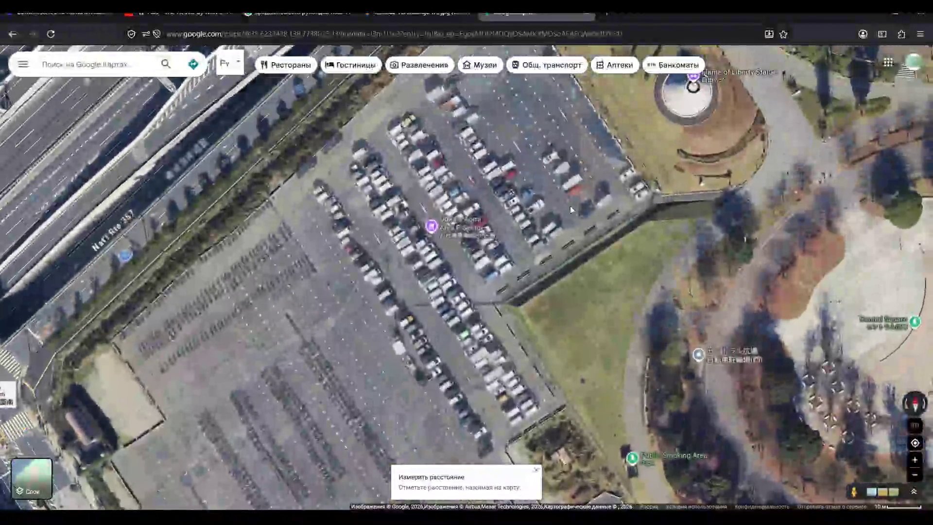
{"action": "scroll", "coordinate": [571, 209], "scroll_direction": "up", "scroll_amount": 5}
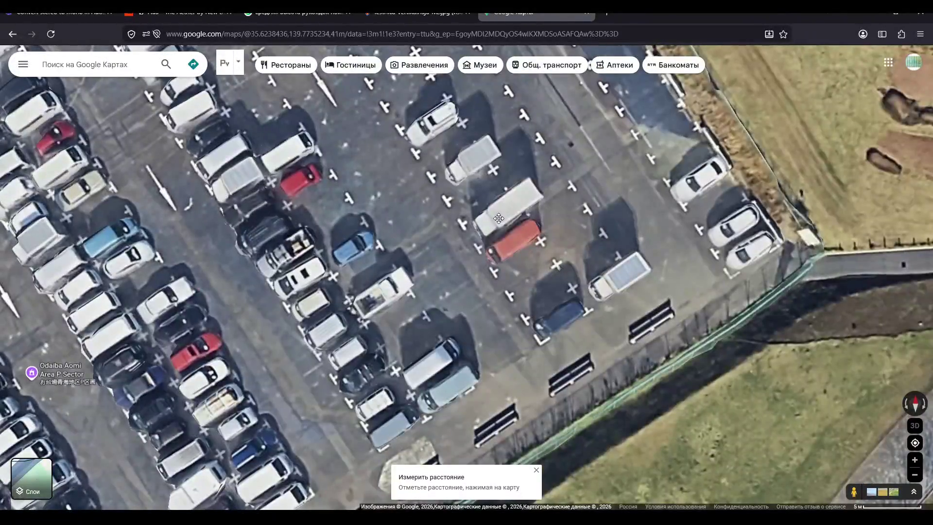
{"action": "scroll", "coordinate": [499, 218], "scroll_direction": "down", "scroll_amount": 5}
{"action": "scroll", "coordinate": [526, 316], "scroll_direction": "up", "scroll_amount": 5}
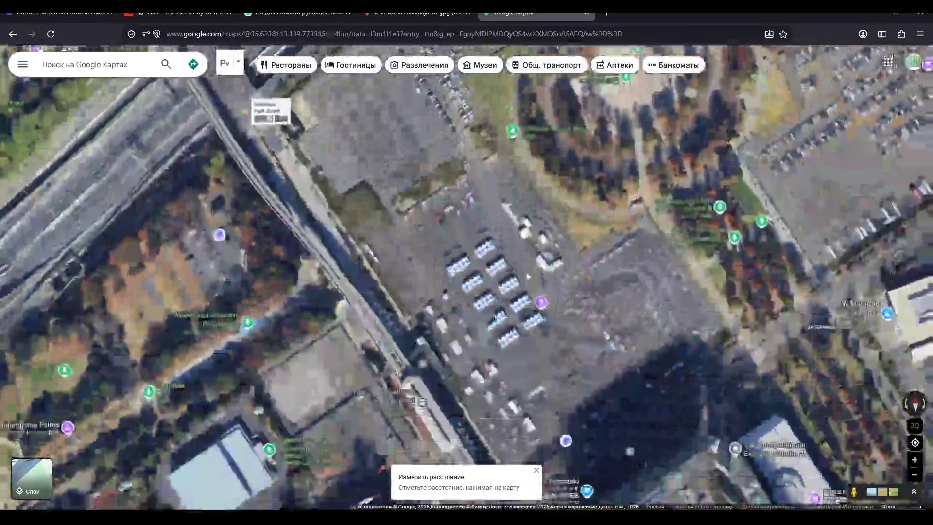
{"action": "scroll", "coordinate": [525, 316], "scroll_direction": "down", "scroll_amount": 2}
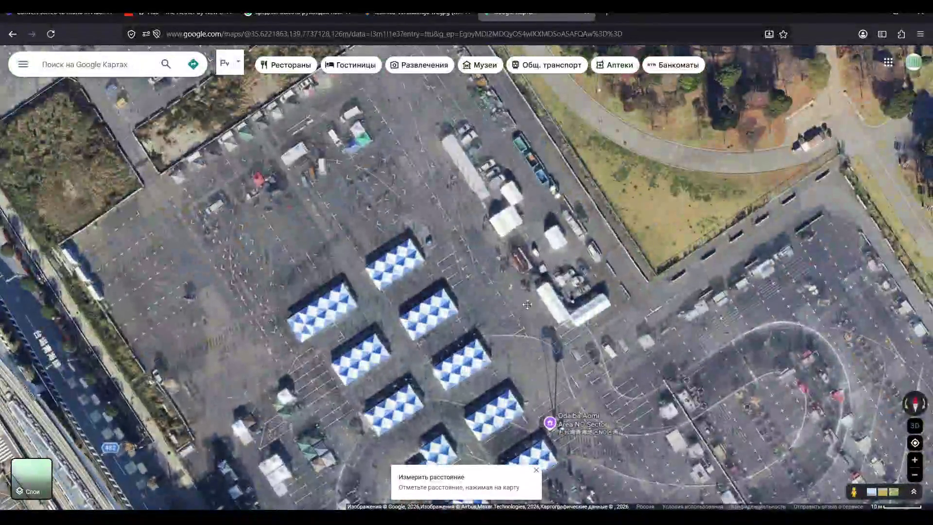
{"action": "scroll", "coordinate": [525, 316], "scroll_direction": "up", "scroll_amount": 4}
{"action": "scroll", "coordinate": [525, 316], "scroll_direction": "down", "scroll_amount": 3}
{"action": "scroll", "coordinate": [461, 348], "scroll_direction": "down", "scroll_amount": 3}
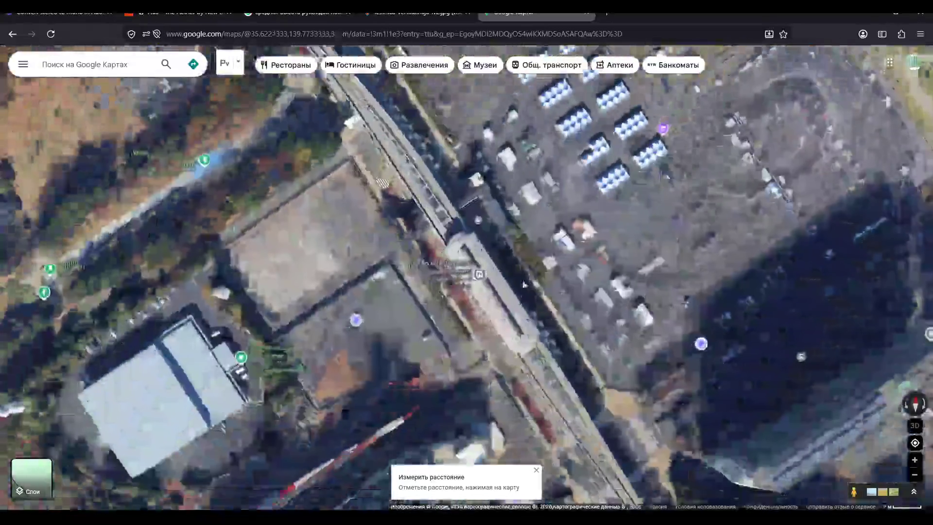
{"action": "scroll", "coordinate": [576, 225], "scroll_direction": "up", "scroll_amount": 2}
{"action": "scroll", "coordinate": [576, 224], "scroll_direction": "down", "scroll_amount": 1}
{"action": "scroll", "coordinate": [576, 224], "scroll_direction": "down", "scroll_amount": 5}
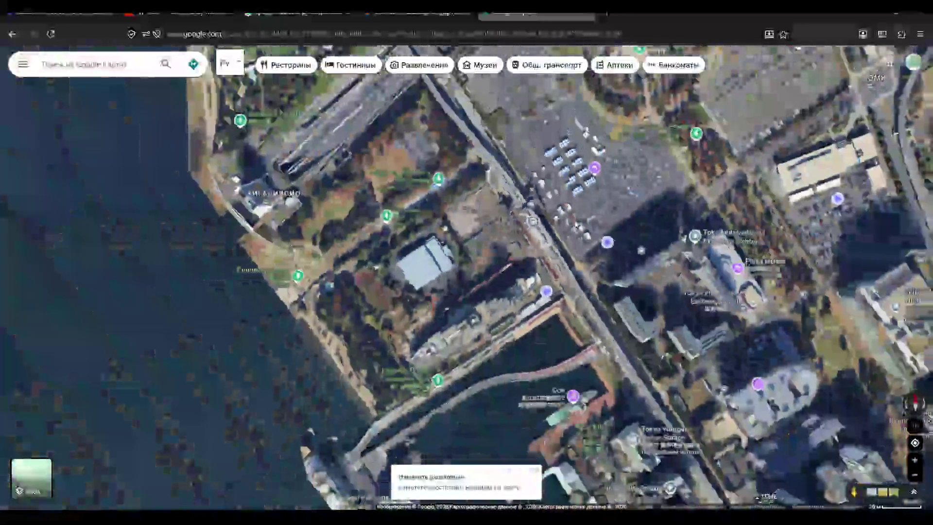
{"action": "scroll", "coordinate": [392, 248], "scroll_direction": "down", "scroll_amount": 2}
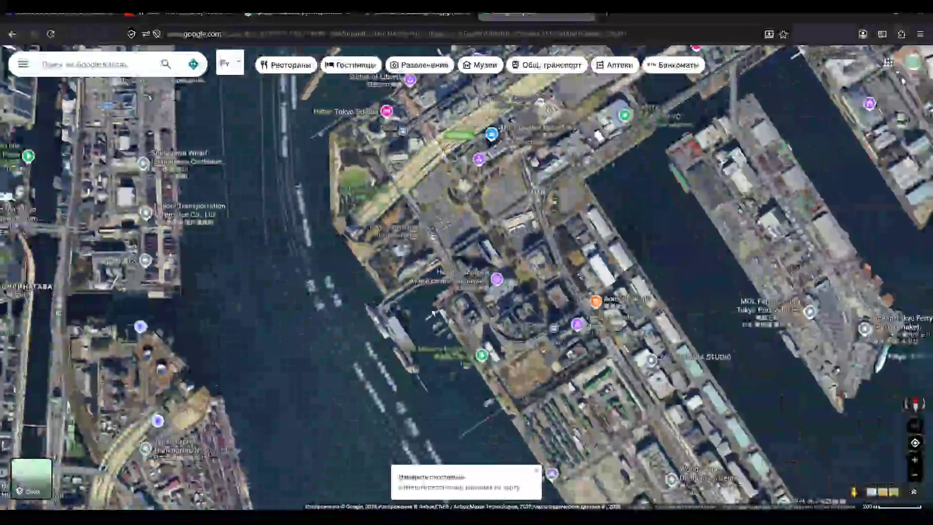
{"action": "scroll", "coordinate": [392, 248], "scroll_direction": "up", "scroll_amount": 4}
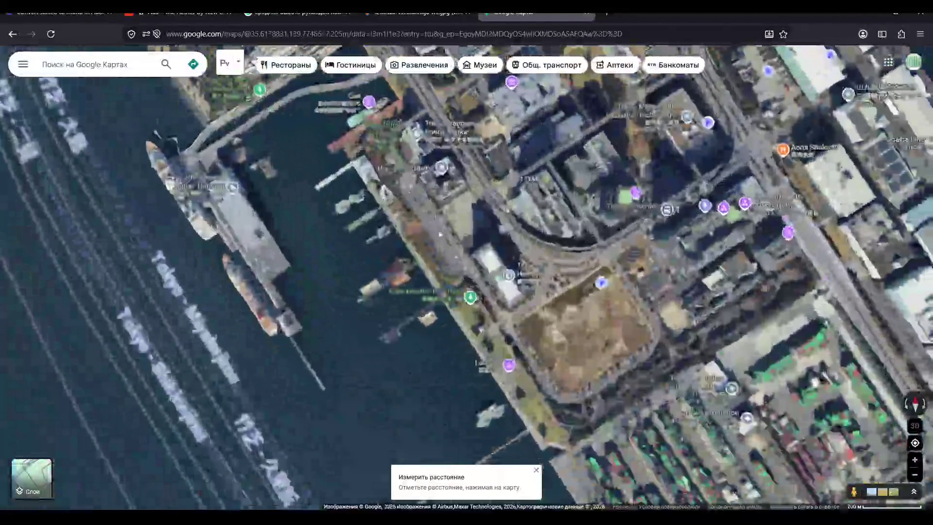
Step: Zoom in on the container terminal's red and green containers and crane near 35.6127, 139.7787
{"action": "left_click_drag", "start_coordinate": [534, 389], "coordinate": [374, 126]}
{"action": "scroll", "coordinate": [374, 126], "scroll_direction": "up", "scroll_amount": 2}
{"action": "scroll", "coordinate": [479, 287], "scroll_direction": "up", "scroll_amount": 5}
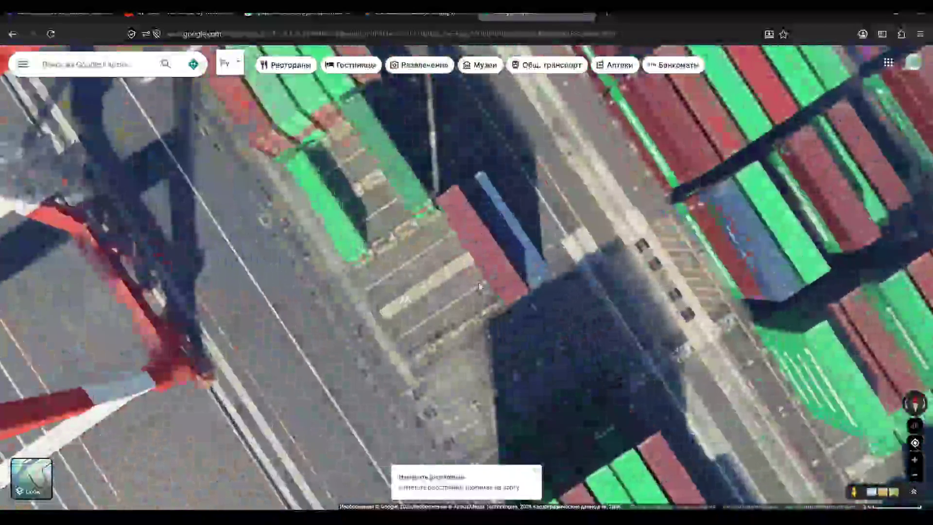
{"action": "key", "text": "Down"}
{"action": "key", "text": "Right"}
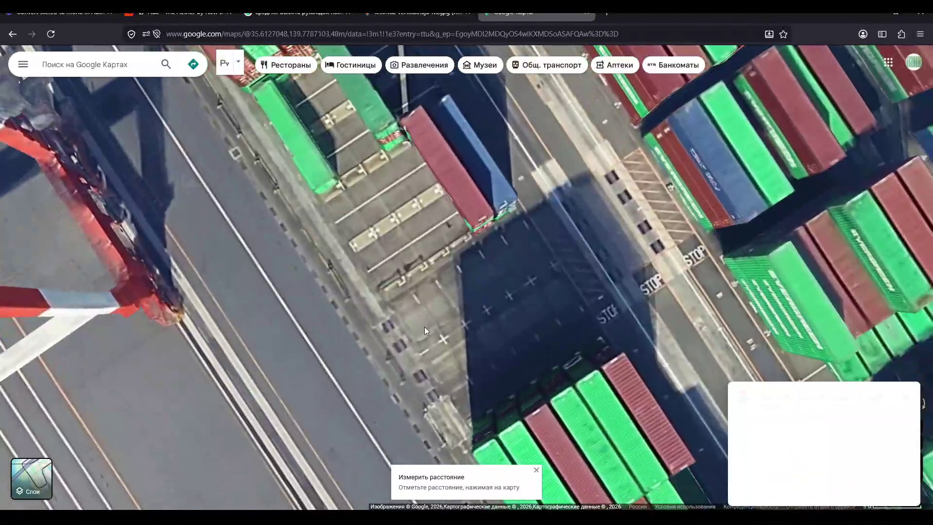
Step: Close the survey popup and measure about 2.8 m across the parking-pad markings
{"action": "left_click", "coordinate": [905, 398]}
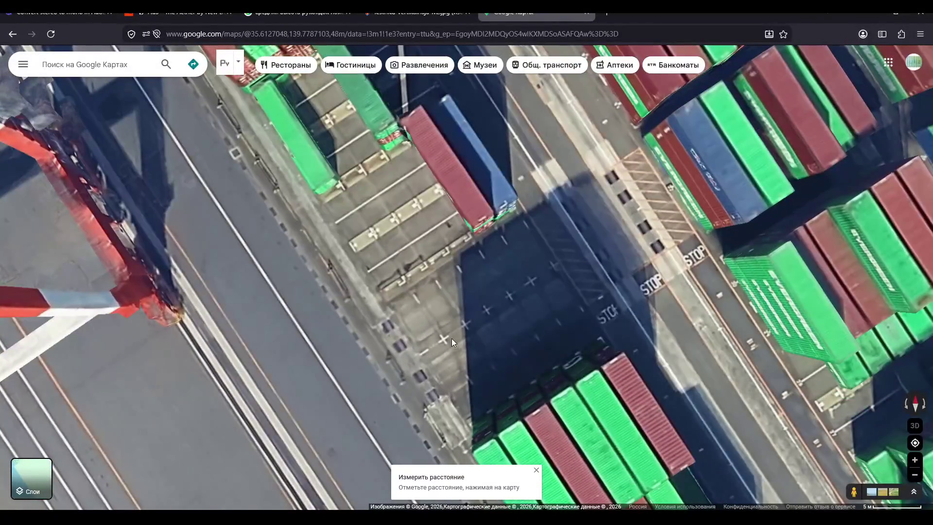
{"action": "right_click", "coordinate": [442, 340]}
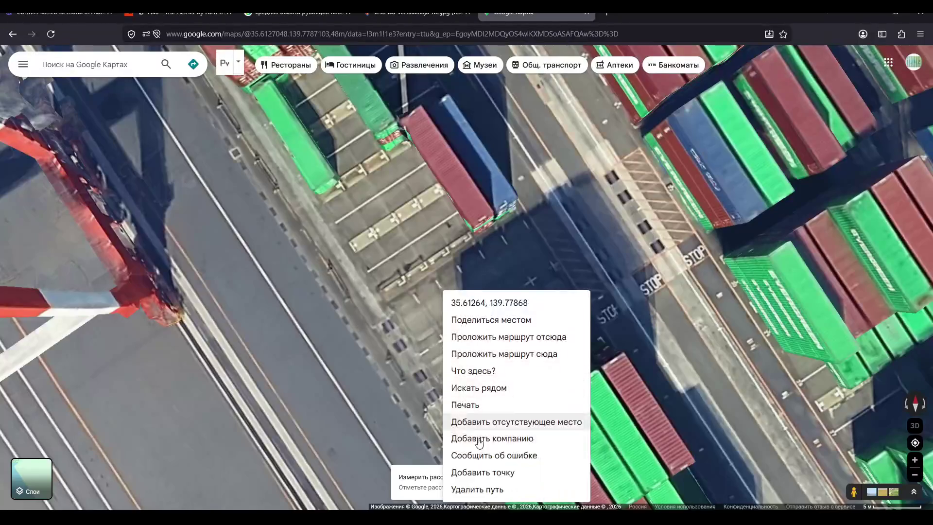
{"action": "left_click", "coordinate": [481, 473]}
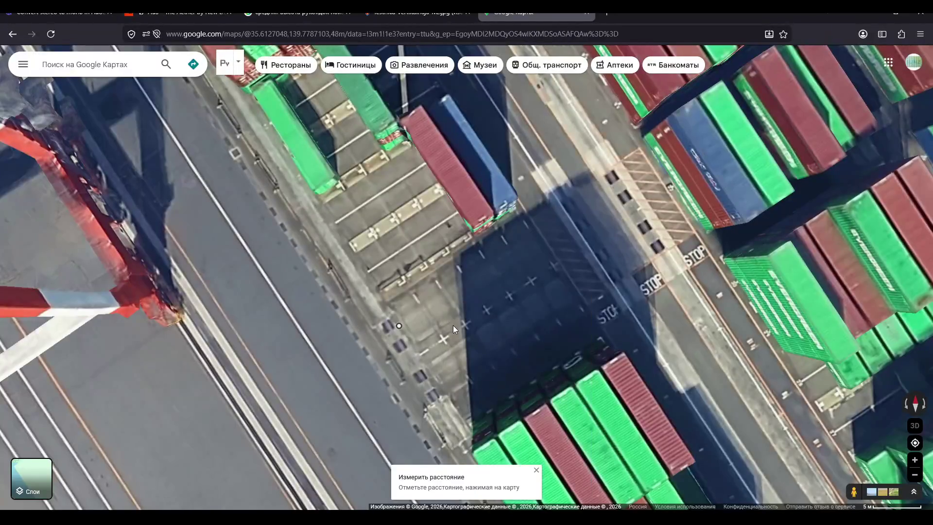
{"action": "left_click_drag", "start_coordinate": [398, 326], "coordinate": [503, 316]}
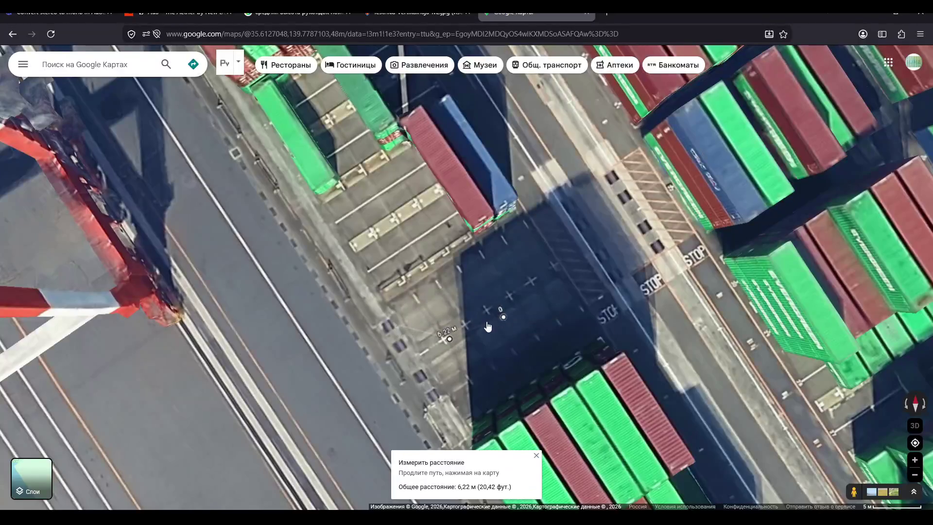
{"action": "left_click_drag", "start_coordinate": [449, 339], "coordinate": [467, 325]}
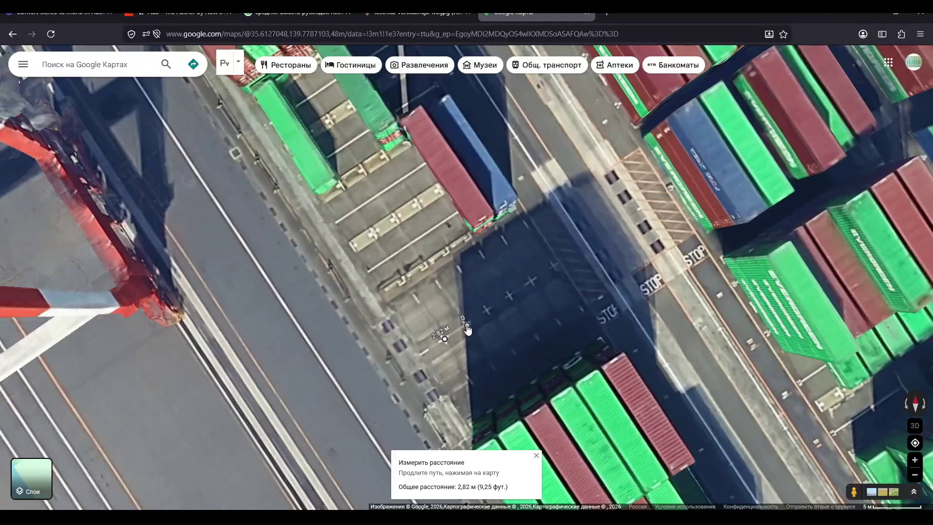
Step: Clear the measurement point and return to Blender
{"action": "left_click", "coordinate": [467, 328]}
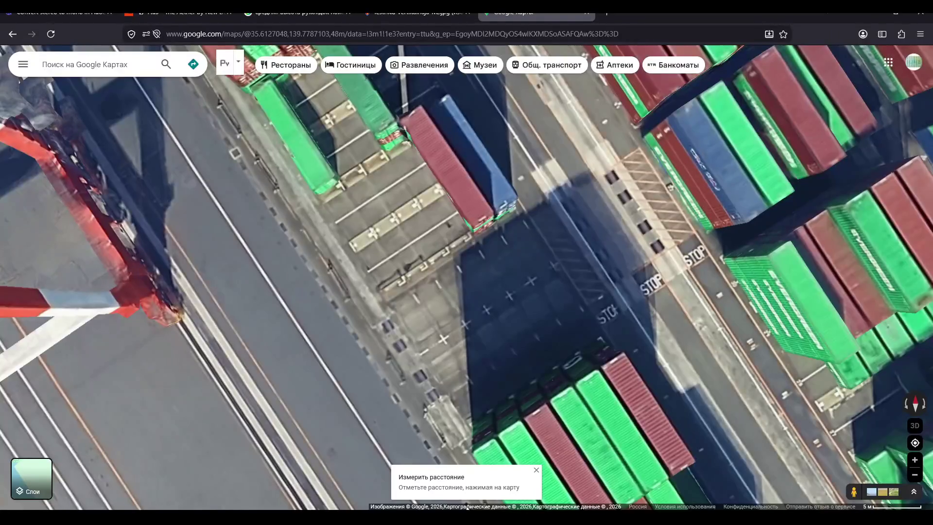
{"action": "mouse_move", "coordinate": [479, 518]}
{"action": "left_click", "coordinate": [464, 462]}
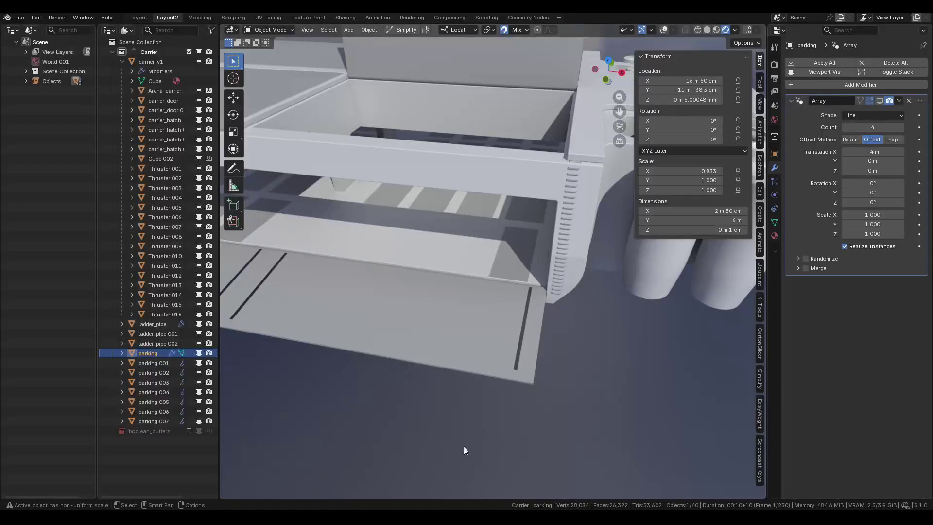
Step: Delete the duplicates parking.001, parking.002 and parking.005 from the hangar deck
{"action": "mouse_move", "coordinate": [508, 258]}
{"action": "middle_mouse_down"}
{"action": "mouse_move", "coordinate": [503, 238]}
{"action": "mouse_move", "coordinate": [517, 206]}
{"action": "mouse_move", "coordinate": [482, 245]}
{"action": "middle_mouse_up"}
{"action": "left_click", "coordinate": [154, 363]}
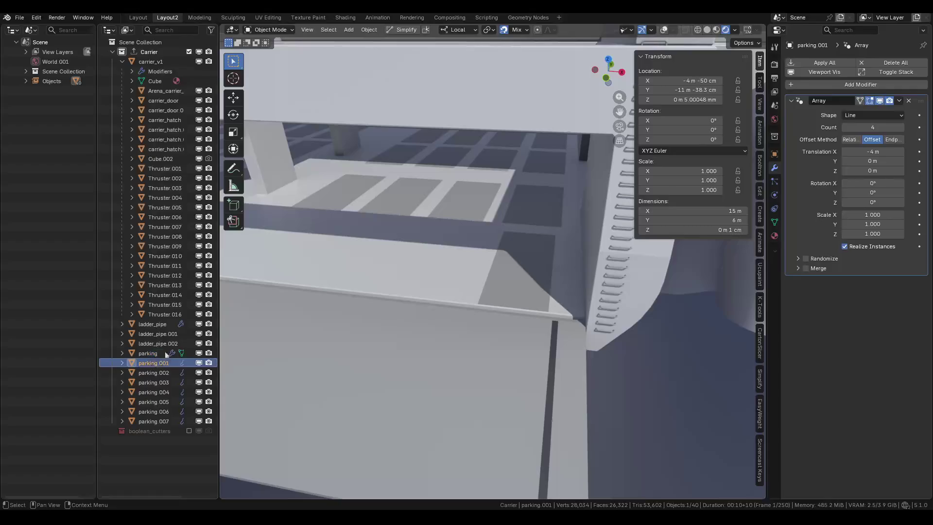
{"action": "middle_click_drag", "start_coordinate": [479, 212], "coordinate": [414, 261]}
{"action": "key", "text": "Delete"}
{"action": "left_click", "coordinate": [488, 231]}
{"action": "key", "text": "Delete"}
{"action": "mouse_move", "coordinate": [482, 226]}
{"action": "middle_mouse_down"}
{"action": "mouse_move", "coordinate": [518, 266]}
{"action": "mouse_move", "coordinate": [412, 243]}
{"action": "middle_mouse_up"}
{"action": "left_click", "coordinate": [412, 243]}
{"action": "key", "text": "x"}
{"action": "left_click", "coordinate": [412, 242]}
Step: Delete parking.004, parking.006, parking.007 and parking.003, keeping only 'parking'
{"action": "left_click", "coordinate": [420, 229]}
{"action": "key", "text": "Delete"}
{"action": "left_click", "coordinate": [544, 248]}
{"action": "key", "text": "Delete"}
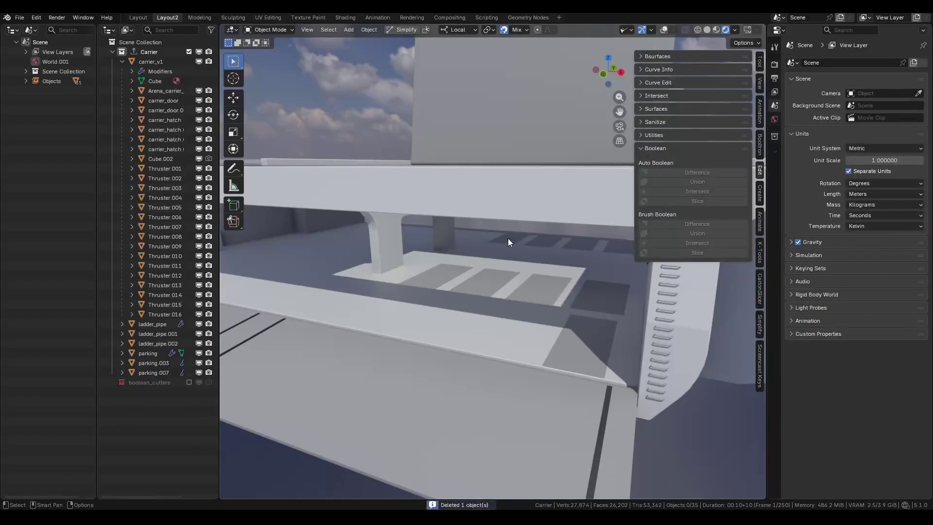
{"action": "left_click", "coordinate": [509, 242]}
{"action": "key", "text": "Delete"}
{"action": "left_click", "coordinate": [602, 302]}
{"action": "middle_click_drag", "start_coordinate": [602, 302], "coordinate": [556, 290]}
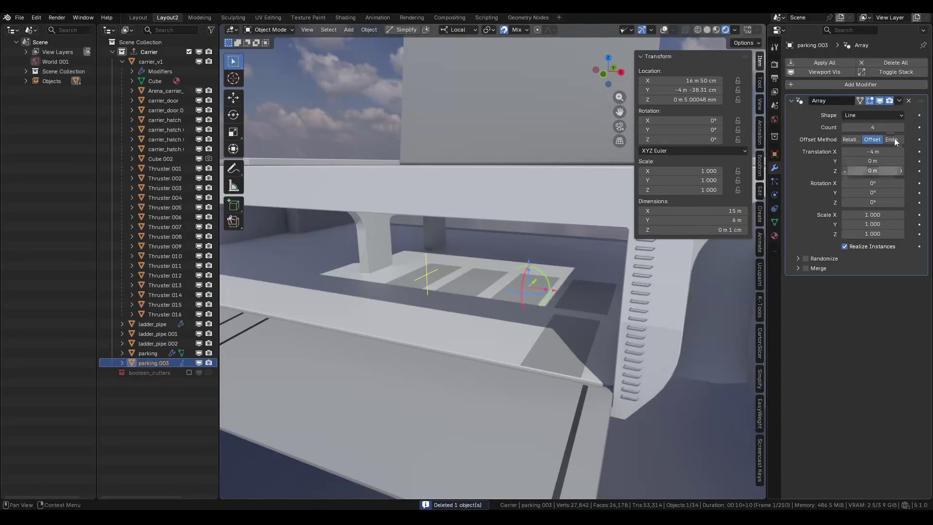
{"action": "left_click", "coordinate": [879, 100]}
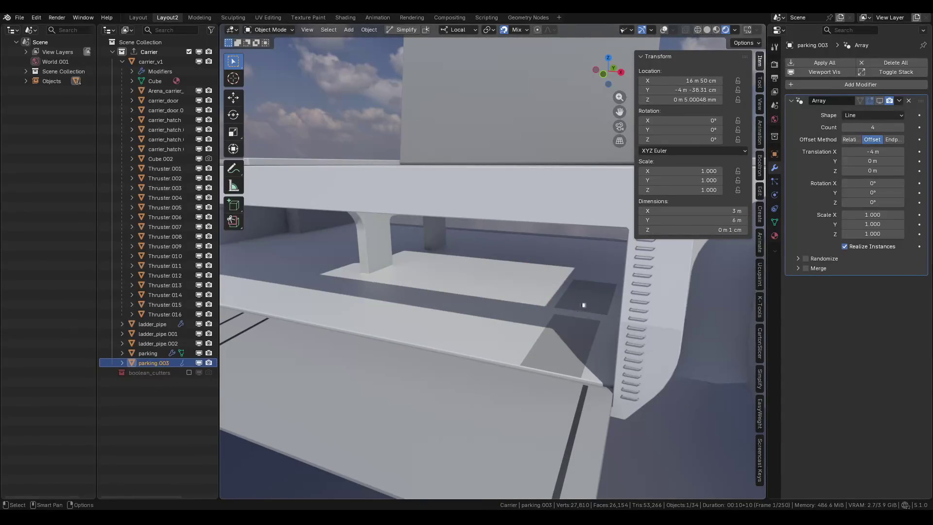
{"action": "key", "text": "Delete"}
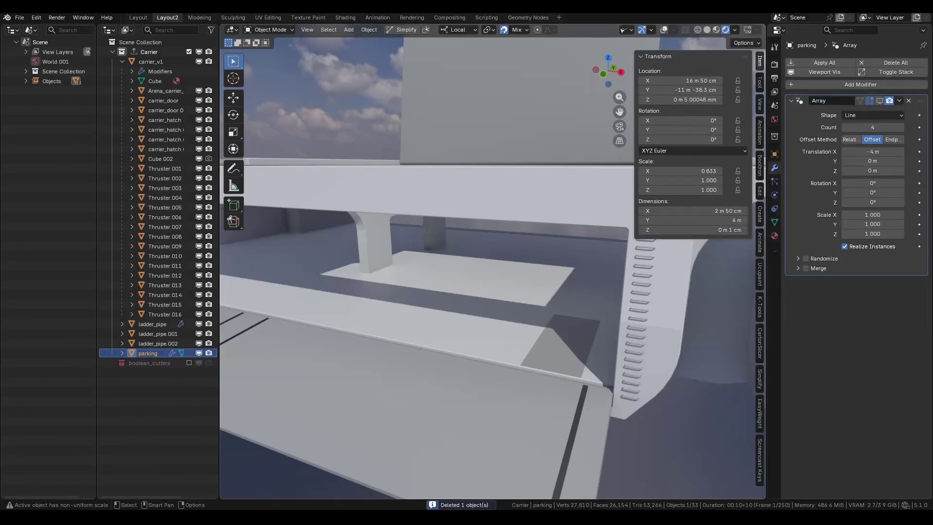
Step: Set the parking Array's X translation to -3.5 m and save
{"action": "left_click", "coordinate": [879, 100]}
{"action": "key", "text": "n"}
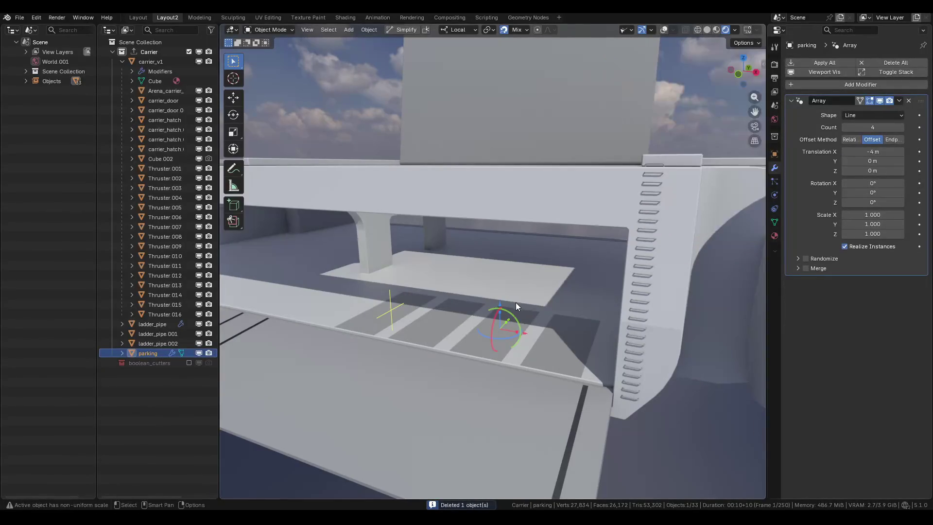
{"action": "scroll", "coordinate": [515, 302], "scroll_direction": "up", "scroll_amount": 5}
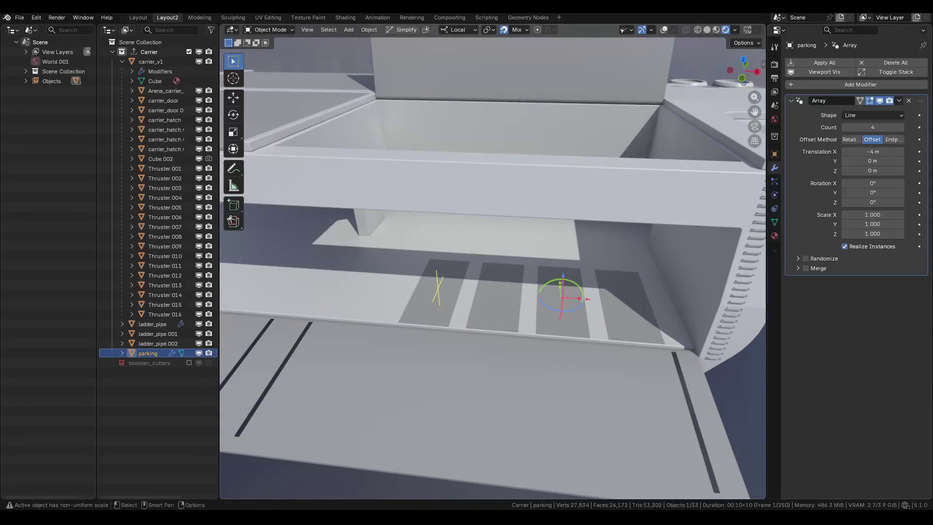
{"action": "left_click", "coordinate": [867, 151]}
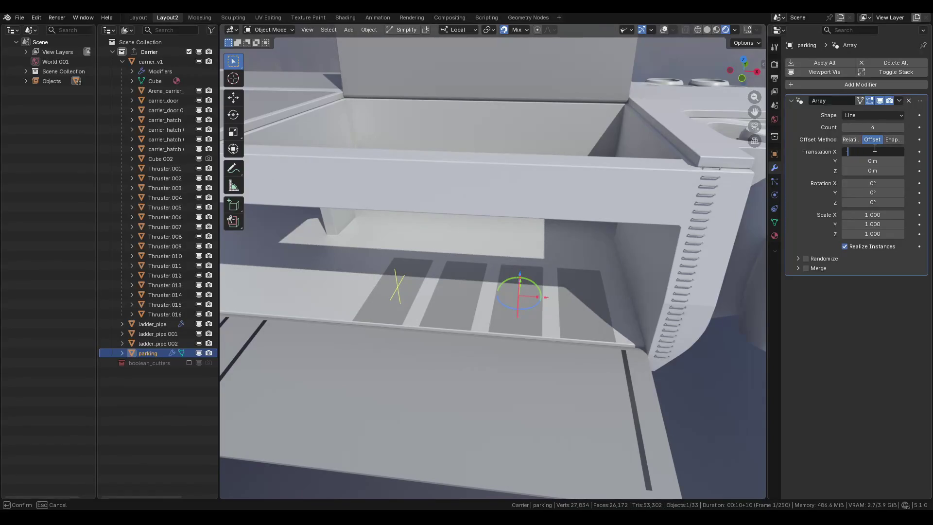
{"action": "type", "text": "3.6"}
{"action": "key", "text": "Return"}
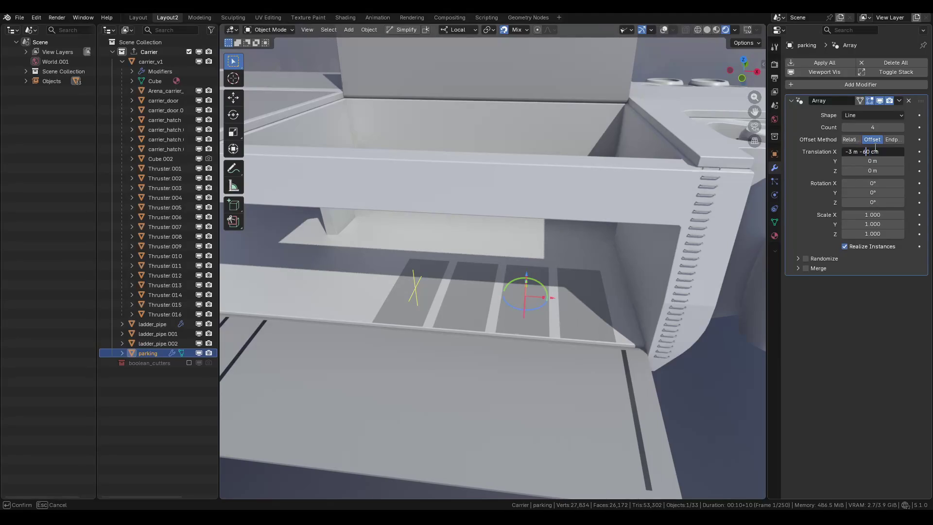
{"action": "key", "text": "Return"}
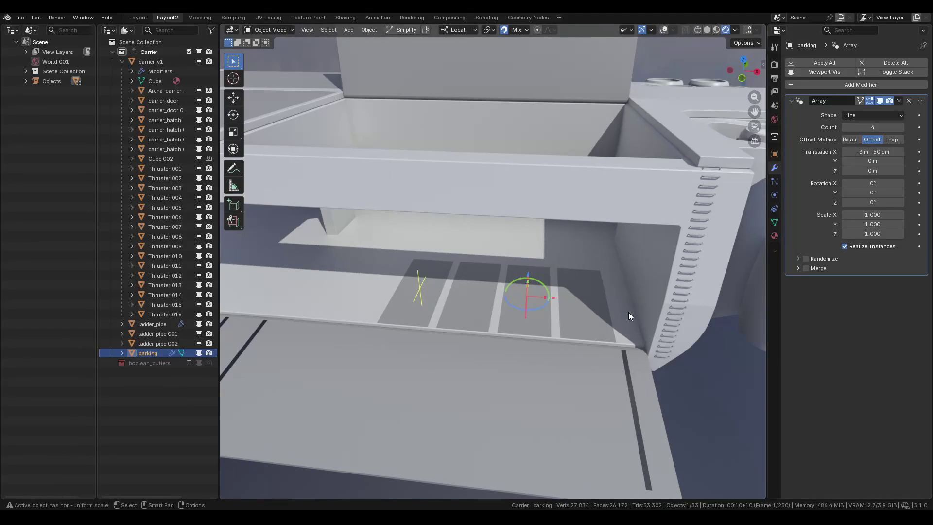
{"action": "mouse_move", "coordinate": [559, 306]}
{"action": "middle_mouse_down"}
{"action": "mouse_move", "coordinate": [623, 253]}
{"action": "mouse_move", "coordinate": [626, 280]}
{"action": "mouse_move", "coordinate": [577, 323]}
{"action": "mouse_move", "coordinate": [486, 297]}
{"action": "mouse_move", "coordinate": [504, 264]}
{"action": "mouse_move", "coordinate": [517, 265]}
{"action": "mouse_move", "coordinate": [514, 275]}
{"action": "middle_mouse_up"}
{"action": "key", "text": "s"}
{"action": "key", "text": "Escape"}
{"action": "key", "text": "ctrl+s"}
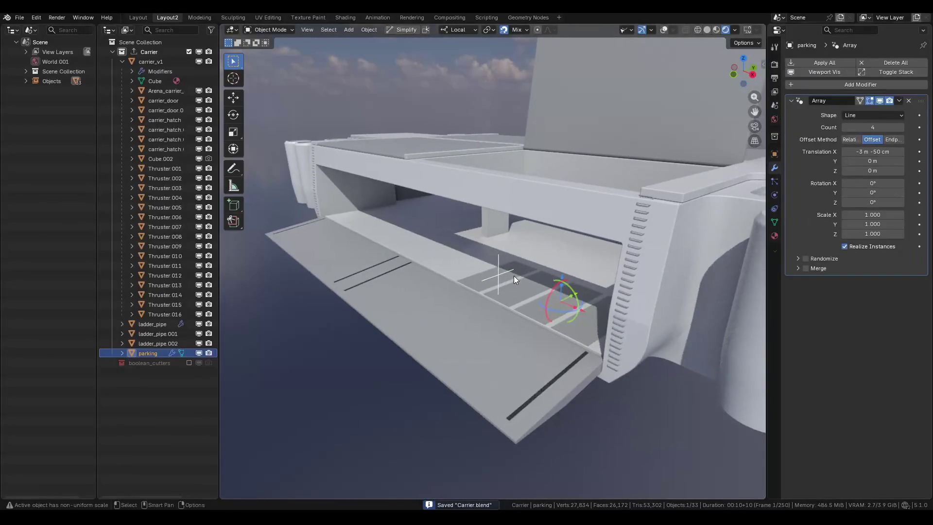
Step: Raise the Array count to 6 pads and save Carrier.blend
{"action": "left_click_drag", "start_coordinate": [870, 126], "coordinate": [876, 125]}
{"action": "middle_click_drag", "start_coordinate": [632, 209], "coordinate": [663, 194]}
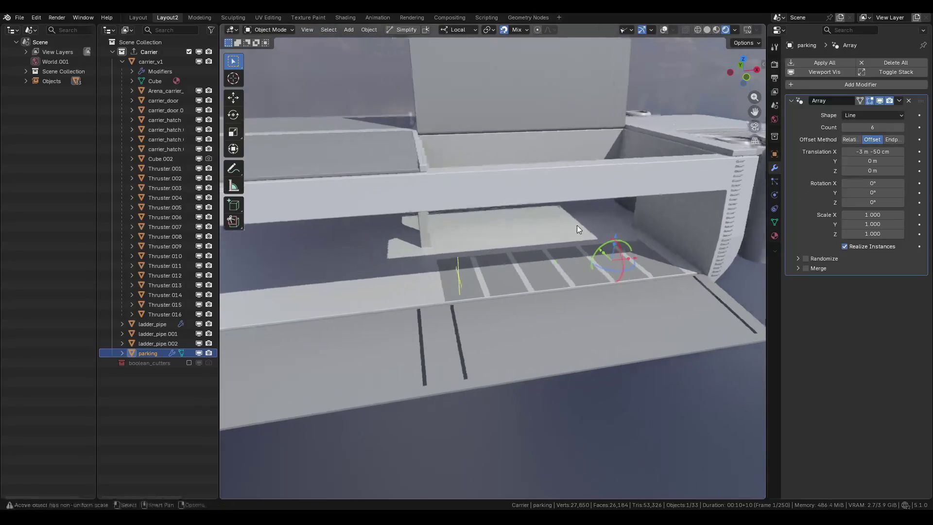
{"action": "key", "text": "ctrl+s"}
{"action": "mouse_move", "coordinate": [580, 227]}
{"action": "middle_mouse_down"}
{"action": "mouse_move", "coordinate": [507, 309]}
{"action": "mouse_move", "coordinate": [481, 262]}
{"action": "mouse_move", "coordinate": [444, 229]}
{"action": "mouse_move", "coordinate": [406, 232]}
{"action": "mouse_move", "coordinate": [474, 224]}
{"action": "mouse_move", "coordinate": [522, 201]}
{"action": "mouse_move", "coordinate": [528, 228]}
{"action": "mouse_move", "coordinate": [483, 246]}
{"action": "mouse_move", "coordinate": [532, 267]}
{"action": "mouse_move", "coordinate": [537, 279]}
{"action": "middle_mouse_up"}
{"action": "scroll", "coordinate": [524, 199], "scroll_direction": "down", "scroll_amount": 3}
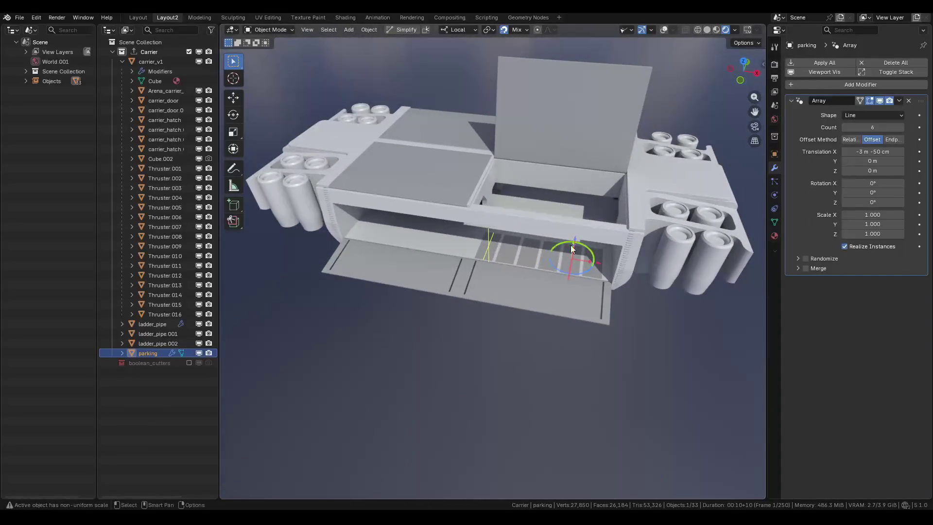
{"action": "left_click", "coordinate": [791, 101]}
Step: Add a Mirror modifier on X and Y around carrier_v1 and save
{"action": "left_click", "coordinate": [813, 86]}
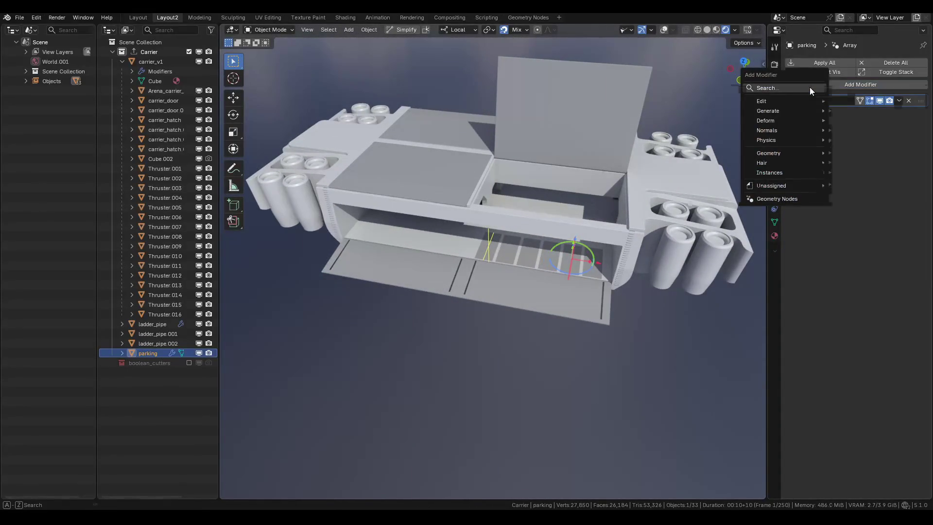
{"action": "type", "text": "b"}
{"action": "key", "text": "BackSpace"}
{"action": "type", "text": "mirr"}
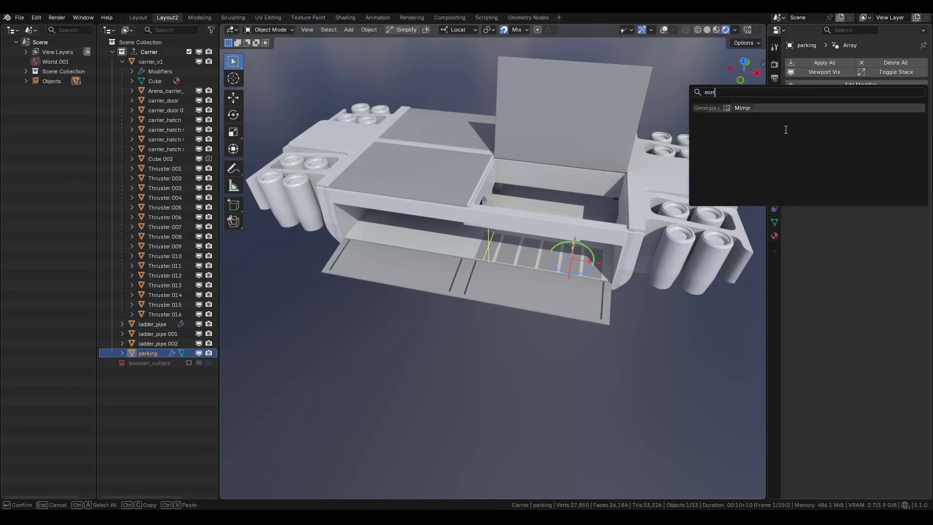
{"action": "key", "text": "Return"}
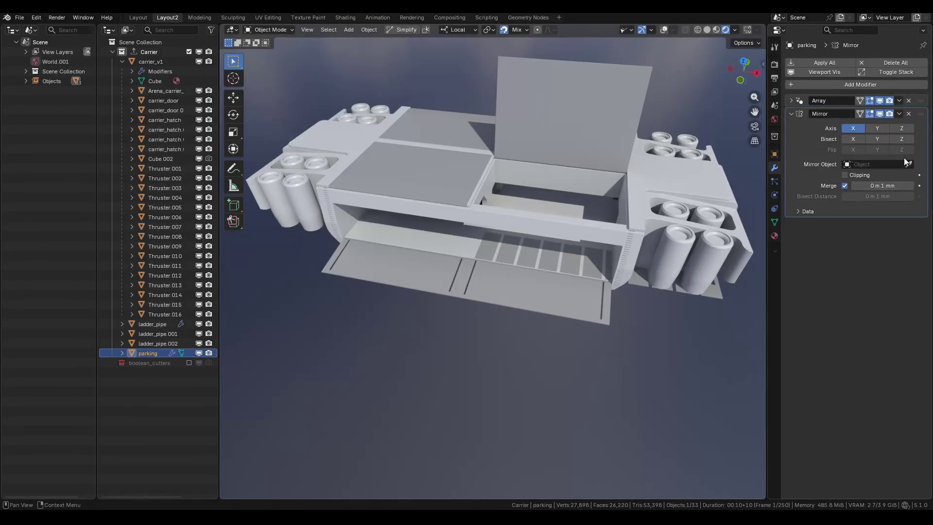
{"action": "left_click", "coordinate": [491, 217]}
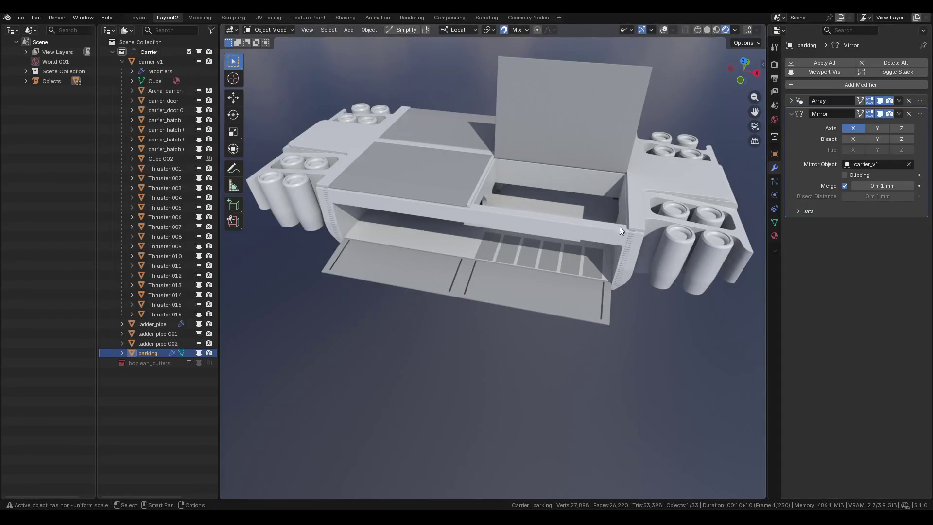
{"action": "left_click", "coordinate": [877, 129]}
{"action": "left_click", "coordinate": [849, 129]}
{"action": "key", "text": "ctrl+s"}
Step: Zoom in on the parking deck and duplicate the parking object
{"action": "scroll", "coordinate": [595, 270], "scroll_direction": "up", "scroll_amount": 6}
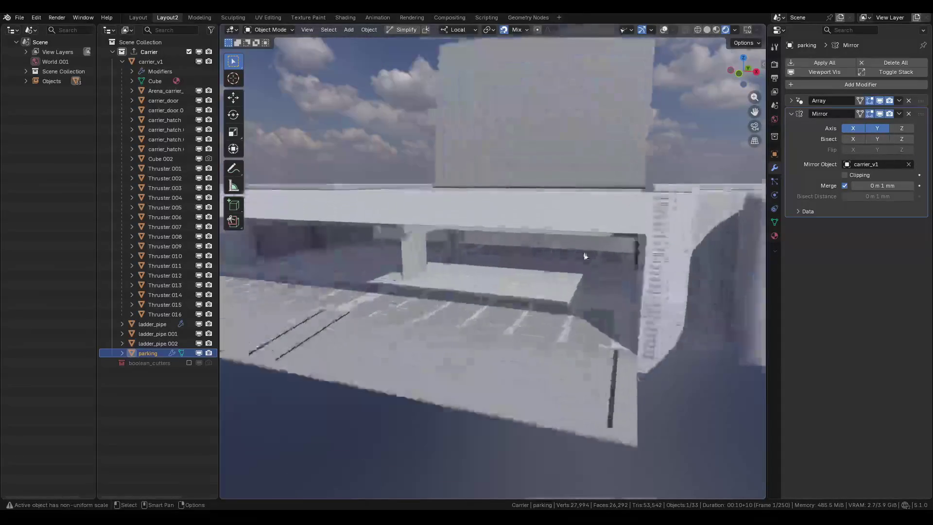
{"action": "mouse_move", "coordinate": [595, 270]}
{"action": "middle_mouse_down"}
{"action": "mouse_move", "coordinate": [552, 277]}
{"action": "mouse_move", "coordinate": [544, 298]}
{"action": "mouse_move", "coordinate": [587, 283]}
{"action": "mouse_move", "coordinate": [431, 282]}
{"action": "mouse_move", "coordinate": [639, 282]}
{"action": "middle_mouse_up"}
{"action": "scroll", "coordinate": [544, 298], "scroll_direction": "up", "scroll_amount": 3}
{"action": "key", "text": "shift+d"}
Step: Move the parking.001 copy 6 m along local Y and set its X location to 16.5 m
{"action": "key", "text": "y"}
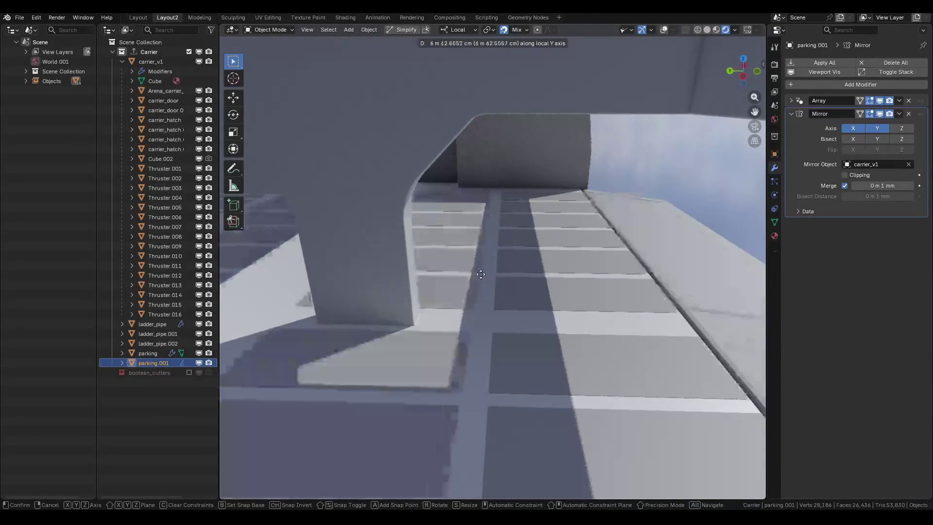
{"action": "key", "text": "ctrl"}
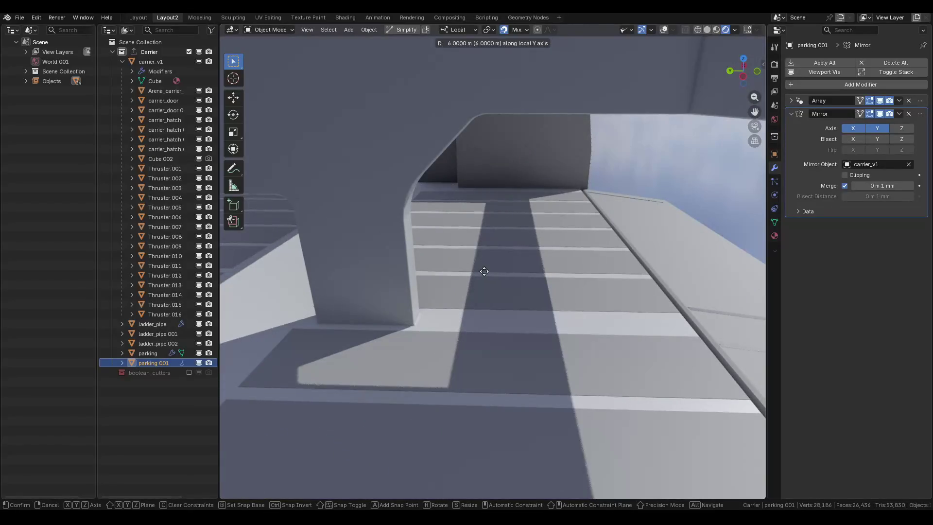
{"action": "left_click", "coordinate": [483, 271]}
{"action": "key", "text": "n"}
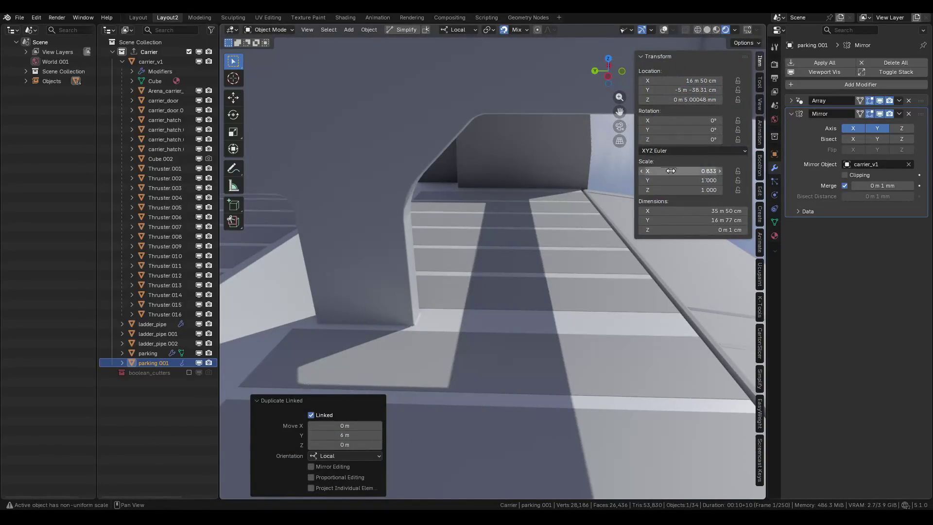
{"action": "double_click", "coordinate": [680, 81]}
{"action": "type", "text": "16.5"}
{"action": "key", "text": "Return"}
{"action": "mouse_move", "coordinate": [680, 90]}
{"action": "left_mouse_down"}
{"action": "mouse_move", "coordinate": [697, 89]}
{"action": "mouse_move", "coordinate": [665, 93]}
{"action": "left_mouse_up"}
{"action": "key", "text": "n"}
Step: Slide parking.001 along local Y, committing a 25 m offset
{"action": "key", "text": "g"}
{"action": "key", "text": "y"}
{"action": "left_click", "coordinate": [495, 192]}
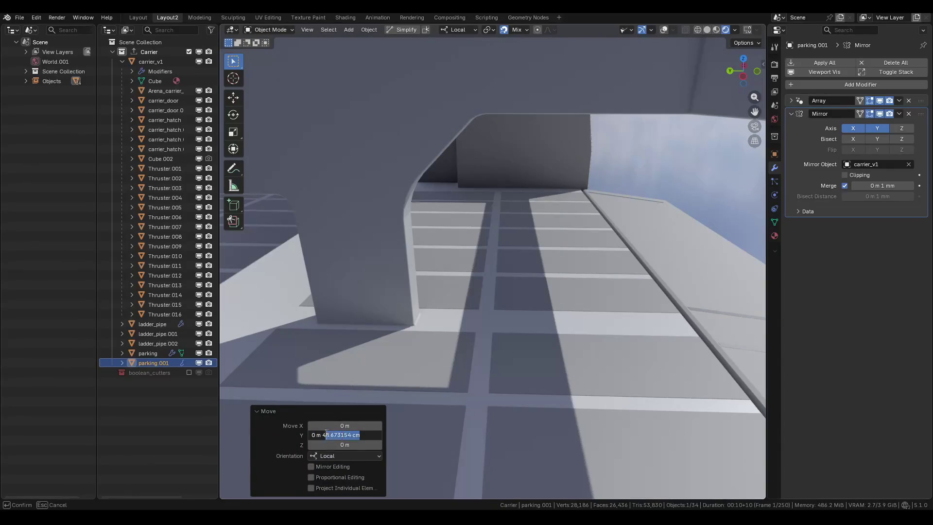
{"action": "key", "text": "Return"}
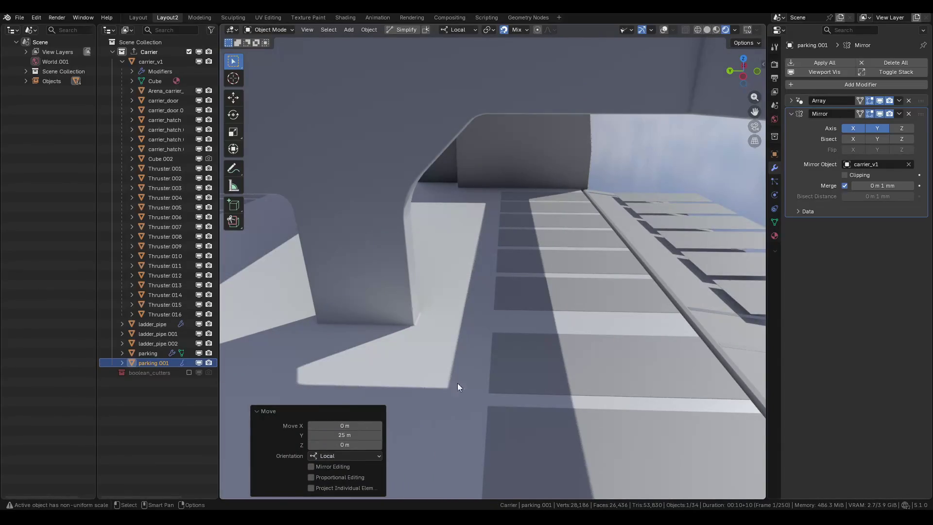
{"action": "key", "text": "g"}
{"action": "key", "text": "y"}
{"action": "left_click", "coordinate": [450, 144]}
Step: Switch snapping to Increment, nudge parking.001 20 cm further along Y, then save
{"action": "left_click", "coordinate": [518, 31]}
{"action": "left_click", "coordinate": [496, 80]}
{"action": "left_click", "coordinate": [231, 96]}
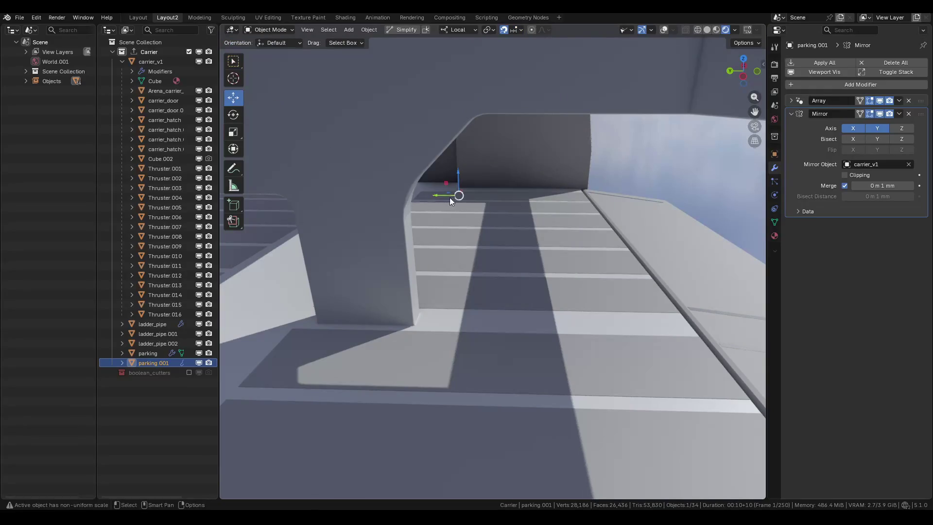
{"action": "left_click_drag", "start_coordinate": [433, 196], "coordinate": [427, 200]}
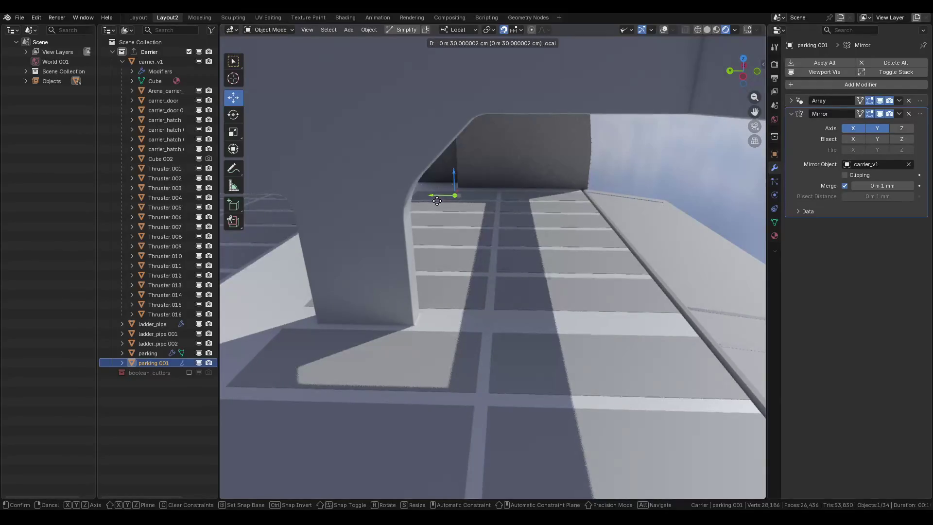
{"action": "left_click_drag", "start_coordinate": [455, 201], "coordinate": [465, 201]}
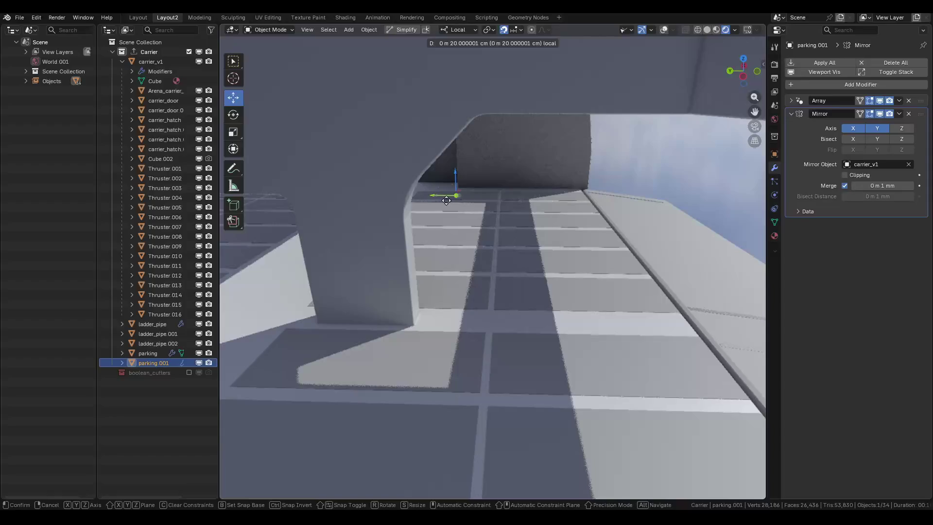
{"action": "mouse_move", "coordinate": [446, 201]}
{"action": "left_mouse_down"}
{"action": "mouse_move", "coordinate": [421, 200]}
{"action": "mouse_move", "coordinate": [447, 197]}
{"action": "left_mouse_up"}
{"action": "mouse_move", "coordinate": [516, 217]}
{"action": "middle_mouse_down"}
{"action": "mouse_move", "coordinate": [487, 241]}
{"action": "mouse_move", "coordinate": [508, 254]}
{"action": "mouse_move", "coordinate": [415, 228]}
{"action": "middle_mouse_up"}
{"action": "scroll", "coordinate": [394, 211], "scroll_direction": "down", "scroll_amount": 8}
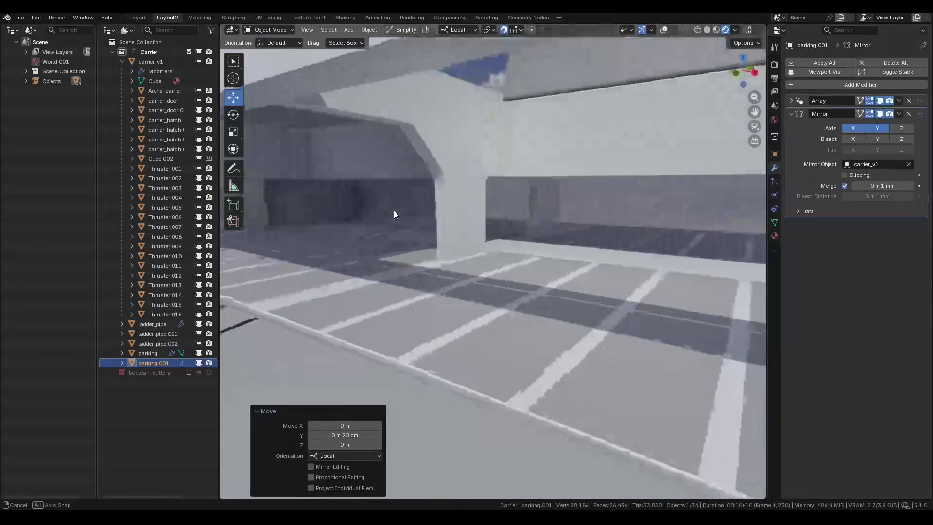
{"action": "left_click", "coordinate": [371, 337]}
{"action": "mouse_move", "coordinate": [371, 337]}
{"action": "middle_mouse_down"}
{"action": "mouse_move", "coordinate": [460, 263]}
{"action": "mouse_move", "coordinate": [443, 320]}
{"action": "mouse_move", "coordinate": [451, 358]}
{"action": "mouse_move", "coordinate": [535, 272]}
{"action": "middle_mouse_up"}
{"action": "key", "text": "ctrl+s"}
Step: Check the deck from top view in wireframe, restore solid shading and save Carrier.blend
{"action": "left_click", "coordinate": [743, 72]}
{"action": "scroll", "coordinate": [474, 294], "scroll_direction": "up", "scroll_amount": 3}
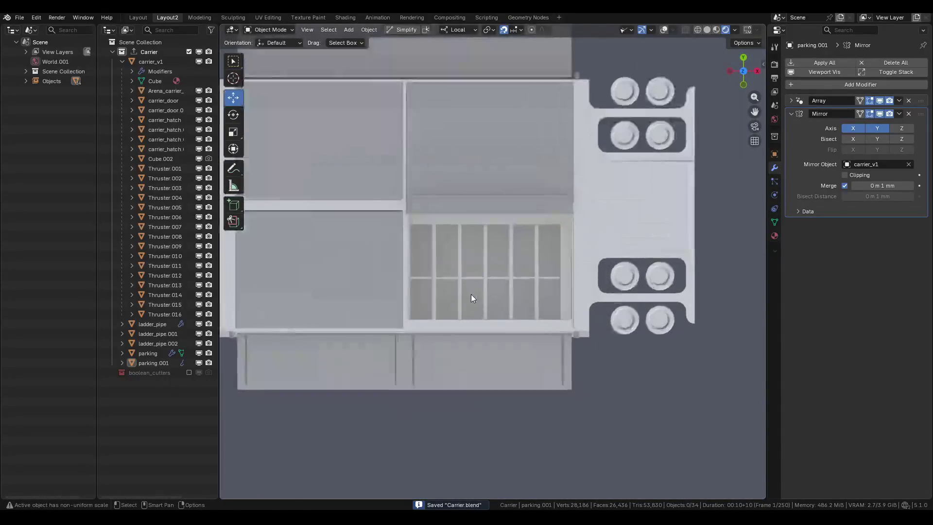
{"action": "scroll", "coordinate": [491, 264], "scroll_direction": "up", "scroll_amount": 2}
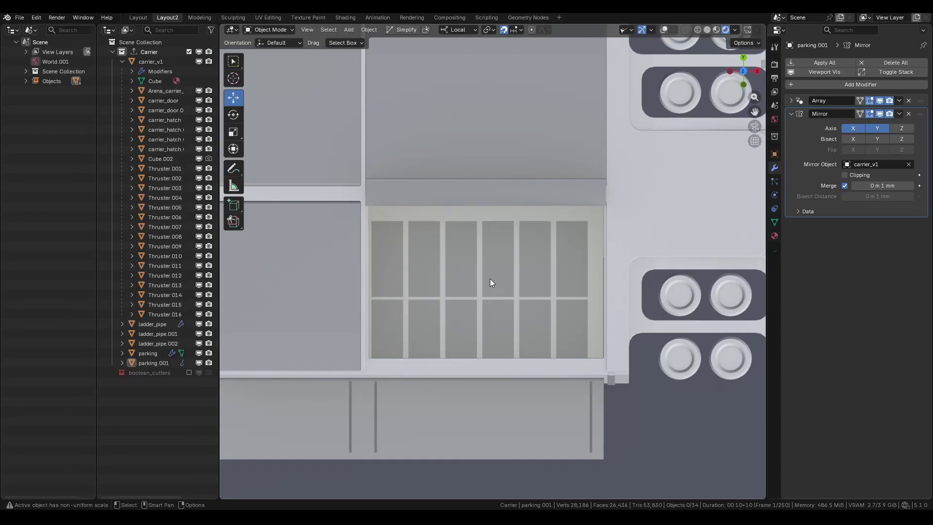
{"action": "key", "text": "z"}
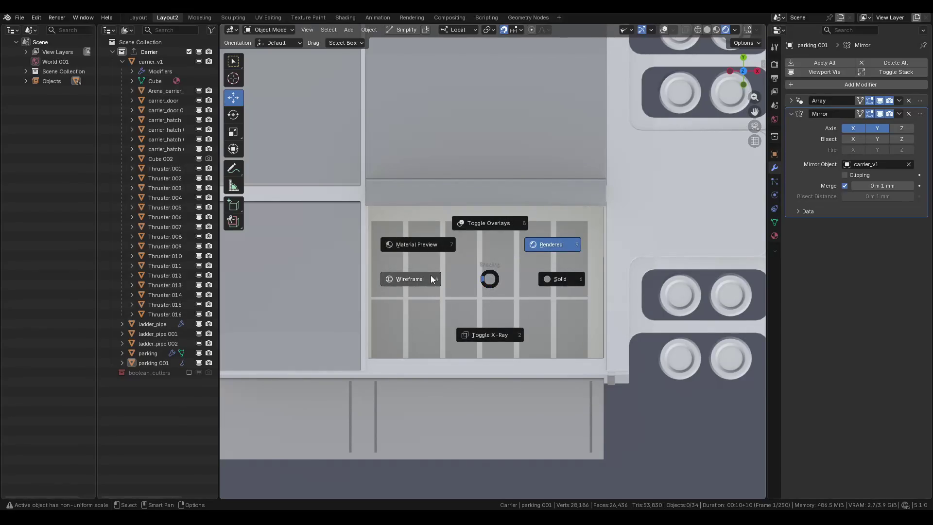
{"action": "left_click", "coordinate": [431, 275]}
{"action": "key", "text": "z"}
{"action": "left_click", "coordinate": [400, 270]}
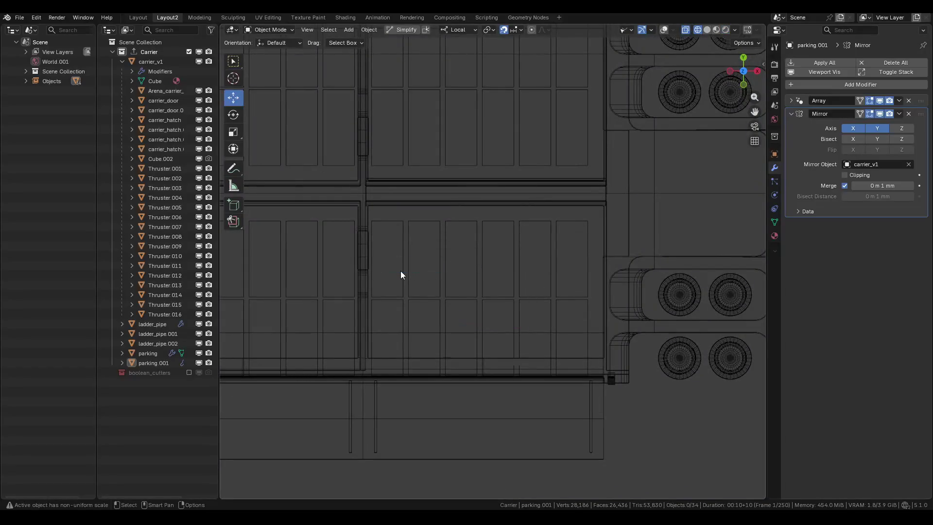
{"action": "scroll", "coordinate": [453, 269], "scroll_direction": "down", "scroll_amount": 2}
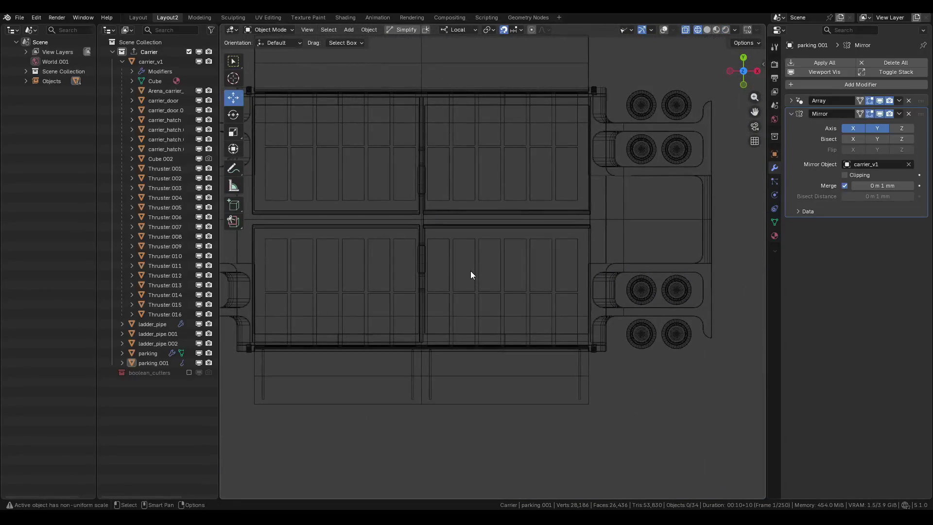
{"action": "key", "text": "z"}
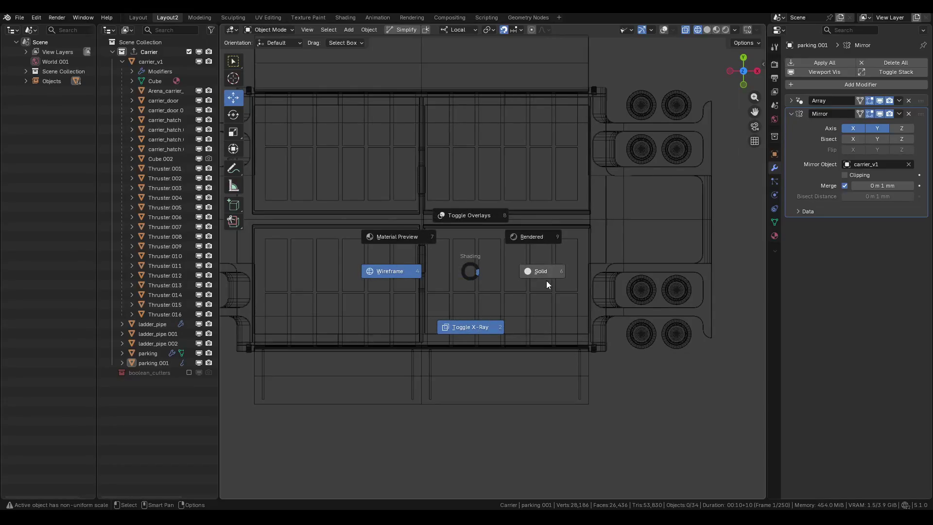
{"action": "left_click", "coordinate": [545, 279]}
{"action": "mouse_move", "coordinate": [545, 278]}
{"action": "middle_mouse_down"}
{"action": "mouse_move", "coordinate": [487, 260]}
{"action": "mouse_move", "coordinate": [490, 228]}
{"action": "mouse_move", "coordinate": [651, 297]}
{"action": "mouse_move", "coordinate": [545, 279]}
{"action": "mouse_move", "coordinate": [550, 324]}
{"action": "mouse_move", "coordinate": [635, 310]}
{"action": "mouse_move", "coordinate": [490, 319]}
{"action": "mouse_move", "coordinate": [495, 249]}
{"action": "mouse_move", "coordinate": [478, 253]}
{"action": "middle_mouse_up"}
{"action": "key", "text": "ctrl+s"}
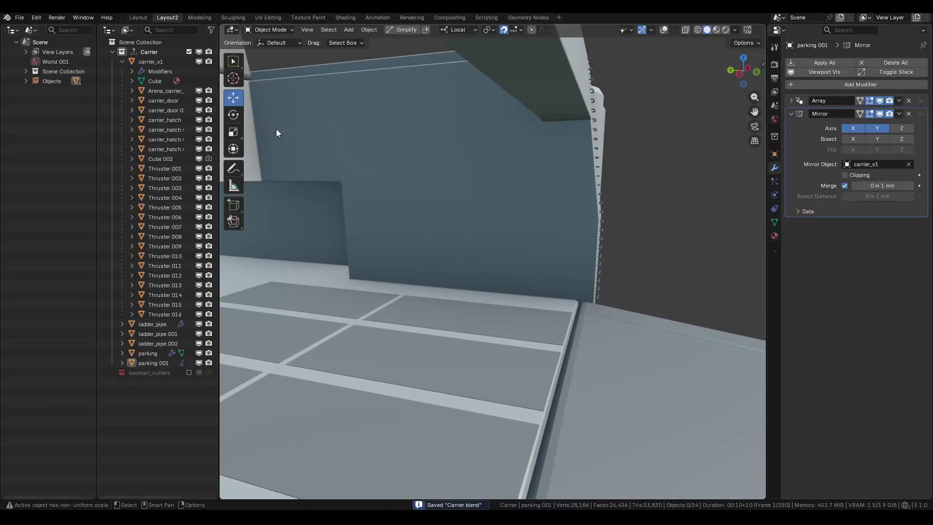
Step: Select the carrier_v1 hull with box select and turn viewport overlays back on
{"action": "key", "text": "w"}
{"action": "left_click", "coordinate": [422, 234]}
{"action": "mouse_move", "coordinate": [421, 234]}
{"action": "middle_mouse_down"}
{"action": "mouse_move", "coordinate": [565, 243]}
{"action": "mouse_move", "coordinate": [451, 330]}
{"action": "mouse_move", "coordinate": [423, 243]}
{"action": "mouse_move", "coordinate": [496, 245]}
{"action": "mouse_move", "coordinate": [558, 146]}
{"action": "mouse_move", "coordinate": [462, 208]}
{"action": "mouse_move", "coordinate": [495, 215]}
{"action": "mouse_move", "coordinate": [528, 201]}
{"action": "middle_mouse_up"}
{"action": "left_click", "coordinate": [662, 31]}
Step: Save the file and add a new cube mesh sized to 1 m
{"action": "key", "text": "ctrl+s"}
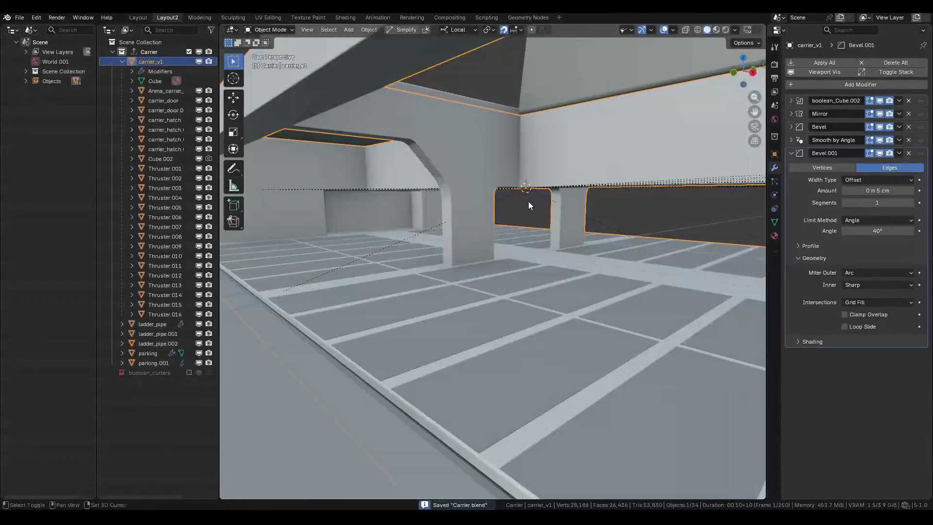
{"action": "key", "text": "shift+a"}
{"action": "mouse_move", "coordinate": [501, 211]}
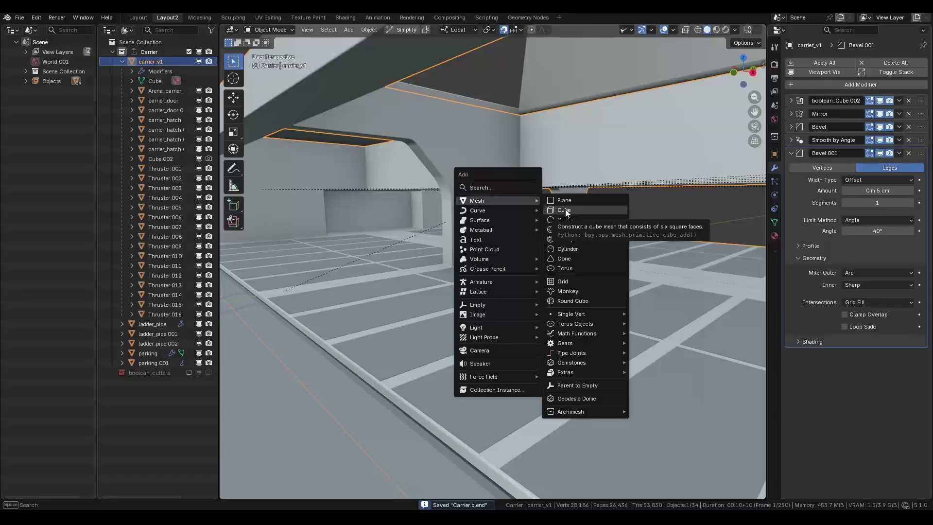
{"action": "left_click", "coordinate": [564, 209]}
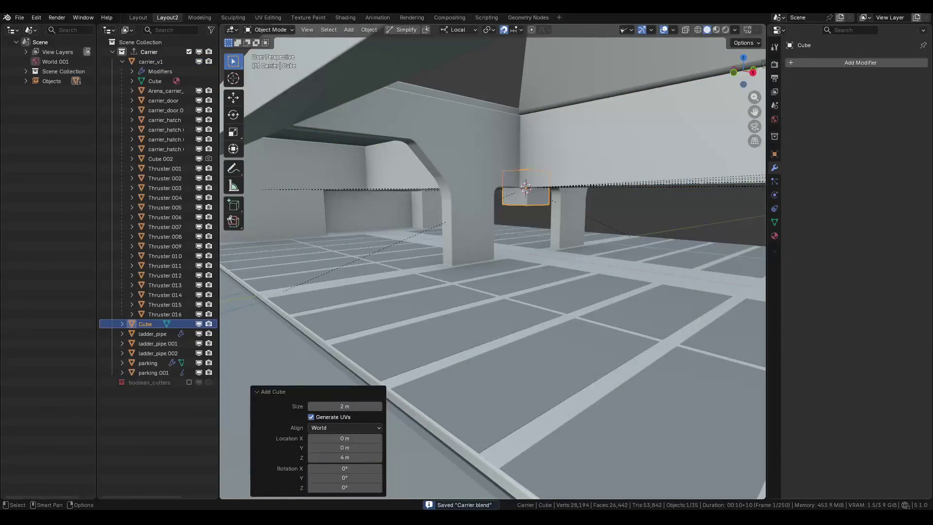
{"action": "scroll", "coordinate": [469, 191], "scroll_direction": "up", "scroll_amount": 3}
{"action": "mouse_move", "coordinate": [445, 225]}
{"action": "middle_mouse_down"}
{"action": "mouse_move", "coordinate": [558, 221]}
{"action": "mouse_move", "coordinate": [486, 291]}
{"action": "middle_mouse_up"}
{"action": "left_click_drag", "start_coordinate": [344, 405], "coordinate": [331, 406]}
{"action": "mouse_move", "coordinate": [375, 389]}
{"action": "middle_mouse_down"}
{"action": "mouse_move", "coordinate": [370, 224]}
{"action": "mouse_move", "coordinate": [437, 223]}
{"action": "middle_mouse_up"}
Step: Place the cube, moving it 5 m along X and then along local Y
{"action": "key", "text": "g"}
{"action": "left_click", "coordinate": [713, 290]}
{"action": "mouse_move", "coordinate": [713, 291]}
{"action": "middle_mouse_down"}
{"action": "mouse_move", "coordinate": [619, 308]}
{"action": "mouse_move", "coordinate": [635, 297]}
{"action": "mouse_move", "coordinate": [564, 264]}
{"action": "mouse_move", "coordinate": [600, 281]}
{"action": "mouse_move", "coordinate": [573, 258]}
{"action": "middle_mouse_up"}
{"action": "key", "text": "g"}
{"action": "key", "text": "x"}
{"action": "key", "text": "x"}
{"action": "left_click", "coordinate": [603, 276]}
{"action": "key", "text": "g"}
{"action": "key", "text": "y"}
{"action": "key", "text": "y"}
{"action": "key", "text": "x"}
{"action": "key", "text": "x"}
{"action": "left_click", "coordinate": [593, 275]}
Step: Shift the cube along local X and set its height along local Z
{"action": "key", "text": "g"}
{"action": "key", "text": "x"}
{"action": "key", "text": "x"}
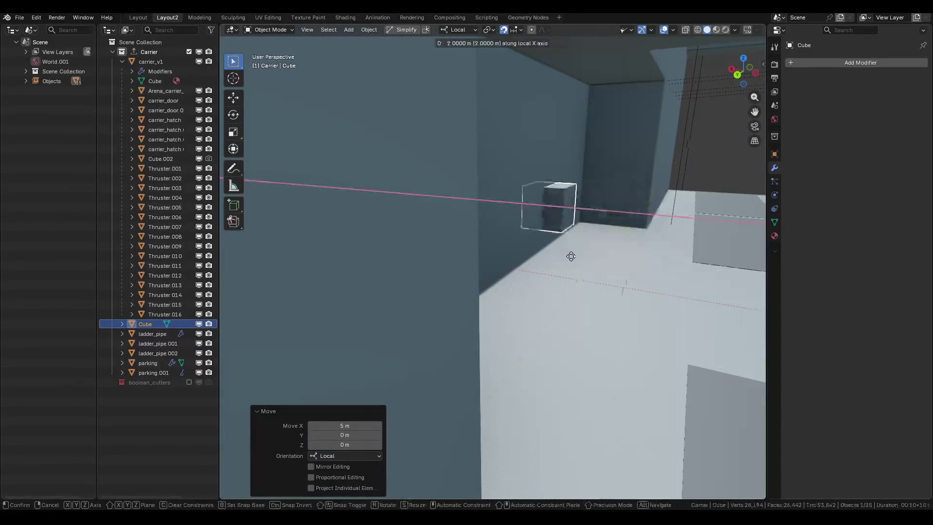
{"action": "key", "text": "n"}
{"action": "mouse_move", "coordinate": [605, 229]}
{"action": "middle_mouse_down"}
{"action": "mouse_move", "coordinate": [535, 196]}
{"action": "mouse_move", "coordinate": [529, 245]}
{"action": "mouse_move", "coordinate": [499, 261]}
{"action": "middle_mouse_up"}
{"action": "key", "text": "g"}
{"action": "key", "text": "z"}
{"action": "key", "text": "z"}
{"action": "key", "text": "Return"}
Step: In Edit Mode, raise all of the cube's geometry 50 cm along local Z
{"action": "key", "text": "n"}
{"action": "key", "text": "n"}
{"action": "key", "text": "Tab"}
{"action": "key", "text": "g"}
{"action": "key", "text": "z"}
{"action": "key", "text": "z"}
{"action": "key", "text": "Escape"}
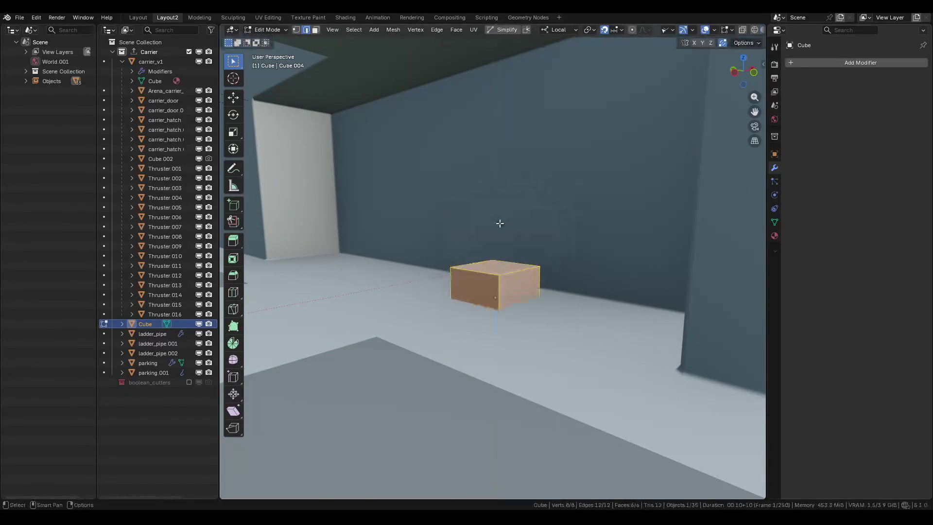
{"action": "key", "text": "g"}
{"action": "key", "text": "z"}
{"action": "key", "text": "z"}
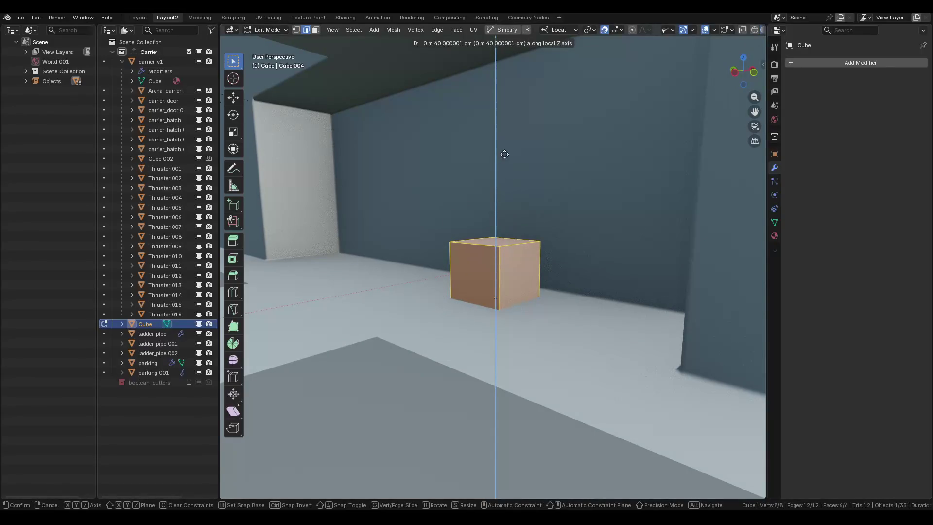
{"action": "left_click", "coordinate": [506, 132]}
{"action": "middle_click_drag", "start_coordinate": [501, 146], "coordinate": [459, 276]}
Step: Back in Object Mode, shift the cube 50 cm along local X against the wall
{"action": "left_click", "coordinate": [486, 272]}
{"action": "key", "text": "g"}
{"action": "key", "text": "x"}
{"action": "key", "text": "x"}
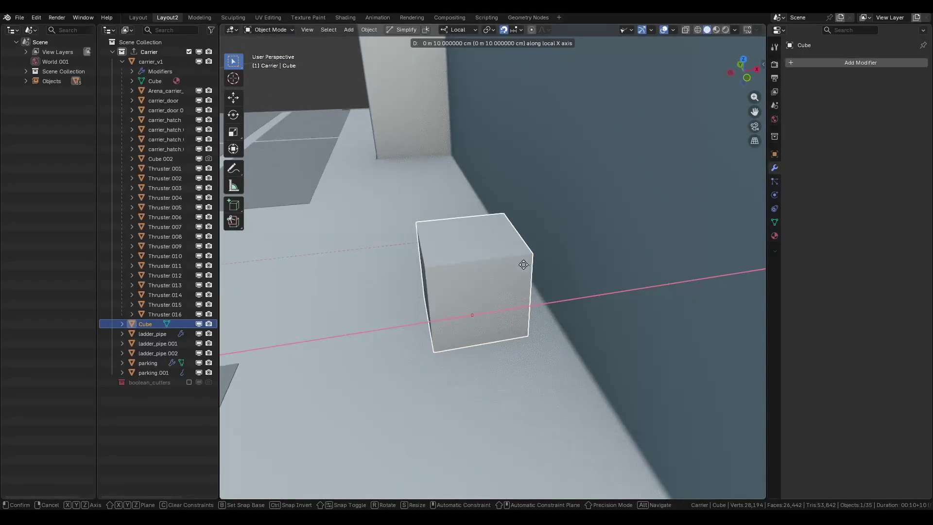
{"action": "left_click", "coordinate": [298, 239]}
{"action": "mouse_move", "coordinate": [299, 239]}
{"action": "middle_mouse_down"}
{"action": "mouse_move", "coordinate": [483, 228]}
{"action": "mouse_move", "coordinate": [443, 240]}
{"action": "mouse_move", "coordinate": [467, 237]}
{"action": "middle_mouse_up"}
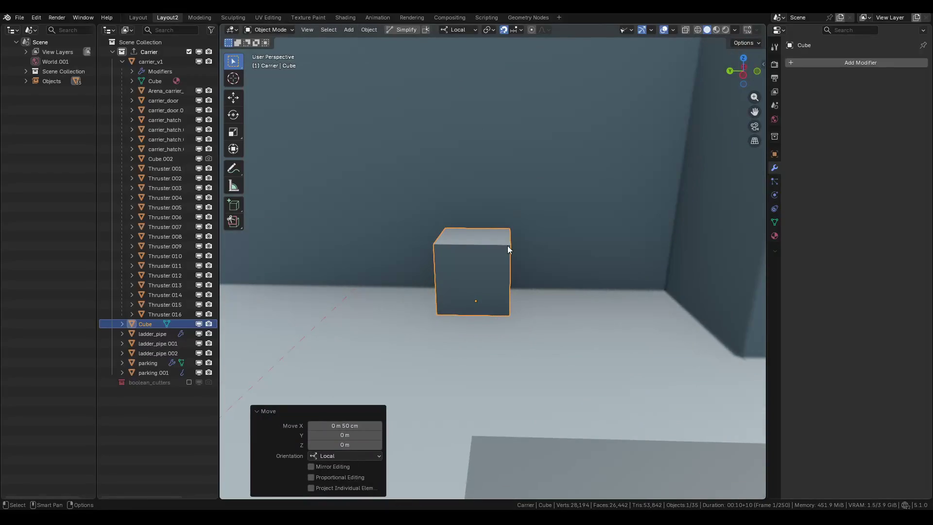
{"action": "key", "text": "alt+Tab"}
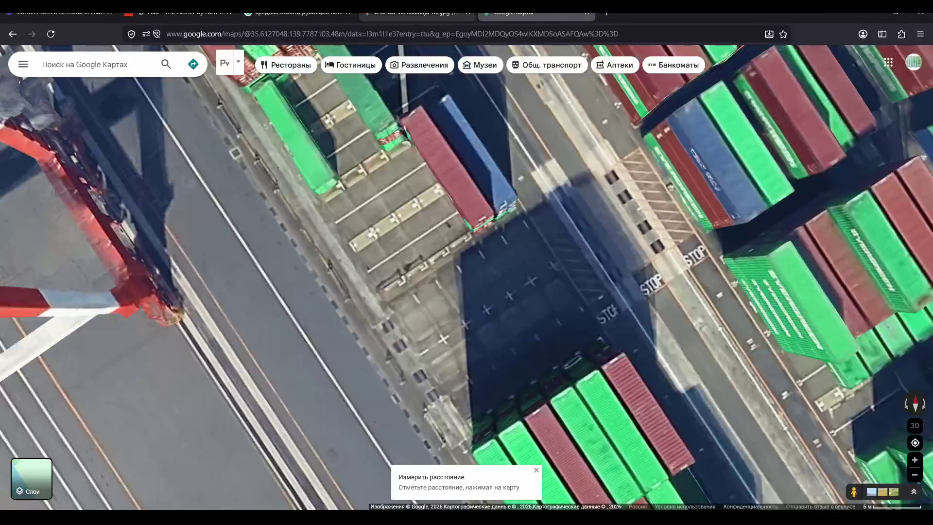
Step: In Firefox, close the full-size ladder drawing tab and return to the image results
{"action": "left_click", "coordinate": [338, 15]}
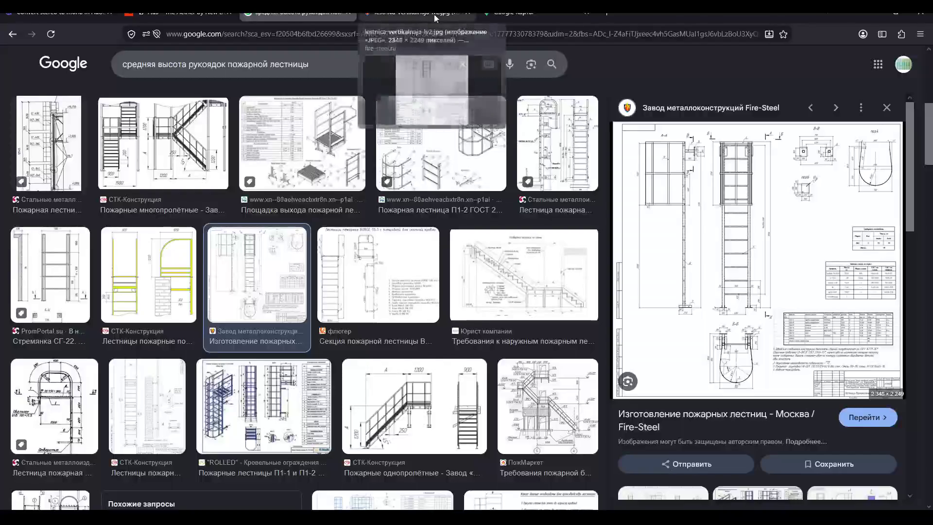
{"action": "scroll", "coordinate": [354, 70], "scroll_direction": "up", "scroll_amount": 5}
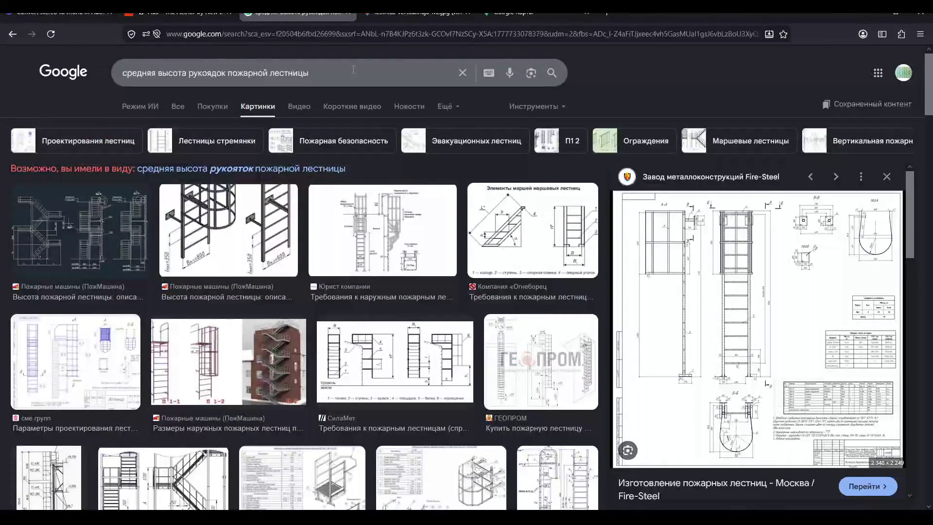
{"action": "left_click", "coordinate": [462, 17]}
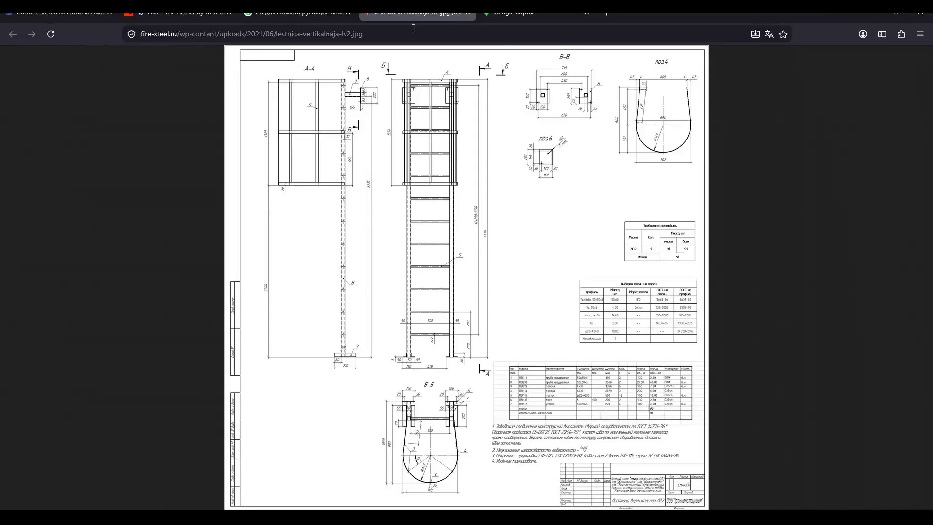
{"action": "key", "text": "ctrl+w"}
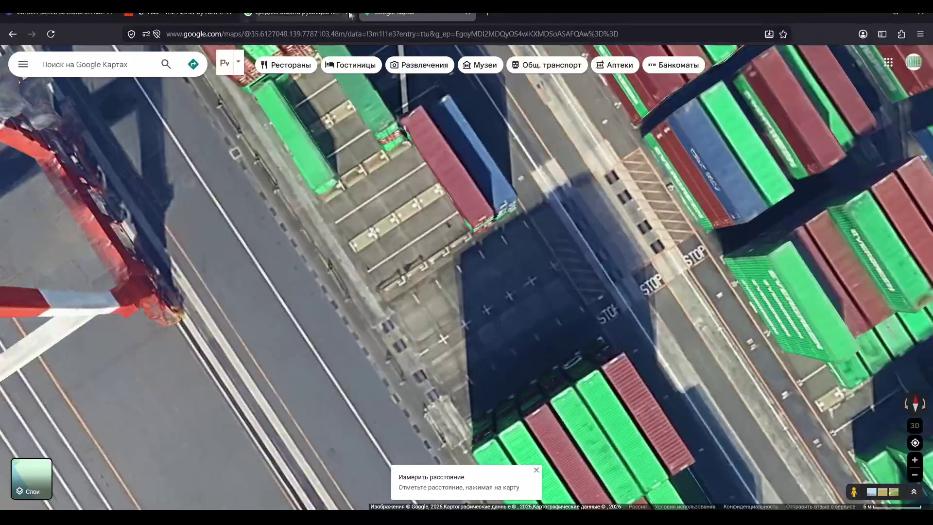
{"action": "left_click", "coordinate": [298, 15]}
Step: Search images for 'средняя ширина терминала' and preview the Freelance.ru payment terminal image
{"action": "triple_click", "coordinate": [257, 73]}
{"action": "type", "text": "c"}
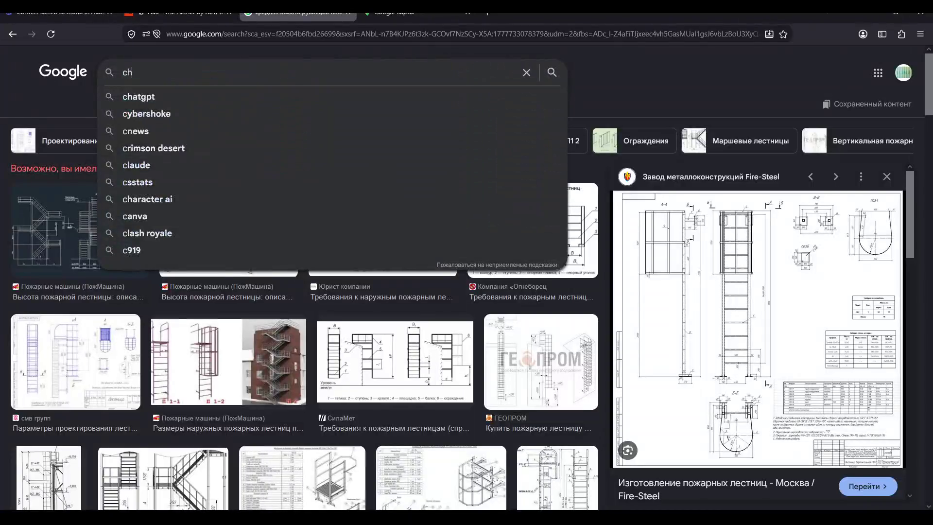
{"action": "key", "text": "BackSpace"}
{"action": "type", "text": "средняя ширина"}
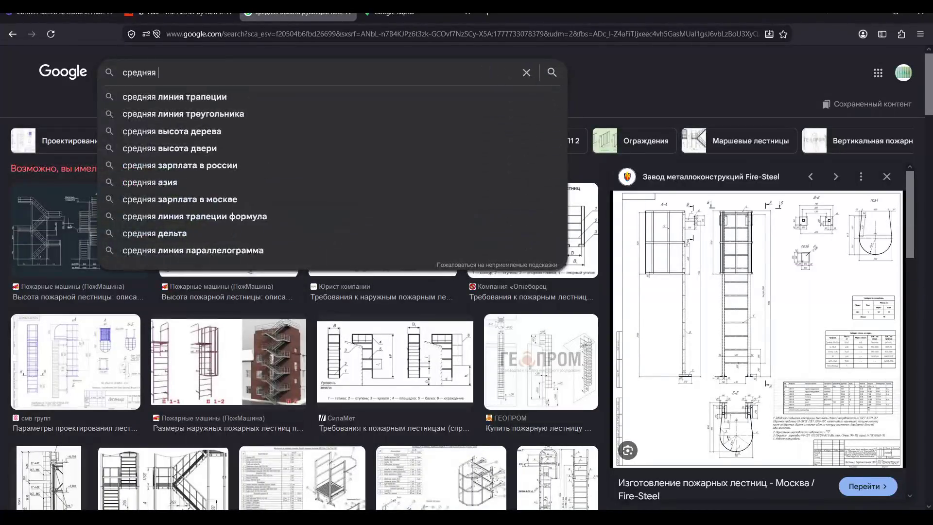
{"action": "type", "text": " терминала"}
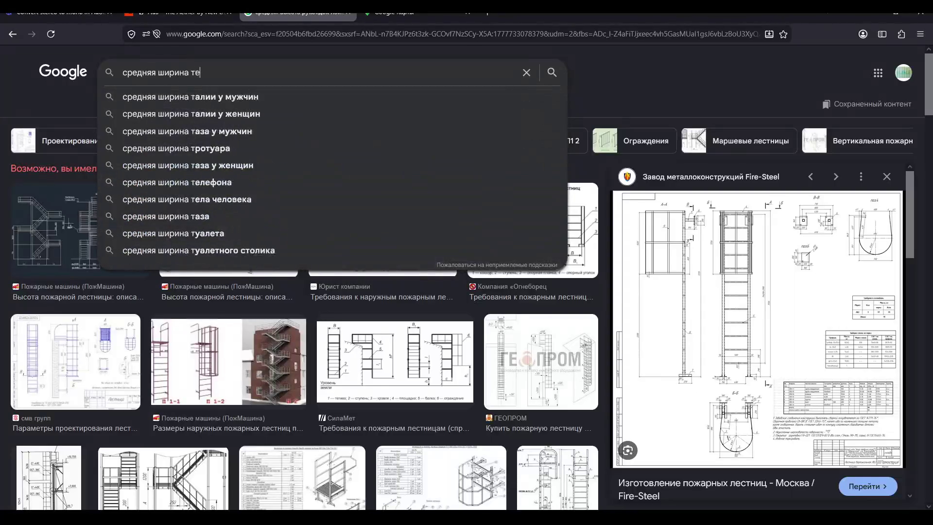
{"action": "key", "text": "Return"}
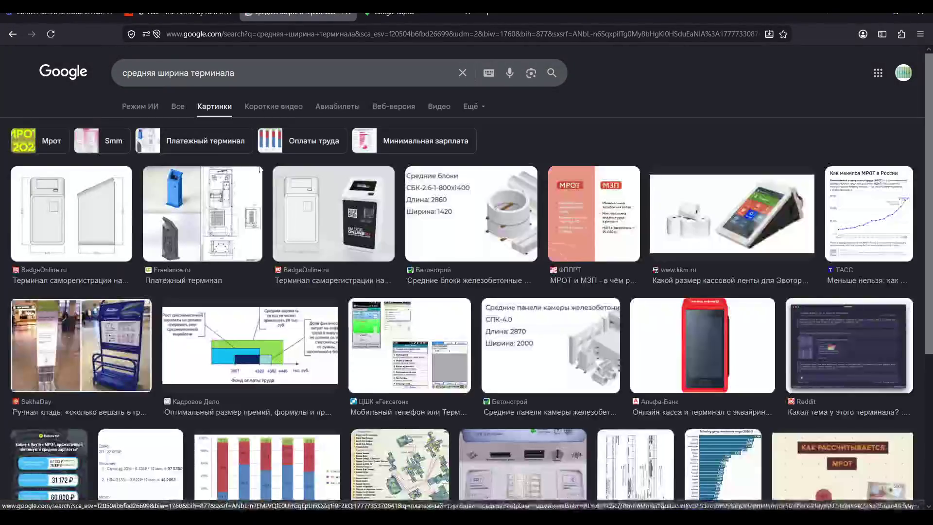
{"action": "left_click", "coordinate": [376, 235]}
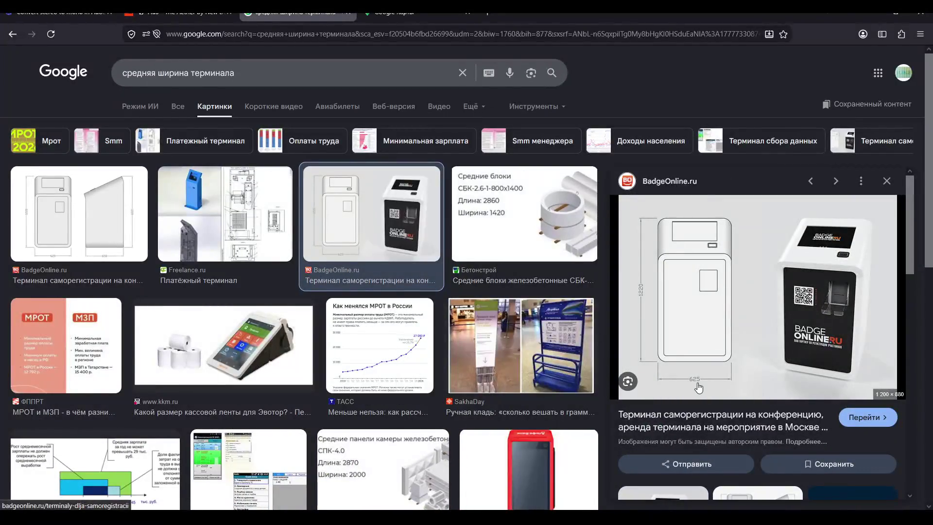
{"action": "left_click", "coordinate": [273, 224]}
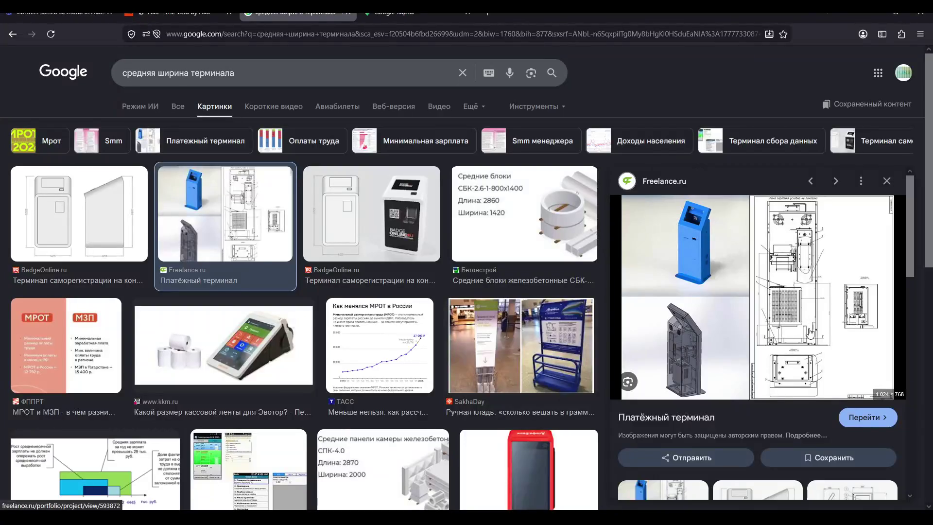
Step: View the terminal image full-size in a new tab, close it, and compare BadgeOnline and Freelance previews
{"action": "right_click", "coordinate": [810, 333]}
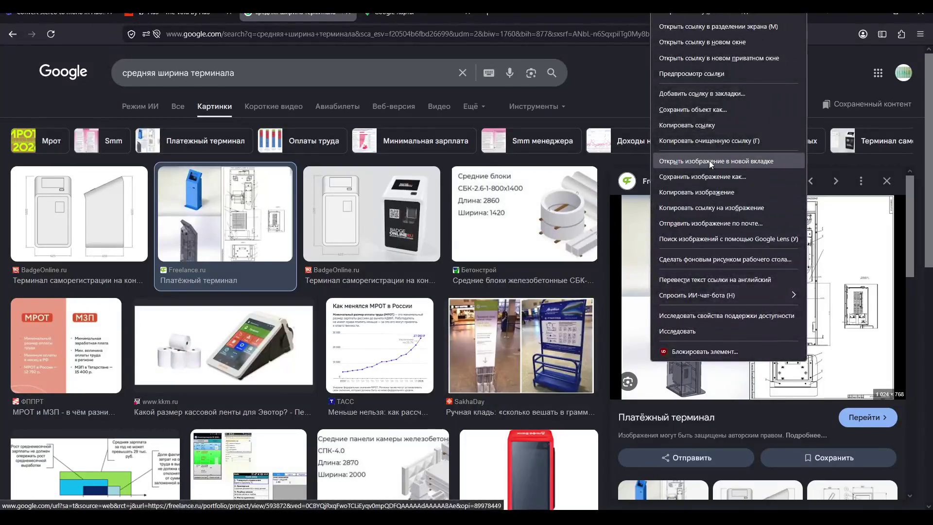
{"action": "left_click", "coordinate": [710, 161]}
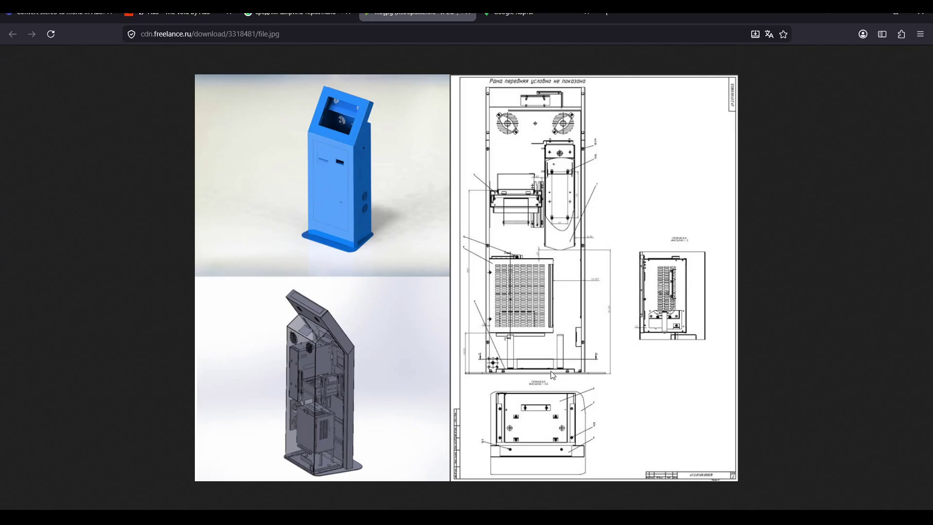
{"action": "left_click", "coordinate": [467, 13]}
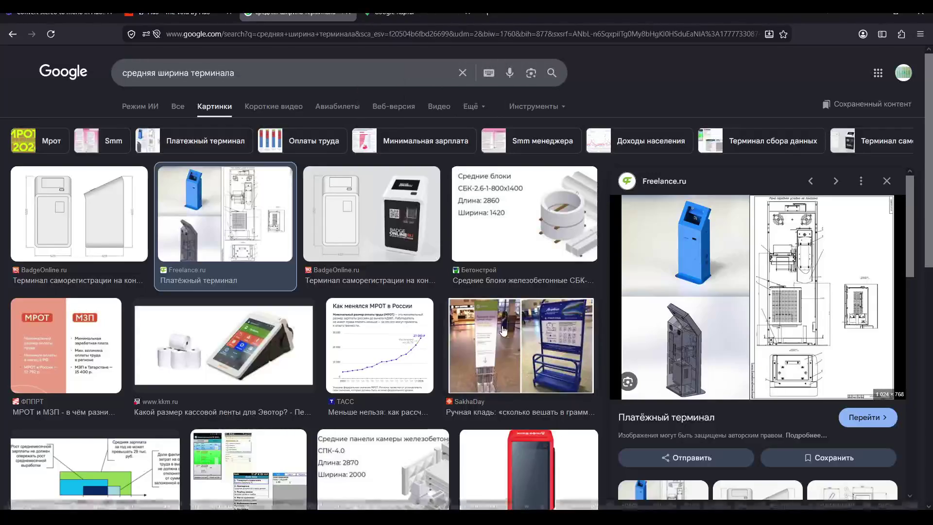
{"action": "scroll", "coordinate": [503, 330], "scroll_direction": "down", "scroll_amount": 5}
{"action": "scroll", "coordinate": [364, 307], "scroll_direction": "down", "scroll_amount": 3}
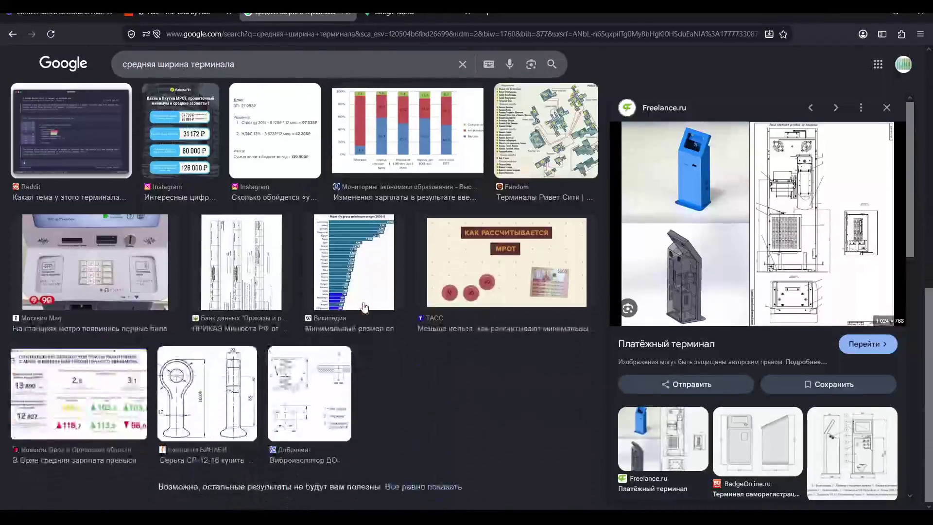
{"action": "scroll", "coordinate": [261, 288], "scroll_direction": "up", "scroll_amount": 10}
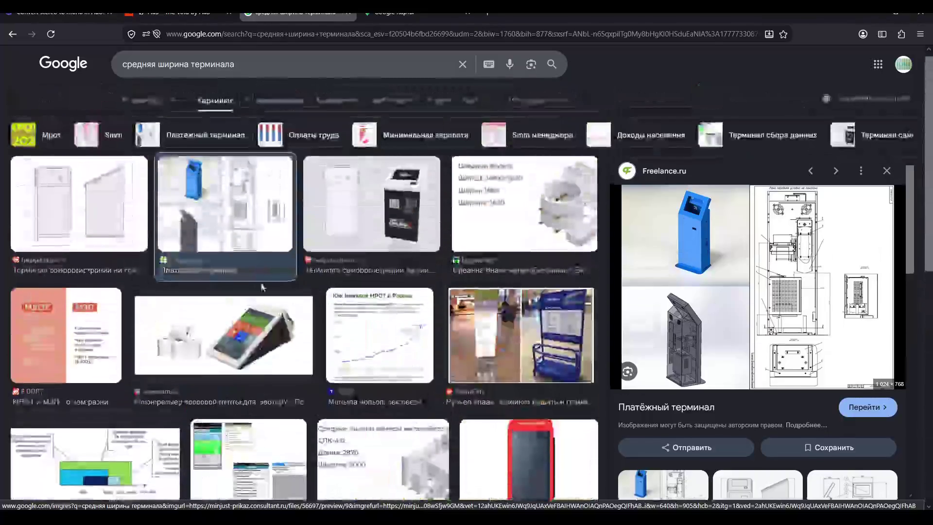
{"action": "left_click", "coordinate": [353, 238]}
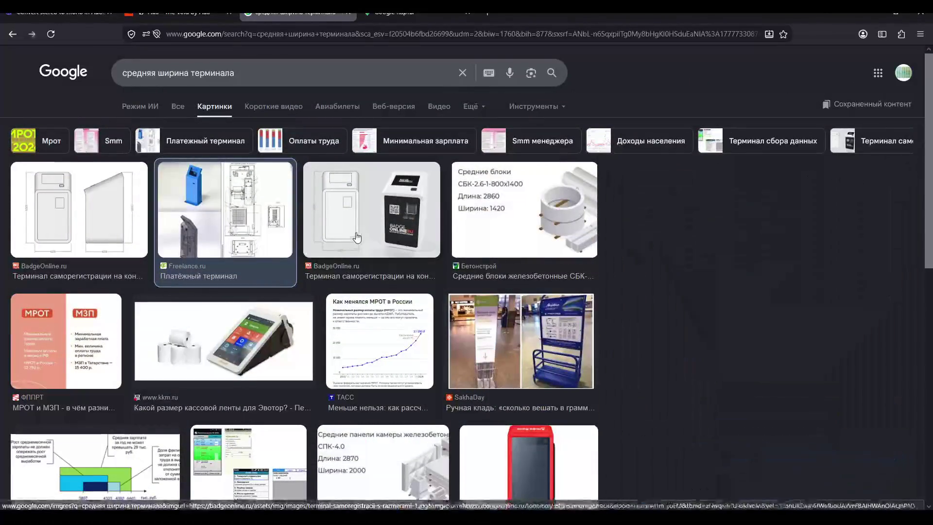
{"action": "left_click", "coordinate": [257, 190]}
{"action": "left_click", "coordinate": [357, 219]}
{"action": "left_click", "coordinate": [258, 189]}
Step: Search with 'стенда' appended, remove it, rerun, and preview the BadgeOnline terminal image
{"action": "left_click", "coordinate": [281, 68]}
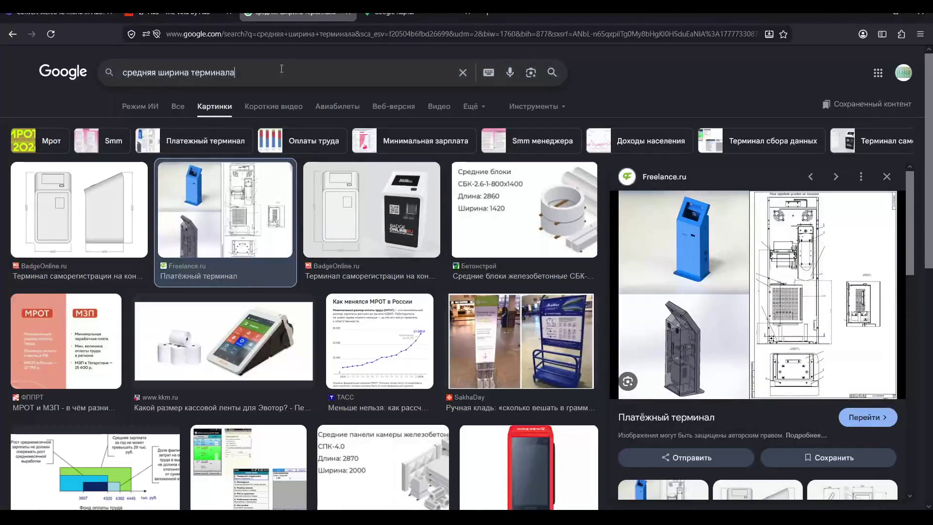
{"action": "scroll", "coordinate": [253, 66], "scroll_direction": "down", "scroll_amount": 5}
{"action": "scroll", "coordinate": [253, 66], "scroll_direction": "up", "scroll_amount": 5}
{"action": "type", "text": "стенда"}
{"action": "key", "text": "Return"}
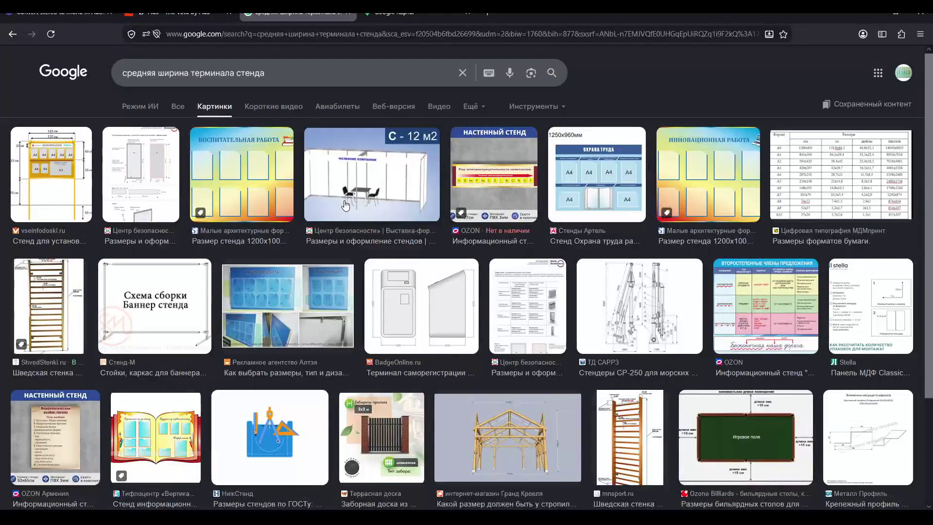
{"action": "scroll", "coordinate": [440, 313], "scroll_direction": "down", "scroll_amount": 3}
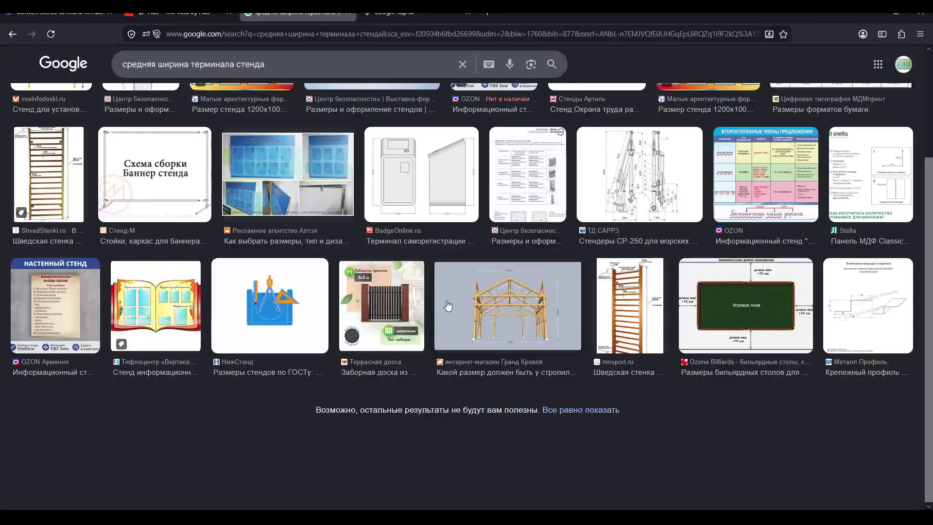
{"action": "scroll", "coordinate": [447, 306], "scroll_direction": "up", "scroll_amount": 3}
{"action": "left_click_drag", "start_coordinate": [265, 72], "coordinate": [239, 68]}
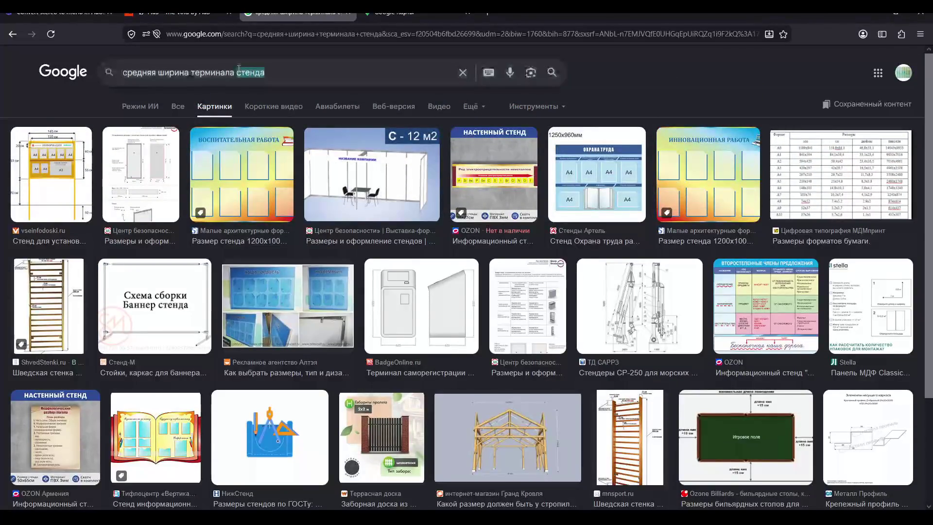
{"action": "key", "text": "BackSpace"}
{"action": "key", "text": "Return"}
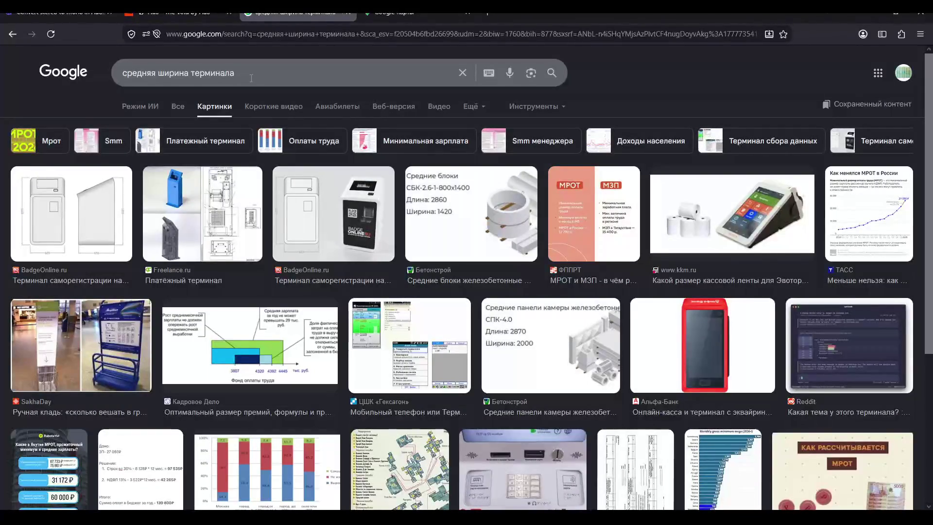
{"action": "left_click", "coordinate": [304, 242]}
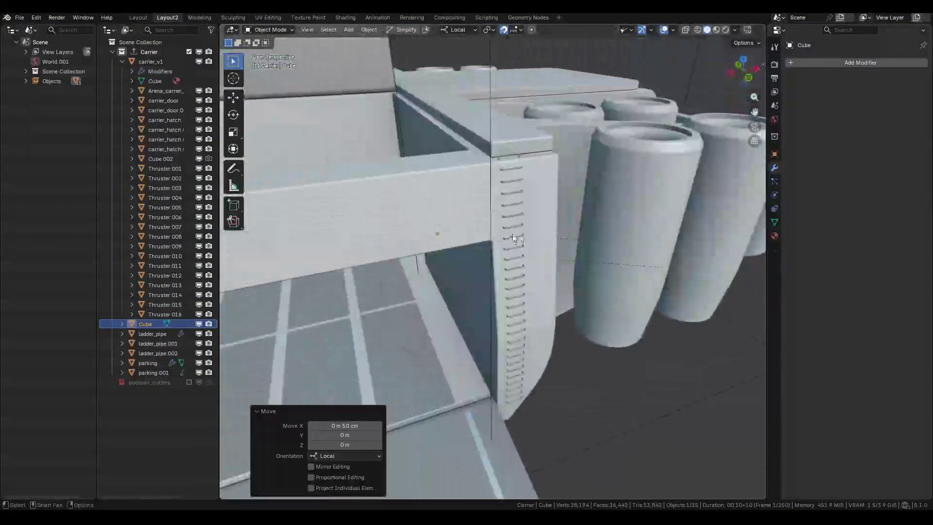
Step: On ladder_pipe.001, hide and re-show the GeometryNodes and Array modifiers, then collapse both
{"action": "left_click", "coordinate": [523, 234]}
{"action": "key", "text": "n"}
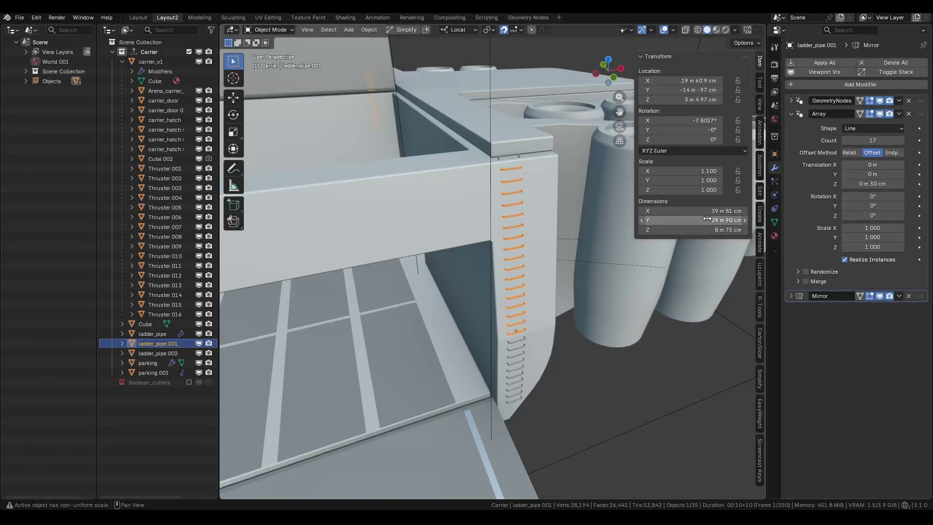
{"action": "mouse_move", "coordinate": [608, 214]}
{"action": "middle_mouse_down"}
{"action": "mouse_move", "coordinate": [464, 209]}
{"action": "mouse_move", "coordinate": [520, 213]}
{"action": "middle_mouse_up"}
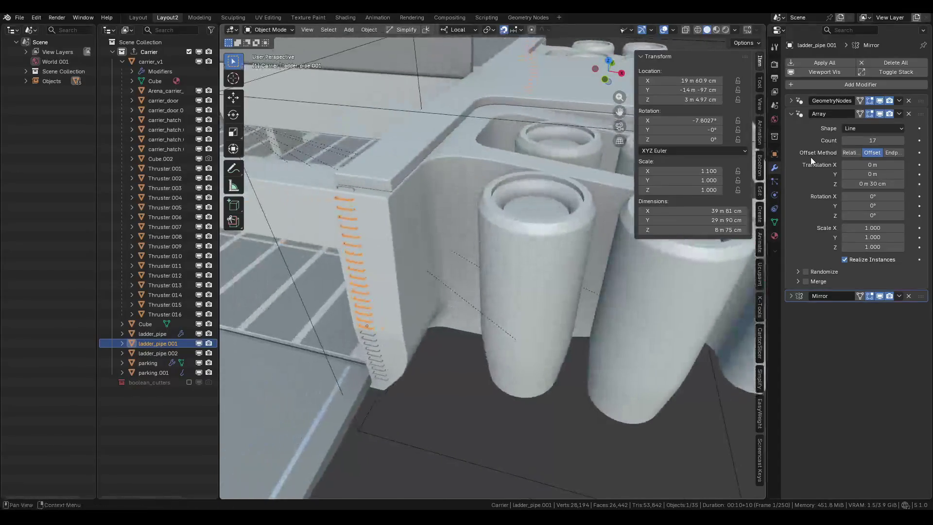
{"action": "left_click", "coordinate": [879, 100]}
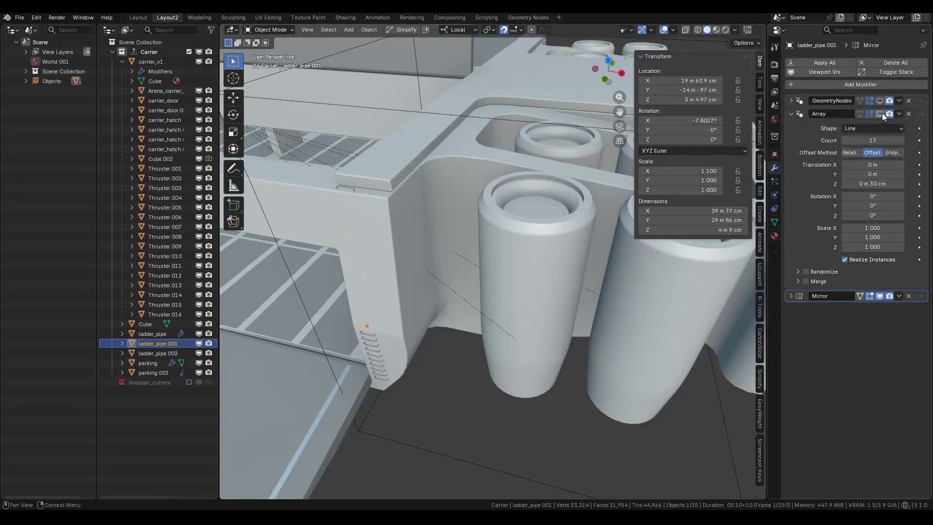
{"action": "left_click", "coordinate": [882, 113]}
{"action": "left_click", "coordinate": [880, 106]}
{"action": "left_click", "coordinate": [880, 103]}
{"action": "left_click", "coordinate": [879, 154]}
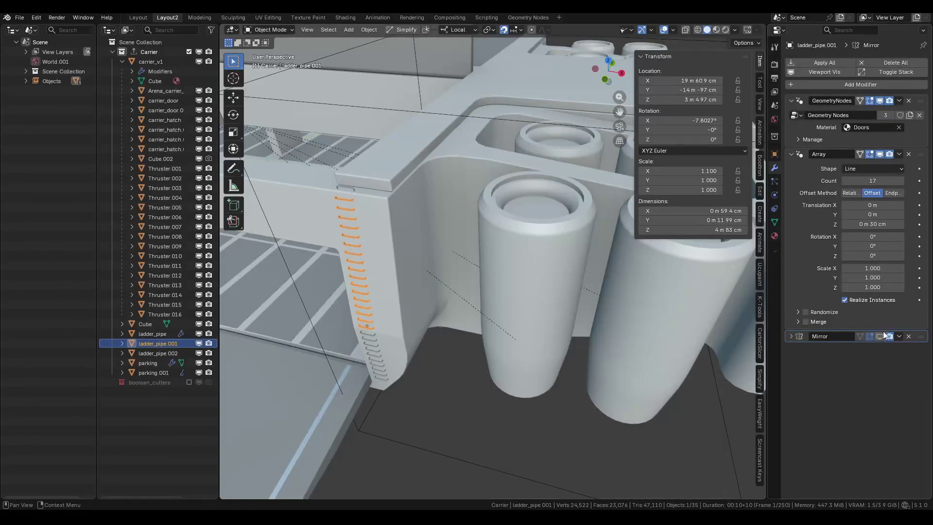
{"action": "left_click", "coordinate": [791, 100]}
{"action": "left_click", "coordinate": [791, 114]}
Step: Save Carrier.blend and frame the view on the small cube by the wall
{"action": "middle_click_drag", "start_coordinate": [385, 269], "coordinate": [510, 235]}
{"action": "key", "text": "ctrl+s"}
{"action": "left_click", "coordinate": [471, 226]}
{"action": "key", "text": "KP_Decimal"}
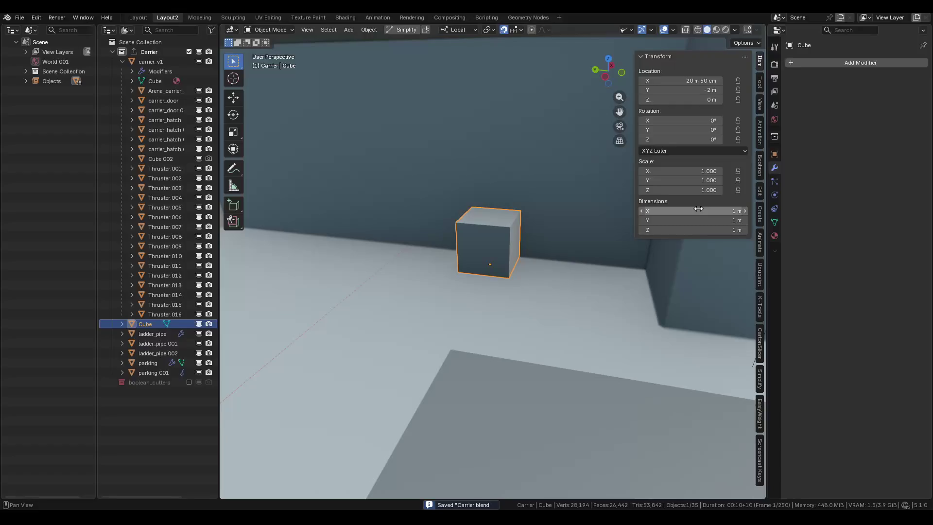
Step: Set the cube's Y dimension to 60 cm
{"action": "mouse_move", "coordinate": [696, 220]}
{"action": "left_mouse_down"}
{"action": "mouse_move", "coordinate": [714, 220]}
{"action": "mouse_move", "coordinate": [697, 220]}
{"action": "left_mouse_up"}
{"action": "key", "text": "ctrl+z"}
{"action": "left_click", "coordinate": [697, 221]}
{"action": "type", "text": "60c"}
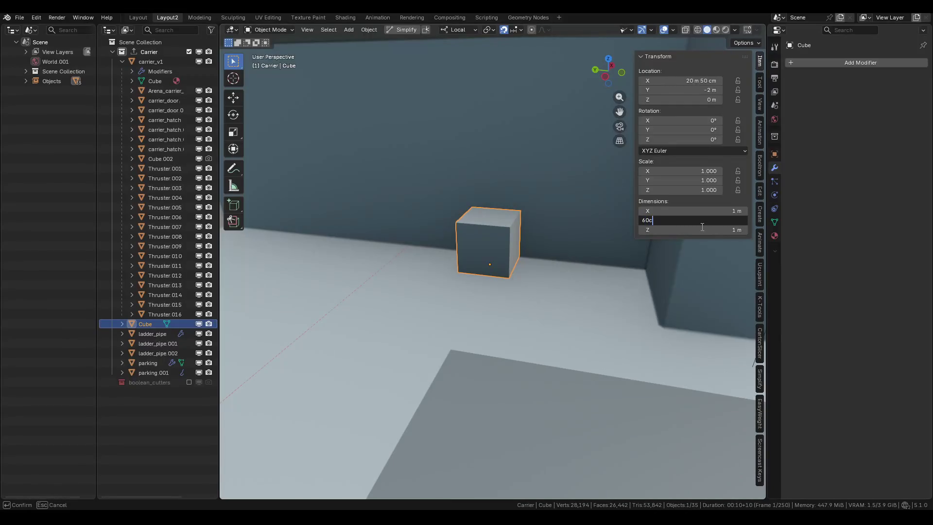
{"action": "key", "text": "Return"}
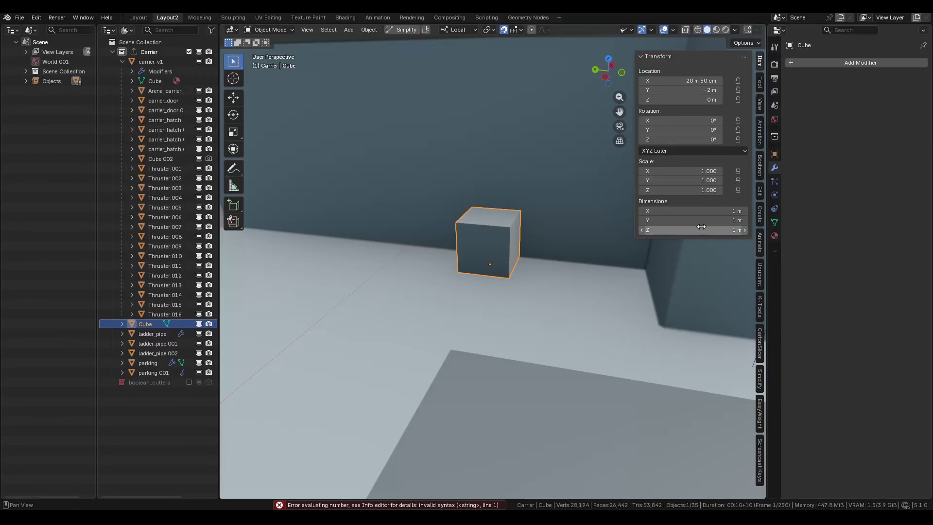
{"action": "left_click", "coordinate": [696, 219]}
{"action": "type", "text": "60"}
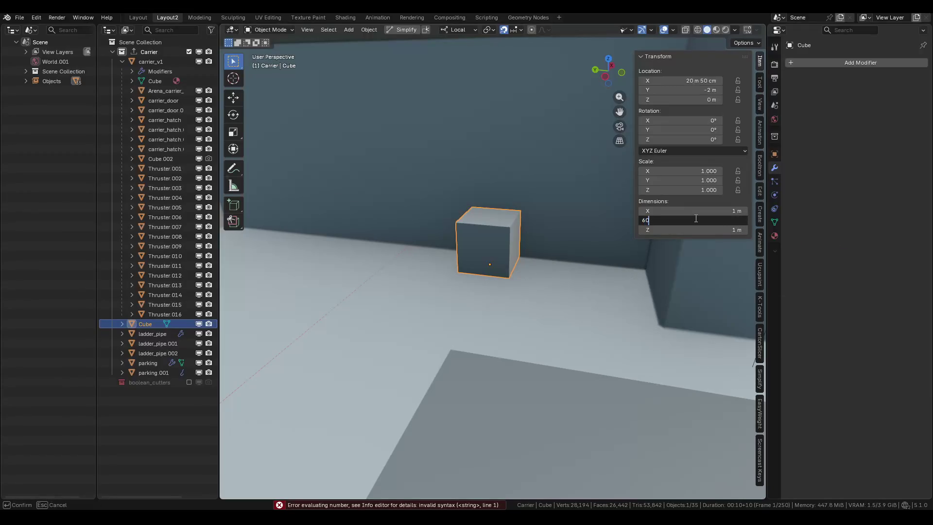
{"action": "key", "text": "Return"}
{"action": "mouse_move", "coordinate": [583, 222]}
{"action": "middle_mouse_down"}
{"action": "mouse_move", "coordinate": [494, 223]}
{"action": "mouse_move", "coordinate": [448, 256]}
{"action": "mouse_move", "coordinate": [425, 234]}
{"action": "mouse_move", "coordinate": [614, 235]}
{"action": "mouse_move", "coordinate": [558, 233]}
{"action": "middle_mouse_up"}
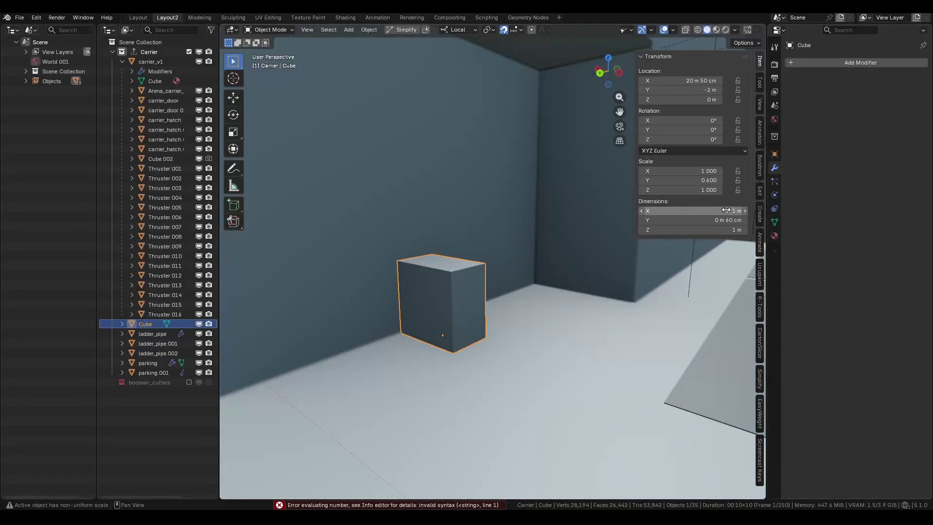
Step: Set the cube's X dimension to 40 cm
{"action": "left_click", "coordinate": [702, 206]}
{"action": "type", "text": "37cm"}
{"action": "key", "text": "Return"}
{"action": "left_click", "coordinate": [705, 207]}
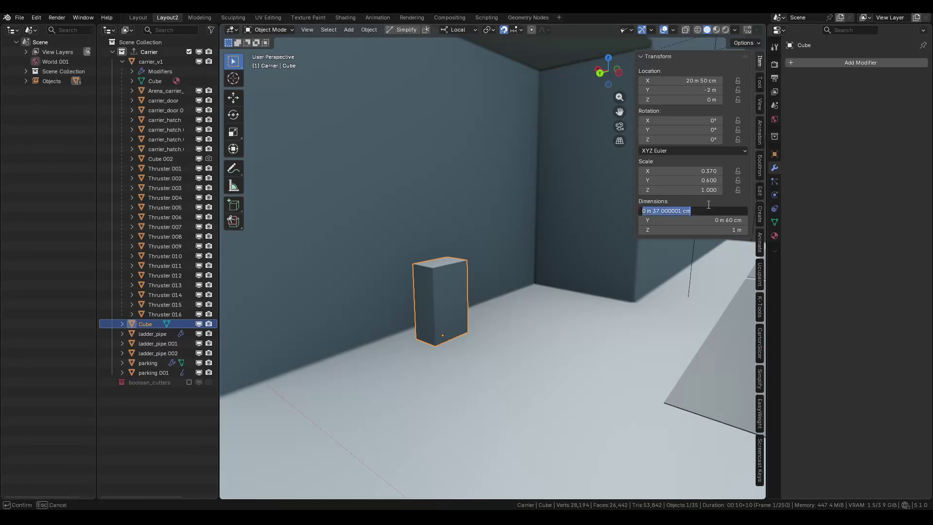
{"action": "left_click", "coordinate": [710, 210]}
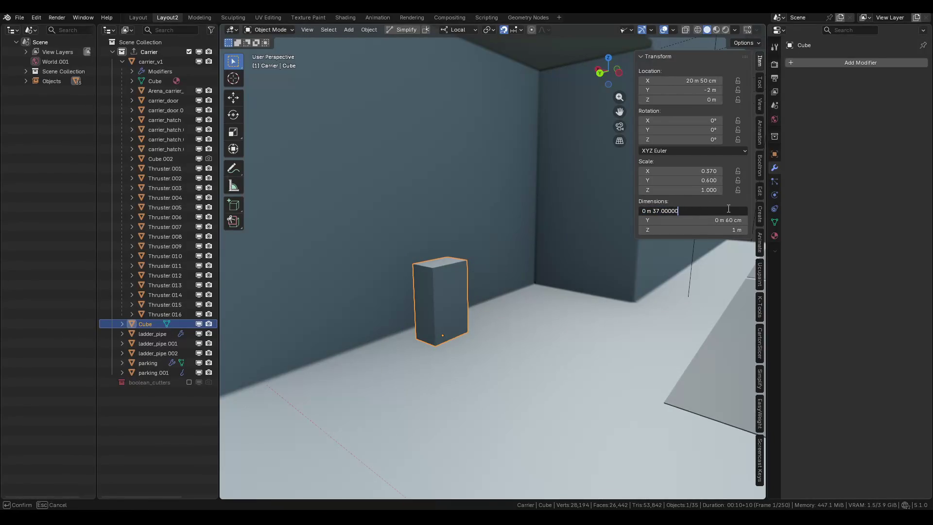
{"action": "type", "text": "m 40c"}
{"action": "key", "text": "Return"}
Step: Make the cube 1.45 m tall and start renaming it, clearing the name 'Cube'
{"action": "mouse_move", "coordinate": [511, 281]}
{"action": "middle_mouse_down"}
{"action": "mouse_move", "coordinate": [588, 253]}
{"action": "mouse_move", "coordinate": [515, 276]}
{"action": "mouse_move", "coordinate": [475, 308]}
{"action": "mouse_move", "coordinate": [518, 296]}
{"action": "mouse_move", "coordinate": [520, 312]}
{"action": "mouse_move", "coordinate": [495, 313]}
{"action": "mouse_move", "coordinate": [531, 281]}
{"action": "middle_mouse_up"}
{"action": "left_click_drag", "start_coordinate": [673, 230], "coordinate": [684, 235]}
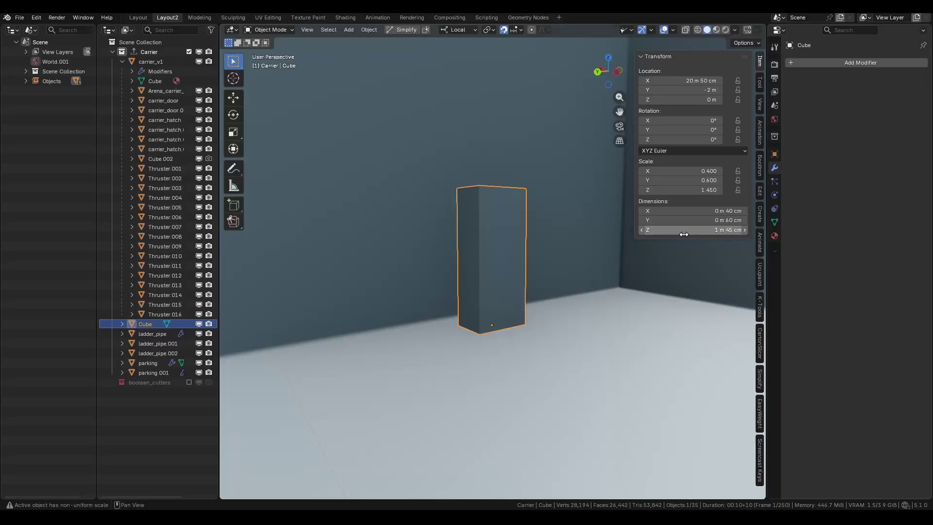
{"action": "middle_click_drag", "start_coordinate": [439, 263], "coordinate": [489, 337]}
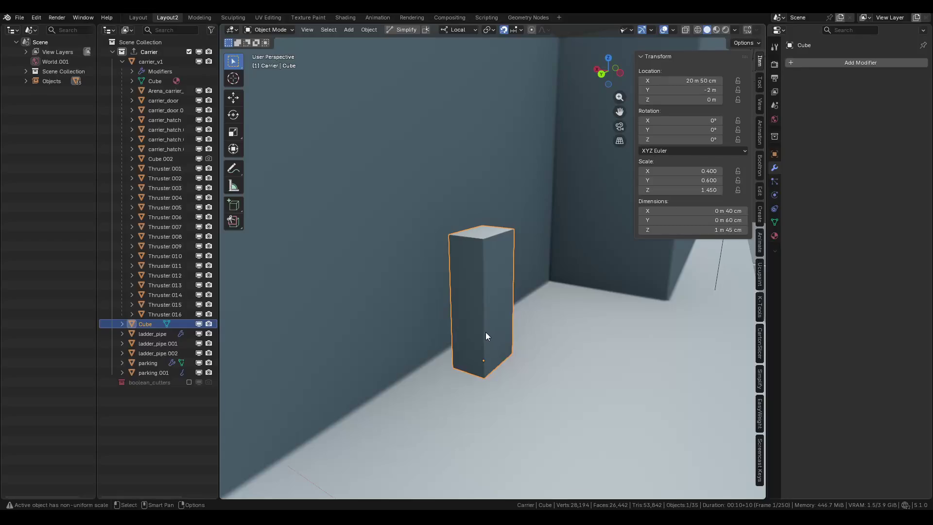
{"action": "key", "text": "F2"}
{"action": "key", "text": "BackSpace"}
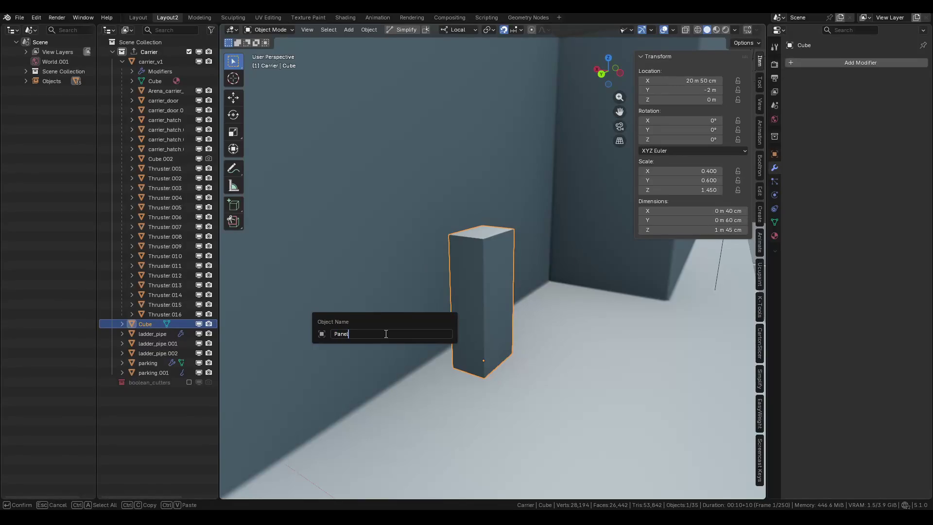
Step: Name the cube Panel and set snapping to vertices, edges and faces
{"action": "key", "text": "Return"}
{"action": "mouse_move", "coordinate": [385, 333]}
{"action": "middle_mouse_down"}
{"action": "mouse_move", "coordinate": [456, 302]}
{"action": "mouse_move", "coordinate": [538, 322]}
{"action": "mouse_move", "coordinate": [594, 289]}
{"action": "mouse_move", "coordinate": [579, 284]}
{"action": "middle_mouse_up"}
{"action": "left_click", "coordinate": [520, 29]}
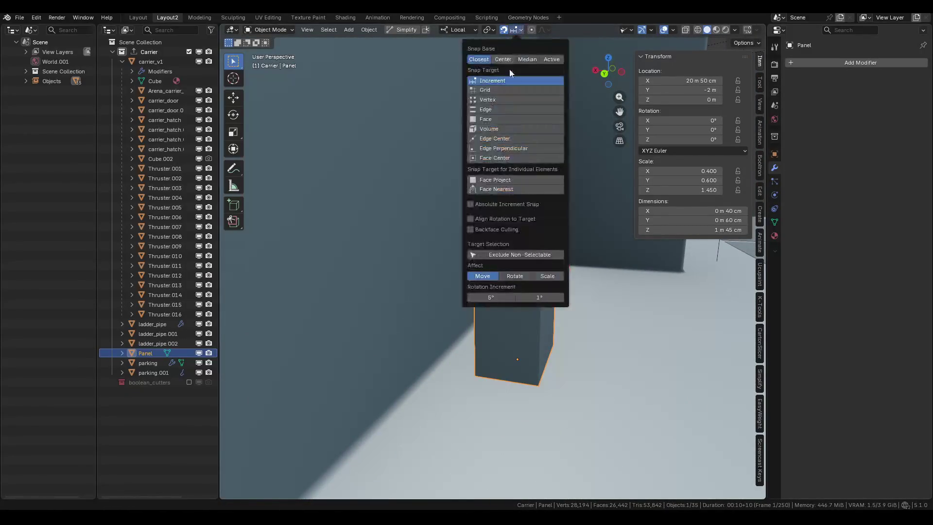
{"action": "left_click_drag", "start_coordinate": [489, 104], "coordinate": [491, 121]}
{"action": "left_click", "coordinate": [492, 100]}
{"action": "left_click", "coordinate": [492, 109], "text": "shift"}
{"action": "left_click", "coordinate": [491, 119], "text": "shift"}
Step: Move the Panel 30 cm along X to X 20 m 80 cm
{"action": "key", "text": "g"}
{"action": "key", "text": "x"}
{"action": "left_click", "coordinate": [419, 353]}
{"action": "mouse_move", "coordinate": [419, 353]}
{"action": "middle_mouse_down"}
{"action": "mouse_move", "coordinate": [419, 291]}
{"action": "mouse_move", "coordinate": [398, 318]}
{"action": "mouse_move", "coordinate": [410, 272]}
{"action": "mouse_move", "coordinate": [375, 273]}
{"action": "mouse_move", "coordinate": [531, 269]}
{"action": "middle_mouse_up"}
Step: Switch snapping back to increments after a cancelled Y move
{"action": "left_click", "coordinate": [522, 29]}
{"action": "key", "text": "g"}
{"action": "key", "text": "y"}
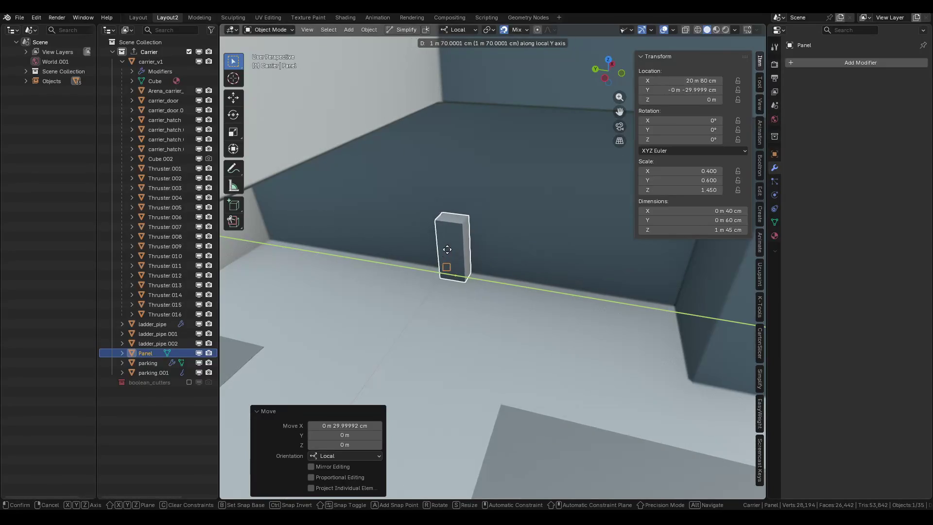
{"action": "key", "text": "Escape"}
{"action": "left_click", "coordinate": [522, 29]}
{"action": "left_click", "coordinate": [491, 77]}
Step: Move the Panel along Y to 0 m and enter Edit Mode
{"action": "key", "text": "g"}
{"action": "key", "text": "y"}
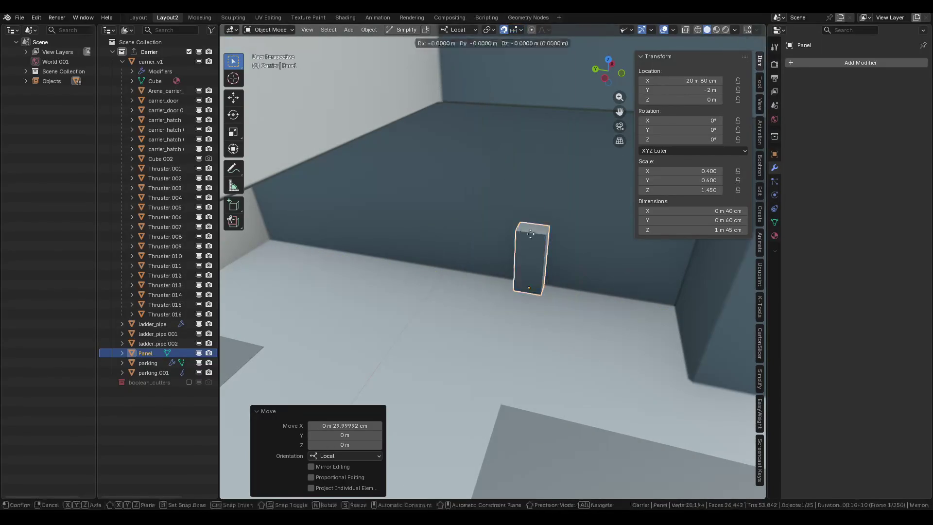
{"action": "left_click", "coordinate": [426, 229]}
{"action": "mouse_move", "coordinate": [426, 229]}
{"action": "middle_mouse_down"}
{"action": "mouse_move", "coordinate": [465, 174]}
{"action": "mouse_move", "coordinate": [529, 216]}
{"action": "mouse_move", "coordinate": [440, 223]}
{"action": "mouse_move", "coordinate": [491, 237]}
{"action": "mouse_move", "coordinate": [485, 223]}
{"action": "middle_mouse_up"}
{"action": "key", "text": "Tab"}
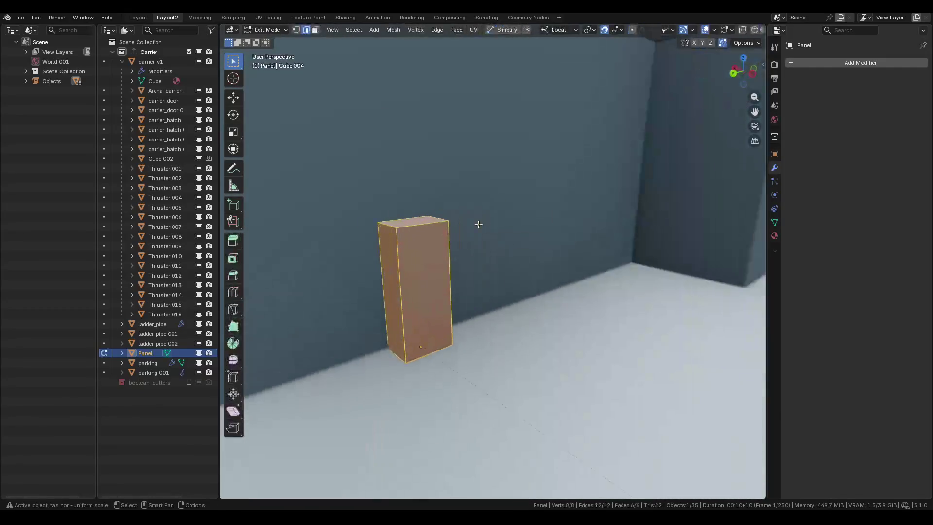
Step: Apply the Panel's scale with Ctrl+A and return to Edit Mode
{"action": "key", "text": "Tab"}
{"action": "key", "text": "ctrl+a"}
{"action": "left_click", "coordinate": [452, 243]}
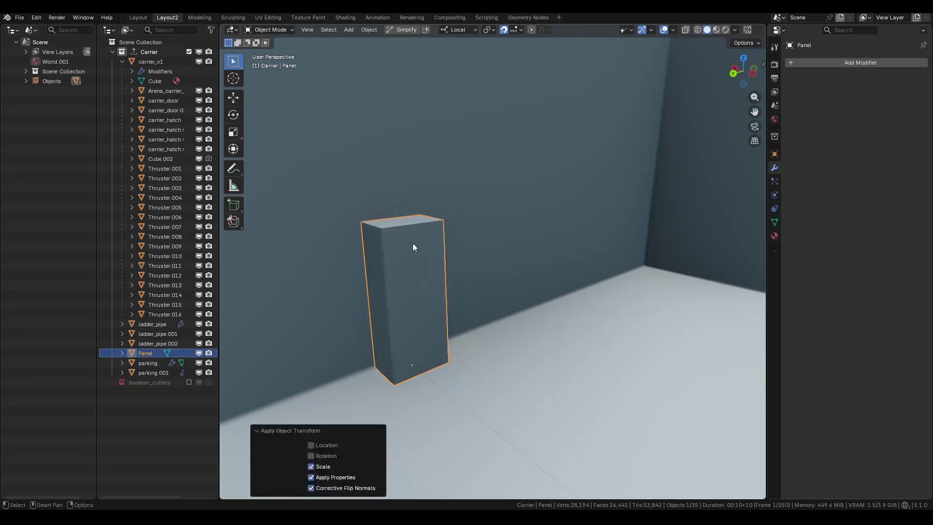
{"action": "key", "text": "Tab"}
Step: Bevel the Panel's top front edge and lower the new top edge along Z
{"action": "left_click", "coordinate": [411, 220]}
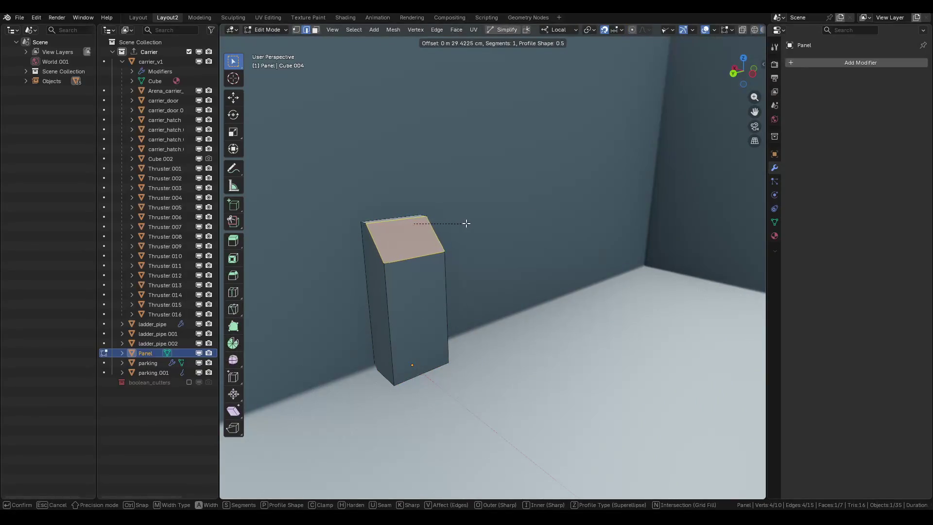
{"action": "left_click", "coordinate": [468, 223]}
{"action": "mouse_move", "coordinate": [467, 222]}
{"action": "middle_mouse_down"}
{"action": "mouse_move", "coordinate": [545, 240]}
{"action": "mouse_move", "coordinate": [516, 254]}
{"action": "mouse_move", "coordinate": [488, 250]}
{"action": "mouse_move", "coordinate": [487, 290]}
{"action": "middle_mouse_up"}
{"action": "left_click", "coordinate": [488, 251]}
{"action": "key", "text": "g"}
{"action": "key", "text": "z"}
{"action": "key", "text": "Escape"}
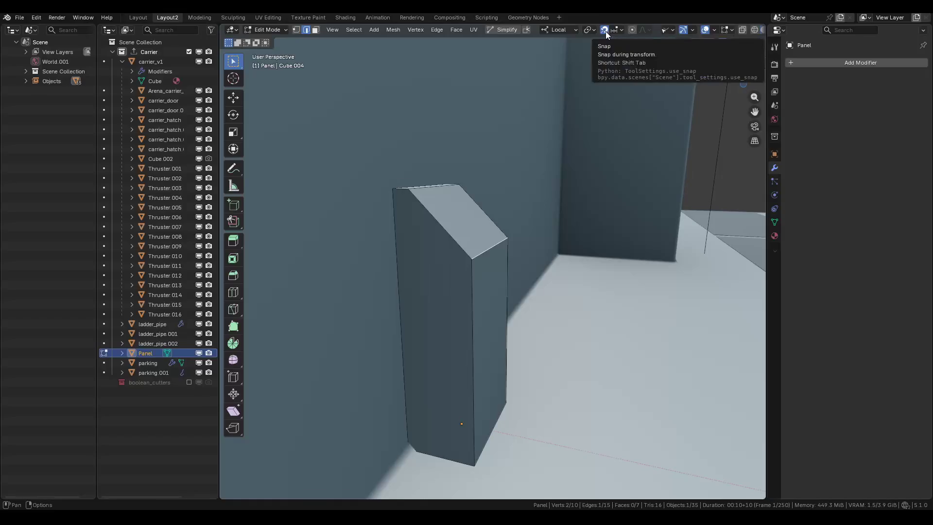
{"action": "key", "text": "g"}
{"action": "key", "text": "z"}
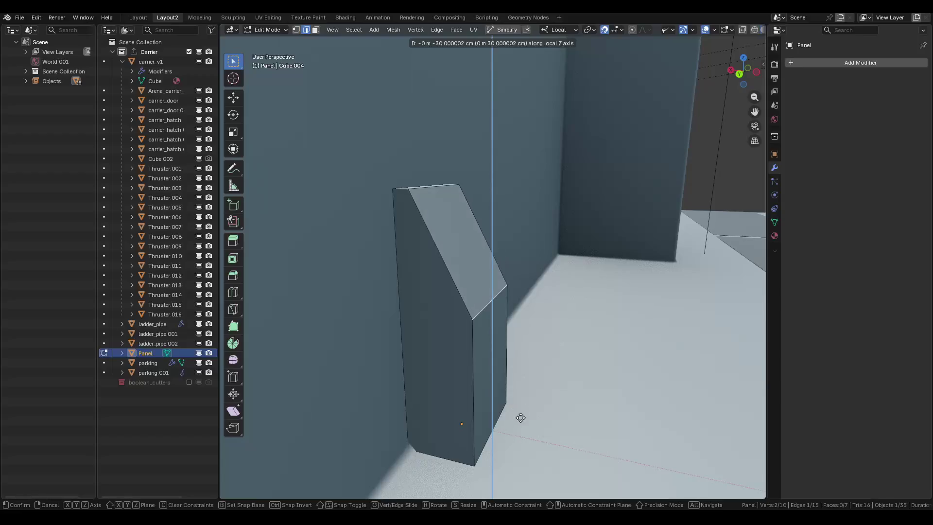
{"action": "left_click", "coordinate": [522, 248]}
{"action": "mouse_move", "coordinate": [523, 248]}
{"action": "middle_mouse_down"}
{"action": "mouse_move", "coordinate": [419, 254]}
{"action": "mouse_move", "coordinate": [451, 269]}
{"action": "mouse_move", "coordinate": [466, 256]}
{"action": "mouse_move", "coordinate": [462, 210]}
{"action": "mouse_move", "coordinate": [409, 232]}
{"action": "mouse_move", "coordinate": [500, 223]}
{"action": "middle_mouse_up"}
{"action": "scroll", "coordinate": [466, 256], "scroll_direction": "down", "scroll_amount": 3}
{"action": "scroll", "coordinate": [500, 223], "scroll_direction": "up", "scroll_amount": 1}
Step: Lower the top edge about 25 cm further to form the sloped top
{"action": "key", "text": "g"}
{"action": "key", "text": "z"}
{"action": "key", "text": "Escape"}
{"action": "key", "text": "g"}
{"action": "key", "text": "z"}
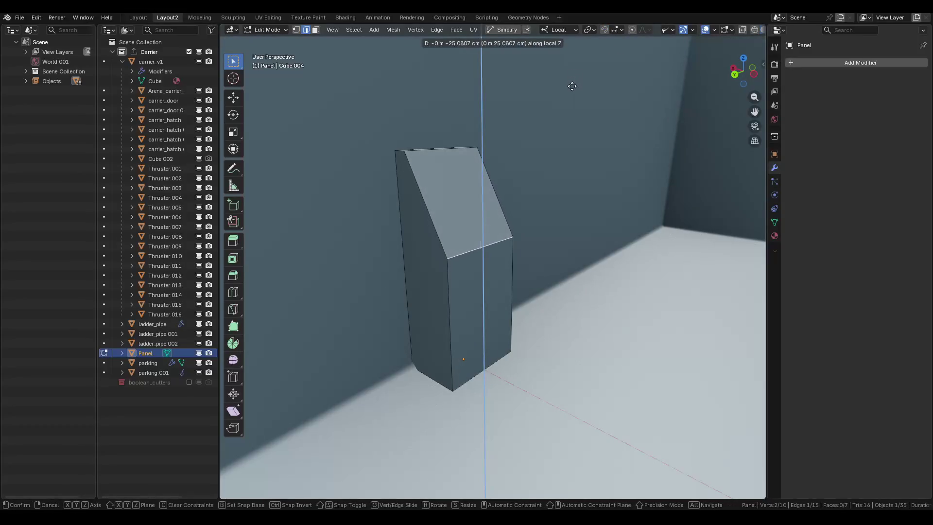
{"action": "left_click", "coordinate": [572, 86]}
{"action": "scroll", "coordinate": [486, 286], "scroll_direction": "up", "scroll_amount": 2}
{"action": "scroll", "coordinate": [465, 241], "scroll_direction": "down", "scroll_amount": 5}
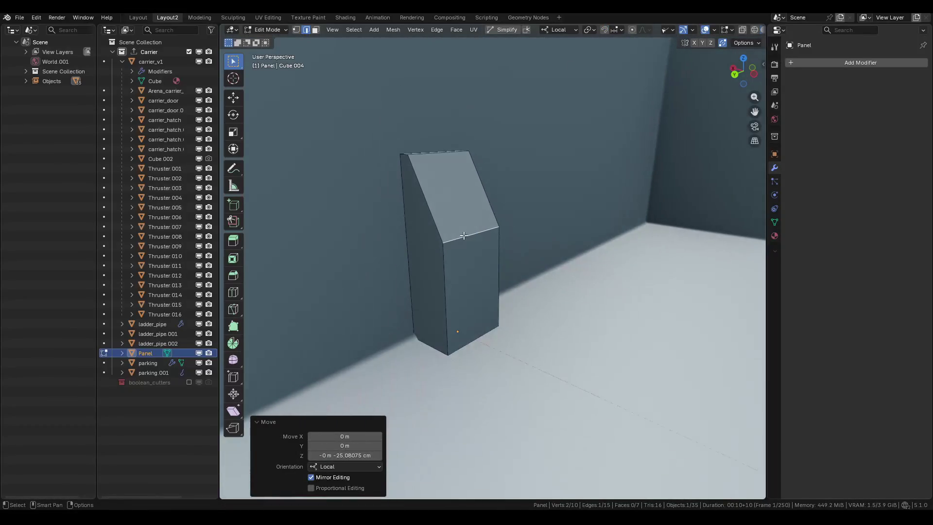
{"action": "mouse_move", "coordinate": [465, 242]}
{"action": "middle_mouse_down"}
{"action": "mouse_move", "coordinate": [452, 257]}
{"action": "mouse_move", "coordinate": [534, 232]}
{"action": "middle_mouse_up"}
{"action": "scroll", "coordinate": [452, 256], "scroll_direction": "up", "scroll_amount": 5}
Step: Duplicate the edge and extrude it along Z into a thin strip
{"action": "key", "text": "shift+d"}
{"action": "key", "text": "Escape"}
{"action": "key", "text": "e"}
{"action": "key", "text": "z"}
{"action": "key", "text": "z"}
{"action": "left_click", "coordinate": [533, 232]}
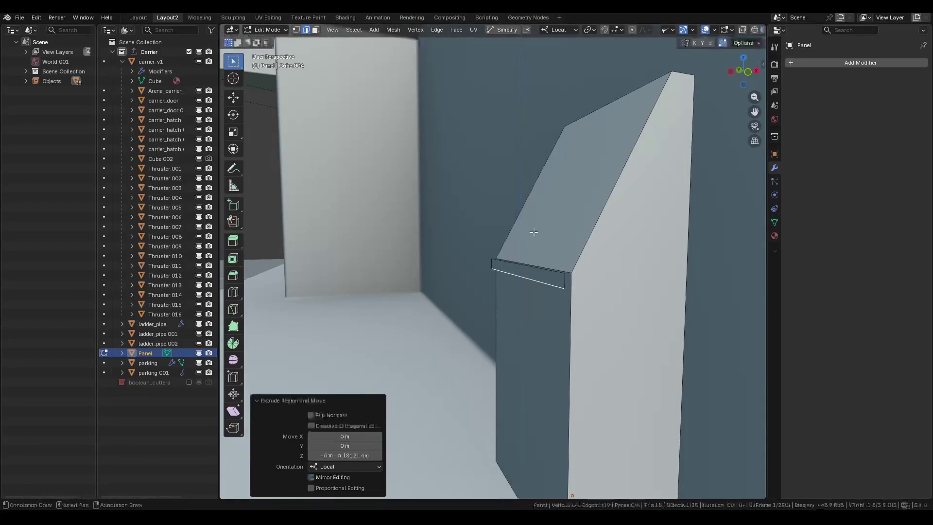
Step: Extrude the strip face about 20 cm along X into a shelf
{"action": "key", "text": "3"}
{"action": "left_click", "coordinate": [529, 270]}
{"action": "middle_click_drag", "start_coordinate": [528, 271], "coordinate": [505, 277]}
{"action": "key", "text": "e"}
{"action": "key", "text": "x"}
{"action": "left_click", "coordinate": [457, 284]}
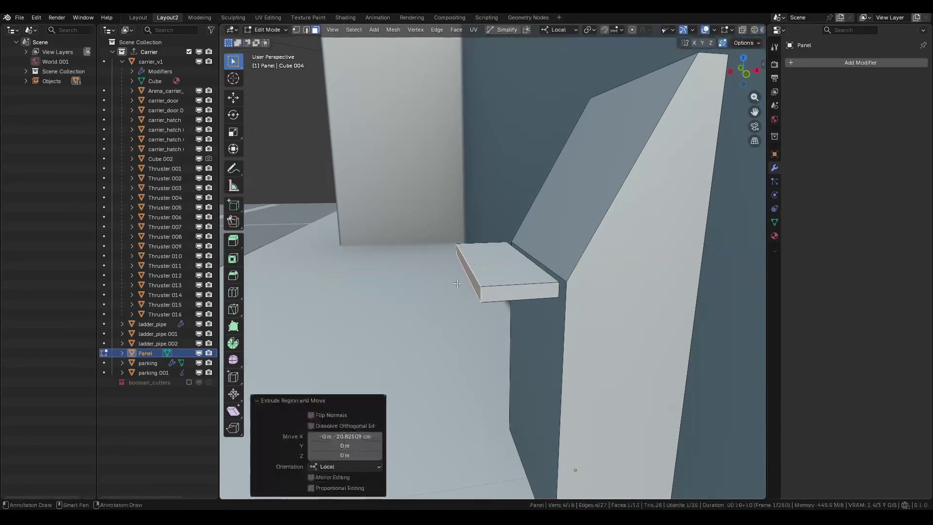
{"action": "scroll", "coordinate": [475, 255], "scroll_direction": "down", "scroll_amount": 2}
Step: Adjust the shelf's front face position along X
{"action": "key", "text": "g"}
{"action": "key", "text": "x"}
{"action": "left_click", "coordinate": [469, 257]}
{"action": "middle_click_drag", "start_coordinate": [469, 257], "coordinate": [439, 317]}
{"action": "key", "text": "g"}
{"action": "key", "text": "x"}
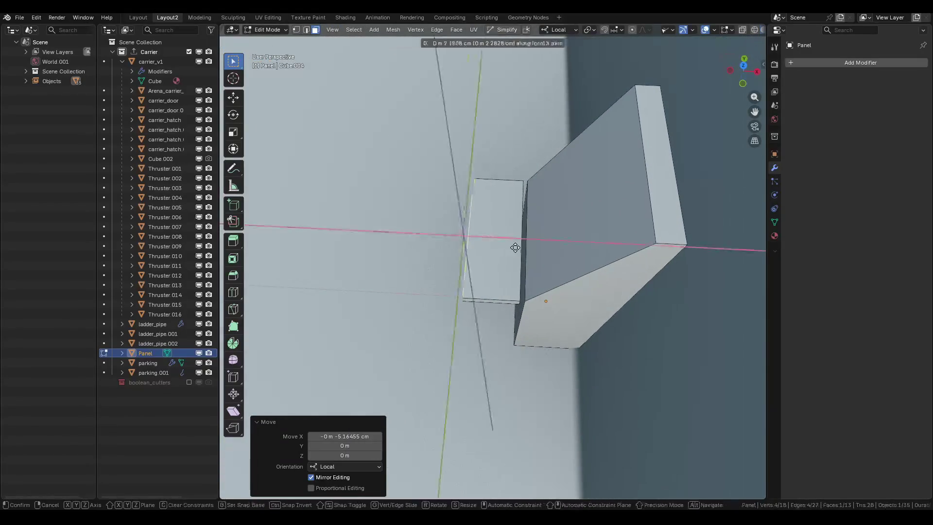
{"action": "left_click", "coordinate": [514, 246]}
{"action": "middle_click_drag", "start_coordinate": [514, 245], "coordinate": [540, 203]}
{"action": "scroll", "coordinate": [540, 203], "scroll_direction": "down", "scroll_amount": 2}
Step: Select the whole shelf and reposition it along X
{"action": "key", "text": "l"}
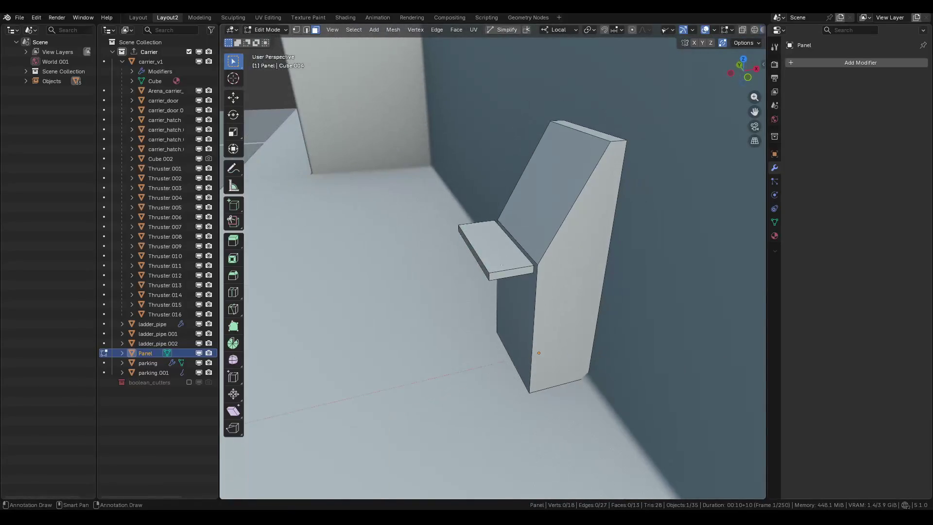
{"action": "scroll", "coordinate": [490, 262], "scroll_direction": "up", "scroll_amount": 5}
{"action": "key", "text": "g"}
{"action": "key", "text": "x"}
{"action": "mouse_move", "coordinate": [486, 259]}
{"action": "middle_mouse_down"}
{"action": "mouse_move", "coordinate": [458, 240]}
{"action": "mouse_move", "coordinate": [606, 229]}
{"action": "mouse_move", "coordinate": [479, 226]}
{"action": "middle_mouse_up"}
{"action": "left_click", "coordinate": [459, 261]}
Step: Raise a shelf edge along Z, then return to Object Mode
{"action": "key", "text": "ctrl+Tab"}
{"action": "scroll", "coordinate": [553, 210], "scroll_direction": "up", "scroll_amount": 4}
{"action": "left_click", "coordinate": [554, 225]}
{"action": "key", "text": "g"}
{"action": "key", "text": "z"}
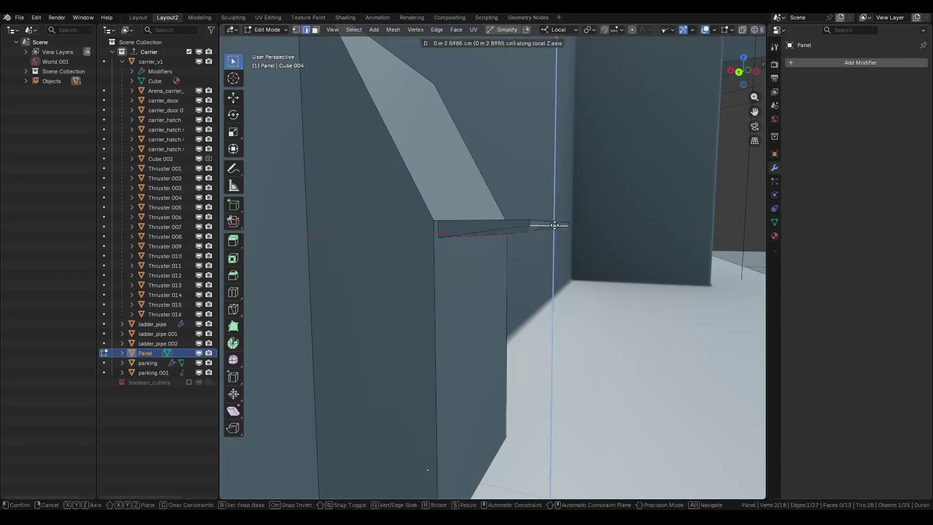
{"action": "left_click", "coordinate": [552, 252]}
{"action": "key", "text": "Tab"}
{"action": "mouse_move", "coordinate": [500, 229]}
{"action": "middle_mouse_down"}
{"action": "mouse_move", "coordinate": [414, 244]}
{"action": "mouse_move", "coordinate": [509, 240]}
{"action": "mouse_move", "coordinate": [401, 229]}
{"action": "mouse_move", "coordinate": [448, 251]}
{"action": "mouse_move", "coordinate": [395, 275]}
{"action": "mouse_move", "coordinate": [483, 252]}
{"action": "mouse_move", "coordinate": [467, 265]}
{"action": "mouse_move", "coordinate": [530, 256]}
{"action": "mouse_move", "coordinate": [418, 276]}
{"action": "mouse_move", "coordinate": [538, 256]}
{"action": "mouse_move", "coordinate": [387, 258]}
{"action": "mouse_move", "coordinate": [544, 240]}
{"action": "mouse_move", "coordinate": [354, 265]}
{"action": "mouse_move", "coordinate": [412, 250]}
{"action": "mouse_move", "coordinate": [531, 255]}
{"action": "mouse_move", "coordinate": [340, 271]}
{"action": "mouse_move", "coordinate": [502, 256]}
{"action": "mouse_move", "coordinate": [431, 255]}
{"action": "mouse_move", "coordinate": [458, 298]}
{"action": "mouse_move", "coordinate": [468, 265]}
{"action": "middle_mouse_up"}
{"action": "scroll", "coordinate": [509, 240], "scroll_direction": "down", "scroll_amount": 8}
{"action": "scroll", "coordinate": [474, 250], "scroll_direction": "up", "scroll_amount": 5}
{"action": "scroll", "coordinate": [473, 250], "scroll_direction": "down", "scroll_amount": 4}
{"action": "scroll", "coordinate": [466, 291], "scroll_direction": "down", "scroll_amount": 3}
{"action": "scroll", "coordinate": [469, 265], "scroll_direction": "up", "scroll_amount": 2}
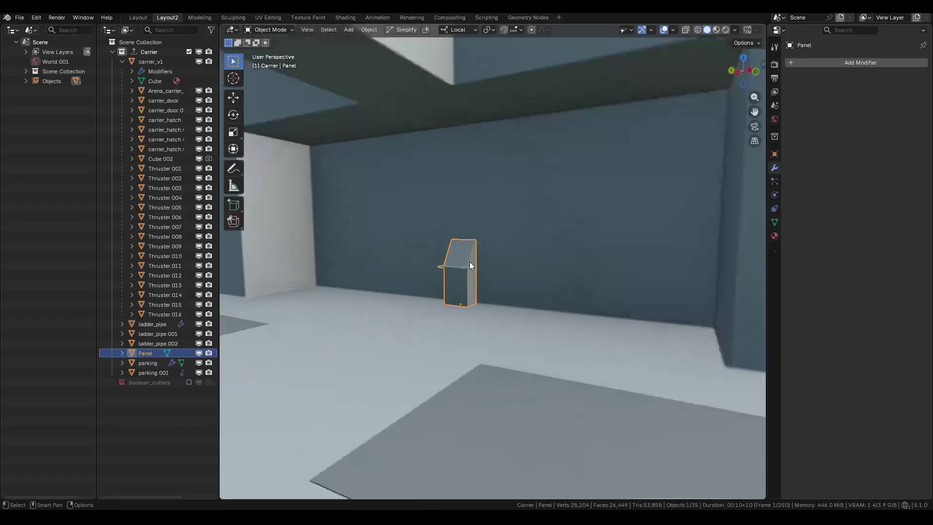
{"action": "scroll", "coordinate": [473, 258], "scroll_direction": "down", "scroll_amount": 5}
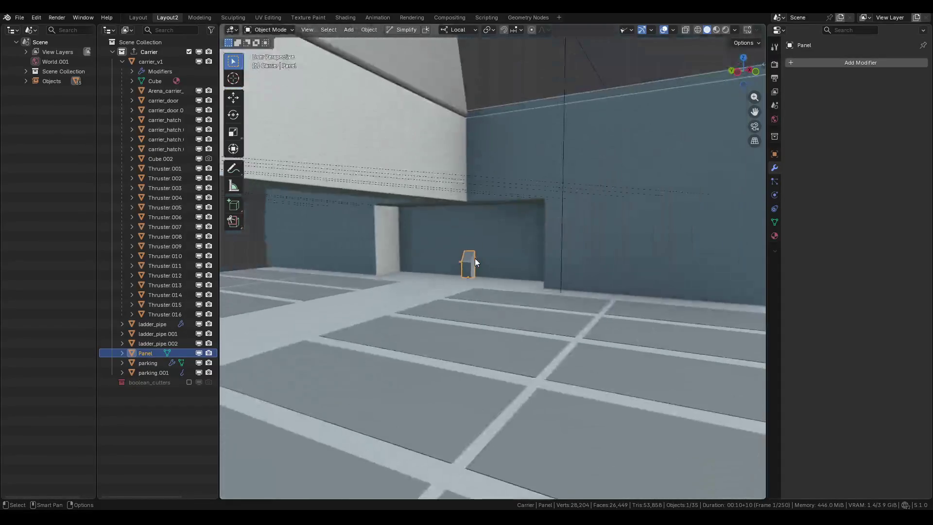
{"action": "scroll", "coordinate": [476, 253], "scroll_direction": "up", "scroll_amount": 6}
{"action": "scroll", "coordinate": [462, 275], "scroll_direction": "up", "scroll_amount": 2}
{"action": "middle_click_drag", "start_coordinate": [476, 273], "coordinate": [443, 291]}
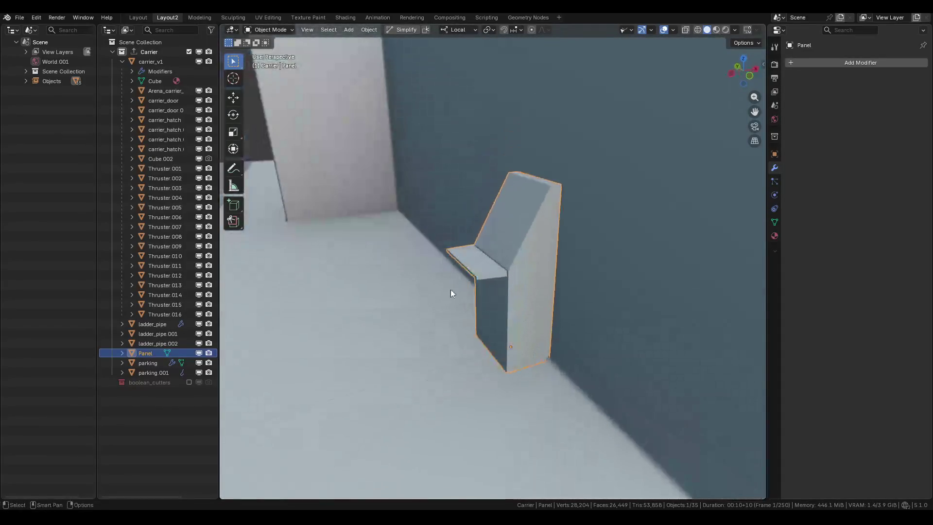
{"action": "scroll", "coordinate": [476, 279], "scroll_direction": "up", "scroll_amount": 3}
{"action": "left_click", "coordinate": [845, 62]}
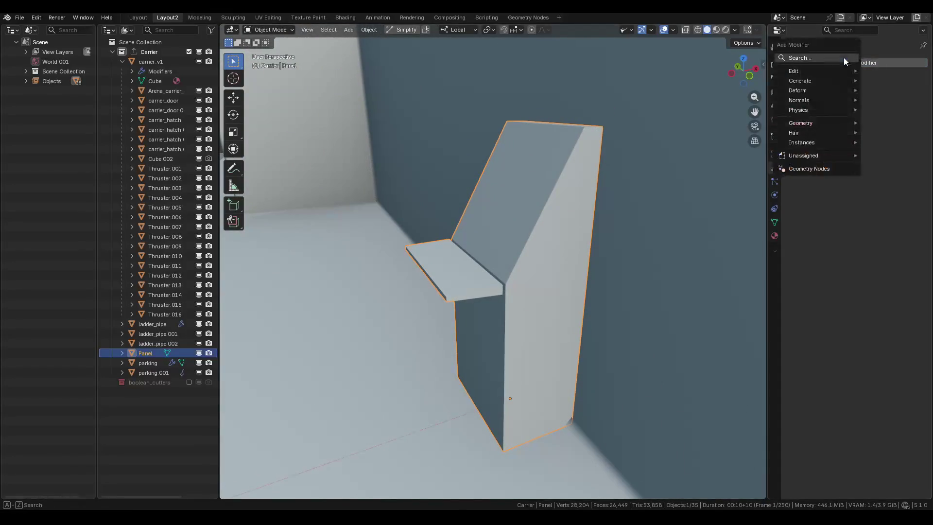
Step: Add a Bevel modifier to the Panel, removing the mistaken Blend Hair Curves
{"action": "type", "text": "blend"}
{"action": "left_click", "coordinate": [789, 83]}
{"action": "left_click", "coordinate": [909, 101]}
{"action": "left_click", "coordinate": [868, 65]}
{"action": "type", "text": "bev"}
{"action": "left_click", "coordinate": [792, 79]}
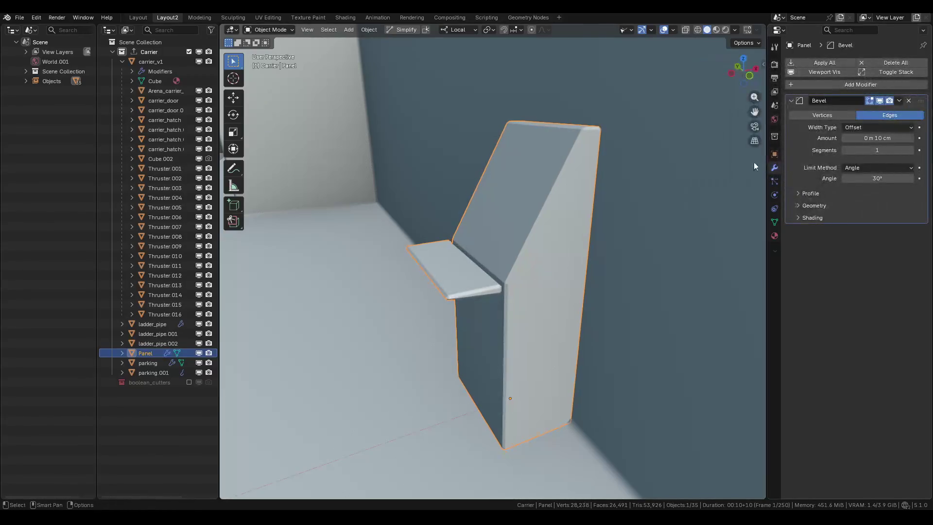
Step: Set the bevel Amount to 1 cm with Clamp Overlap and Loop Slide off
{"action": "left_click", "coordinate": [814, 206]}
{"action": "left_click", "coordinate": [853, 262]}
{"action": "left_click", "coordinate": [854, 274]}
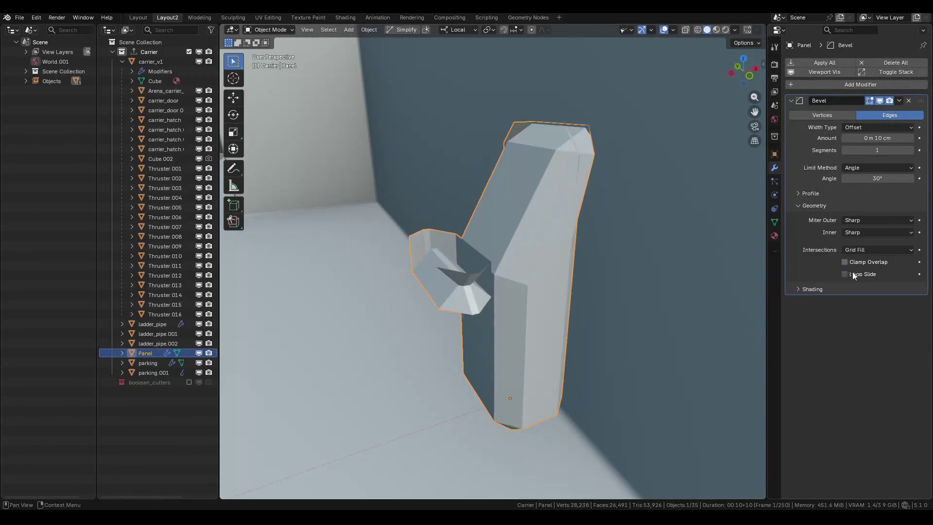
{"action": "left_click", "coordinate": [856, 221]}
{"action": "left_click", "coordinate": [821, 205]}
{"action": "left_click_drag", "start_coordinate": [855, 138], "coordinate": [855, 138]}
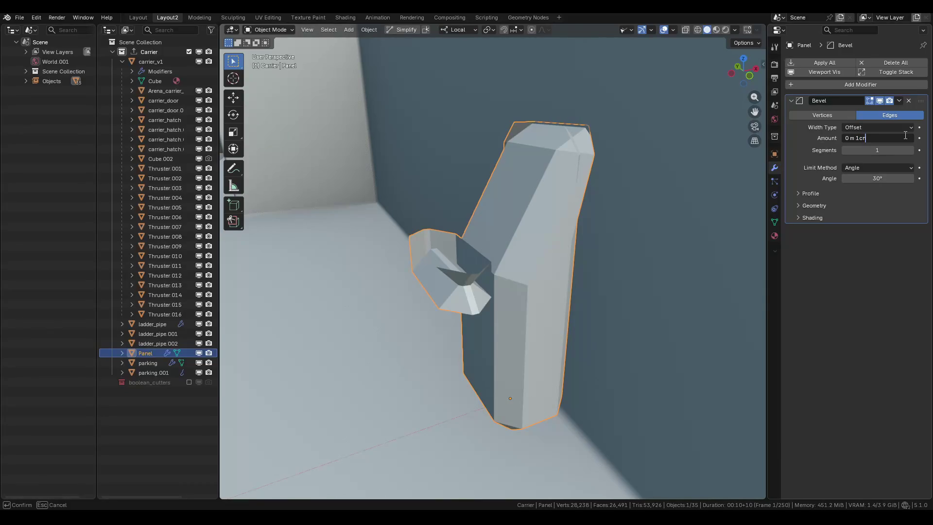
{"action": "key", "text": "Return"}
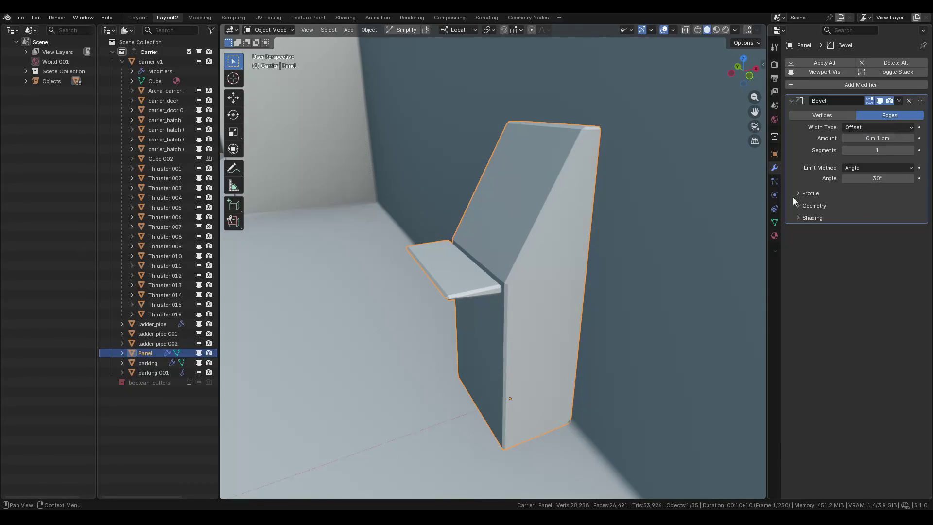
{"action": "left_click", "coordinate": [799, 205]}
{"action": "left_click", "coordinate": [809, 205]}
{"action": "left_click", "coordinate": [808, 218]}
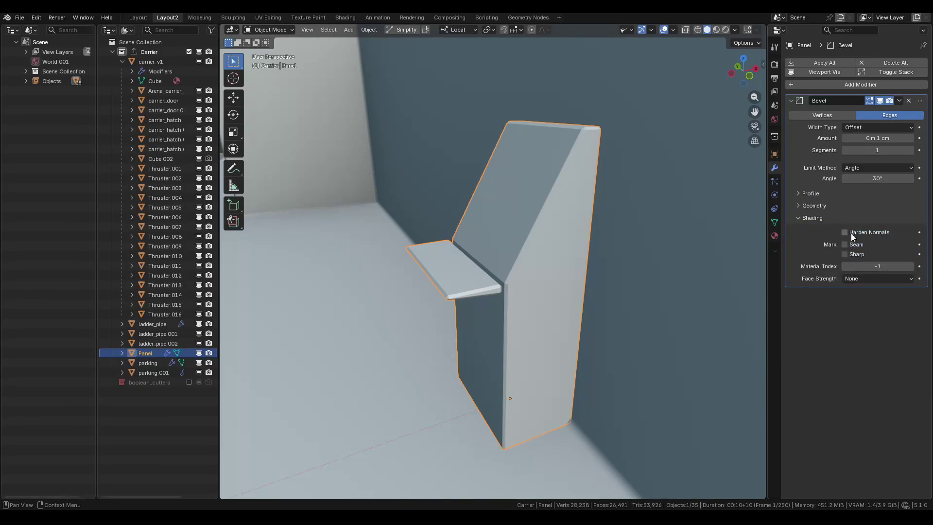
Step: Save Carrier.blend and frame the view on the Panel
{"action": "key", "text": "ctrl+s"}
{"action": "key", "text": "KP_Decimal"}
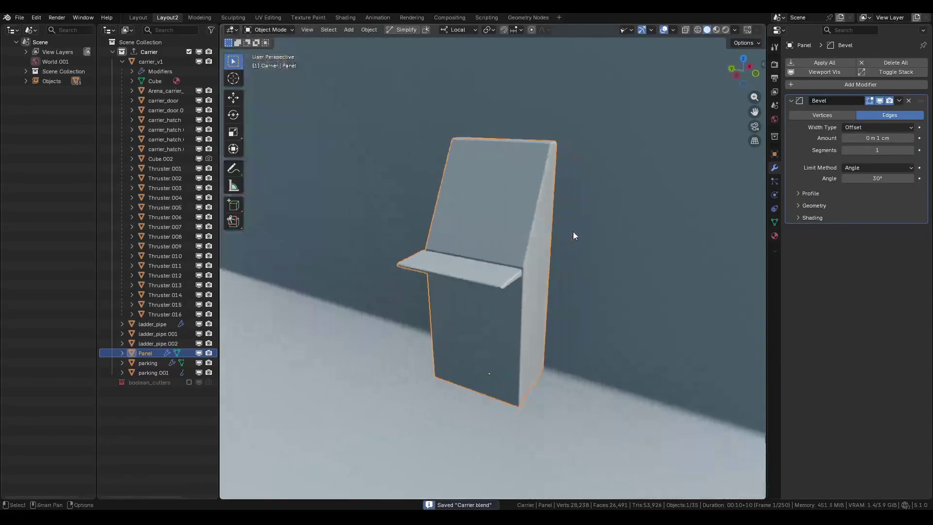
{"action": "scroll", "coordinate": [573, 231], "scroll_direction": "up", "scroll_amount": 3}
Step: Lower the shelf's underside edge about 6.32 cm along Z in Edit Mode
{"action": "key", "text": "Tab"}
{"action": "mouse_move", "coordinate": [497, 260]}
{"action": "middle_mouse_down"}
{"action": "mouse_move", "coordinate": [416, 262]}
{"action": "mouse_move", "coordinate": [538, 264]}
{"action": "mouse_move", "coordinate": [521, 238]}
{"action": "mouse_move", "coordinate": [589, 247]}
{"action": "mouse_move", "coordinate": [627, 223]}
{"action": "mouse_move", "coordinate": [658, 230]}
{"action": "mouse_move", "coordinate": [619, 233]}
{"action": "mouse_move", "coordinate": [625, 204]}
{"action": "mouse_move", "coordinate": [560, 261]}
{"action": "mouse_move", "coordinate": [610, 204]}
{"action": "mouse_move", "coordinate": [598, 258]}
{"action": "mouse_move", "coordinate": [596, 225]}
{"action": "mouse_move", "coordinate": [585, 217]}
{"action": "middle_mouse_up"}
{"action": "key", "text": "g"}
{"action": "key", "text": "z"}
{"action": "key", "text": "z"}
{"action": "left_click", "coordinate": [414, 266]}
{"action": "key", "text": "g"}
{"action": "key", "text": "z"}
{"action": "key", "text": "z"}
{"action": "left_click", "coordinate": [536, 292]}
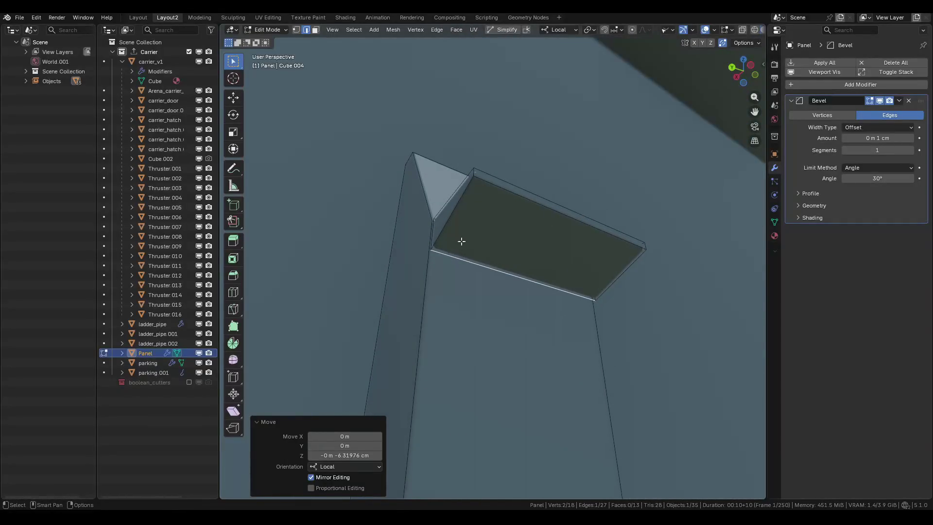
Step: Add a cube inside the Panel mesh, centred on its sloped front face
{"action": "key", "text": "3"}
{"action": "left_click", "coordinate": [481, 236]}
{"action": "key", "text": "shift+s"}
{"action": "left_click", "coordinate": [528, 281]}
{"action": "key", "text": "shift+a"}
{"action": "left_click", "coordinate": [546, 248]}
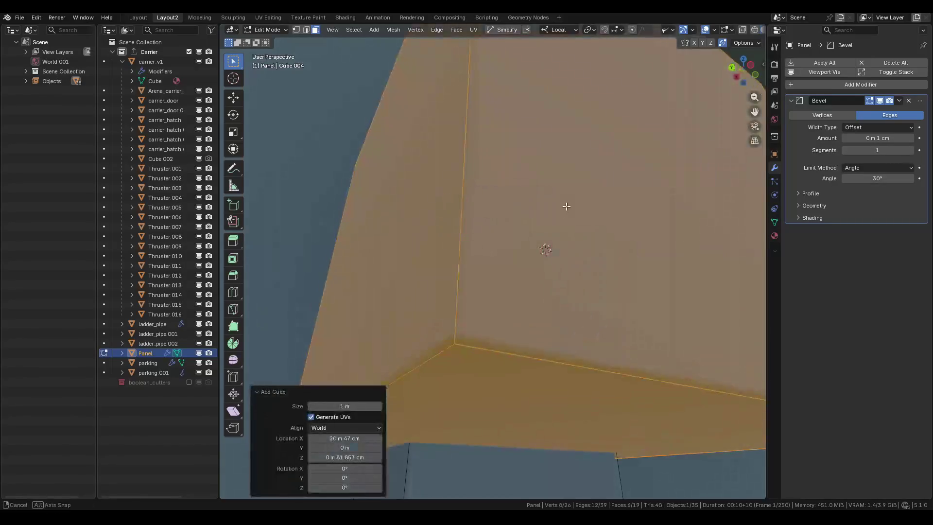
Step: Shrink the new cube to about 0.29, flatten it along Z and lower it
{"action": "key", "text": "s"}
{"action": "left_click", "coordinate": [559, 219]}
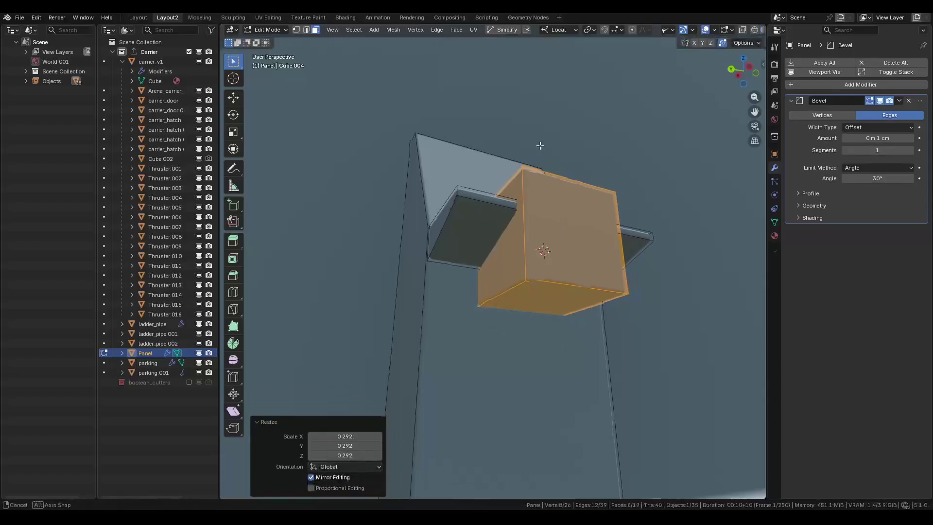
{"action": "key", "text": "s"}
{"action": "key", "text": "z"}
{"action": "key", "text": "z"}
{"action": "left_click", "coordinate": [543, 258]}
{"action": "key", "text": "g"}
{"action": "key", "text": "z"}
{"action": "key", "text": "z"}
{"action": "left_click", "coordinate": [545, 258]}
{"action": "mouse_move", "coordinate": [546, 258]}
{"action": "middle_mouse_down"}
{"action": "mouse_move", "coordinate": [610, 156]}
{"action": "mouse_move", "coordinate": [603, 242]}
{"action": "middle_mouse_up"}
Step: Narrow the block along local X and stretch it along local Y
{"action": "key", "text": "s"}
{"action": "key", "text": "x"}
{"action": "left_click", "coordinate": [604, 199]}
{"action": "mouse_move", "coordinate": [604, 200]}
{"action": "middle_mouse_down"}
{"action": "mouse_move", "coordinate": [607, 209]}
{"action": "mouse_move", "coordinate": [610, 199]}
{"action": "middle_mouse_up"}
{"action": "key", "text": "s"}
{"action": "key", "text": "y"}
{"action": "left_click", "coordinate": [683, 234]}
{"action": "mouse_move", "coordinate": [683, 233]}
{"action": "middle_mouse_down"}
{"action": "mouse_move", "coordinate": [526, 187]}
{"action": "mouse_move", "coordinate": [585, 240]}
{"action": "middle_mouse_up"}
Step: Back out of the delete options and return the Panel to Object Mode
{"action": "key", "text": "x"}
{"action": "key", "text": "Escape"}
{"action": "key", "text": "x"}
{"action": "key", "text": "Escape"}
{"action": "key", "text": "Tab"}
{"action": "middle_click_drag", "start_coordinate": [535, 243], "coordinate": [526, 214]}
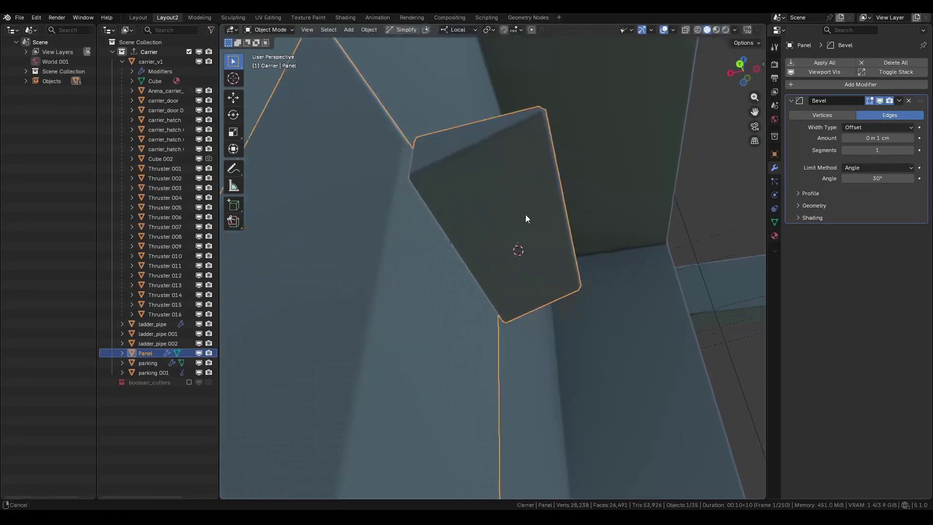
{"action": "key", "text": "shift+a"}
Step: Add a 10 cm cube and cut it from the Panel with Bool Tool Difference
{"action": "mouse_move", "coordinate": [509, 215]}
{"action": "left_click", "coordinate": [558, 226]}
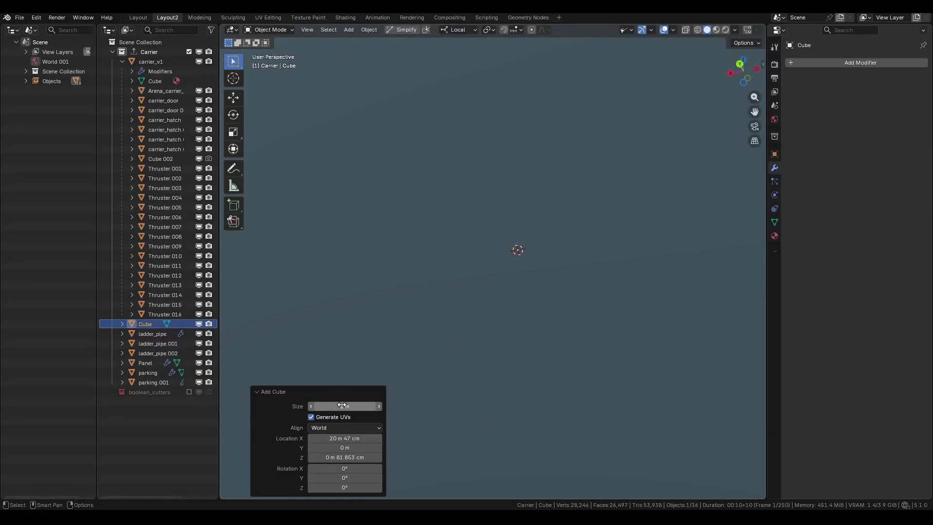
{"action": "key", "text": "Return"}
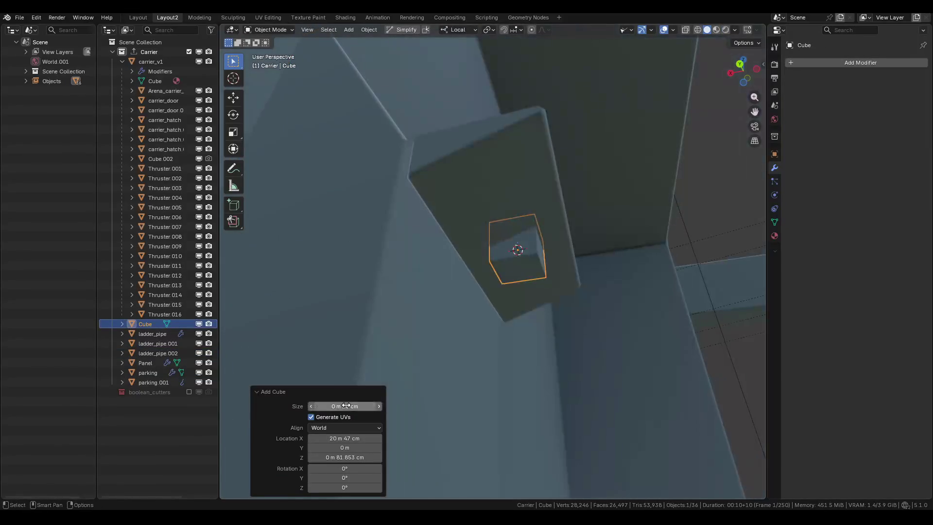
{"action": "left_click", "coordinate": [468, 214], "text": "shift"}
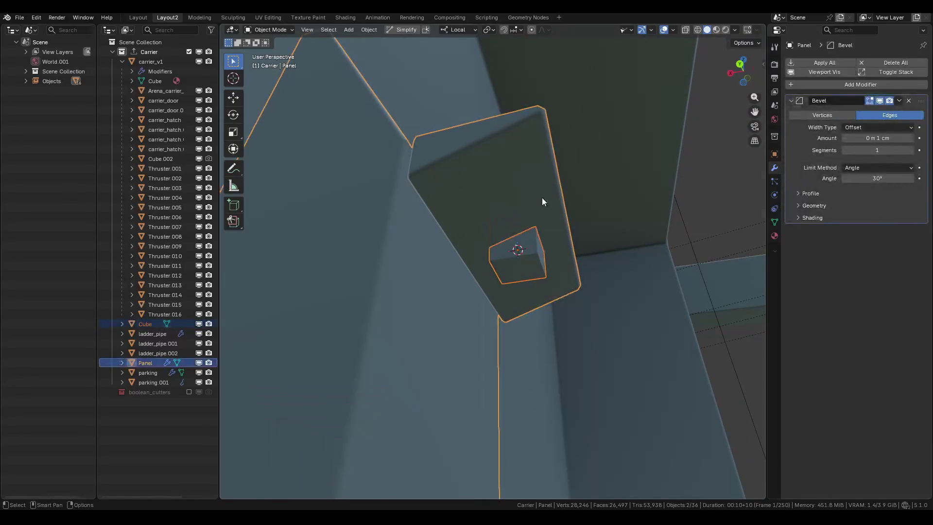
{"action": "key", "text": "n"}
{"action": "left_click", "coordinate": [760, 196]}
{"action": "left_click", "coordinate": [703, 223]}
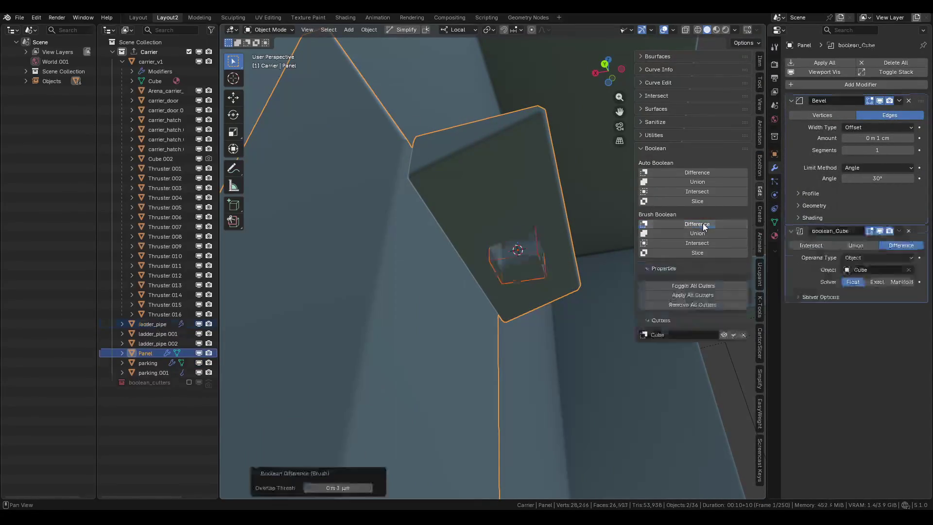
{"action": "key", "text": "n"}
Step: Switch the Panel's boolean modifier solver to Exact
{"action": "middle_click_drag", "start_coordinate": [533, 255], "coordinate": [468, 229]}
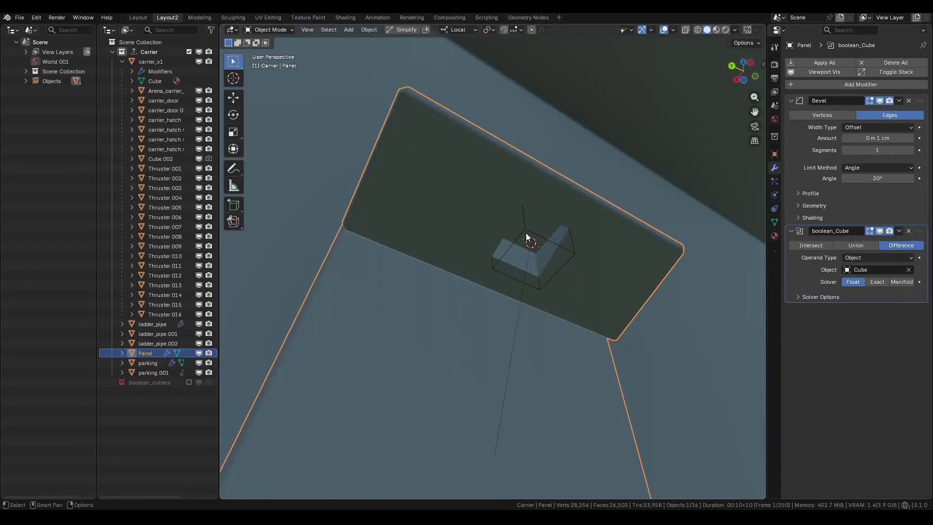
{"action": "left_click", "coordinate": [529, 231]}
{"action": "key", "text": "n"}
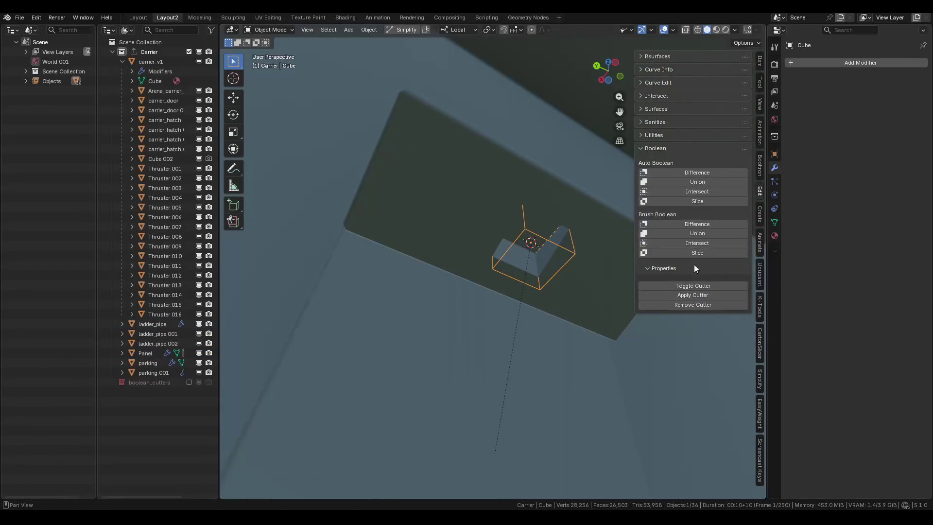
{"action": "key", "text": "n"}
{"action": "left_click", "coordinate": [465, 200]}
{"action": "left_click", "coordinate": [878, 282]}
Step: Move the Panel's Bevel modifier below the boolean_Cube difference
{"action": "mouse_move", "coordinate": [468, 314]}
{"action": "middle_mouse_down"}
{"action": "mouse_move", "coordinate": [593, 241]}
{"action": "mouse_move", "coordinate": [558, 234]}
{"action": "mouse_move", "coordinate": [526, 250]}
{"action": "middle_mouse_up"}
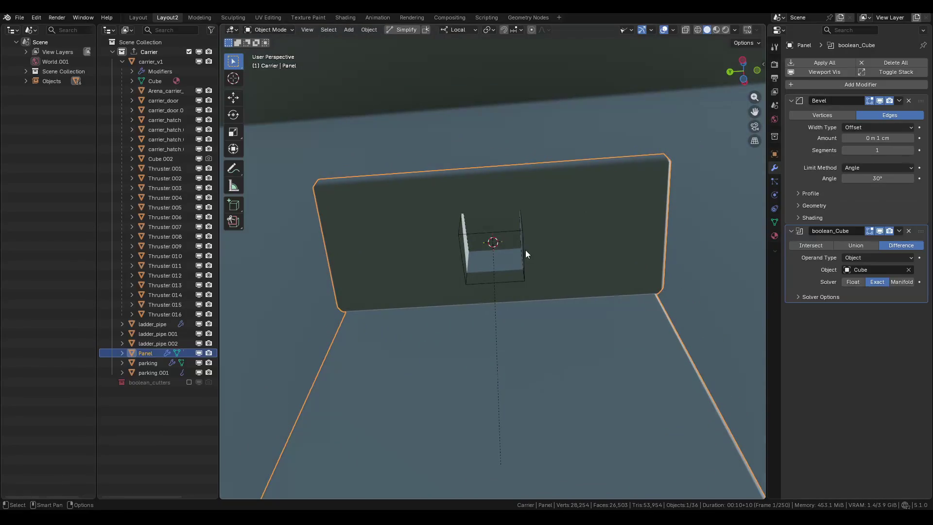
{"action": "left_click", "coordinate": [500, 237]}
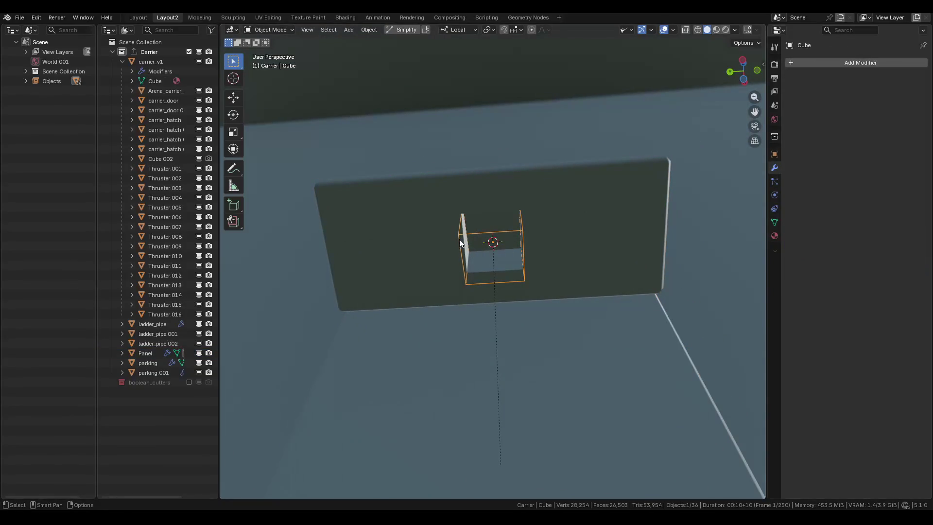
{"action": "left_click", "coordinate": [443, 243]}
{"action": "mouse_move", "coordinate": [444, 243]}
{"action": "middle_mouse_down"}
{"action": "mouse_move", "coordinate": [497, 248]}
{"action": "mouse_move", "coordinate": [496, 271]}
{"action": "middle_mouse_up"}
{"action": "left_click", "coordinate": [518, 244]}
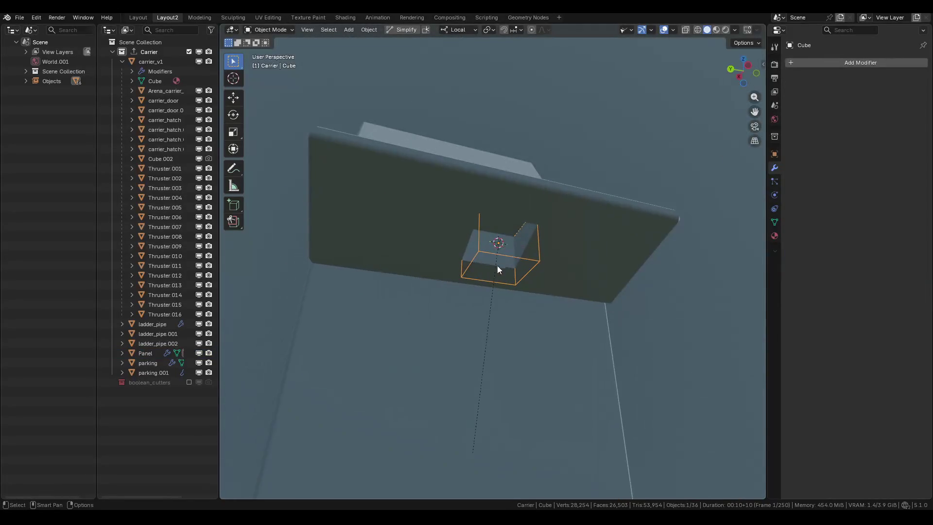
{"action": "left_click", "coordinate": [544, 229]}
{"action": "left_click_drag", "start_coordinate": [921, 100], "coordinate": [881, 312]}
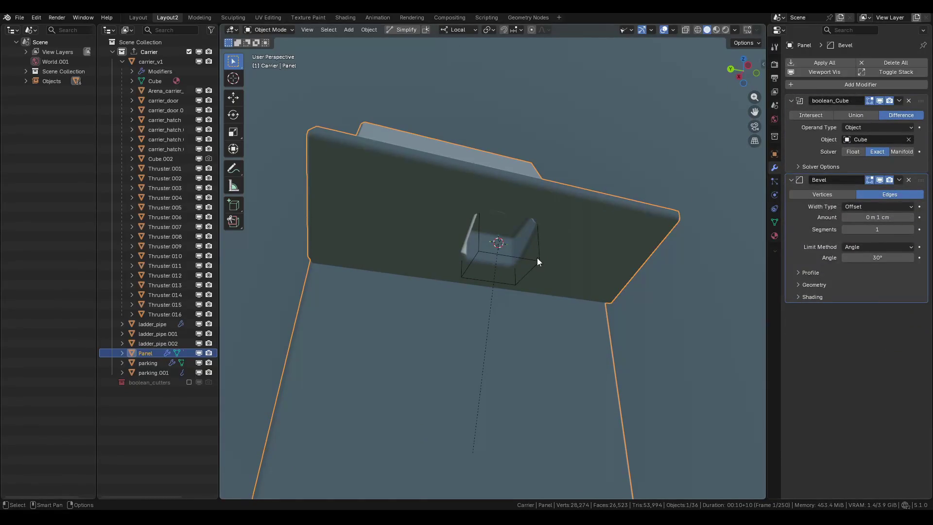
{"action": "middle_click_drag", "start_coordinate": [536, 262], "coordinate": [521, 268]}
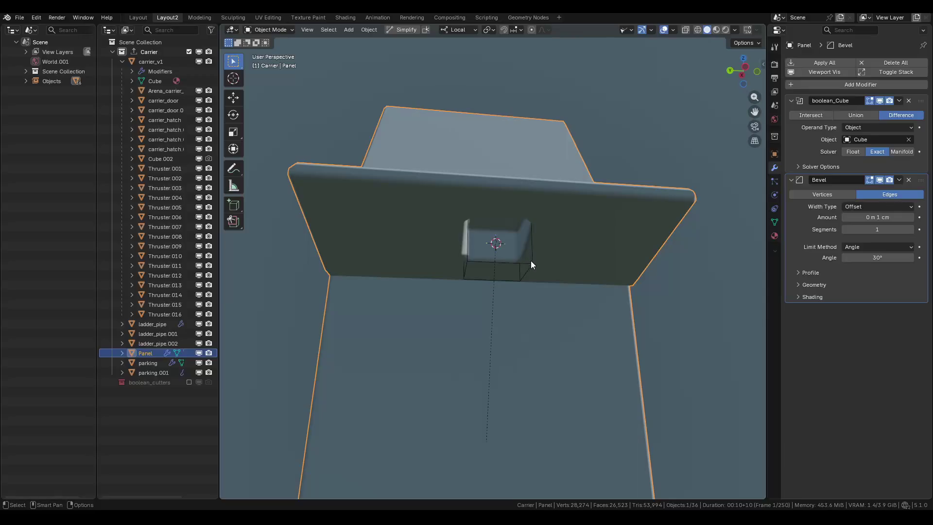
{"action": "left_click", "coordinate": [530, 260]}
{"action": "key", "text": "Tab"}
Step: Widen the cutter along Y and move one face about 11.5 cm along X
{"action": "key", "text": "s"}
{"action": "key", "text": "y"}
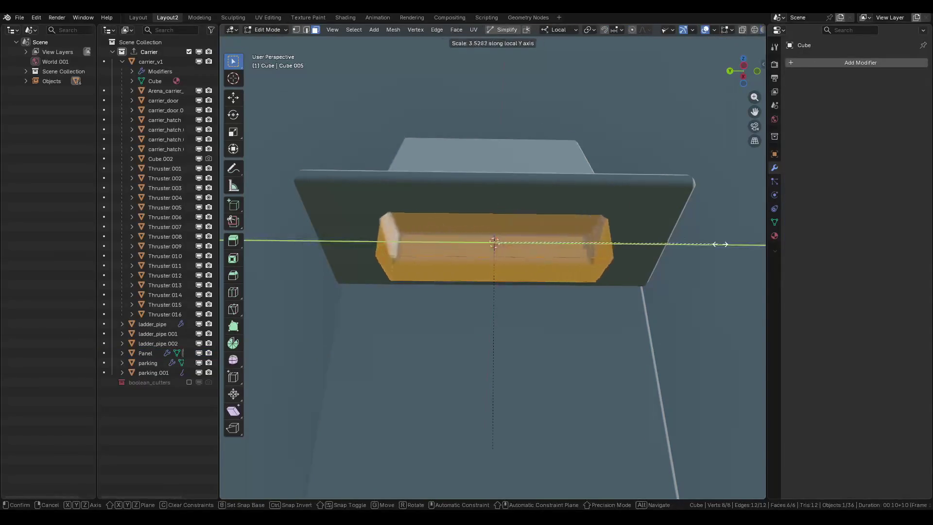
{"action": "left_click", "coordinate": [270, 248]}
{"action": "middle_click_drag", "start_coordinate": [301, 235], "coordinate": [340, 204]}
{"action": "left_click", "coordinate": [529, 246]}
{"action": "key", "text": "g"}
{"action": "key", "text": "x"}
{"action": "left_click_drag", "start_coordinate": [562, 235], "coordinate": [598, 229]}
{"action": "left_click", "coordinate": [598, 229]}
{"action": "middle_click_drag", "start_coordinate": [598, 229], "coordinate": [499, 254]}
{"action": "key", "text": "g"}
{"action": "mouse_move", "coordinate": [491, 305]}
{"action": "middle_mouse_down"}
{"action": "mouse_move", "coordinate": [515, 252]}
{"action": "mouse_move", "coordinate": [558, 223]}
{"action": "mouse_move", "coordinate": [551, 181]}
{"action": "middle_mouse_up"}
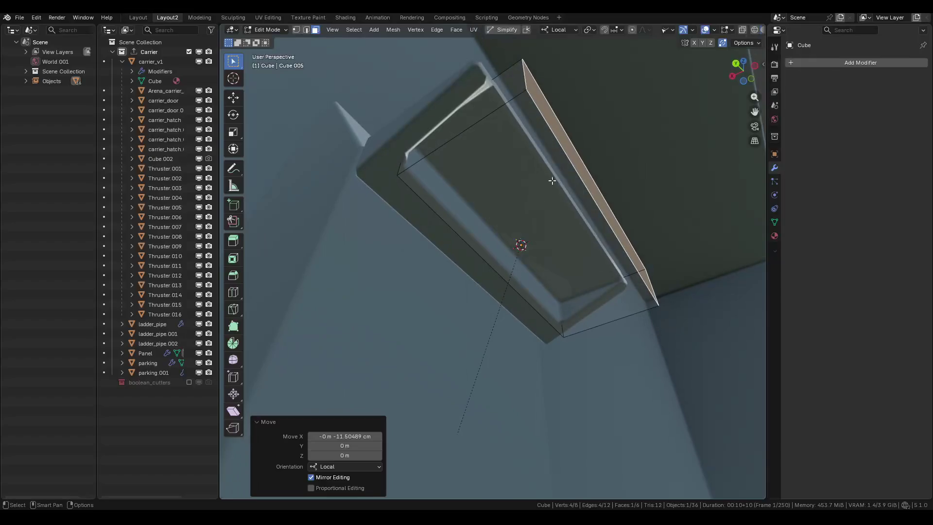
{"action": "key", "text": "Tab"}
Step: Add a Bevel modifier to the cutter, limited by Weight
{"action": "left_click", "coordinate": [857, 62]}
{"action": "type", "text": "bev"}
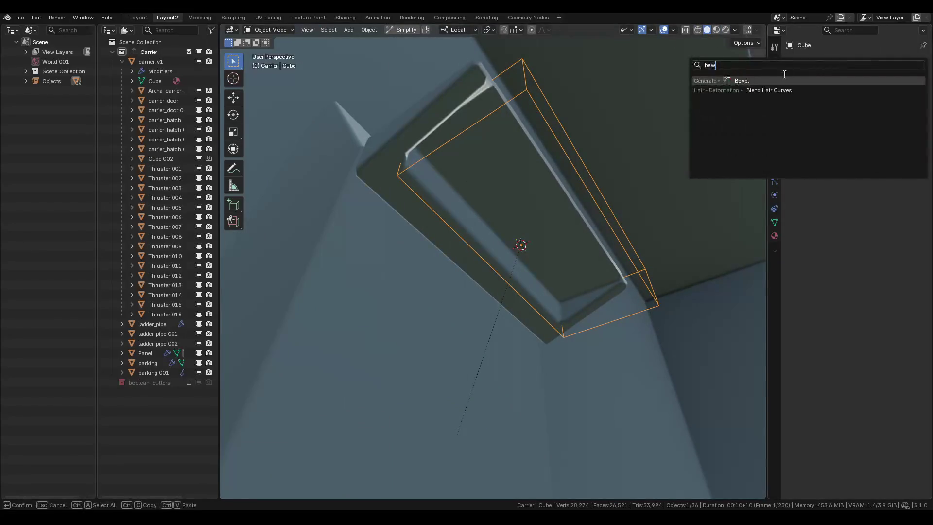
{"action": "key", "text": "Return"}
{"action": "left_click", "coordinate": [852, 168]}
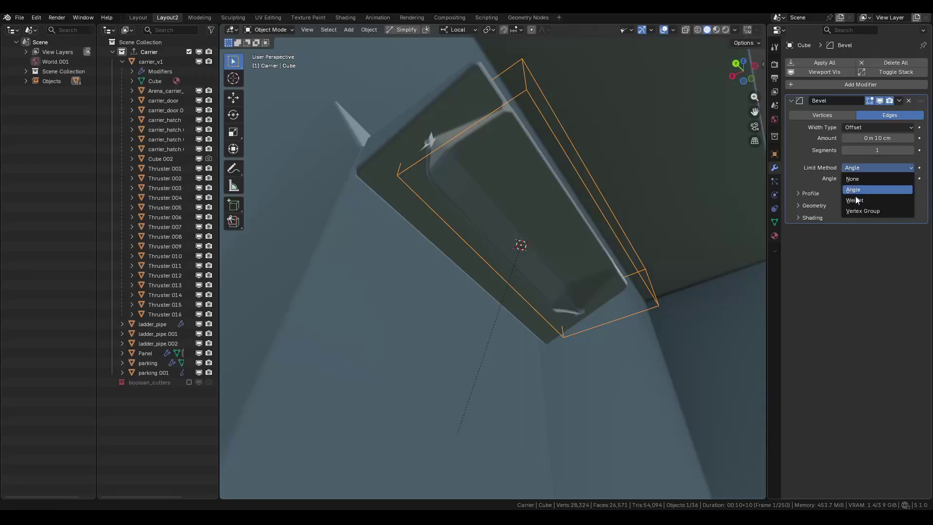
{"action": "left_click", "coordinate": [855, 193]}
Step: Set the selected cutter edges' bevel weight to 1.00
{"action": "key", "text": "Tab"}
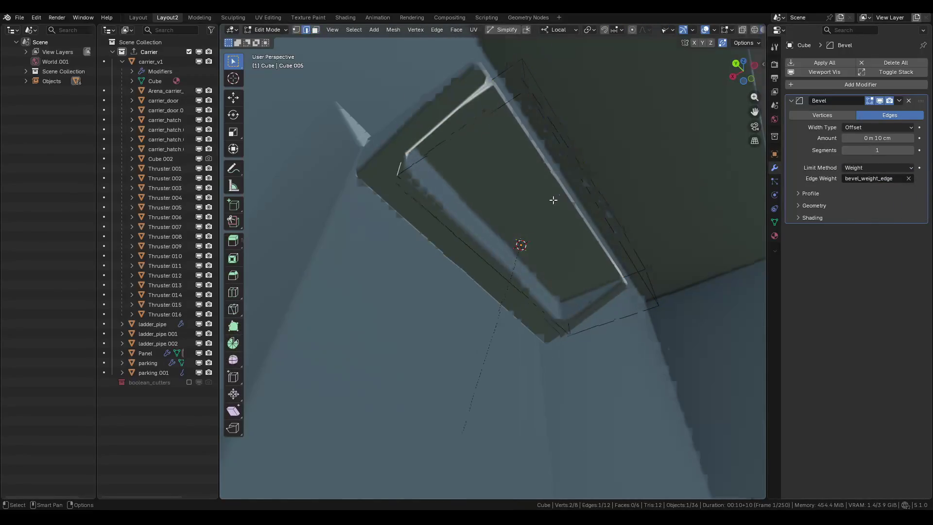
{"action": "middle_click_drag", "start_coordinate": [552, 202], "coordinate": [548, 131]}
{"action": "left_click", "coordinate": [601, 78], "text": "shift"}
{"action": "key", "text": "n"}
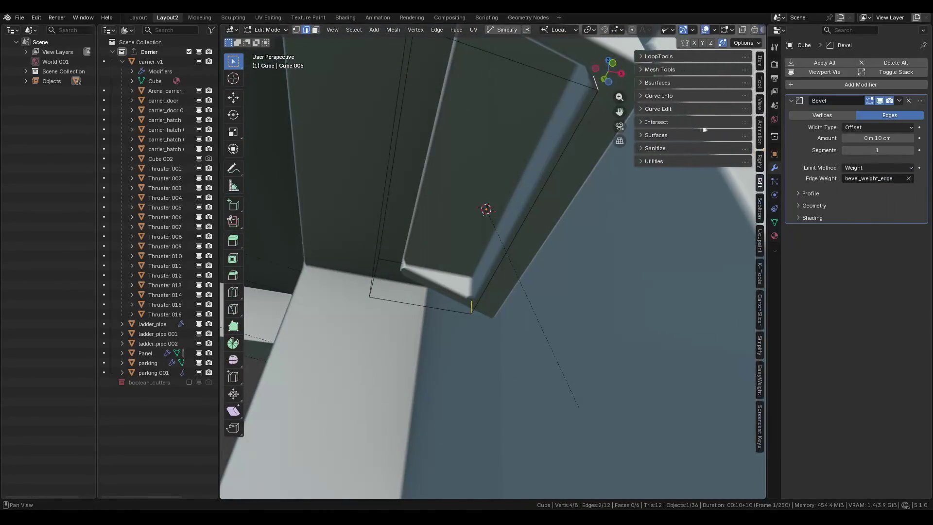
{"action": "left_click", "coordinate": [760, 61]}
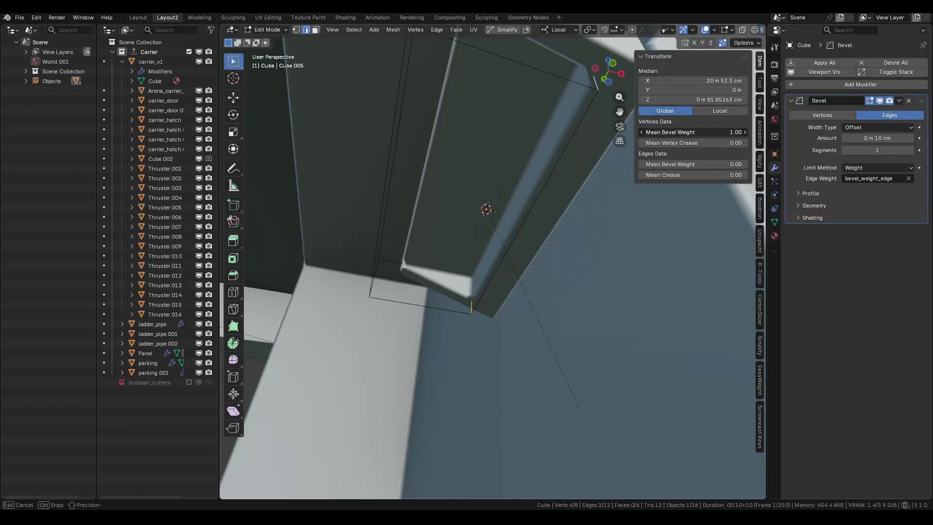
{"action": "left_click_drag", "start_coordinate": [690, 165], "coordinate": [719, 164]}
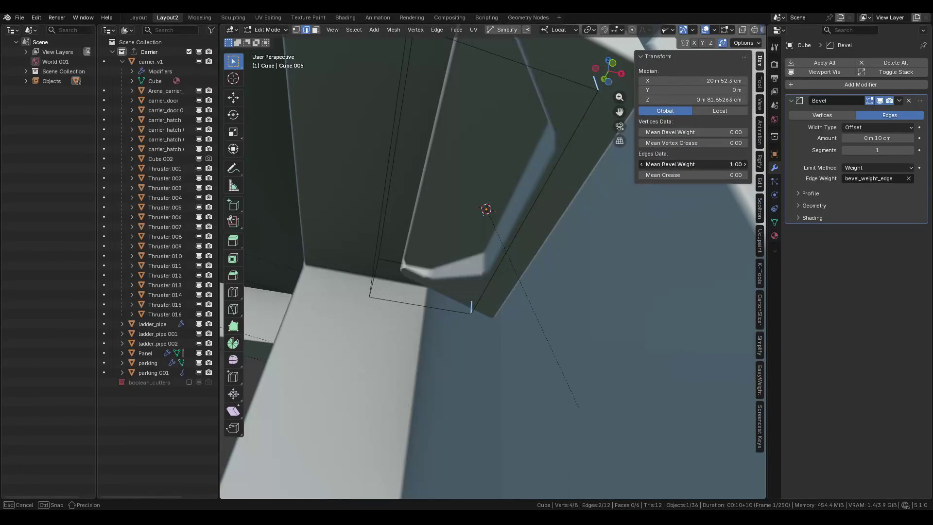
{"action": "key", "text": "n"}
Step: Raise the cutter's bevel to 5 segments and shade it smooth
{"action": "scroll", "coordinate": [634, 180], "scroll_direction": "down", "scroll_amount": 5}
{"action": "middle_click_drag", "start_coordinate": [534, 243], "coordinate": [473, 223]}
{"action": "key", "text": "Tab"}
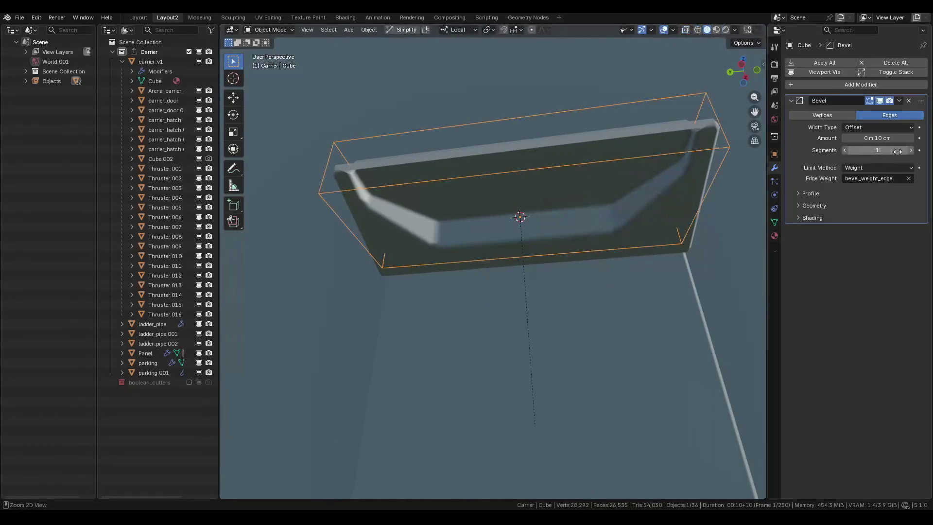
{"action": "left_click_drag", "start_coordinate": [882, 149], "coordinate": [891, 150]}
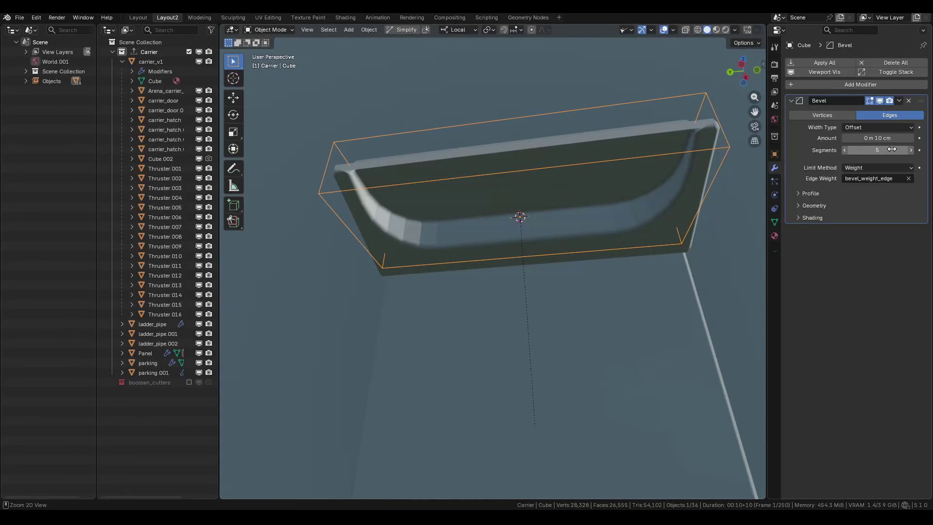
{"action": "right_click", "coordinate": [585, 209]}
{"action": "left_click", "coordinate": [561, 210]}
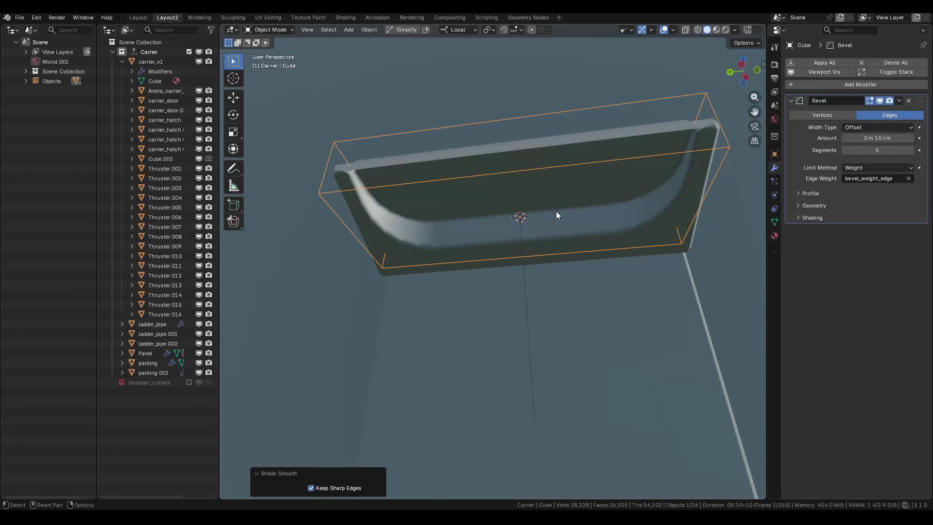
{"action": "scroll", "coordinate": [558, 215], "scroll_direction": "up", "scroll_amount": 2}
{"action": "left_click", "coordinate": [361, 306]}
{"action": "right_click", "coordinate": [361, 306]}
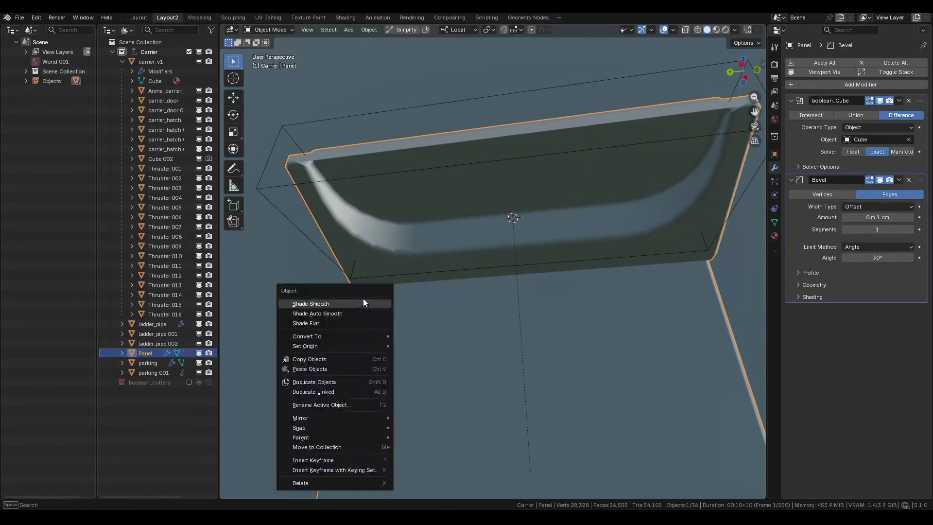
Step: Shade the Panel smooth, then auto-smooth it by angle
{"action": "left_click", "coordinate": [363, 298]}
{"action": "right_click", "coordinate": [433, 295]}
{"action": "left_click", "coordinate": [421, 303]}
{"action": "mouse_move", "coordinate": [421, 297]}
{"action": "middle_mouse_down"}
{"action": "mouse_move", "coordinate": [437, 222]}
{"action": "mouse_move", "coordinate": [460, 248]}
{"action": "mouse_move", "coordinate": [464, 203]}
{"action": "middle_mouse_up"}
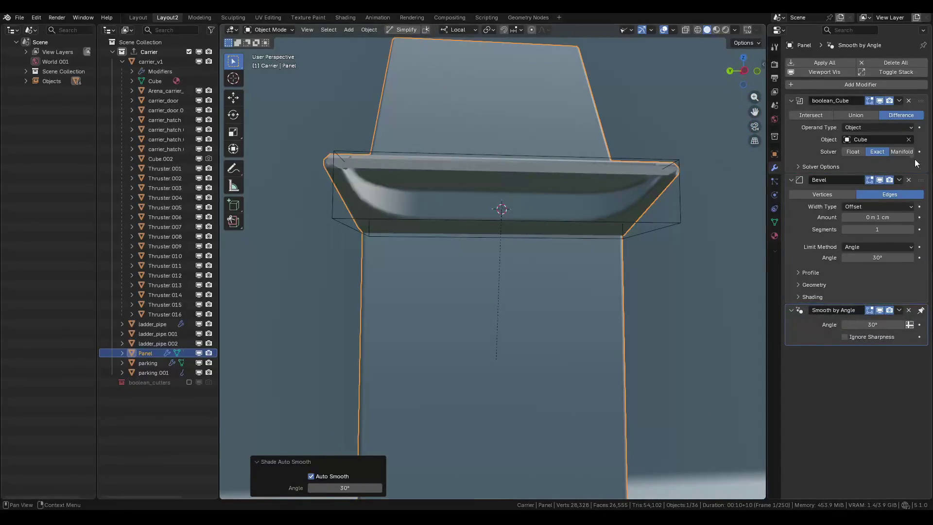
Step: Pin the Smooth by Angle and Bevel modifiers to the end of the Panel's stack
{"action": "left_click_drag", "start_coordinate": [912, 188], "coordinate": [913, 306]}
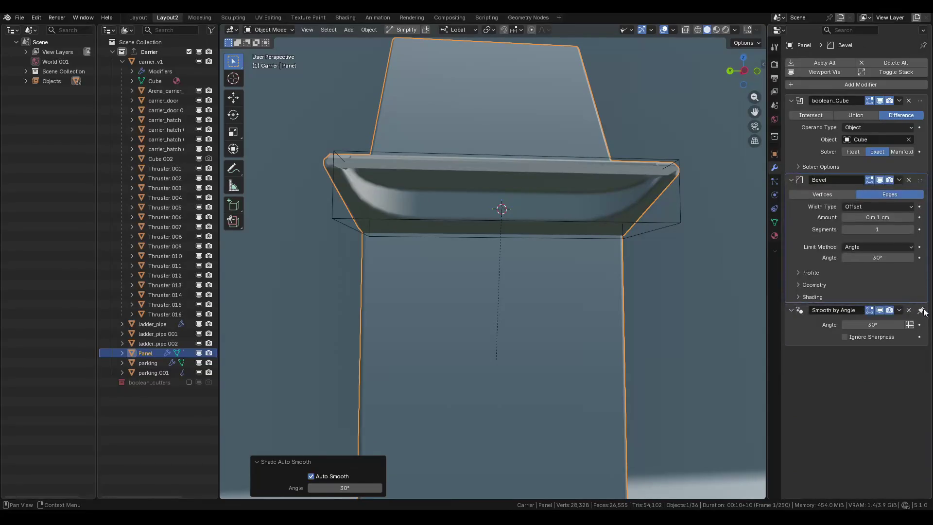
{"action": "left_click", "coordinate": [898, 311]}
{"action": "left_click", "coordinate": [861, 377]}
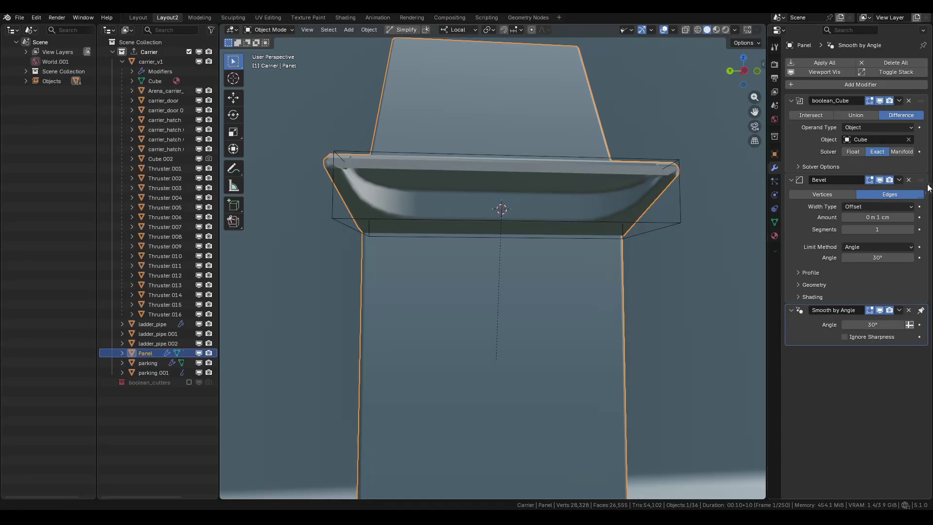
{"action": "left_click", "coordinate": [903, 179]}
{"action": "left_click", "coordinate": [858, 243]}
Step: Unpin Bevel, place Smooth by Angle above it, then pin Smooth by Angle last
{"action": "left_click", "coordinate": [921, 180]}
{"action": "left_click", "coordinate": [900, 180]}
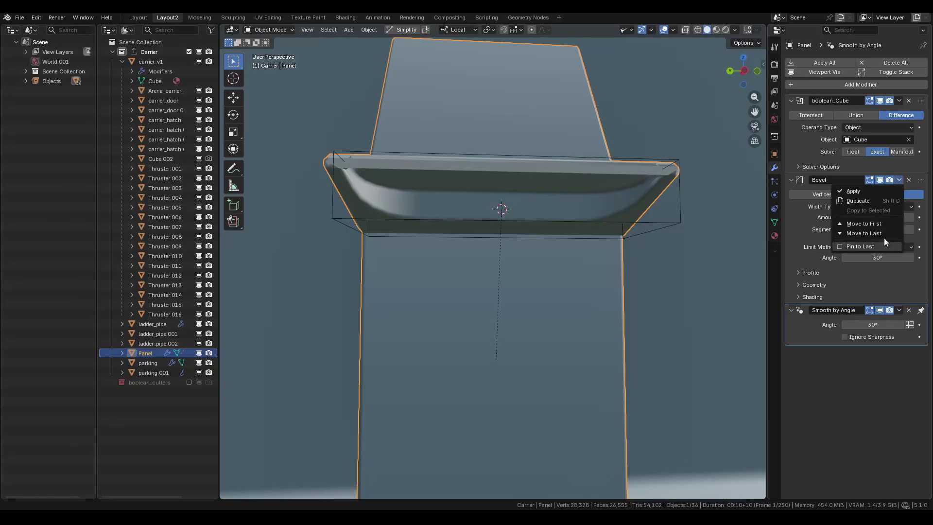
{"action": "left_click_drag", "start_coordinate": [790, 181], "coordinate": [786, 213]}
{"action": "left_click_drag", "start_coordinate": [791, 181], "coordinate": [790, 212]}
{"action": "left_click_drag", "start_coordinate": [920, 193], "coordinate": [917, 173]}
{"action": "left_click", "coordinate": [899, 180]}
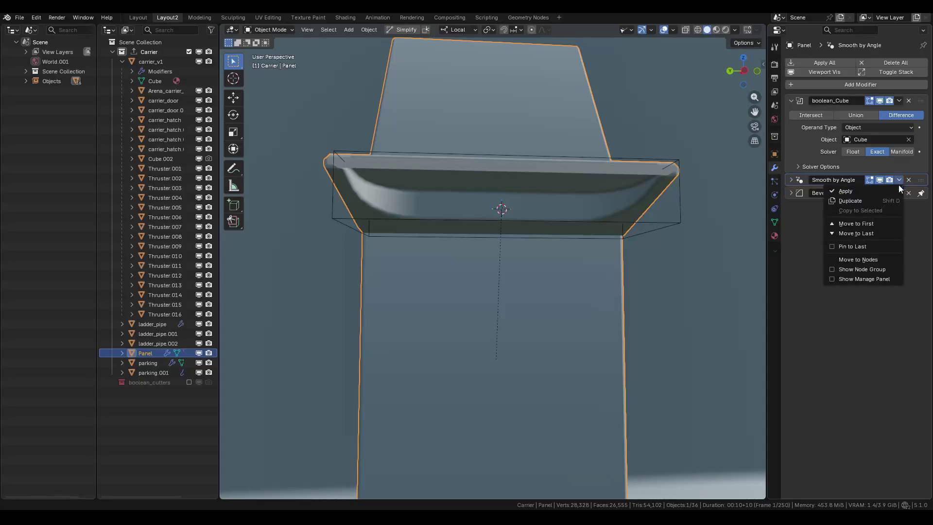
{"action": "left_click", "coordinate": [864, 244]}
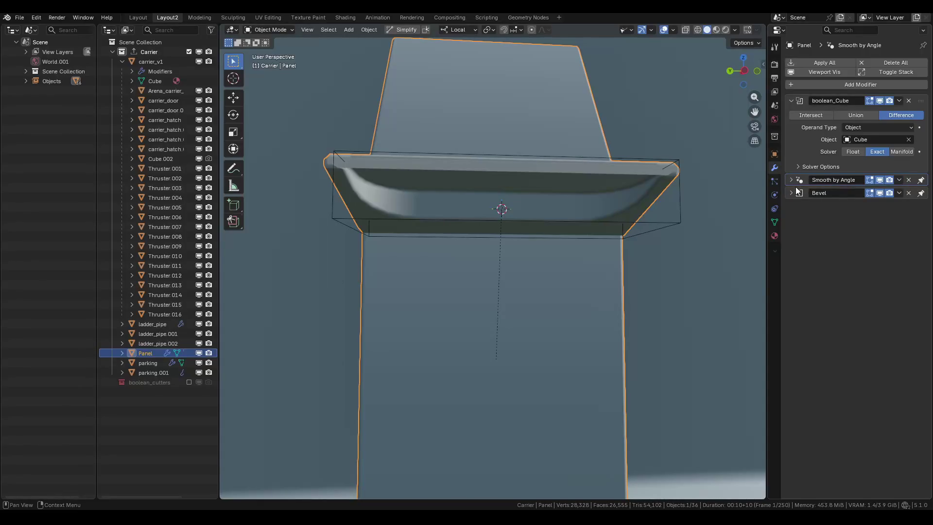
{"action": "middle_click_drag", "start_coordinate": [575, 194], "coordinate": [558, 165]}
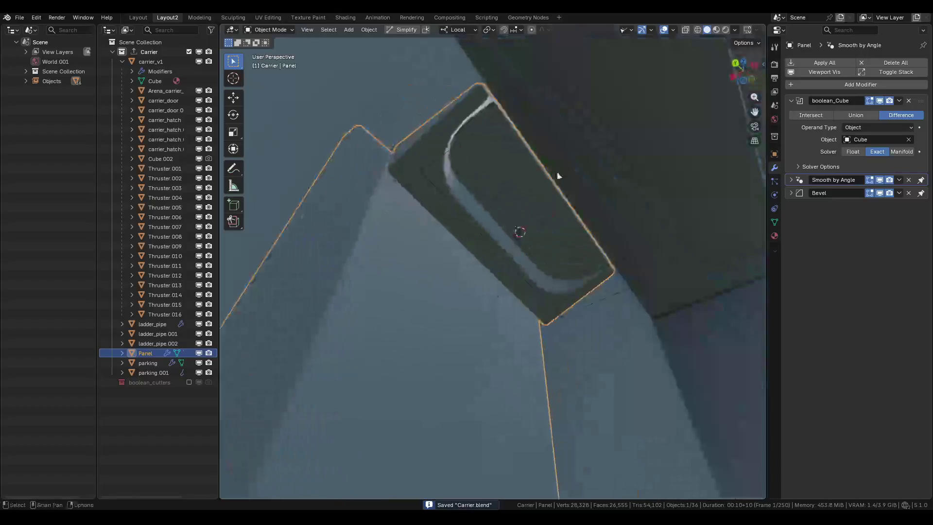
{"action": "left_click", "coordinate": [564, 164]}
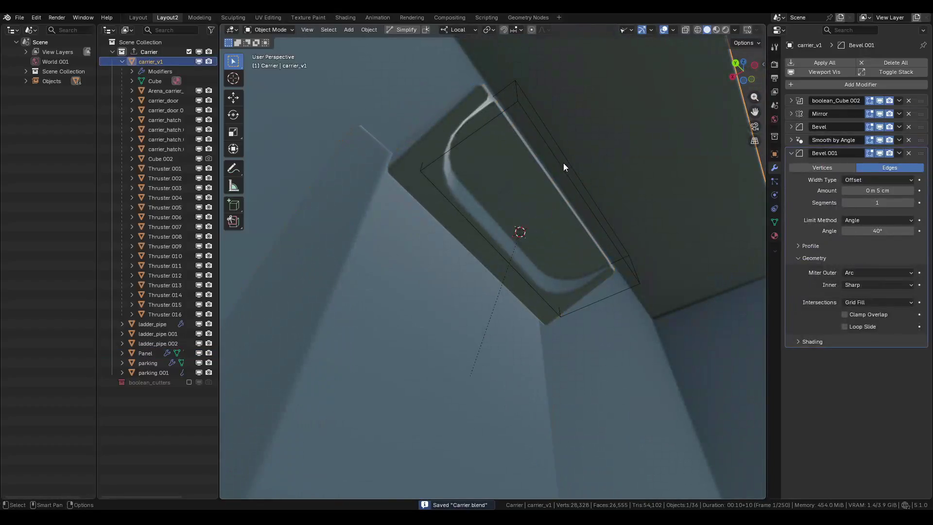
Step: Nudge the cutter cube about 2.6 cm along X and lower it about 3.3 cm on Z
{"action": "left_click", "coordinate": [516, 99]}
{"action": "key", "text": "g"}
{"action": "key", "text": "x"}
{"action": "key", "text": "Return"}
{"action": "middle_click_drag", "start_coordinate": [506, 126], "coordinate": [472, 192]}
{"action": "key", "text": "g"}
{"action": "key", "text": "z"}
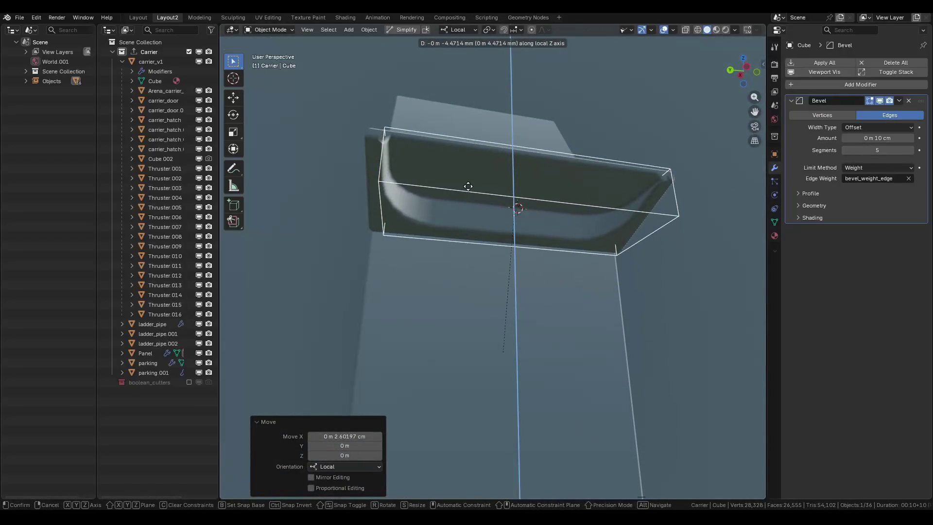
{"action": "left_click", "coordinate": [464, 203]}
{"action": "mouse_move", "coordinate": [464, 203]}
{"action": "middle_mouse_down"}
{"action": "mouse_move", "coordinate": [445, 243]}
{"action": "mouse_move", "coordinate": [445, 208]}
{"action": "mouse_move", "coordinate": [612, 240]}
{"action": "mouse_move", "coordinate": [492, 209]}
{"action": "mouse_move", "coordinate": [510, 214]}
{"action": "mouse_move", "coordinate": [508, 241]}
{"action": "mouse_move", "coordinate": [497, 192]}
{"action": "mouse_move", "coordinate": [486, 226]}
{"action": "middle_mouse_up"}
Step: In the Panel's mesh, raise one shelf face 2.99 cm along local Z
{"action": "left_click", "coordinate": [446, 208]}
{"action": "key", "text": "Tab"}
{"action": "key", "text": "3"}
{"action": "left_click", "coordinate": [492, 208]}
{"action": "key", "text": "g"}
{"action": "key", "text": "z"}
{"action": "left_click", "coordinate": [512, 202]}
Step: Try moving the whole connected shelf along local Z, then undo it
{"action": "key", "text": "a"}
{"action": "left_click", "coordinate": [482, 226]}
{"action": "key", "text": "ctrl+l"}
{"action": "key", "text": "g"}
{"action": "key", "text": "z"}
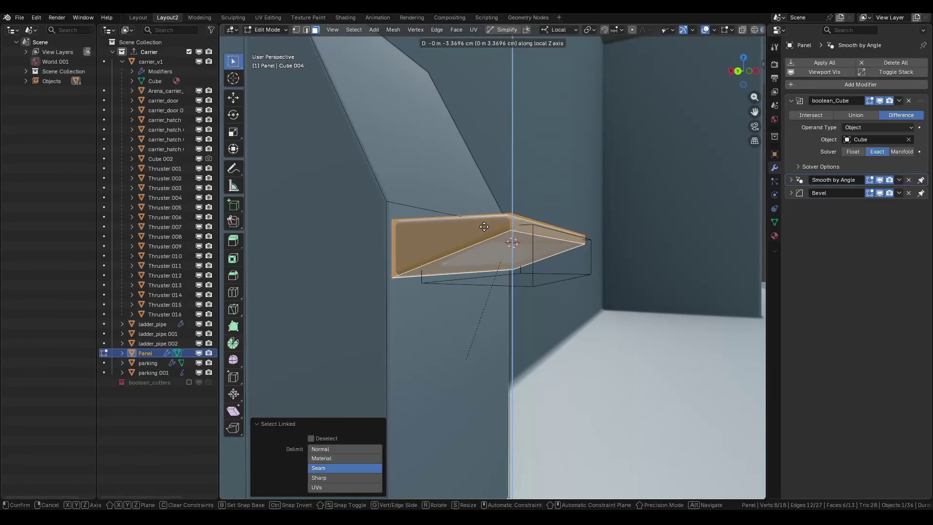
{"action": "left_click", "coordinate": [502, 243]}
{"action": "key", "text": "ctrl+z"}
Step: Move the shelf's bottom face along local Z and return to object mode
{"action": "left_click", "coordinate": [487, 229]}
{"action": "key", "text": "g"}
{"action": "key", "text": "z"}
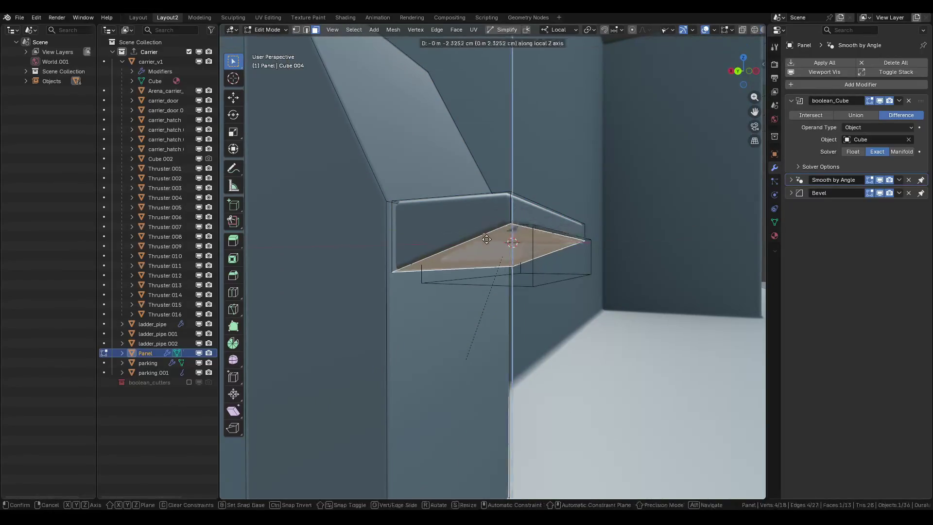
{"action": "left_click", "coordinate": [486, 242]}
{"action": "key", "text": "Tab"}
{"action": "mouse_move", "coordinate": [487, 242]}
{"action": "middle_mouse_down"}
{"action": "mouse_move", "coordinate": [512, 235]}
{"action": "mouse_move", "coordinate": [449, 222]}
{"action": "mouse_move", "coordinate": [506, 125]}
{"action": "mouse_move", "coordinate": [509, 201]}
{"action": "middle_mouse_up"}
Step: Reposition the boolean cutter cube along local Y and lower it slightly on Z
{"action": "left_click", "coordinate": [532, 228]}
{"action": "key", "text": "g"}
{"action": "key", "text": "y"}
{"action": "left_click", "coordinate": [509, 225]}
{"action": "key", "text": "g"}
{"action": "key", "text": "z"}
{"action": "left_click", "coordinate": [464, 212]}
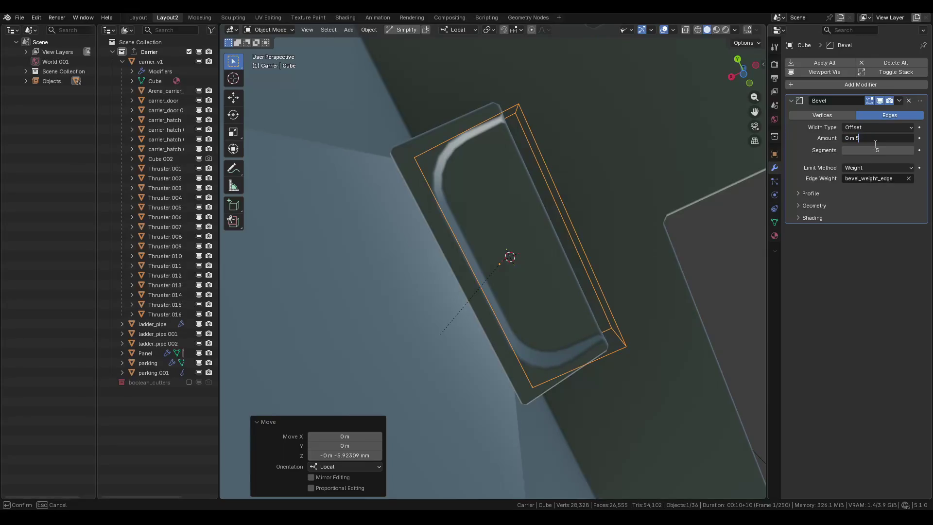
Step: Give the cutter a 5 cm bevel, shift it about 1.3 cm along X, and save Carrier.blend
{"action": "key", "text": "Return"}
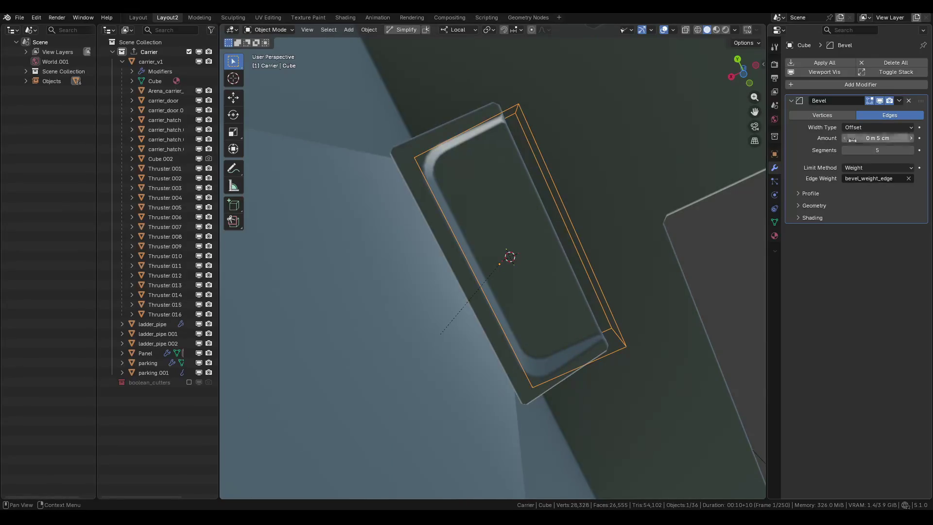
{"action": "mouse_move", "coordinate": [527, 186]}
{"action": "middle_mouse_down"}
{"action": "mouse_move", "coordinate": [453, 251]}
{"action": "mouse_move", "coordinate": [433, 311]}
{"action": "mouse_move", "coordinate": [437, 260]}
{"action": "mouse_move", "coordinate": [525, 247]}
{"action": "mouse_move", "coordinate": [527, 234]}
{"action": "mouse_move", "coordinate": [508, 243]}
{"action": "mouse_move", "coordinate": [521, 190]}
{"action": "mouse_move", "coordinate": [517, 243]}
{"action": "mouse_move", "coordinate": [565, 238]}
{"action": "mouse_move", "coordinate": [546, 221]}
{"action": "mouse_move", "coordinate": [490, 241]}
{"action": "mouse_move", "coordinate": [528, 237]}
{"action": "mouse_move", "coordinate": [491, 244]}
{"action": "mouse_move", "coordinate": [454, 232]}
{"action": "mouse_move", "coordinate": [526, 227]}
{"action": "mouse_move", "coordinate": [437, 256]}
{"action": "mouse_move", "coordinate": [456, 256]}
{"action": "middle_mouse_up"}
{"action": "key", "text": "g"}
{"action": "key", "text": "x"}
{"action": "left_click", "coordinate": [594, 222]}
{"action": "left_click", "coordinate": [490, 241]}
{"action": "key", "text": "ctrl+s"}
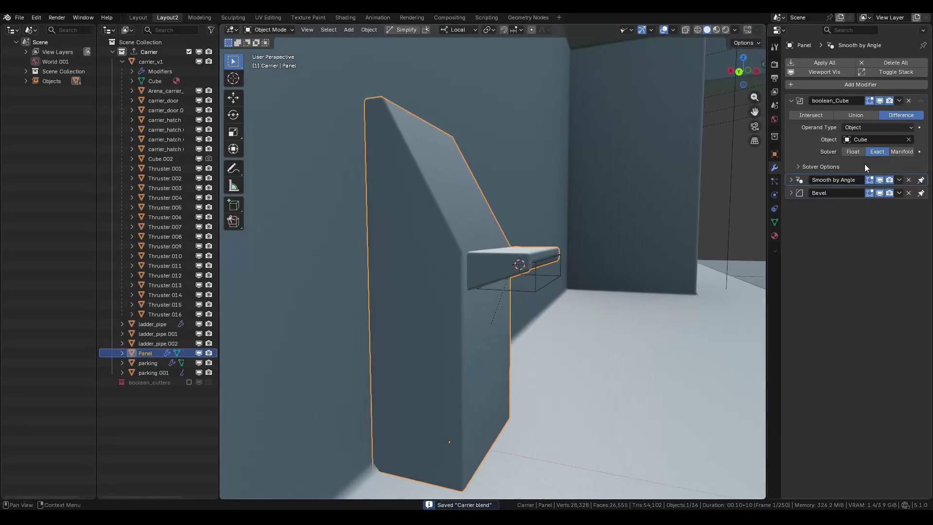
Step: Add a Bevel modifier to the Panel and move it above boolean_Cube
{"action": "mouse_move", "coordinate": [555, 203]}
{"action": "middle_mouse_down", "text": "shift"}
{"action": "mouse_move", "coordinate": [442, 230]}
{"action": "mouse_move", "coordinate": [488, 220]}
{"action": "mouse_move", "coordinate": [473, 229]}
{"action": "middle_mouse_up", "text": "shift"}
{"action": "key", "text": "Tab"}
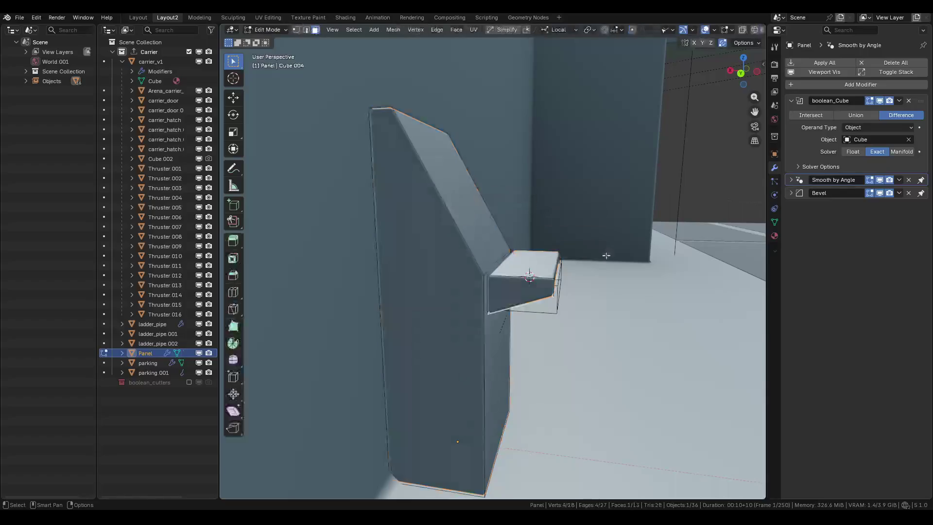
{"action": "key", "text": "Tab"}
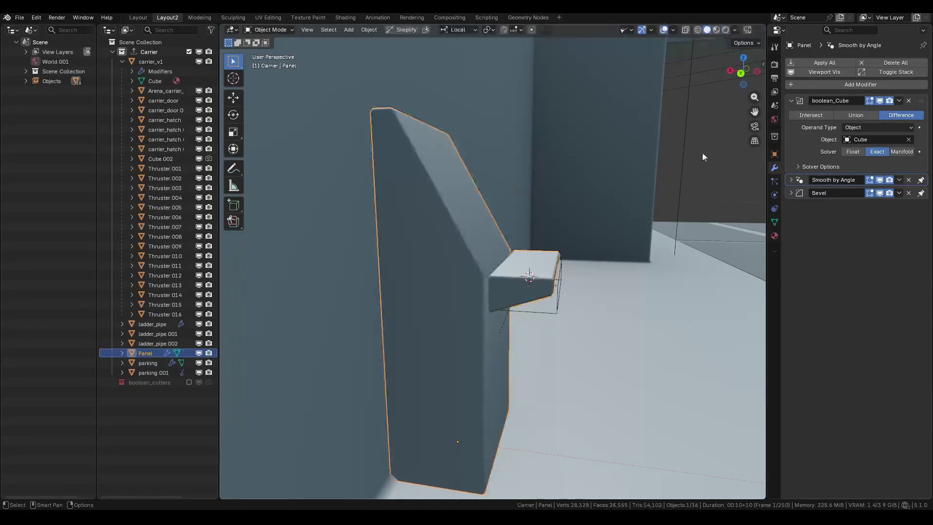
{"action": "left_click", "coordinate": [855, 84]}
{"action": "type", "text": "bev"}
{"action": "left_click", "coordinate": [770, 112]}
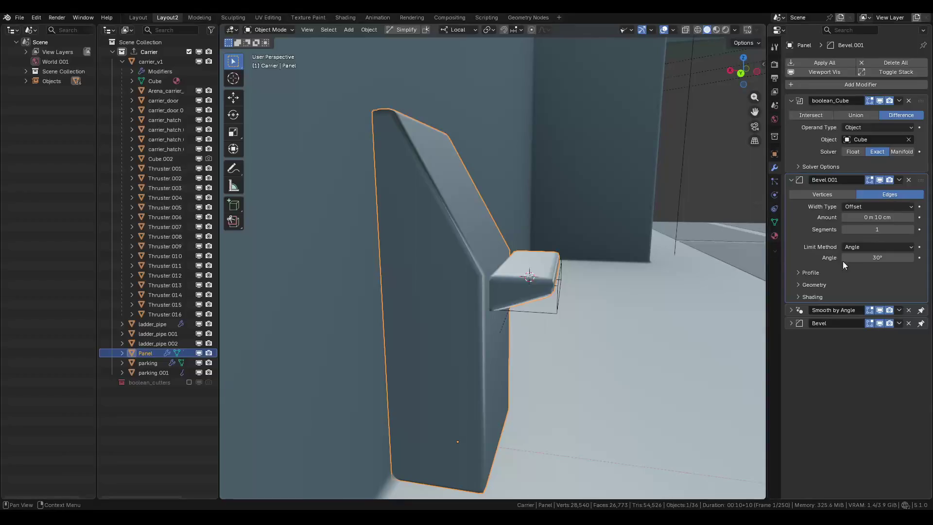
{"action": "left_click_drag", "start_coordinate": [922, 181], "coordinate": [916, 101]}
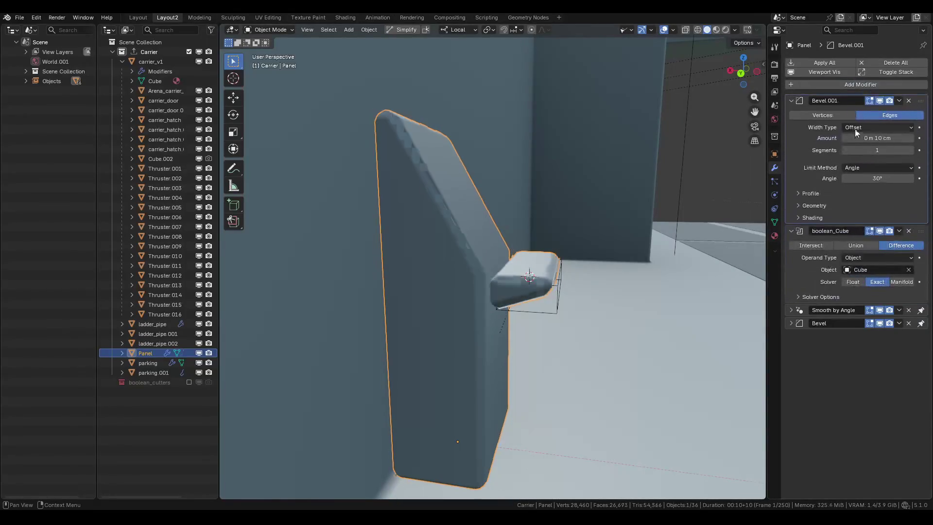
Step: Set the new bevel's Limit Method to Weight
{"action": "left_click", "coordinate": [856, 200]}
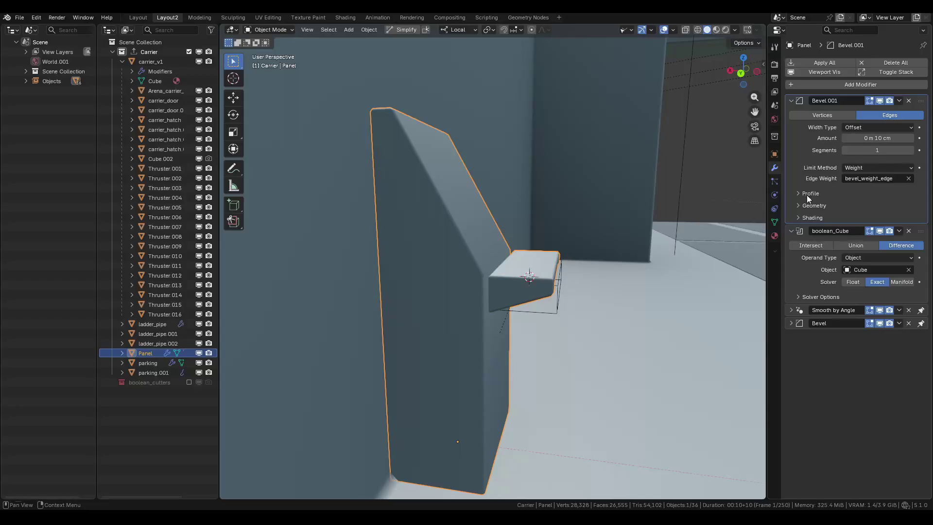
{"action": "left_click", "coordinate": [812, 206]}
{"action": "left_click", "coordinate": [813, 206]}
{"action": "left_click", "coordinate": [812, 217]}
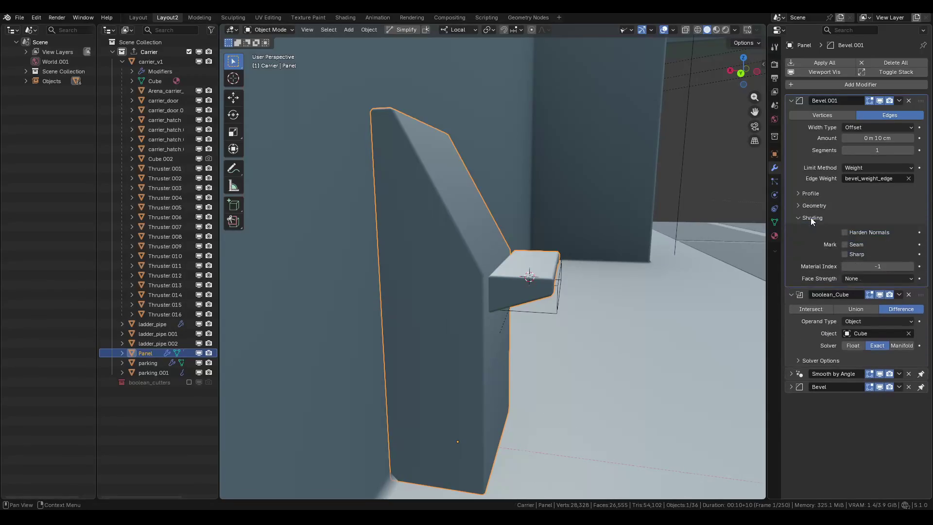
{"action": "left_click", "coordinate": [822, 220]}
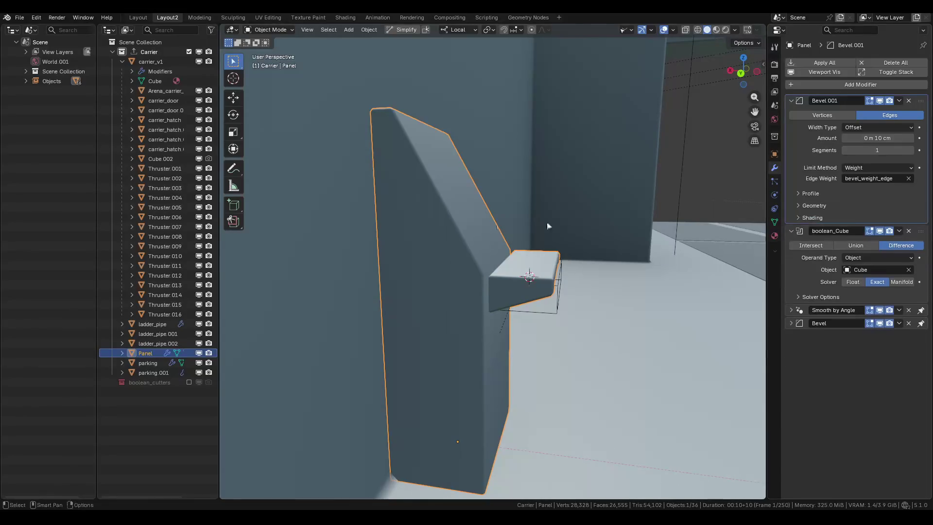
Step: Assign a bevel weight to the selected ledge edges in the sidebar
{"action": "key", "text": "Tab"}
{"action": "key", "text": "n"}
{"action": "left_click_drag", "start_coordinate": [695, 164], "coordinate": [700, 164]}
{"action": "key", "text": "n"}
{"action": "key", "text": "Tab"}
Step: Inspect the weighted bevel by toggling the wireframe overlay on and off
{"action": "middle_click_drag", "start_coordinate": [405, 232], "coordinate": [538, 239]}
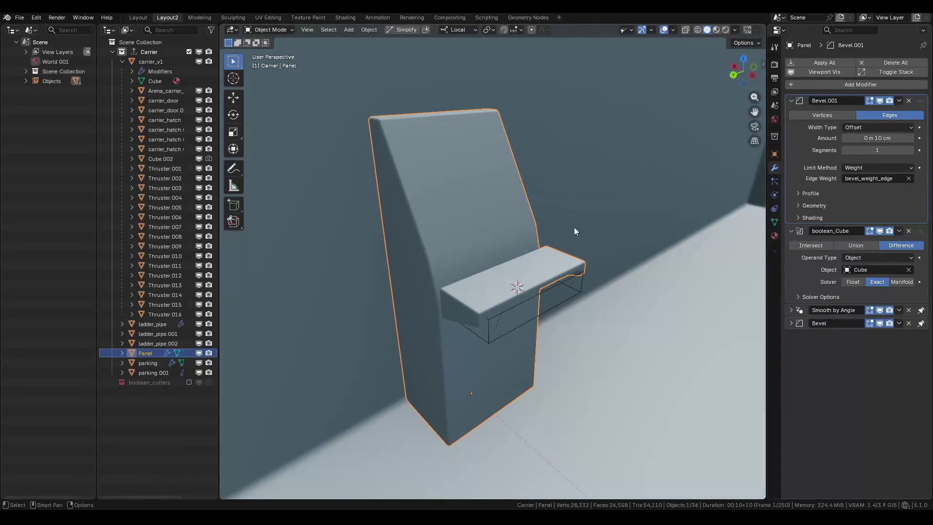
{"action": "key", "text": "q"}
{"action": "left_click", "coordinate": [475, 273]}
{"action": "scroll", "coordinate": [649, 219], "scroll_direction": "down", "scroll_amount": 3}
{"action": "scroll", "coordinate": [649, 219], "scroll_direction": "up", "scroll_amount": 5}
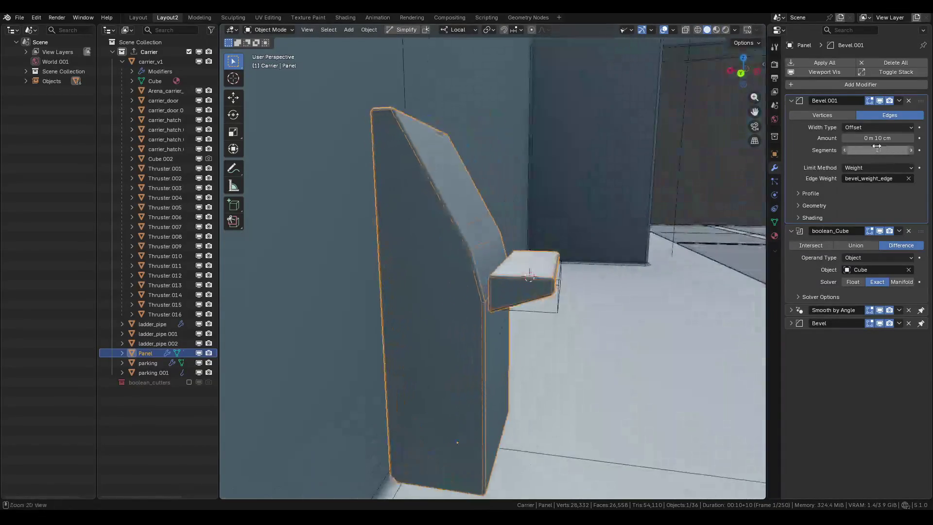
{"action": "key", "text": "q"}
{"action": "left_click", "coordinate": [555, 205]}
{"action": "middle_click_drag", "start_coordinate": [485, 211], "coordinate": [346, 212]}
{"action": "key", "text": "Tab"}
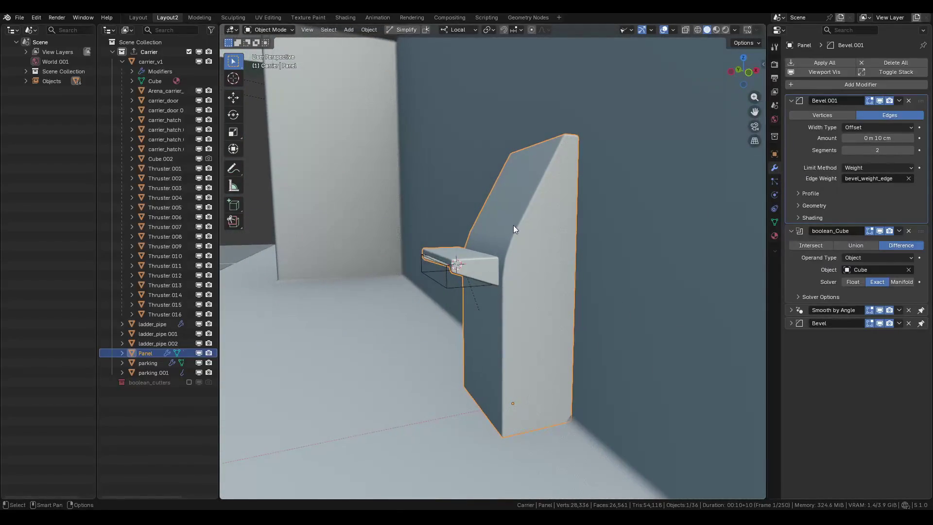
Step: Raise an edge on the panel front along local Z, then return to object mode
{"action": "left_click", "coordinate": [495, 248]}
{"action": "key", "text": "g"}
{"action": "key", "text": "z"}
{"action": "key", "text": "z"}
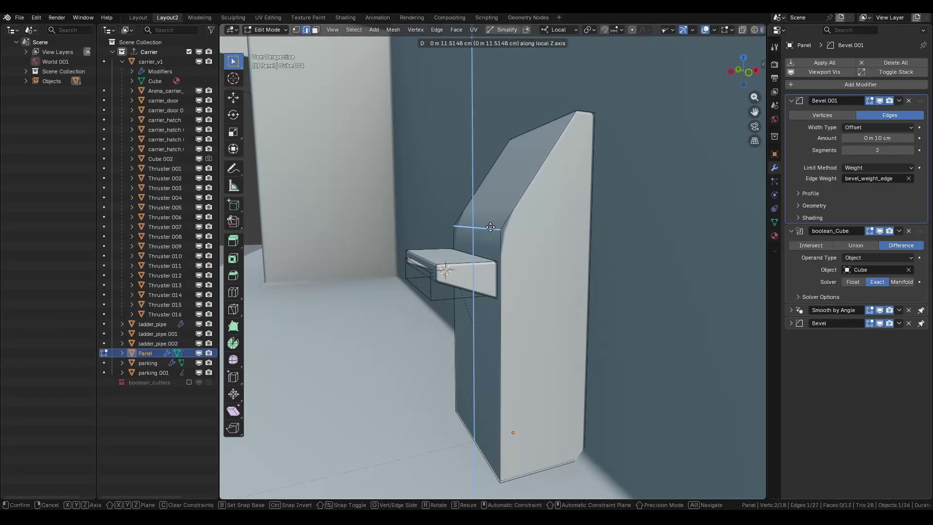
{"action": "left_click", "coordinate": [490, 235]}
{"action": "key", "text": "3"}
{"action": "middle_click_drag", "start_coordinate": [432, 228], "coordinate": [496, 214]}
{"action": "key", "text": "ctrl+Tab"}
{"action": "left_click", "coordinate": [374, 218]}
{"action": "mouse_move", "coordinate": [374, 219]}
{"action": "middle_mouse_down"}
{"action": "mouse_move", "coordinate": [480, 185]}
{"action": "mouse_move", "coordinate": [381, 201]}
{"action": "middle_mouse_up"}
{"action": "scroll", "coordinate": [481, 185], "scroll_direction": "down", "scroll_amount": 4}
Step: Delete the Bevel.001 modifier from the Panel
{"action": "key", "text": "Tab"}
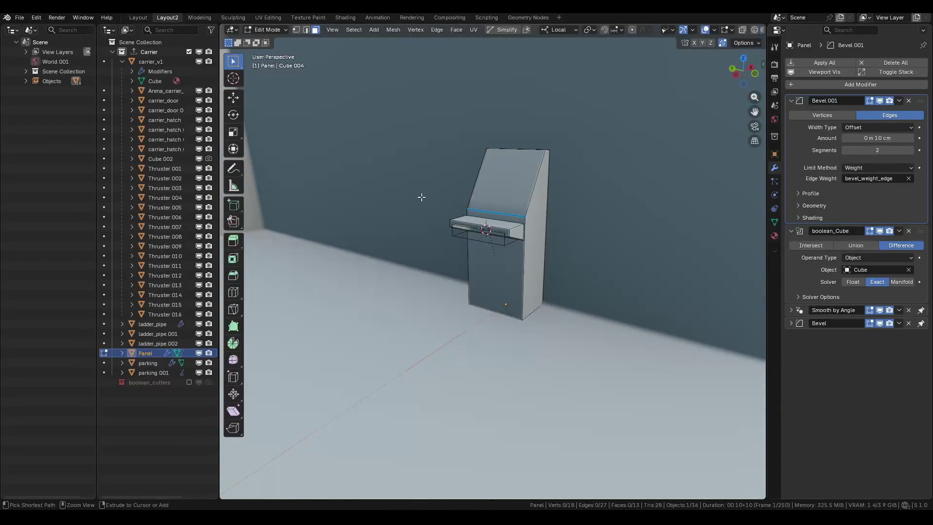
{"action": "scroll", "coordinate": [540, 205], "scroll_direction": "up", "scroll_amount": 3}
{"action": "mouse_move", "coordinate": [539, 204]}
{"action": "middle_mouse_down"}
{"action": "mouse_move", "coordinate": [461, 214]}
{"action": "mouse_move", "coordinate": [481, 218]}
{"action": "middle_mouse_up"}
{"action": "left_click", "coordinate": [909, 101]}
{"action": "scroll", "coordinate": [481, 219], "scroll_direction": "up", "scroll_amount": 2}
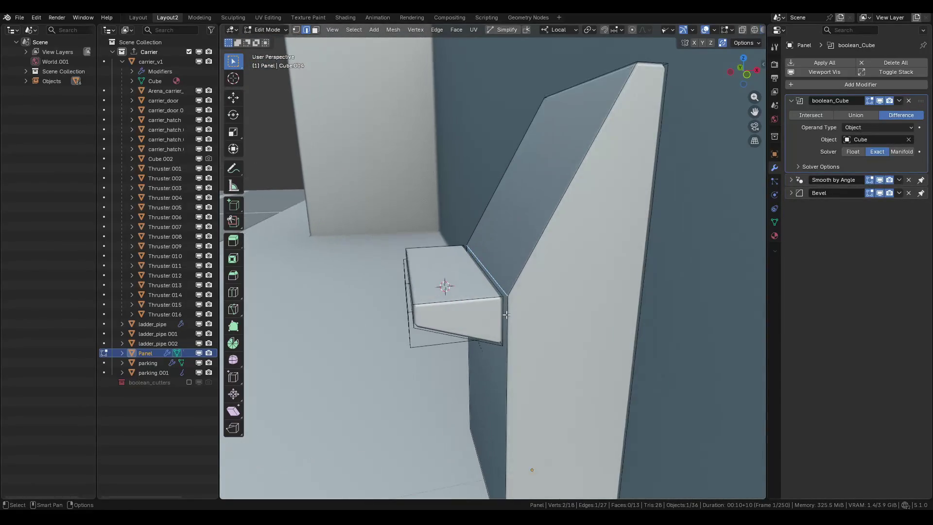
Step: Select the edge where the shelf meets the panel and check its properties
{"action": "key", "text": "3"}
{"action": "left_click", "coordinate": [486, 350]}
{"action": "middle_click_drag", "start_coordinate": [486, 350], "coordinate": [509, 277]}
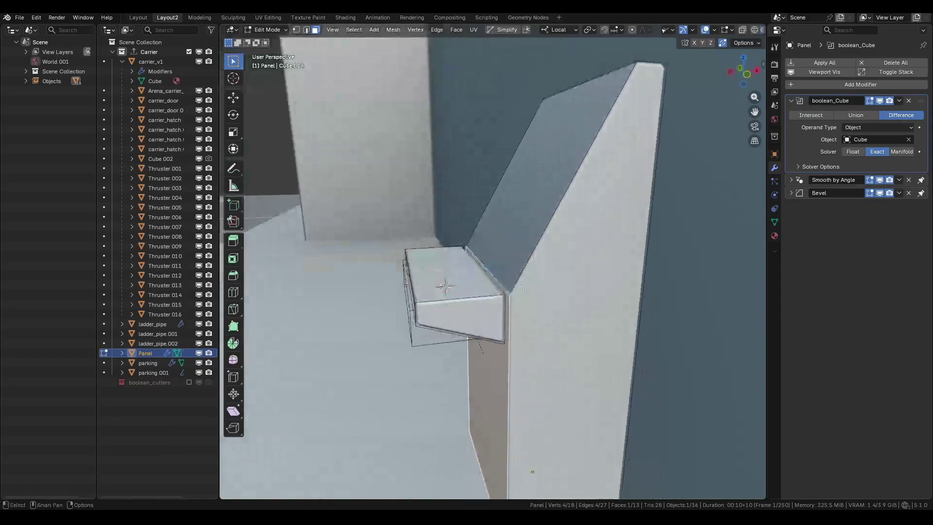
{"action": "key", "text": "2"}
{"action": "left_click", "coordinate": [509, 276]}
{"action": "key", "text": "n"}
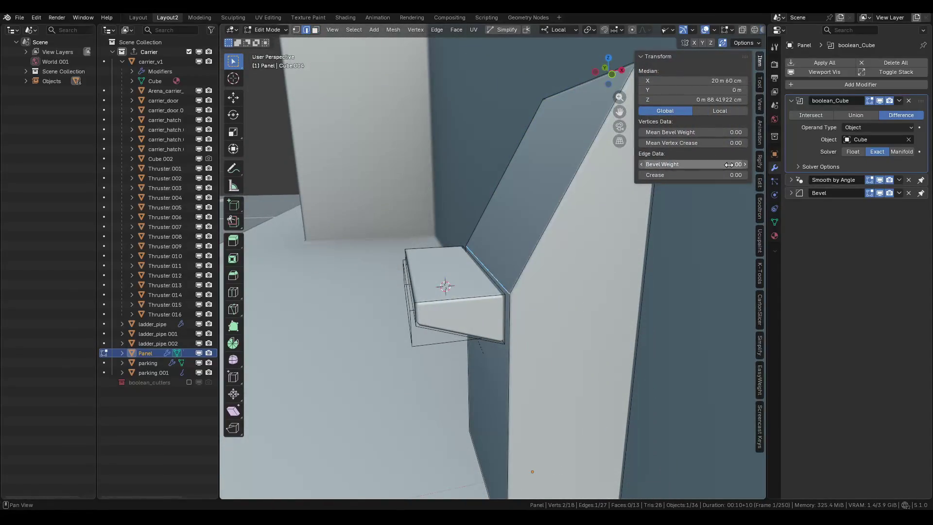
{"action": "key", "text": "n"}
Step: Try a loop cut on the panel front face, then undo it
{"action": "mouse_move", "coordinate": [563, 292]}
{"action": "middle_mouse_down"}
{"action": "mouse_move", "coordinate": [568, 272]}
{"action": "mouse_move", "coordinate": [564, 281]}
{"action": "middle_mouse_up"}
{"action": "key", "text": "ctrl+r"}
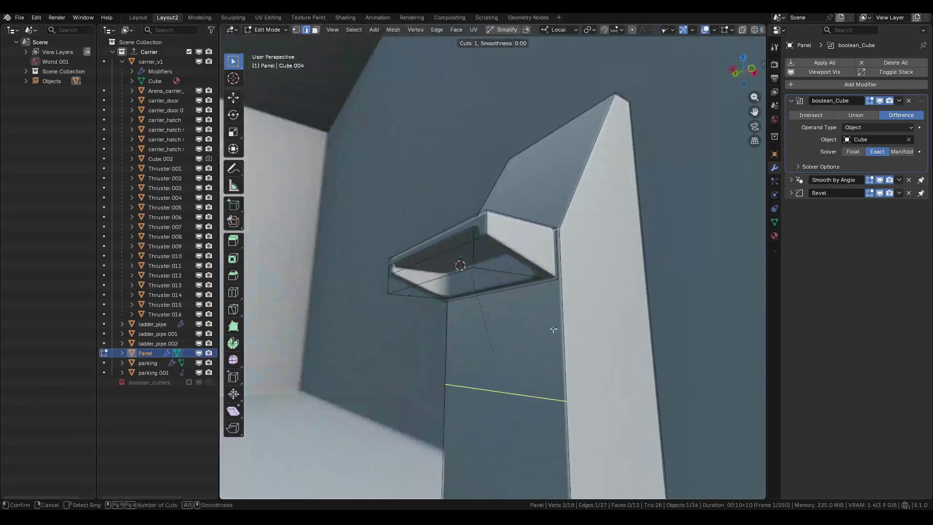
{"action": "left_click", "coordinate": [564, 281]}
{"action": "left_click", "coordinate": [562, 222]}
{"action": "key", "text": "ctrl+z"}
Step: With edge snapping on, slide the shelf's side face along X onto the panel edge
{"action": "mouse_move", "coordinate": [510, 272]}
{"action": "middle_mouse_down"}
{"action": "mouse_move", "coordinate": [457, 311]}
{"action": "mouse_move", "coordinate": [479, 298]}
{"action": "middle_mouse_up"}
{"action": "left_click", "coordinate": [479, 298]}
{"action": "key", "text": "g"}
{"action": "key", "text": "x"}
{"action": "key", "text": "x"}
{"action": "key", "text": "Escape"}
{"action": "left_click", "coordinate": [622, 30]}
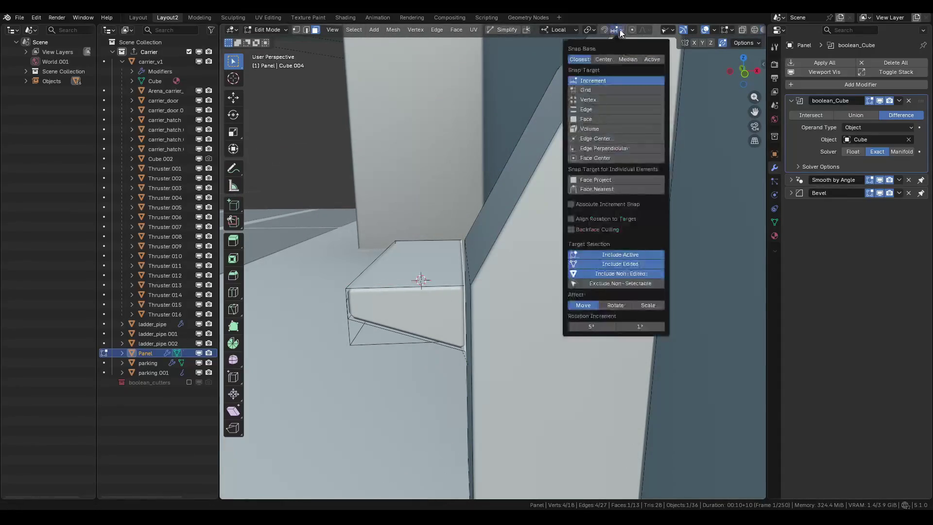
{"action": "left_click", "coordinate": [585, 109]}
{"action": "key", "text": "g"}
{"action": "key", "text": "x"}
{"action": "key", "text": "x"}
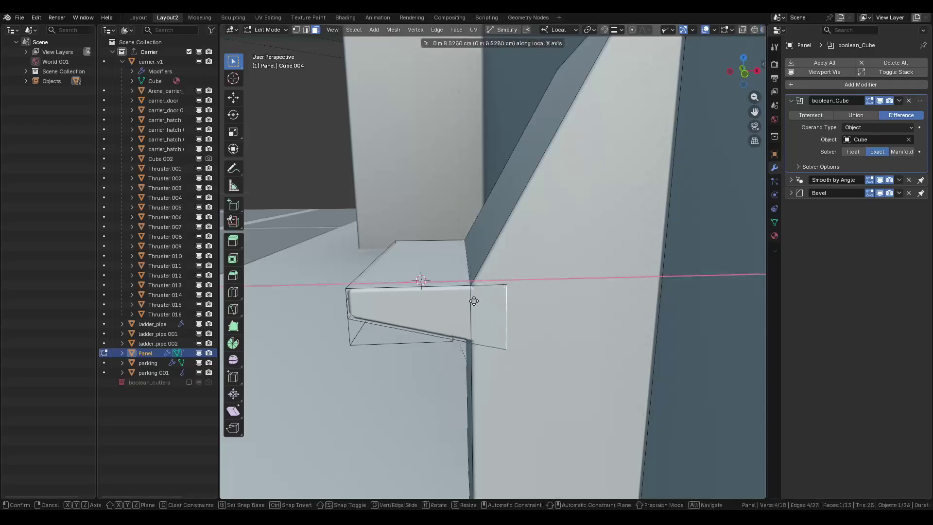
{"action": "left_click", "coordinate": [476, 280]}
Step: Delete a large panel face and a stray top face on the underside
{"action": "mouse_move", "coordinate": [476, 280]}
{"action": "middle_mouse_down"}
{"action": "mouse_move", "coordinate": [544, 215]}
{"action": "mouse_move", "coordinate": [573, 240]}
{"action": "mouse_move", "coordinate": [437, 267]}
{"action": "mouse_move", "coordinate": [447, 219]}
{"action": "mouse_move", "coordinate": [476, 191]}
{"action": "mouse_move", "coordinate": [506, 89]}
{"action": "mouse_move", "coordinate": [566, 206]}
{"action": "mouse_move", "coordinate": [531, 189]}
{"action": "mouse_move", "coordinate": [527, 166]}
{"action": "mouse_move", "coordinate": [526, 199]}
{"action": "mouse_move", "coordinate": [504, 215]}
{"action": "mouse_move", "coordinate": [602, 222]}
{"action": "mouse_move", "coordinate": [534, 233]}
{"action": "mouse_move", "coordinate": [470, 219]}
{"action": "mouse_move", "coordinate": [461, 251]}
{"action": "middle_mouse_up"}
{"action": "left_click", "coordinate": [574, 240]}
{"action": "key", "text": "x"}
{"action": "left_click", "coordinate": [555, 264]}
{"action": "left_click", "coordinate": [506, 90]}
{"action": "key", "text": "x"}
{"action": "left_click", "coordinate": [509, 92]}
Step: Dissolve two redundant edges on the panel
{"action": "key", "text": "2"}
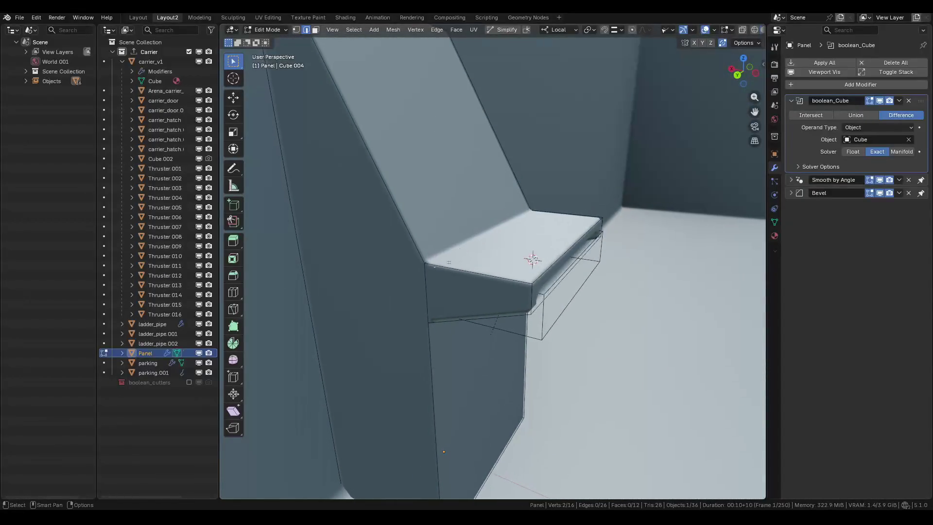
{"action": "key", "text": "x"}
{"action": "left_click", "coordinate": [401, 317]}
{"action": "mouse_move", "coordinate": [402, 316]}
{"action": "middle_mouse_down"}
{"action": "mouse_move", "coordinate": [457, 251]}
{"action": "mouse_move", "coordinate": [559, 233]}
{"action": "middle_mouse_up"}
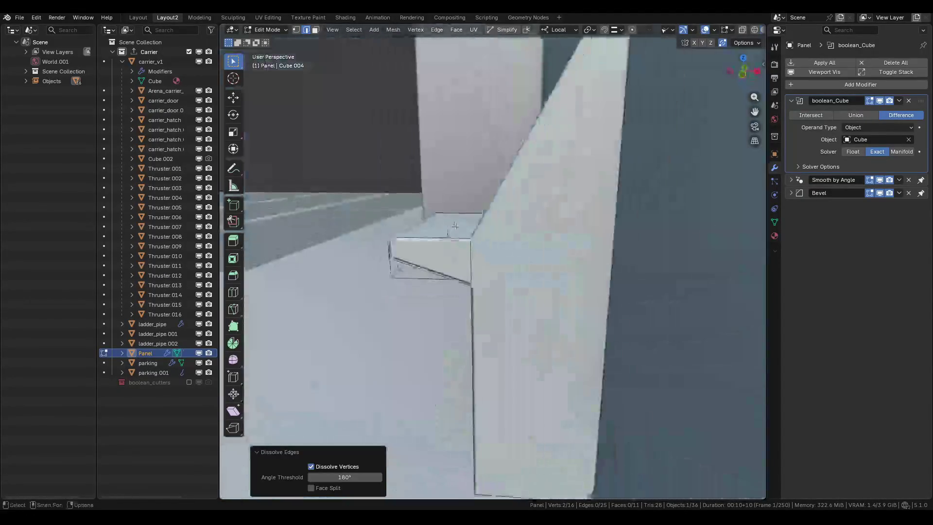
{"action": "key", "text": "x"}
{"action": "left_click", "coordinate": [458, 251]}
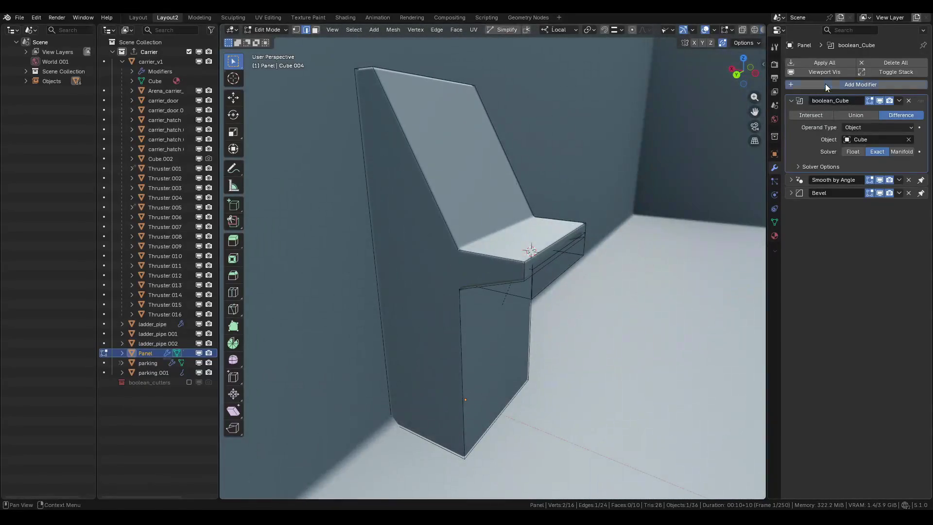
Step: Add a new 10 cm Bevel modifier limited to weighted edges and review its options
{"action": "left_click", "coordinate": [826, 85]}
{"action": "type", "text": "bev"}
{"action": "key", "text": "Return"}
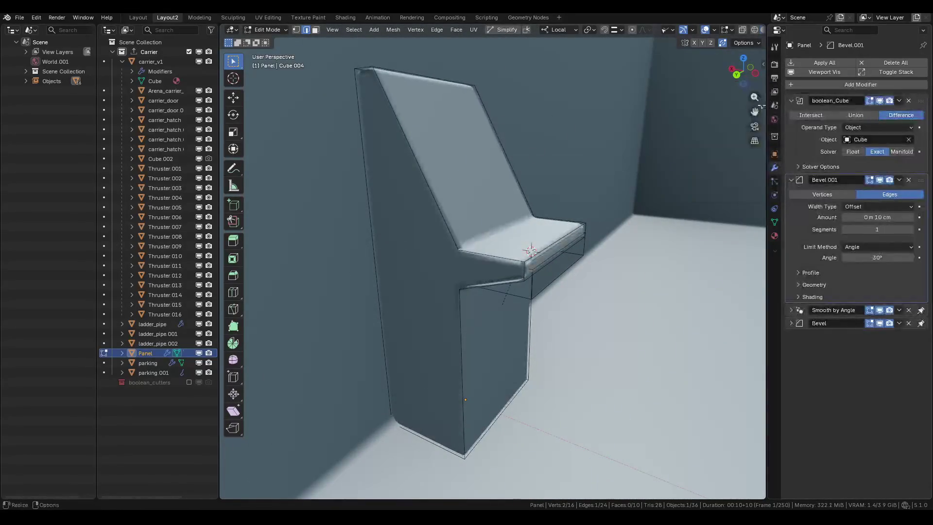
{"action": "left_click", "coordinate": [864, 244]}
{"action": "left_click", "coordinate": [852, 280]}
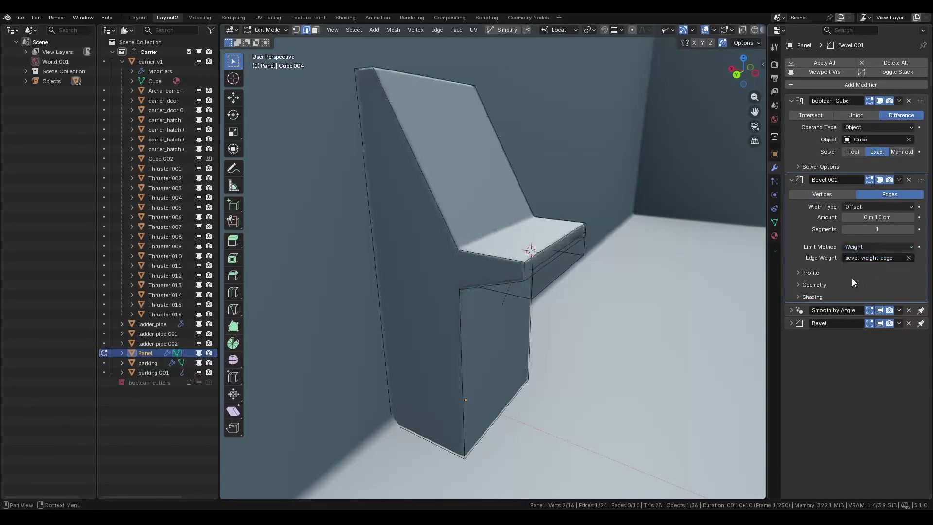
{"action": "left_click", "coordinate": [815, 296]}
{"action": "left_click", "coordinate": [815, 296]}
{"action": "left_click", "coordinate": [823, 284]}
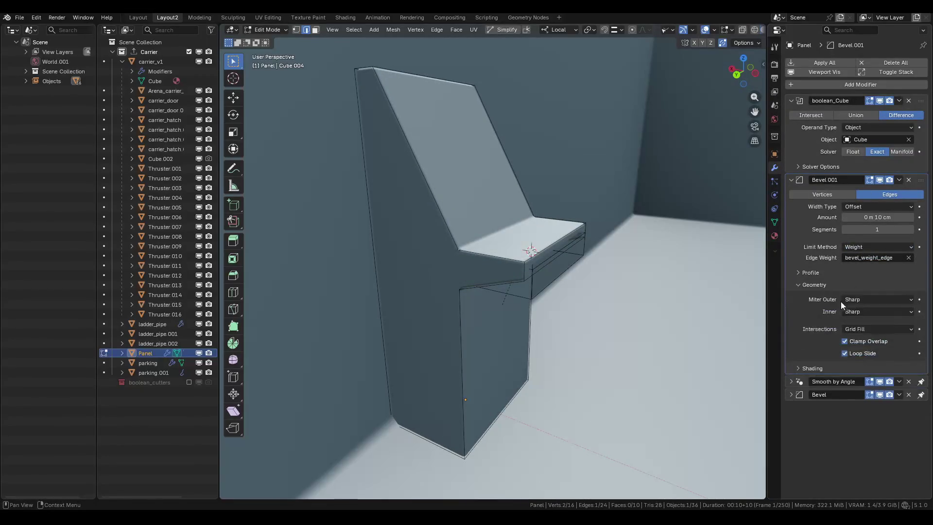
{"action": "left_click", "coordinate": [806, 282]}
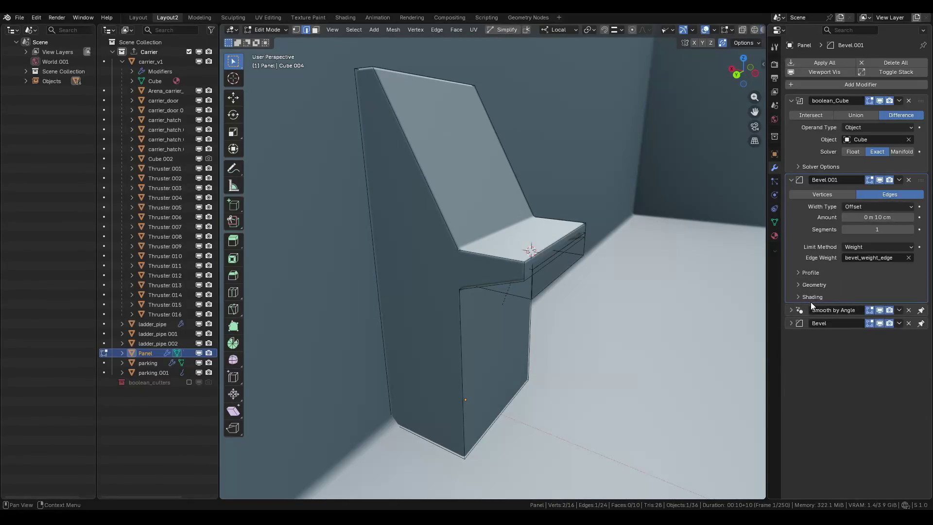
{"action": "left_click", "coordinate": [806, 297]}
{"action": "left_click", "coordinate": [808, 297]}
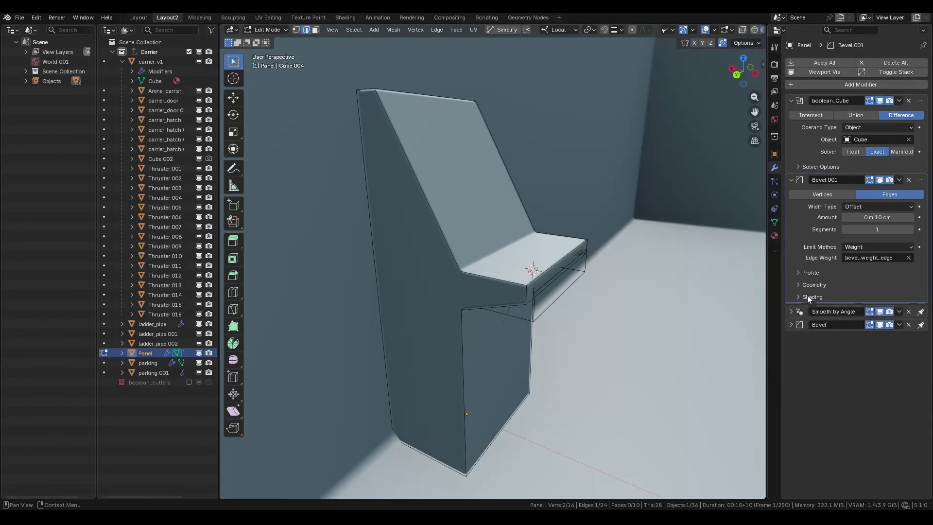
Step: Collapse the boolean and Bevel.001 modifiers and move Bevel.001 above the boolean cut
{"action": "left_click", "coordinate": [789, 101]}
{"action": "left_click", "coordinate": [788, 113]}
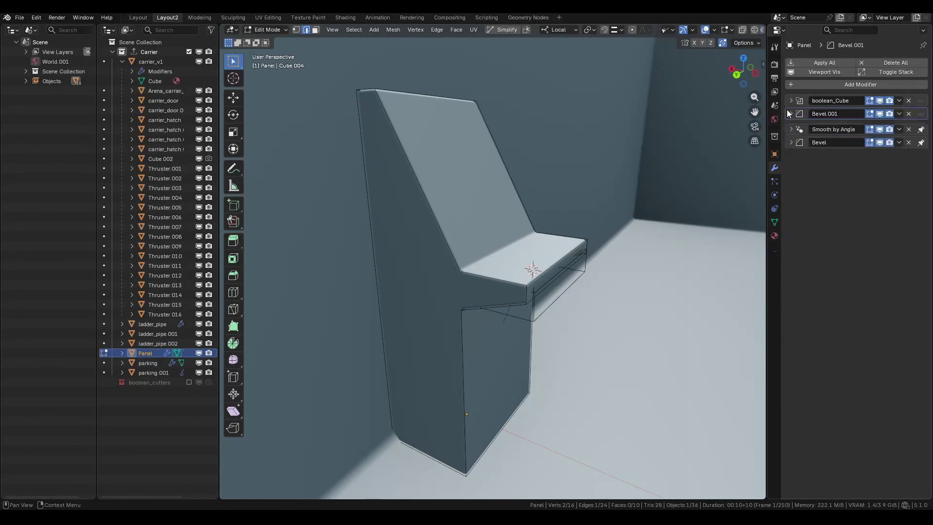
{"action": "left_click_drag", "start_coordinate": [923, 108], "coordinate": [916, 97]}
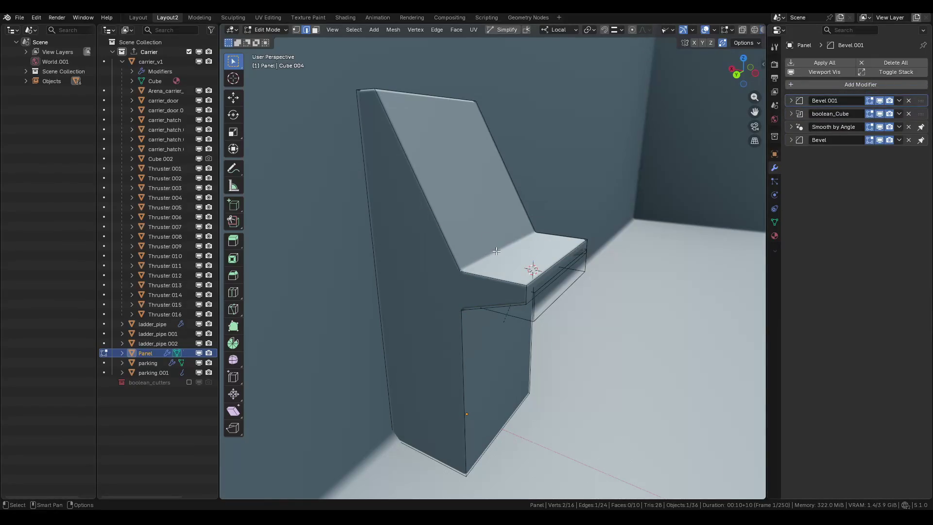
Step: Reduce the Bevel.001 modifier's amount to 5 cm
{"action": "key", "text": "n"}
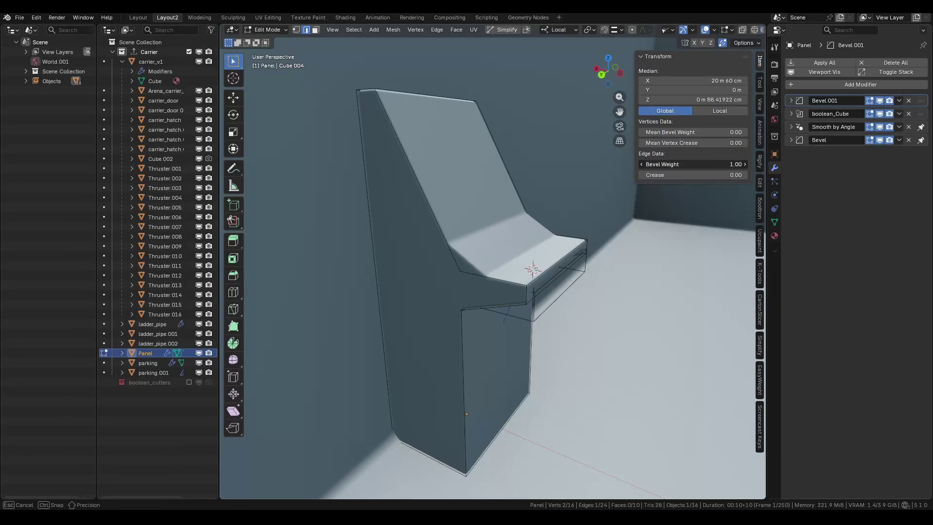
{"action": "key", "text": "n"}
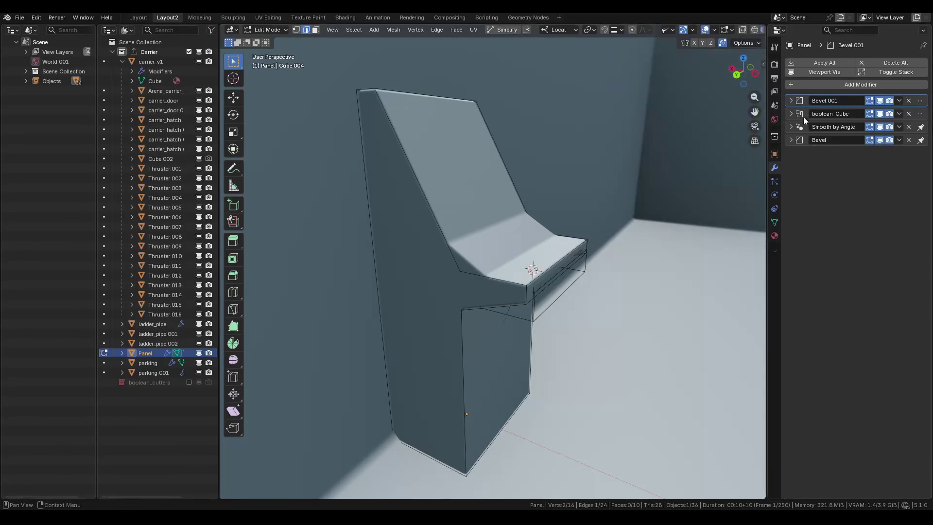
{"action": "left_click", "coordinate": [791, 101]}
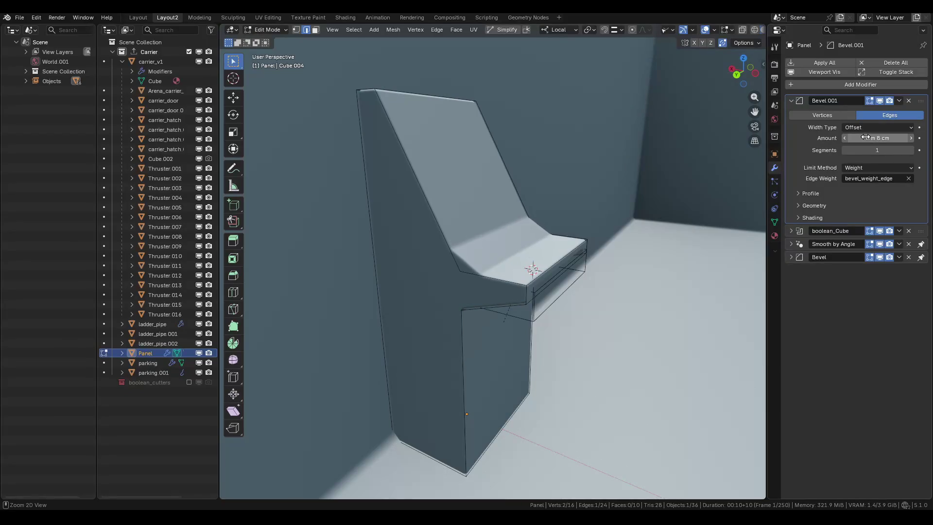
{"action": "left_click_drag", "start_coordinate": [866, 137], "coordinate": [864, 138]}
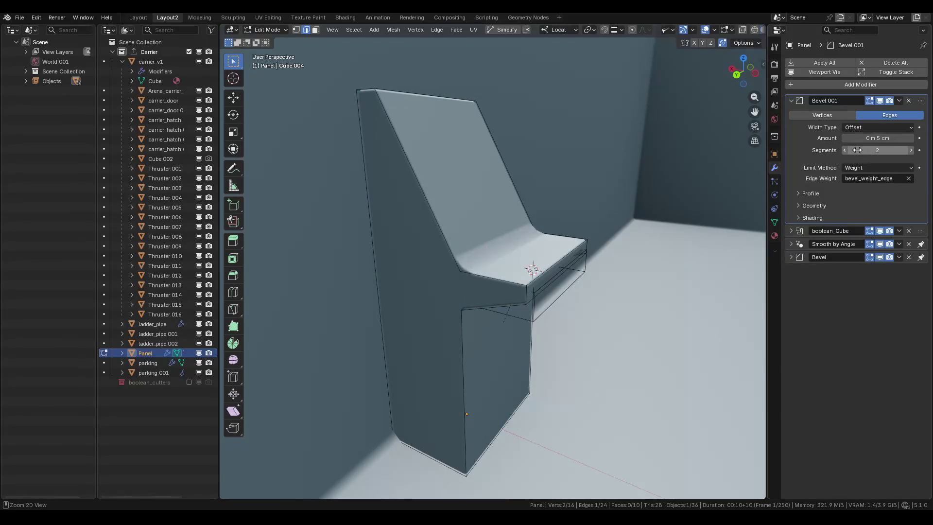
Step: Add new edges across the seat top, return to Object Mode and save the file
{"action": "right_click", "coordinate": [514, 255]}
{"action": "left_click", "coordinate": [515, 255]}
{"action": "key", "text": "Tab"}
{"action": "mouse_move", "coordinate": [514, 255]}
{"action": "middle_mouse_down"}
{"action": "mouse_move", "coordinate": [454, 235]}
{"action": "mouse_move", "coordinate": [459, 205]}
{"action": "mouse_move", "coordinate": [461, 222]}
{"action": "mouse_move", "coordinate": [406, 233]}
{"action": "mouse_move", "coordinate": [458, 175]}
{"action": "mouse_move", "coordinate": [529, 188]}
{"action": "mouse_move", "coordinate": [588, 246]}
{"action": "mouse_move", "coordinate": [518, 299]}
{"action": "mouse_move", "coordinate": [584, 313]}
{"action": "mouse_move", "coordinate": [589, 282]}
{"action": "middle_mouse_up"}
{"action": "key", "text": "ctrl+s"}
Step: Deselect, then reselect the console panel from above and bring up the mode selector
{"action": "scroll", "coordinate": [587, 246], "scroll_direction": "down", "scroll_amount": 3}
{"action": "key", "text": "alt+a"}
{"action": "mouse_move", "coordinate": [450, 222]}
{"action": "middle_mouse_down"}
{"action": "mouse_move", "coordinate": [453, 269]}
{"action": "mouse_move", "coordinate": [450, 228]}
{"action": "mouse_move", "coordinate": [424, 229]}
{"action": "mouse_move", "coordinate": [457, 235]}
{"action": "middle_mouse_up"}
{"action": "left_click", "coordinate": [411, 235]}
{"action": "key", "text": "ctrl+Tab"}
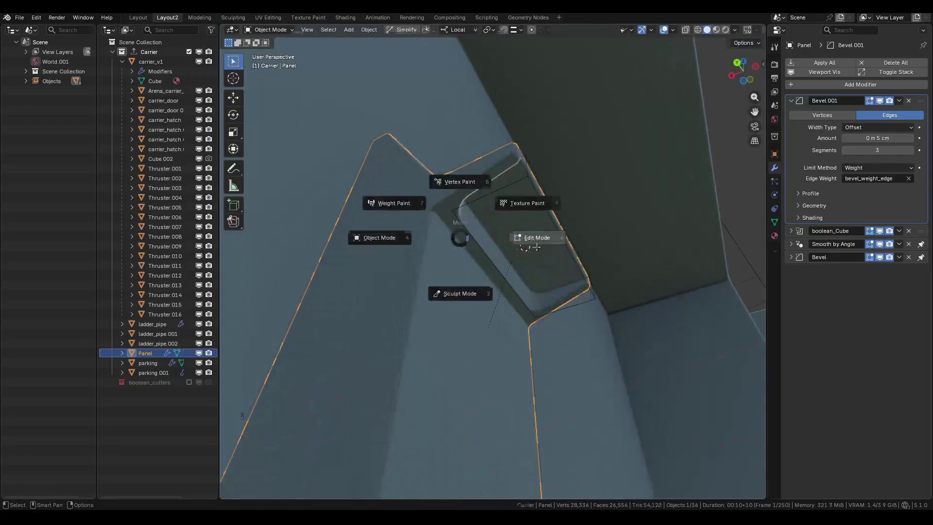
Step: Give a panel edge a bevel weight of 0.50 in Edit Mode, then return to Object Mode
{"action": "left_click", "coordinate": [535, 237]}
{"action": "key", "text": "n"}
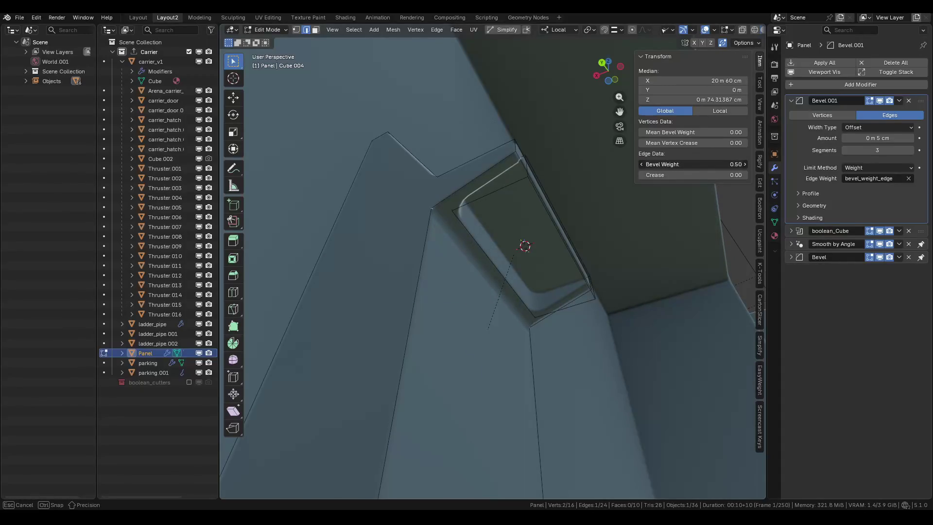
{"action": "middle_click_drag", "start_coordinate": [456, 232], "coordinate": [500, 221]}
{"action": "key", "text": "Tab"}
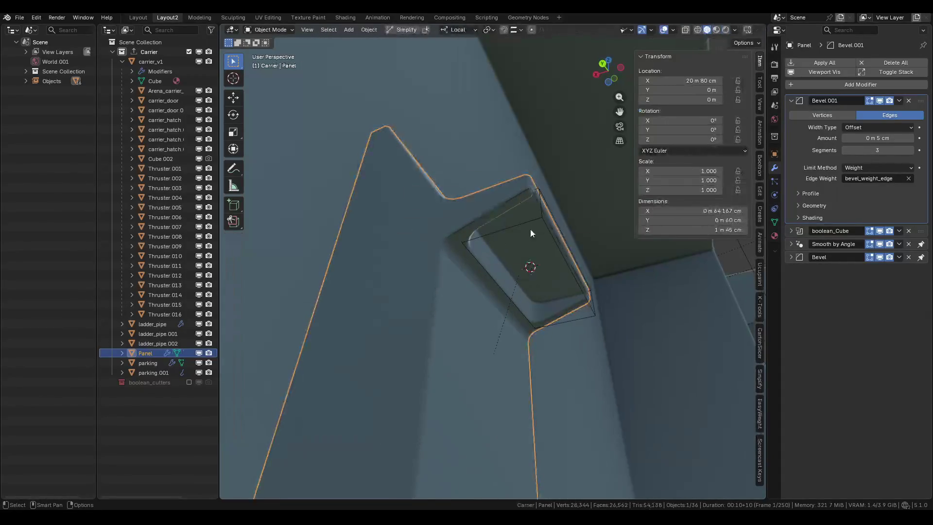
Step: Shift the cube cutter about 1.5 cm along X and frame it
{"action": "left_click", "coordinate": [530, 223]}
{"action": "key", "text": "g"}
{"action": "key", "text": "x"}
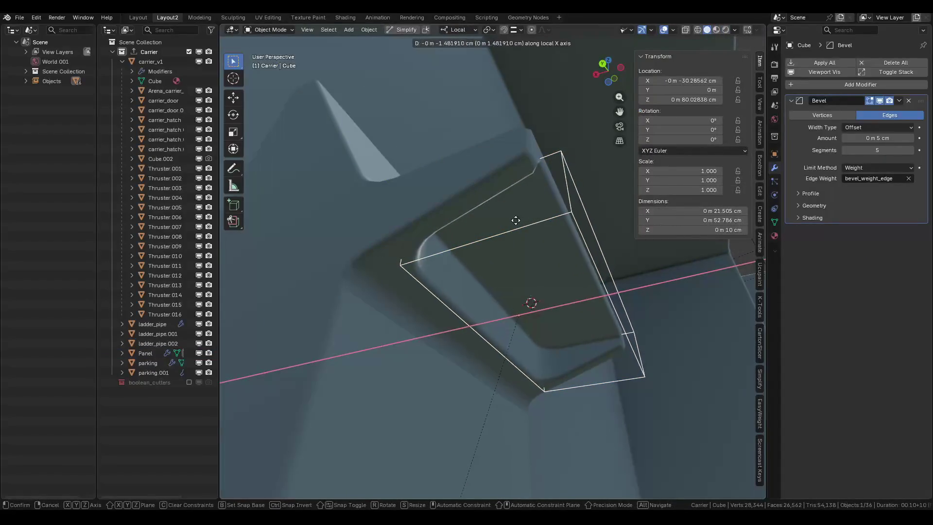
{"action": "left_click", "coordinate": [497, 198]}
{"action": "key", "text": "KP_Decimal"}
{"action": "scroll", "coordinate": [497, 198], "scroll_direction": "down", "scroll_amount": 5}
Step: Reselect the console panel, save Carrier.blend, and switch the viewport to Material Preview
{"action": "left_click", "coordinate": [444, 211]}
{"action": "key", "text": "ctrl+s"}
{"action": "right_click", "coordinate": [444, 212]}
{"action": "left_click", "coordinate": [445, 202]}
{"action": "mouse_move", "coordinate": [444, 203]}
{"action": "middle_mouse_down"}
{"action": "mouse_move", "coordinate": [433, 228]}
{"action": "mouse_move", "coordinate": [456, 227]}
{"action": "mouse_move", "coordinate": [497, 200]}
{"action": "mouse_move", "coordinate": [372, 251]}
{"action": "mouse_move", "coordinate": [436, 204]}
{"action": "mouse_move", "coordinate": [482, 206]}
{"action": "mouse_move", "coordinate": [485, 196]}
{"action": "mouse_move", "coordinate": [535, 187]}
{"action": "mouse_move", "coordinate": [503, 160]}
{"action": "middle_mouse_up"}
{"action": "key", "text": "n"}
{"action": "left_click", "coordinate": [717, 30]}
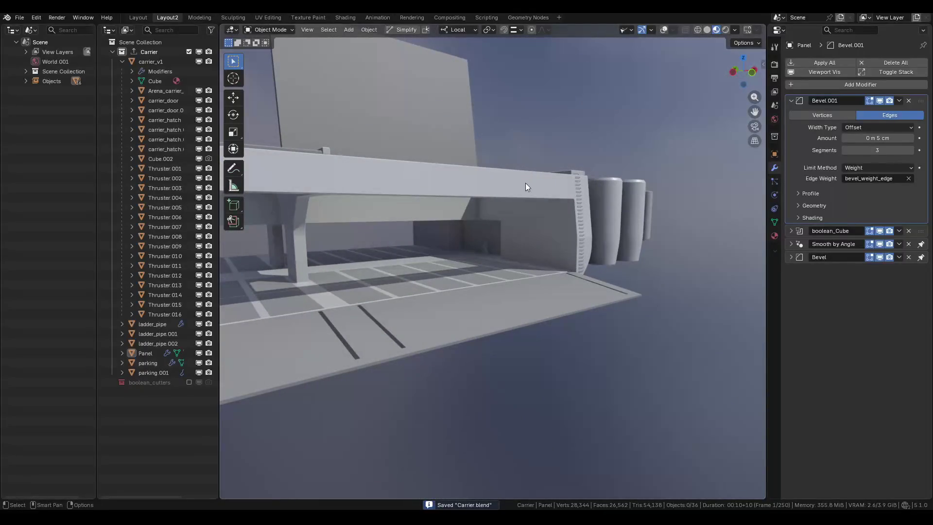
Step: Replace plank.001's Metal material with MainMat
{"action": "mouse_move", "coordinate": [511, 262]}
{"action": "middle_mouse_down"}
{"action": "mouse_move", "coordinate": [565, 301]}
{"action": "mouse_move", "coordinate": [546, 298]}
{"action": "middle_mouse_up"}
{"action": "mouse_move", "coordinate": [430, 304]}
{"action": "middle_mouse_down"}
{"action": "mouse_move", "coordinate": [357, 327]}
{"action": "mouse_move", "coordinate": [532, 304]}
{"action": "mouse_move", "coordinate": [465, 310]}
{"action": "mouse_move", "coordinate": [462, 327]}
{"action": "middle_mouse_up"}
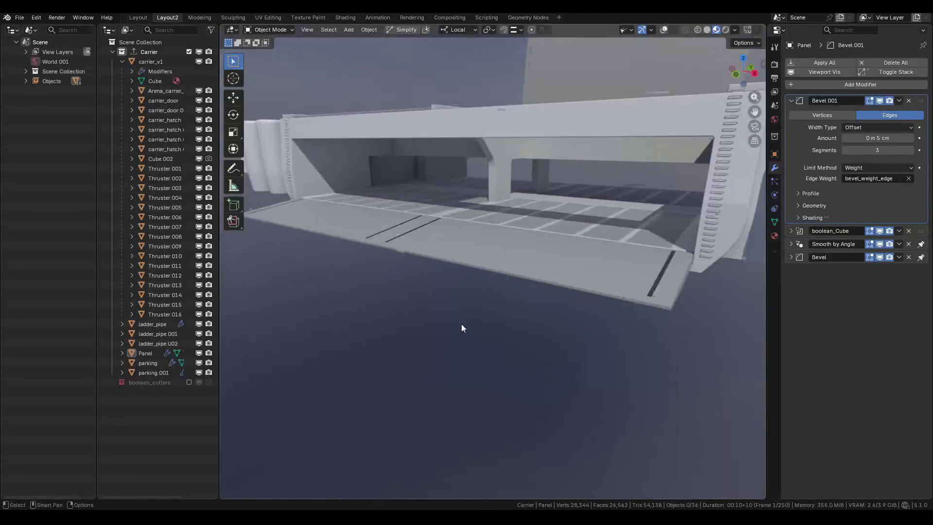
{"action": "left_click", "coordinate": [663, 272]}
{"action": "left_click", "coordinate": [776, 236]}
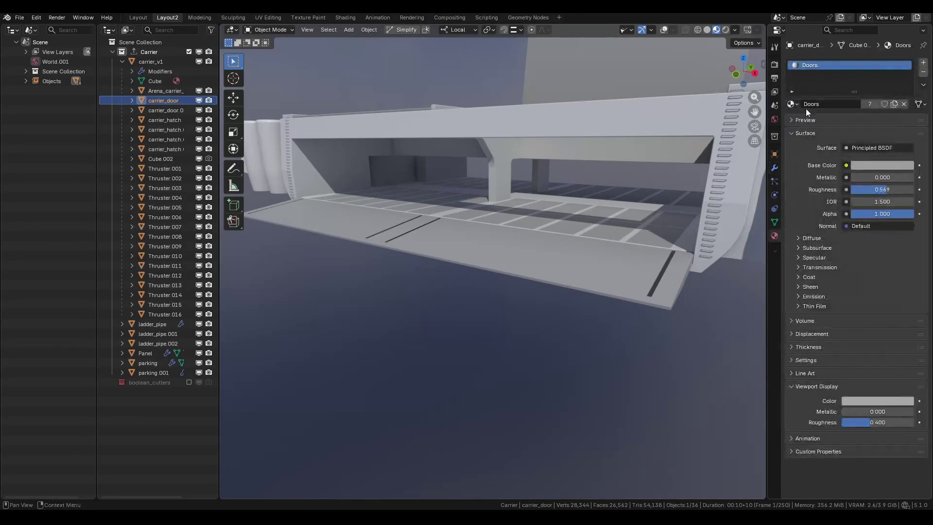
{"action": "left_click", "coordinate": [662, 275]}
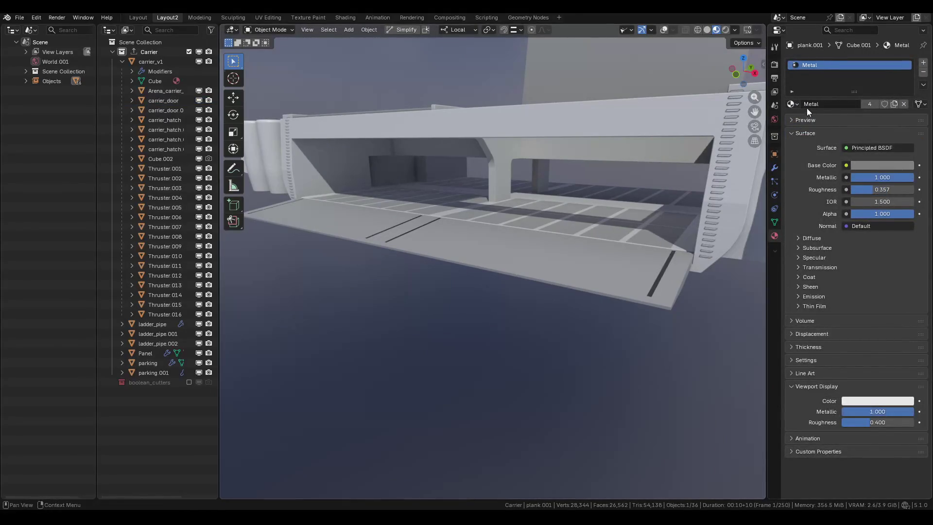
{"action": "left_click", "coordinate": [792, 104]}
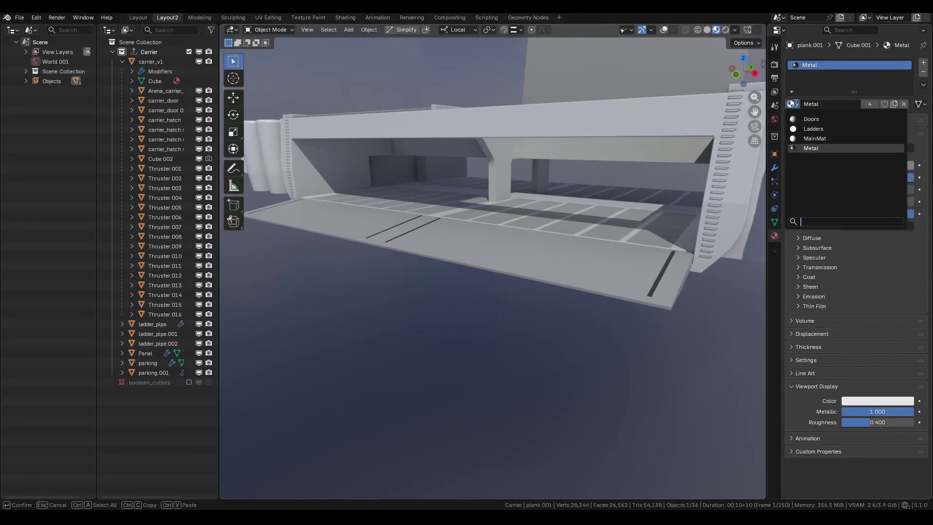
{"action": "left_click", "coordinate": [814, 138]}
Step: Save, then swing carrier_door down about 126.5° into an open ramp
{"action": "mouse_move", "coordinate": [527, 207]}
{"action": "middle_mouse_down"}
{"action": "mouse_move", "coordinate": [531, 302]}
{"action": "mouse_move", "coordinate": [557, 227]}
{"action": "mouse_move", "coordinate": [594, 261]}
{"action": "mouse_move", "coordinate": [521, 267]}
{"action": "middle_mouse_up"}
{"action": "middle_click_drag", "start_coordinate": [513, 264], "coordinate": [515, 263]}
{"action": "key", "text": "ctrl+s"}
{"action": "left_click", "coordinate": [532, 264]}
{"action": "key", "text": "r"}
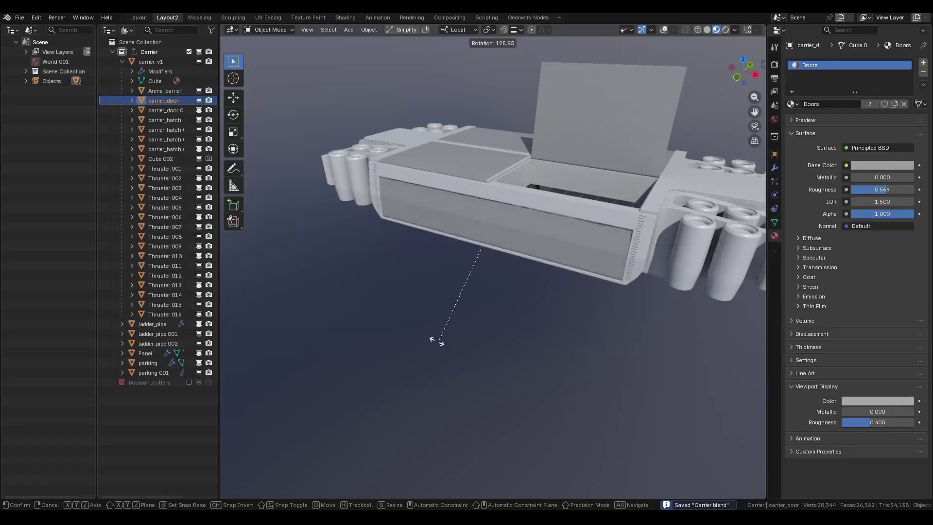
{"action": "left_click", "coordinate": [591, 226]}
Step: Turn the viewport overlays back on
{"action": "key", "text": "q"}
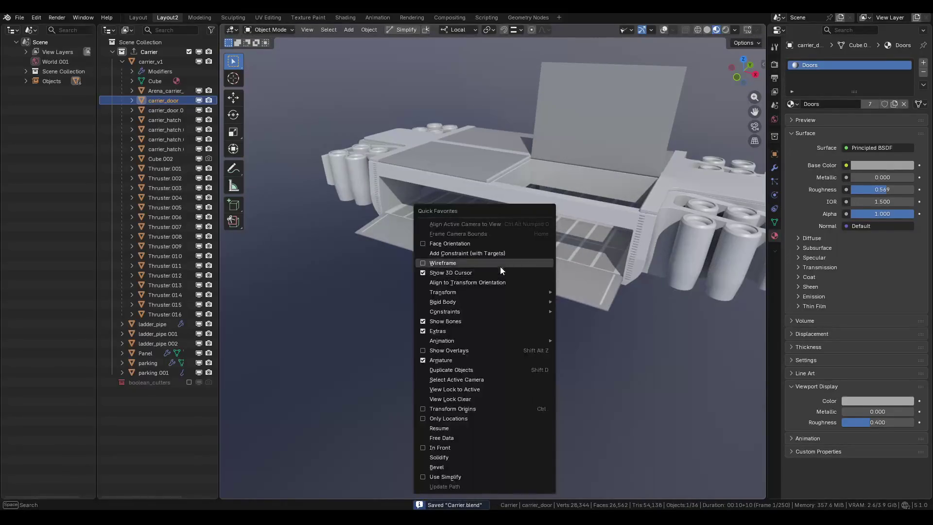
{"action": "left_click", "coordinate": [500, 267]}
{"action": "middle_click_drag", "start_coordinate": [515, 250], "coordinate": [681, 33]}
{"action": "left_click", "coordinate": [665, 30]}
{"action": "left_click", "coordinate": [665, 30]}
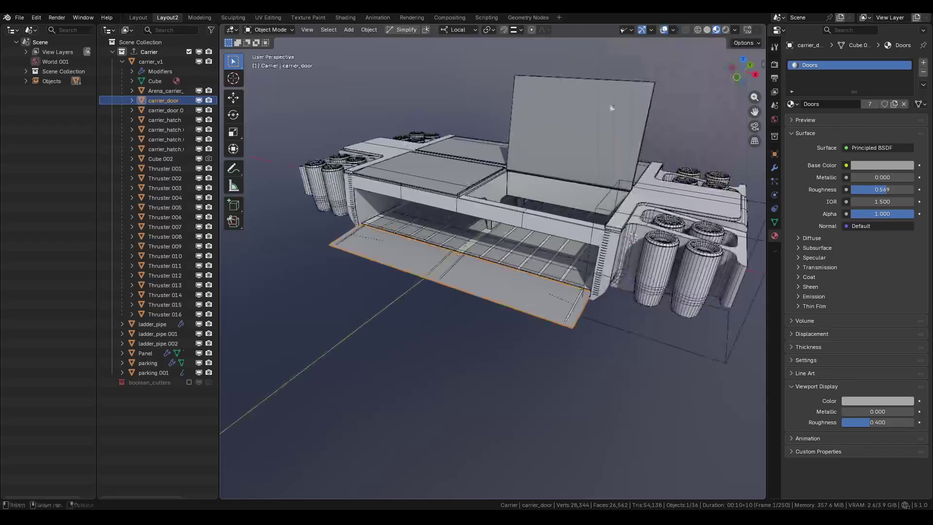
Step: Select the console panel and enter Edit Mode on it
{"action": "mouse_move", "coordinate": [509, 222]}
{"action": "middle_mouse_down"}
{"action": "mouse_move", "coordinate": [626, 207]}
{"action": "mouse_move", "coordinate": [511, 233]}
{"action": "mouse_move", "coordinate": [548, 240]}
{"action": "middle_mouse_up"}
{"action": "key", "text": "q"}
{"action": "left_click", "coordinate": [507, 229]}
{"action": "scroll", "coordinate": [548, 241], "scroll_direction": "up", "scroll_amount": 10}
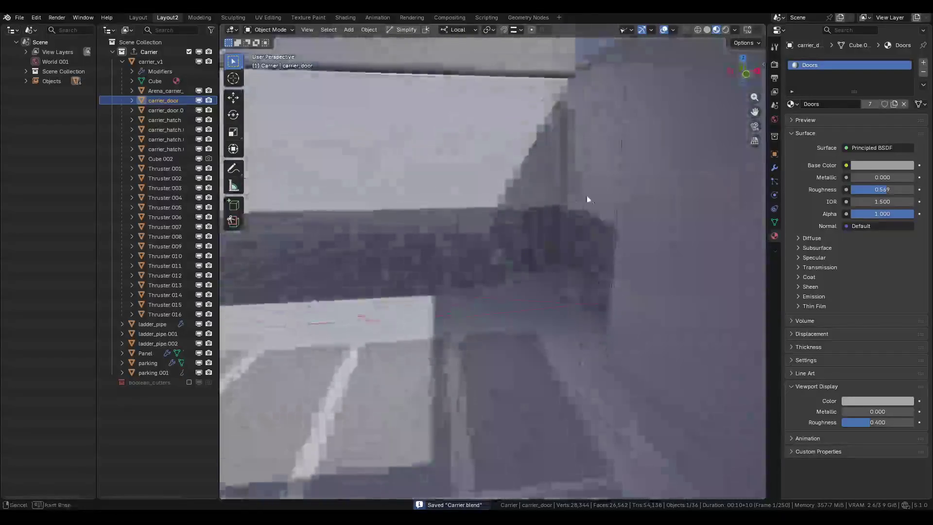
{"action": "scroll", "coordinate": [555, 244], "scroll_direction": "up", "scroll_amount": 10}
{"action": "mouse_move", "coordinate": [507, 280]}
{"action": "middle_mouse_down"}
{"action": "mouse_move", "coordinate": [519, 290]}
{"action": "mouse_move", "coordinate": [496, 285]}
{"action": "mouse_move", "coordinate": [485, 248]}
{"action": "middle_mouse_up"}
{"action": "left_click", "coordinate": [496, 285]}
{"action": "key", "text": "Tab"}
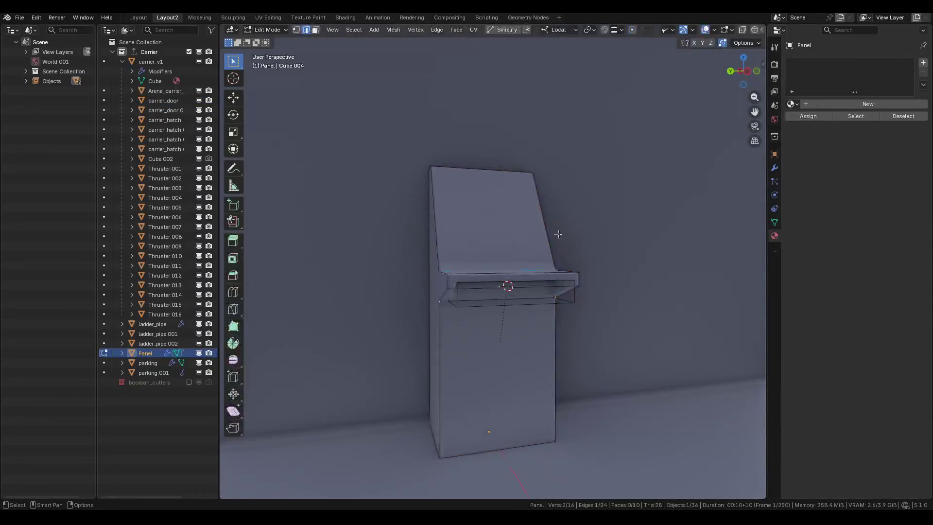
Step: Extrude the panel's sloped top face in place and scale it to 0.754 as an inset screen
{"action": "key", "text": "3"}
{"action": "left_click", "coordinate": [519, 221]}
{"action": "mouse_move", "coordinate": [520, 221]}
{"action": "middle_mouse_down"}
{"action": "mouse_move", "coordinate": [576, 229]}
{"action": "mouse_move", "coordinate": [549, 255]}
{"action": "middle_mouse_up"}
{"action": "key", "text": "e"}
{"action": "right_click", "coordinate": [570, 220]}
{"action": "key", "text": "s"}
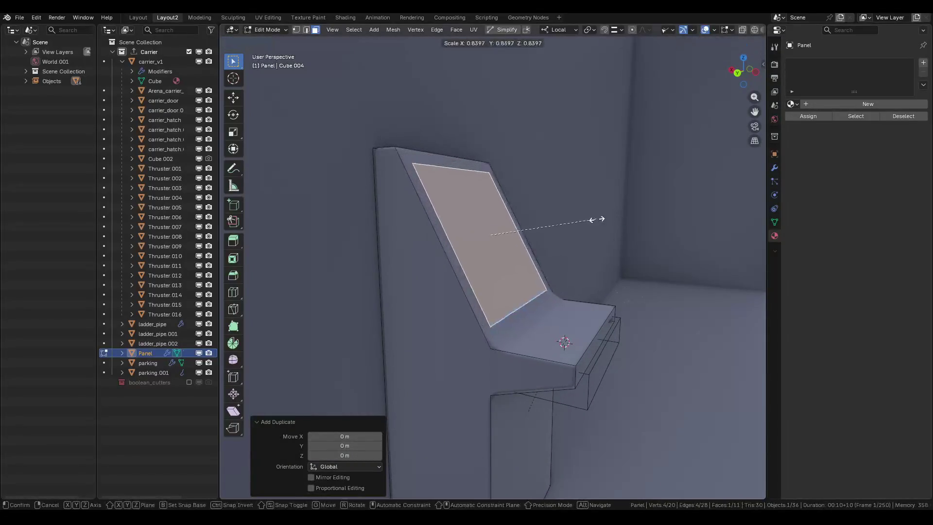
{"action": "left_click", "coordinate": [583, 220]}
Step: Undo the bevel weight on the screen edges and leave Edit Mode
{"action": "middle_click_drag", "start_coordinate": [583, 219], "coordinate": [559, 228]}
{"action": "key", "text": "n"}
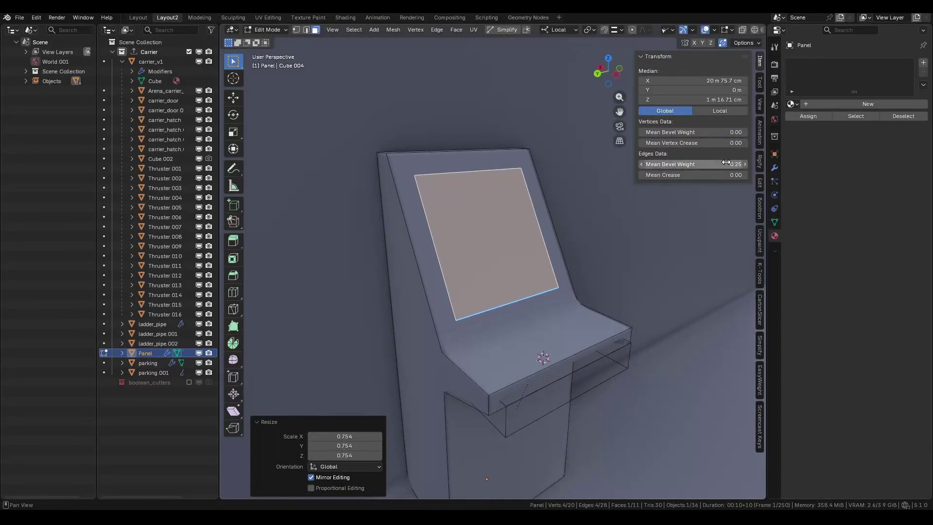
{"action": "key", "text": "ctrl+z"}
{"action": "key", "text": "n"}
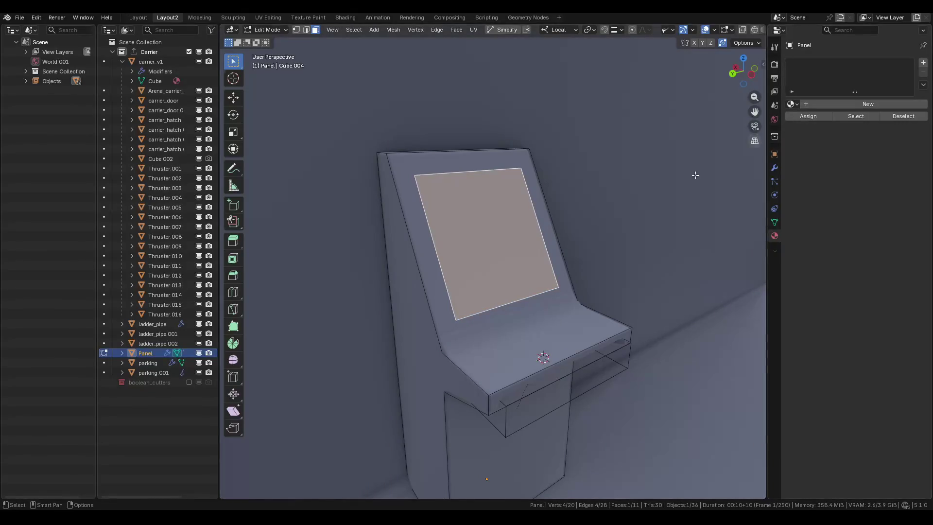
{"action": "key", "text": "Tab"}
Step: Give the Panel the Doors material, add a second slot with a new Screen material, and save
{"action": "left_click", "coordinate": [800, 104]}
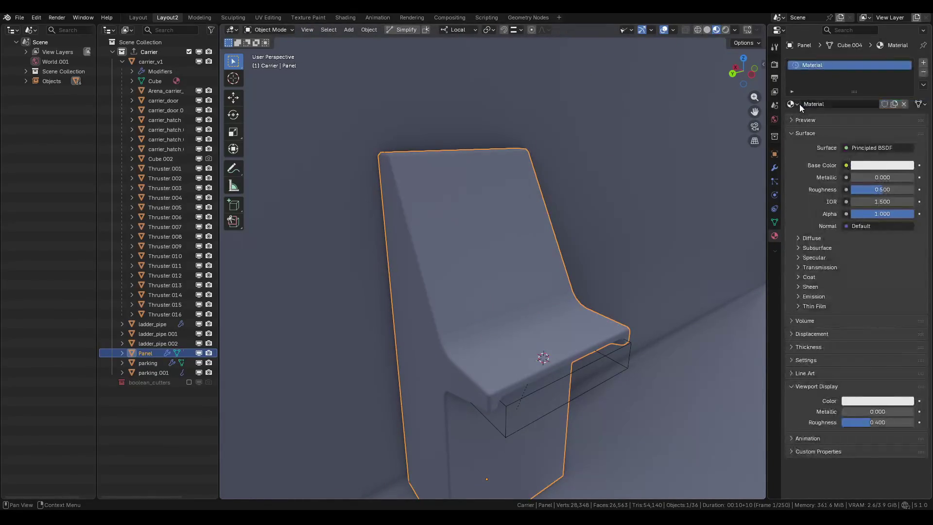
{"action": "left_click", "coordinate": [800, 104]}
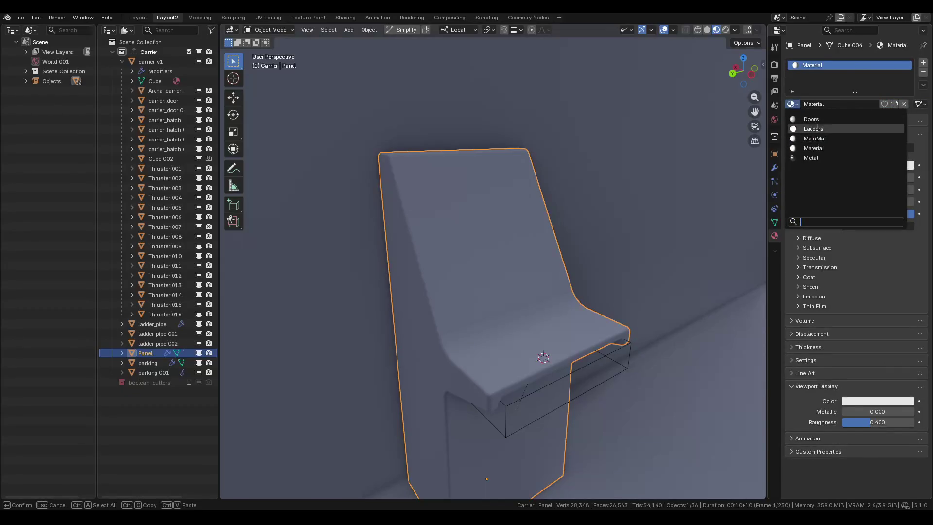
{"action": "left_click", "coordinate": [807, 119]}
{"action": "left_click", "coordinate": [923, 62]}
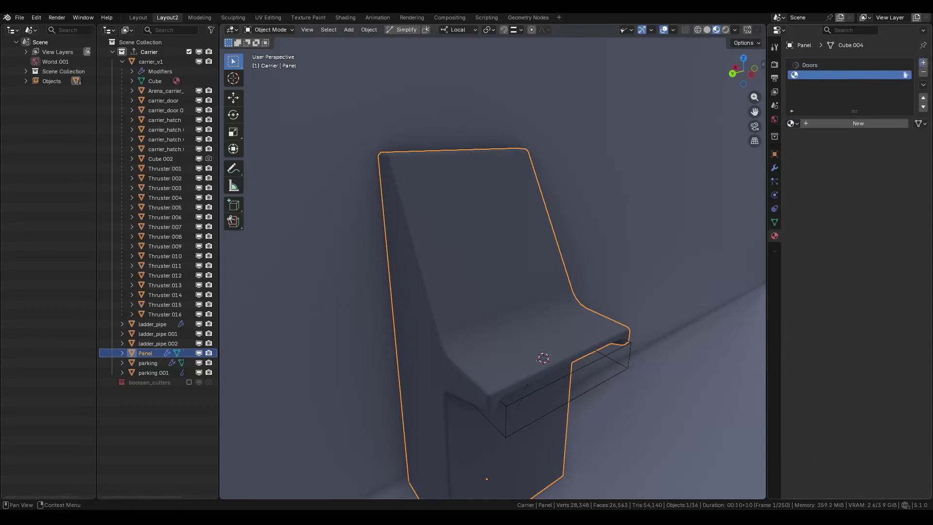
{"action": "left_click", "coordinate": [844, 121]}
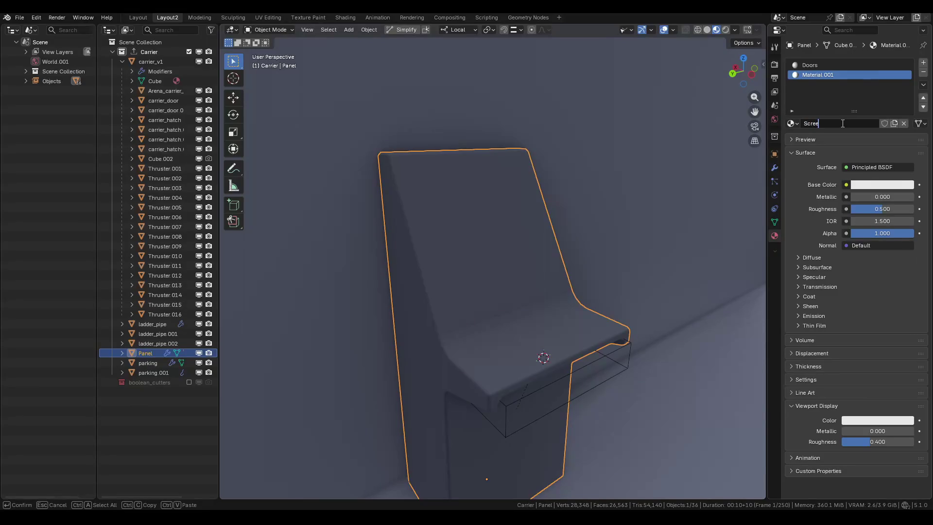
{"action": "type", "text": "n"}
{"action": "key", "text": "Return"}
{"action": "key", "text": "ctrl+s"}
Step: Set the Screen base colour to dark grey #454545 and assign it to the screen face
{"action": "scroll", "coordinate": [556, 235], "scroll_direction": "down", "scroll_amount": 2}
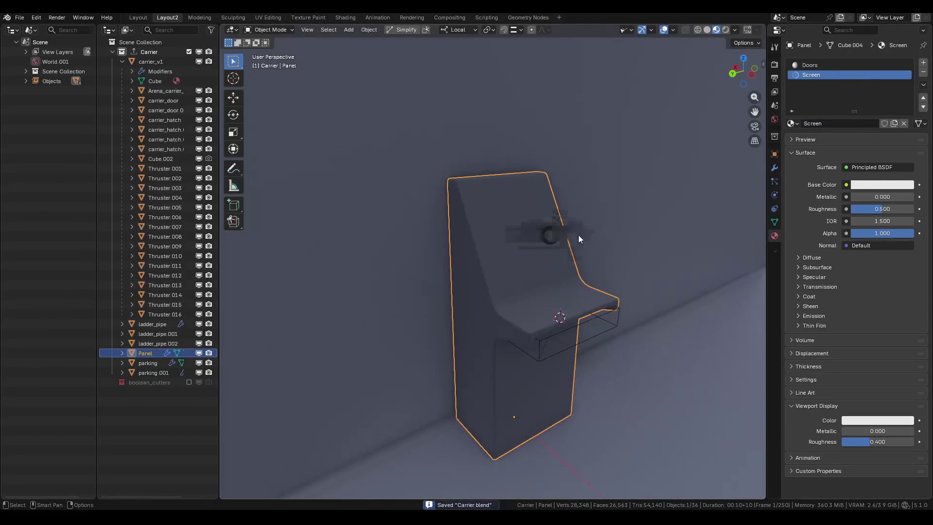
{"action": "key", "text": "Tab"}
{"action": "key", "text": "ctrl+Tab"}
{"action": "left_click", "coordinate": [873, 189]}
{"action": "left_click", "coordinate": [897, 189]}
{"action": "left_click", "coordinate": [906, 250]}
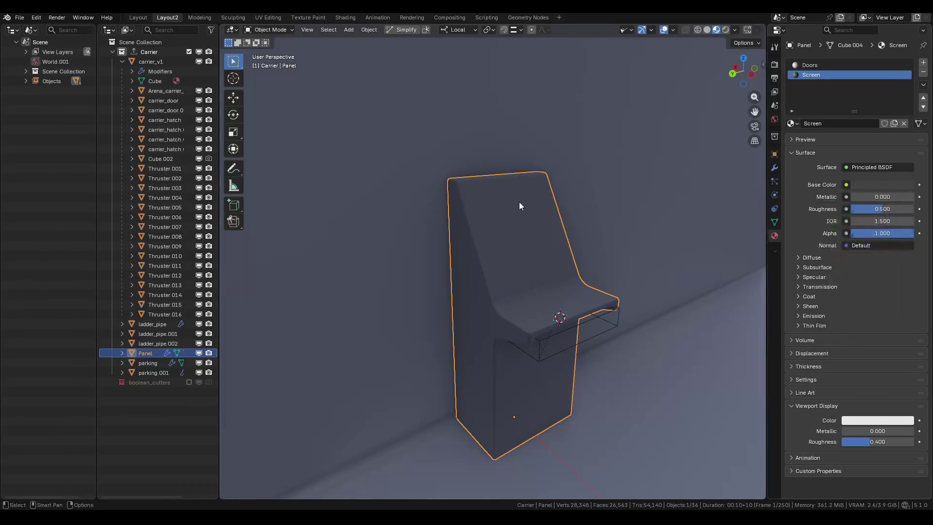
{"action": "key", "text": "Tab"}
{"action": "left_click", "coordinate": [808, 136]}
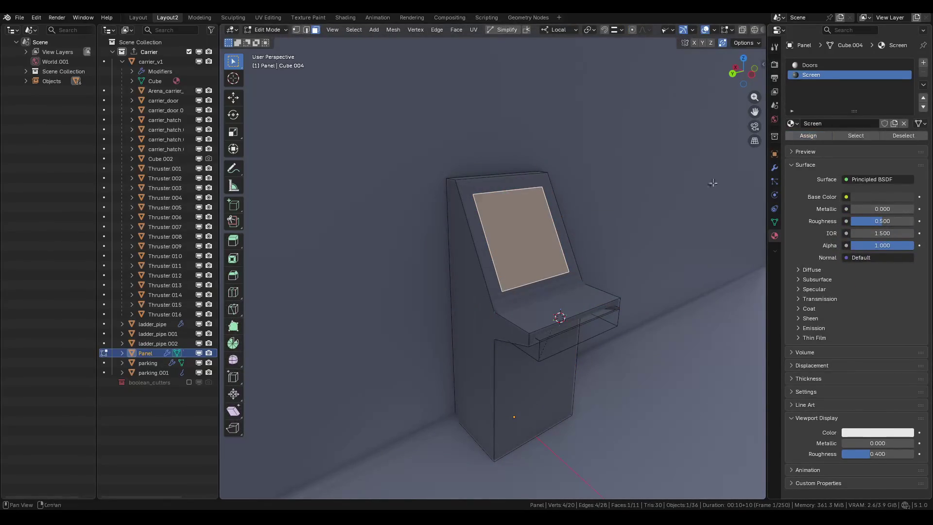
Step: Push the screen face in slightly along its normal
{"action": "key", "text": "Tab"}
{"action": "mouse_move", "coordinate": [608, 209]}
{"action": "middle_mouse_down"}
{"action": "mouse_move", "coordinate": [524, 204]}
{"action": "mouse_move", "coordinate": [469, 224]}
{"action": "middle_mouse_up"}
{"action": "key", "text": "Tab"}
{"action": "key", "text": "alt+s"}
{"action": "left_click", "coordinate": [519, 214]}
{"action": "key", "text": "Tab"}
Step: Turn the Screen material's base colour black and reveal its emission settings
{"action": "left_click", "coordinate": [885, 187]}
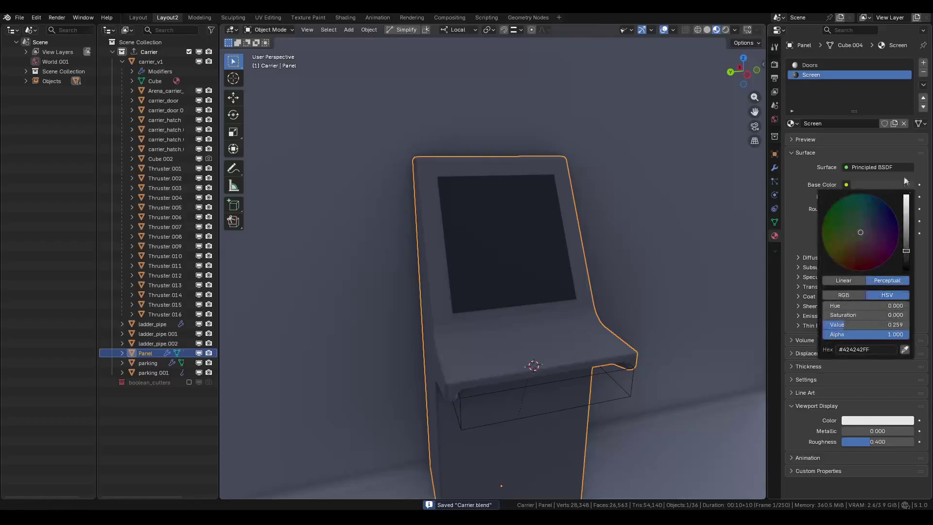
{"action": "left_click_drag", "start_coordinate": [906, 264], "coordinate": [906, 277]}
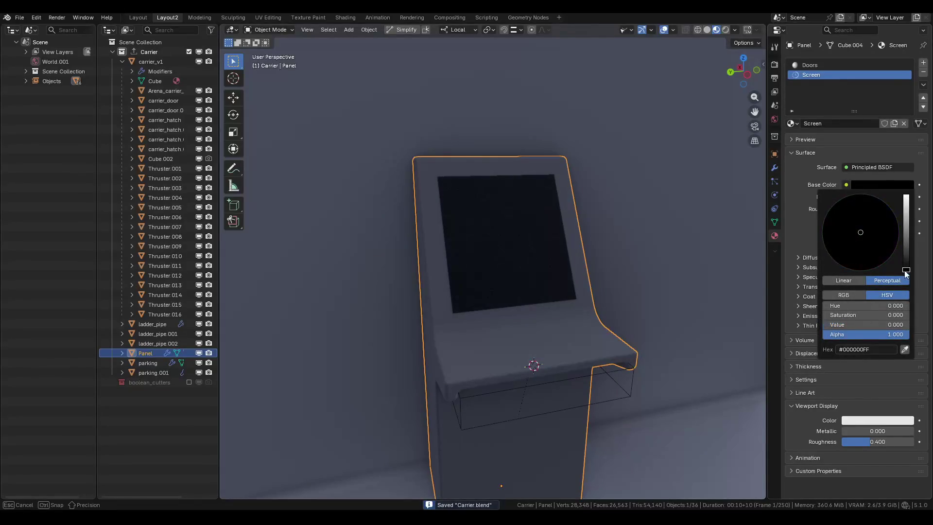
{"action": "mouse_move", "coordinate": [881, 237]}
{"action": "left_mouse_down"}
{"action": "mouse_move", "coordinate": [850, 237]}
{"action": "mouse_move", "coordinate": [914, 237]}
{"action": "left_mouse_up"}
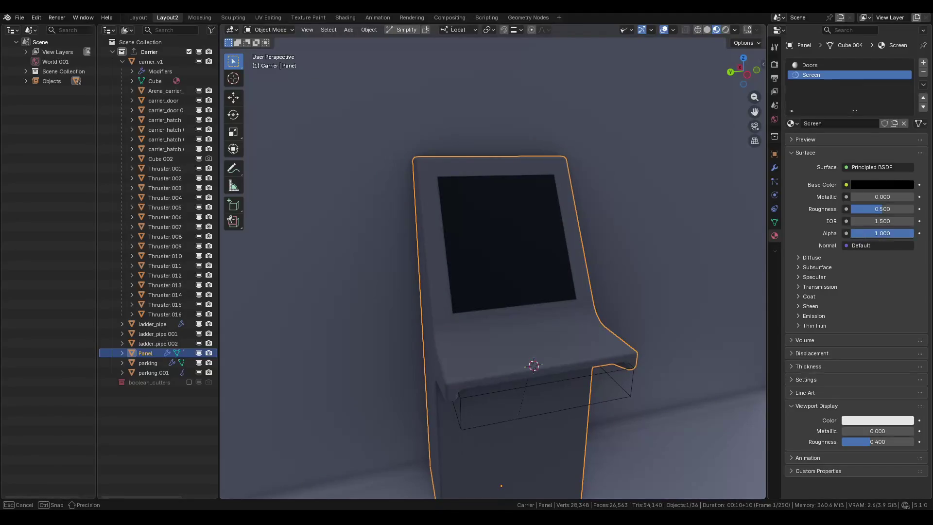
{"action": "left_click", "coordinate": [798, 322]}
{"action": "left_click", "coordinate": [801, 323]}
{"action": "left_click", "coordinate": [806, 316]}
{"action": "left_click", "coordinate": [806, 314]}
{"action": "left_click", "coordinate": [805, 317]}
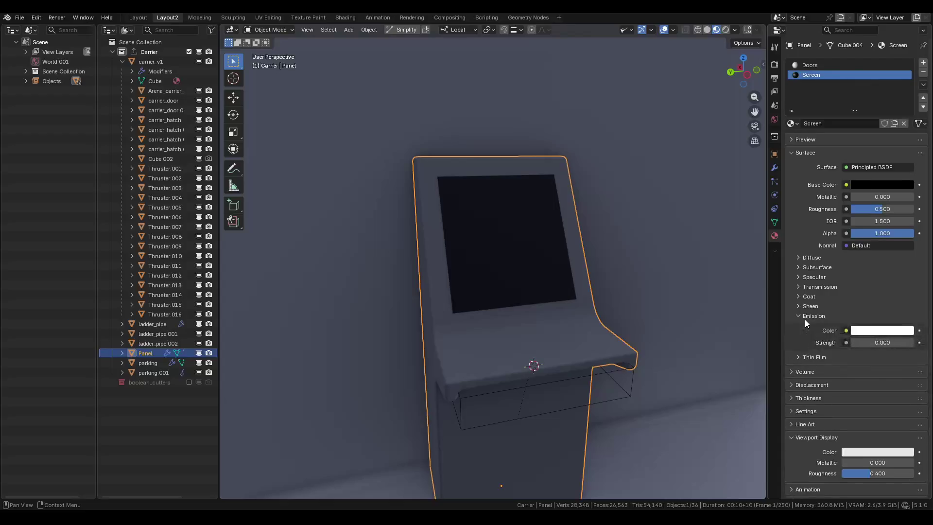
Step: Set emission strength to 1, trying an alpha of 0.542 before restoring full opacity
{"action": "left_click_drag", "start_coordinate": [896, 236], "coordinate": [851, 236]}
{"action": "type", "text": "1"}
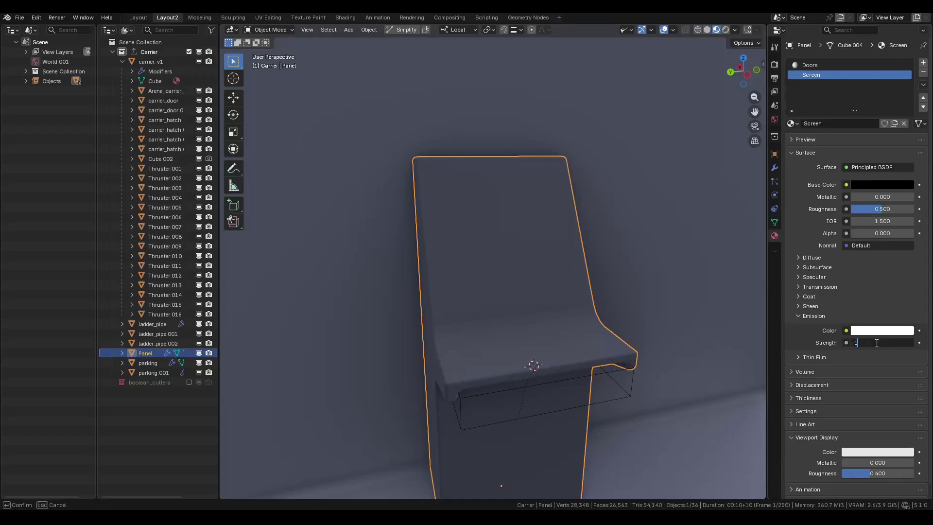
{"action": "key", "text": "Return"}
{"action": "left_click_drag", "start_coordinate": [868, 232], "coordinate": [916, 236]}
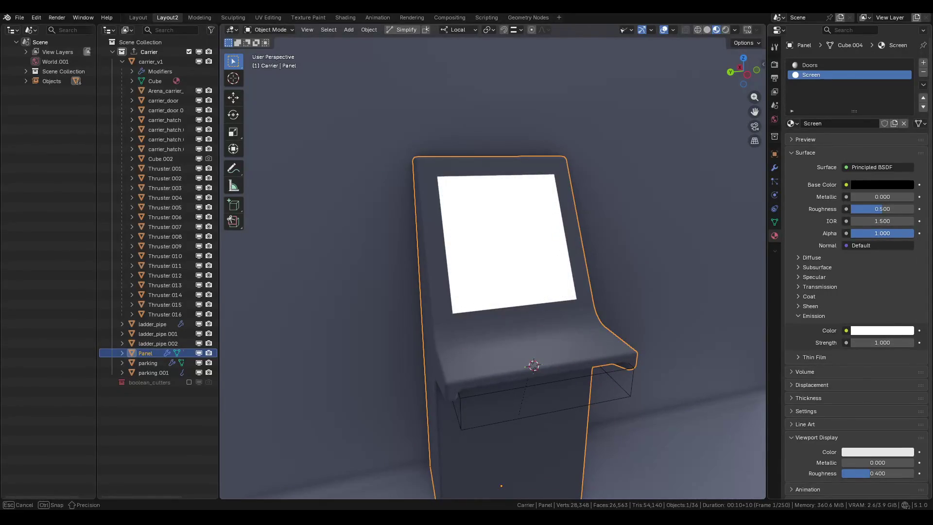
{"action": "left_click_drag", "start_coordinate": [849, 233], "coordinate": [909, 236]}
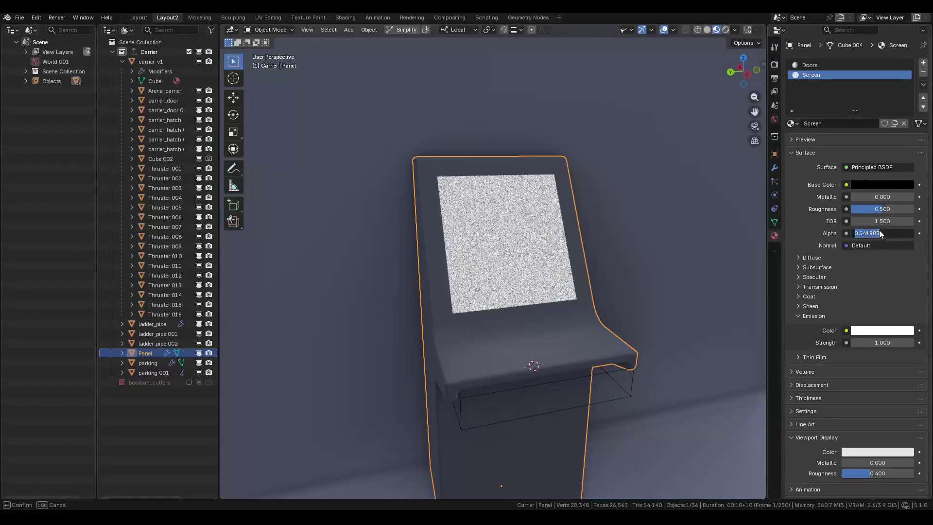
{"action": "key", "text": "Return"}
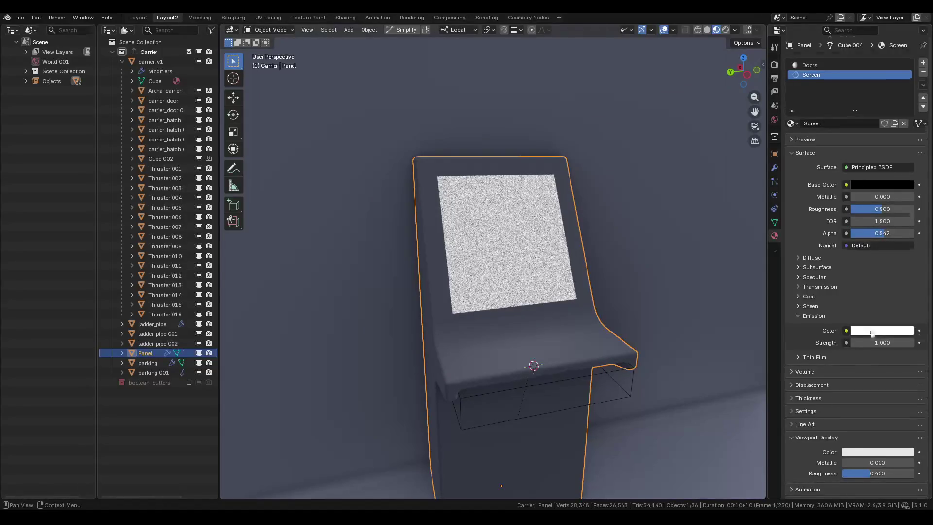
{"action": "scroll", "coordinate": [872, 333], "scroll_direction": "down", "scroll_amount": 1}
{"action": "key", "text": "Return"}
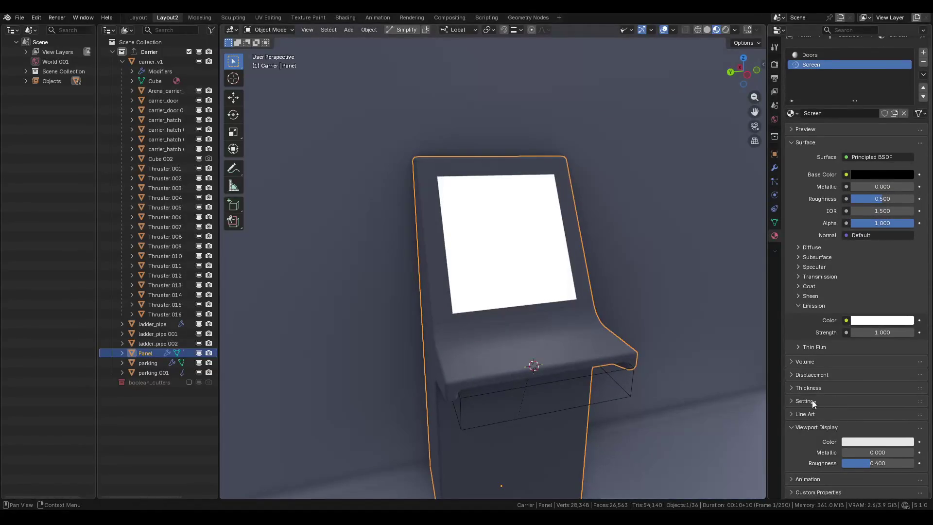
Step: Tint the Screen emission colour a pale lavender-blue
{"action": "left_click", "coordinate": [814, 405]}
{"action": "scroll", "coordinate": [812, 397], "scroll_direction": "down", "scroll_amount": 4}
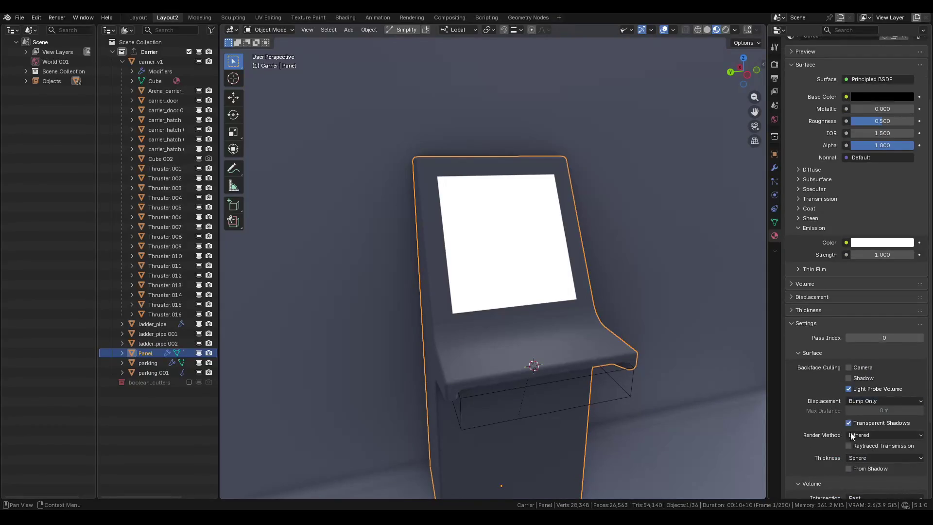
{"action": "left_click", "coordinate": [815, 352]}
{"action": "left_click", "coordinate": [808, 343]}
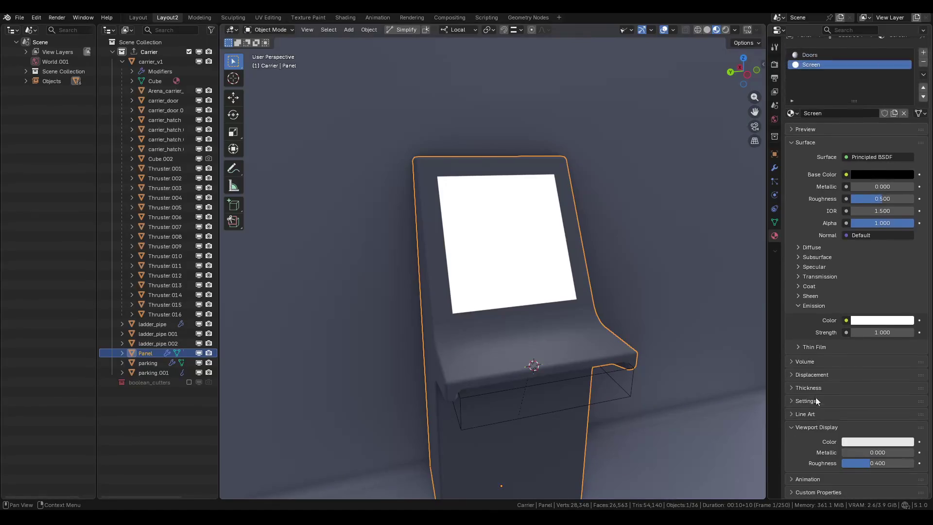
{"action": "mouse_move", "coordinate": [530, 318]}
{"action": "middle_mouse_down"}
{"action": "mouse_move", "coordinate": [614, 306]}
{"action": "mouse_move", "coordinate": [585, 333]}
{"action": "mouse_move", "coordinate": [539, 224]}
{"action": "middle_mouse_up"}
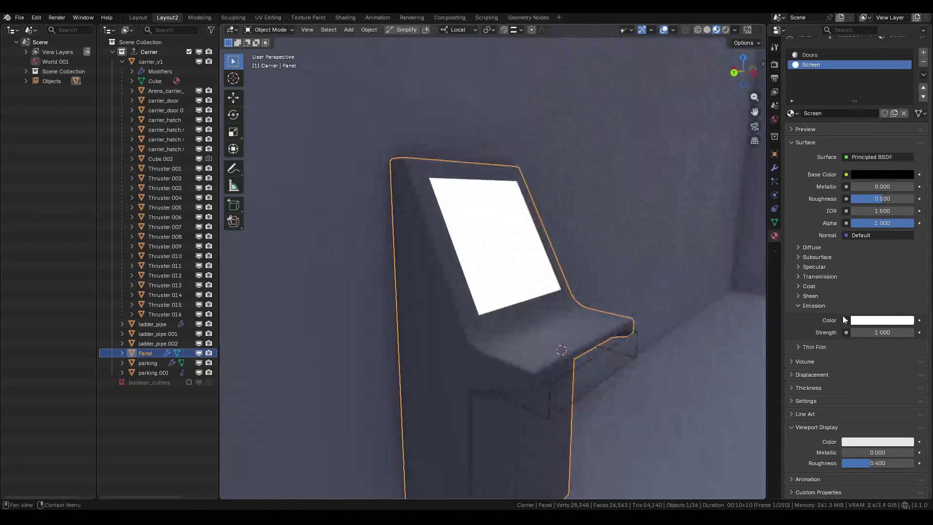
{"action": "left_click", "coordinate": [879, 320]}
{"action": "left_click", "coordinate": [864, 183]}
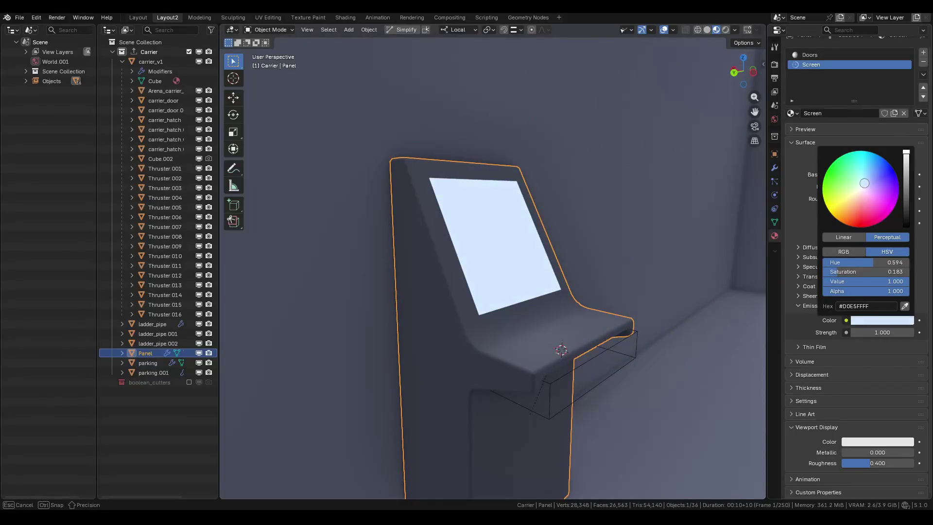
Step: Switch to Solid shading, save, and eyedrop the emission colour into the Viewport Display colour
{"action": "mouse_move", "coordinate": [439, 273]}
{"action": "middle_mouse_down"}
{"action": "mouse_move", "coordinate": [468, 289]}
{"action": "mouse_move", "coordinate": [460, 284]}
{"action": "mouse_move", "coordinate": [551, 226]}
{"action": "mouse_move", "coordinate": [707, 39]}
{"action": "middle_mouse_up"}
{"action": "key", "text": "KP_Decimal"}
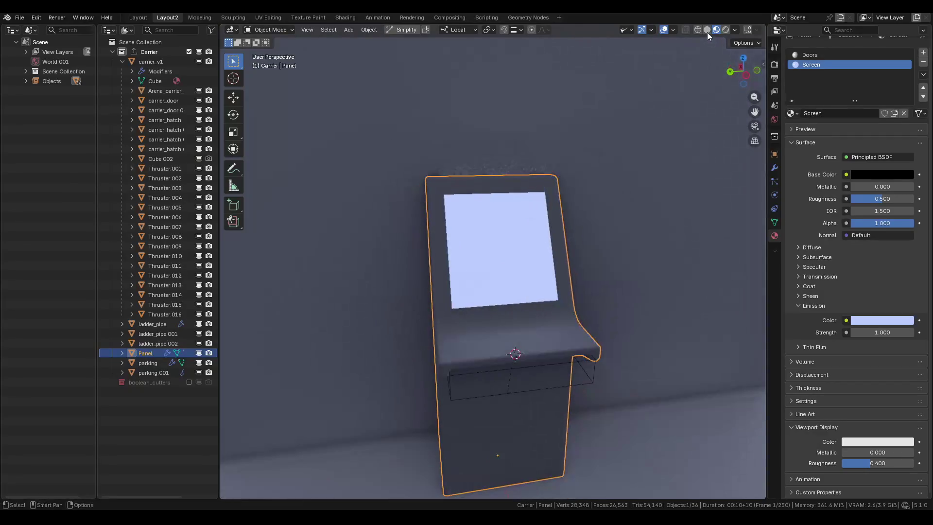
{"action": "left_click", "coordinate": [707, 32]}
{"action": "mouse_move", "coordinate": [641, 97]}
{"action": "middle_mouse_down"}
{"action": "mouse_move", "coordinate": [570, 165]}
{"action": "mouse_move", "coordinate": [878, 373]}
{"action": "middle_mouse_up"}
{"action": "key", "text": "ctrl+s"}
{"action": "left_click", "coordinate": [882, 442]}
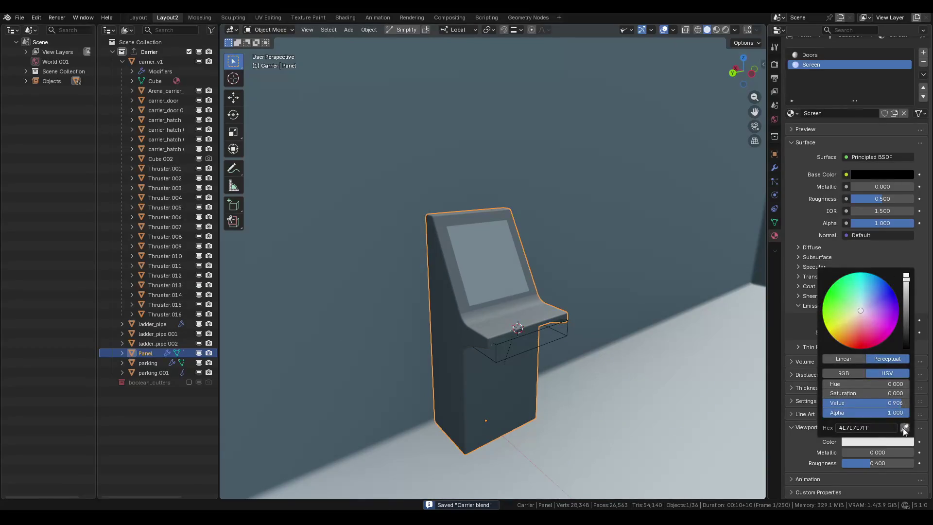
{"action": "left_click", "coordinate": [909, 428]}
{"action": "left_click", "coordinate": [885, 325]}
{"action": "scroll", "coordinate": [473, 264], "scroll_direction": "up", "scroll_amount": 5}
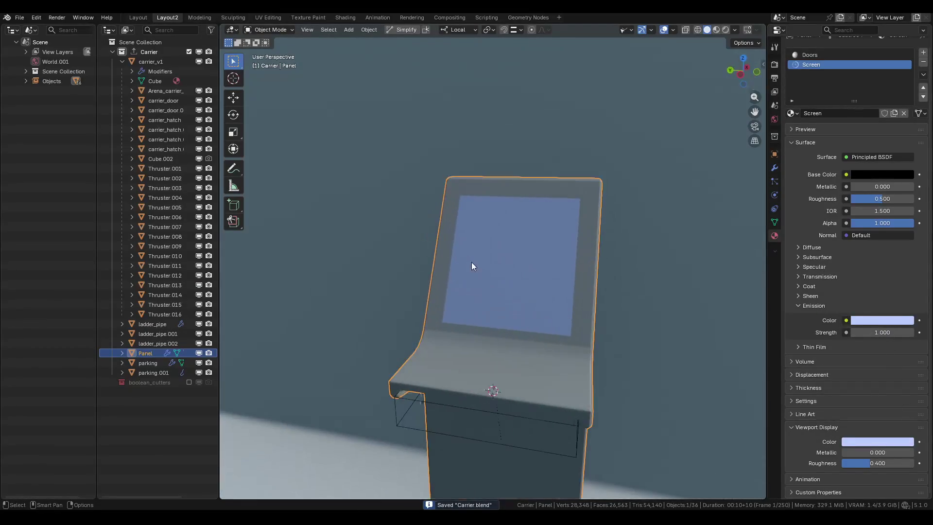
Step: Stretch the screen face along its local Y axis in Edit Mode
{"action": "key", "text": "Tab"}
{"action": "key", "text": "s"}
{"action": "key", "text": "y"}
{"action": "key", "text": "y"}
{"action": "left_click", "coordinate": [640, 277]}
{"action": "mouse_move", "coordinate": [639, 277]}
{"action": "middle_mouse_down"}
{"action": "mouse_move", "coordinate": [632, 272]}
{"action": "mouse_move", "coordinate": [672, 271]}
{"action": "mouse_move", "coordinate": [578, 252]}
{"action": "mouse_move", "coordinate": [662, 271]}
{"action": "middle_mouse_up"}
Step: Rescale the screen face along its local Y axis
{"action": "key", "text": "s"}
{"action": "key", "text": "y"}
{"action": "key", "text": "y"}
{"action": "left_click", "coordinate": [650, 271]}
{"action": "middle_click_drag", "start_coordinate": [541, 257], "coordinate": [560, 243]}
Step: Duplicate the screen face and place the copy to its right along Y
{"action": "key", "text": "alt+d"}
{"action": "key", "text": "y"}
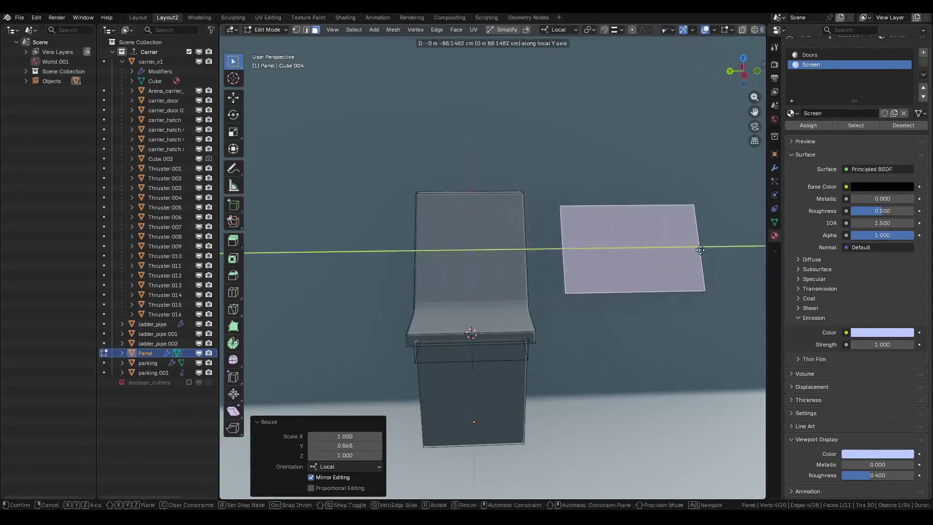
{"action": "right_click", "coordinate": [487, 258]}
{"action": "key", "text": "shift+d"}
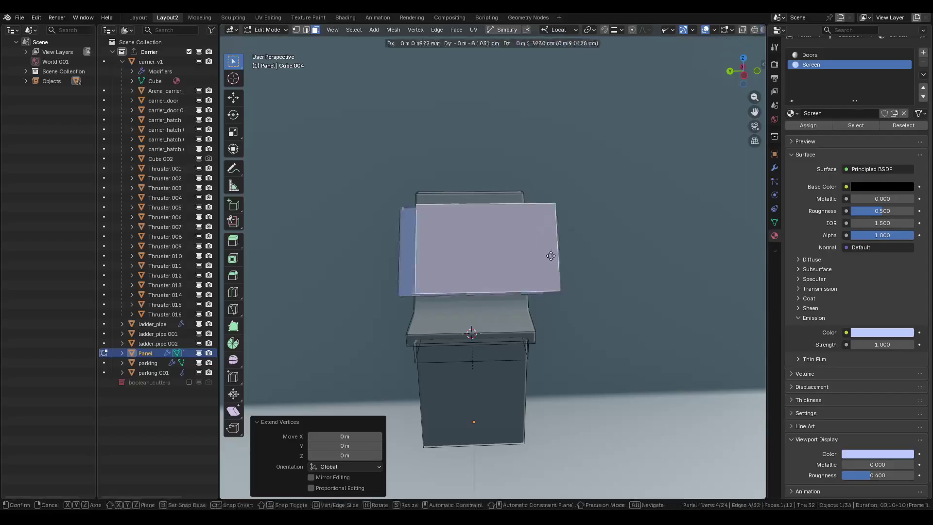
{"action": "key", "text": "y"}
{"action": "key", "text": "y"}
{"action": "left_click", "coordinate": [675, 250]}
{"action": "mouse_move", "coordinate": [676, 250]}
{"action": "middle_mouse_down"}
{"action": "mouse_move", "coordinate": [601, 211]}
{"action": "mouse_move", "coordinate": [573, 233]}
{"action": "middle_mouse_up"}
Step: Snap the 3D cursor to the edge between the two faces and frame it
{"action": "key", "text": "2"}
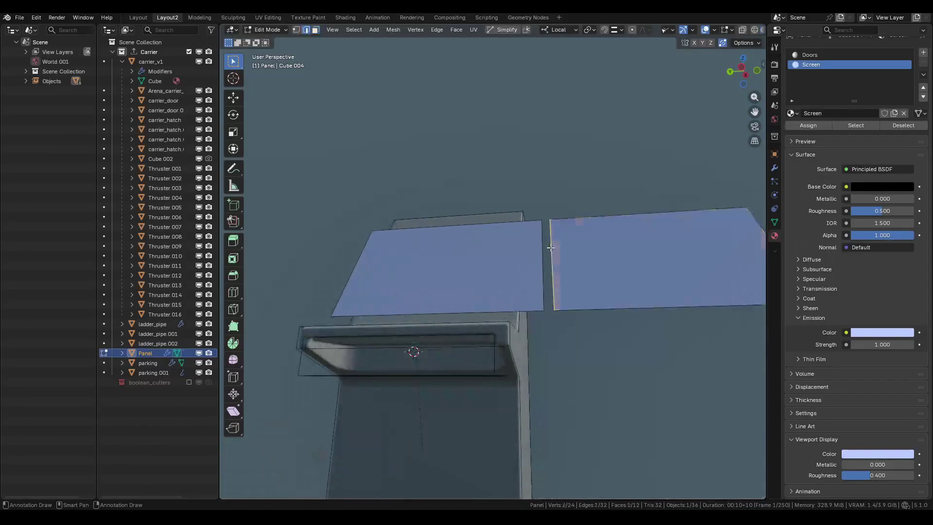
{"action": "left_click", "coordinate": [545, 253]}
{"action": "key", "text": "shift+s"}
{"action": "left_click", "coordinate": [541, 321]}
{"action": "key", "text": "KP_Decimal"}
{"action": "key", "text": "3"}
{"action": "left_click", "coordinate": [509, 272]}
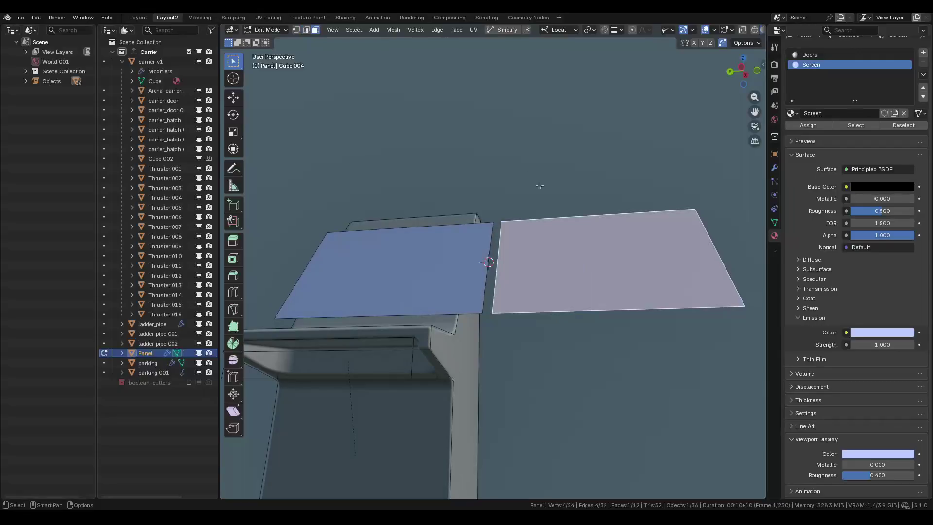
{"action": "mouse_move", "coordinate": [549, 120]}
{"action": "middle_mouse_down"}
{"action": "mouse_move", "coordinate": [508, 128]}
{"action": "mouse_move", "coordinate": [489, 235]}
{"action": "middle_mouse_up"}
Step: Create a custom Face.004 transform orientation from the left screen face and enable the move gizmo
{"action": "left_click", "coordinate": [486, 234]}
{"action": "left_click", "coordinate": [570, 30]}
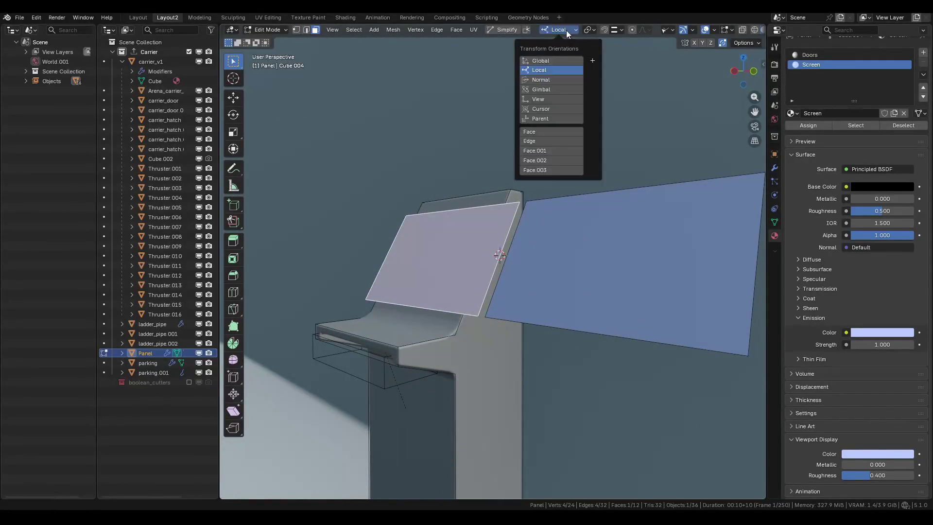
{"action": "left_click", "coordinate": [593, 59]}
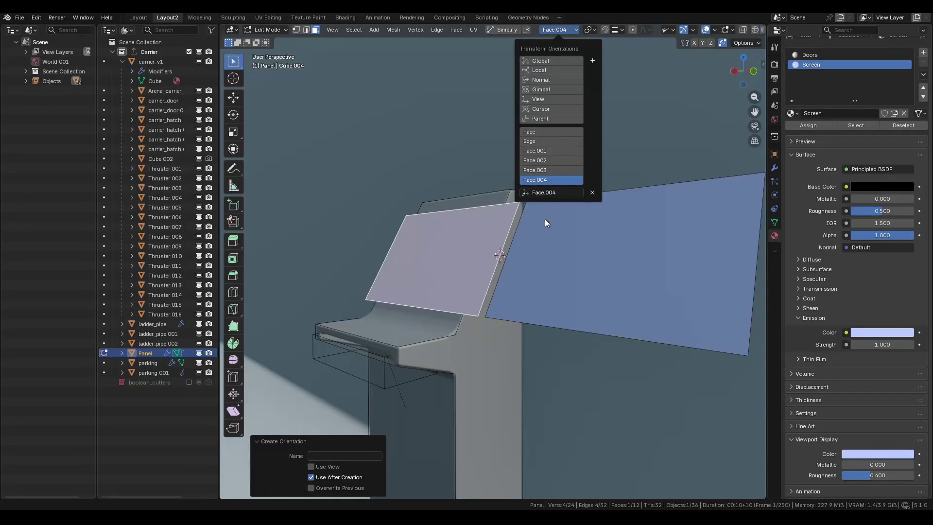
{"action": "left_click", "coordinate": [551, 246]}
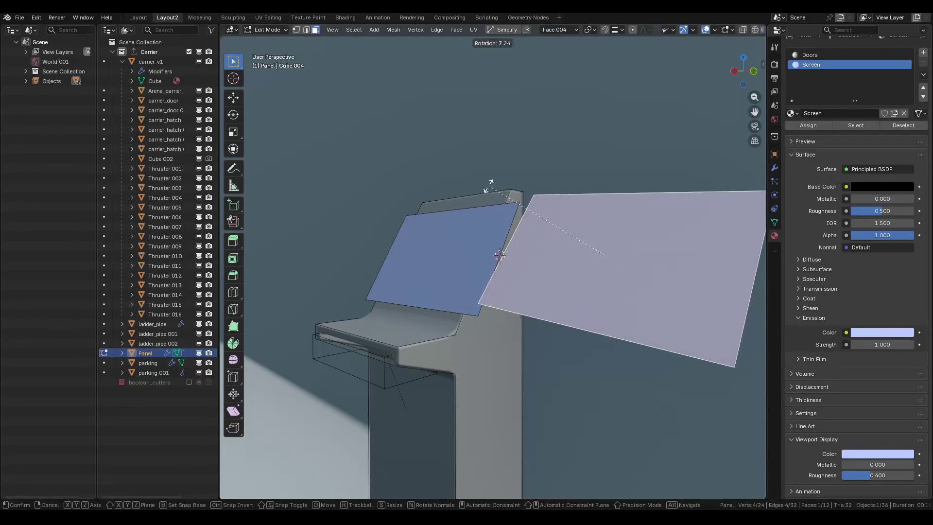
{"action": "left_click", "coordinate": [468, 228]}
{"action": "key", "text": "w"}
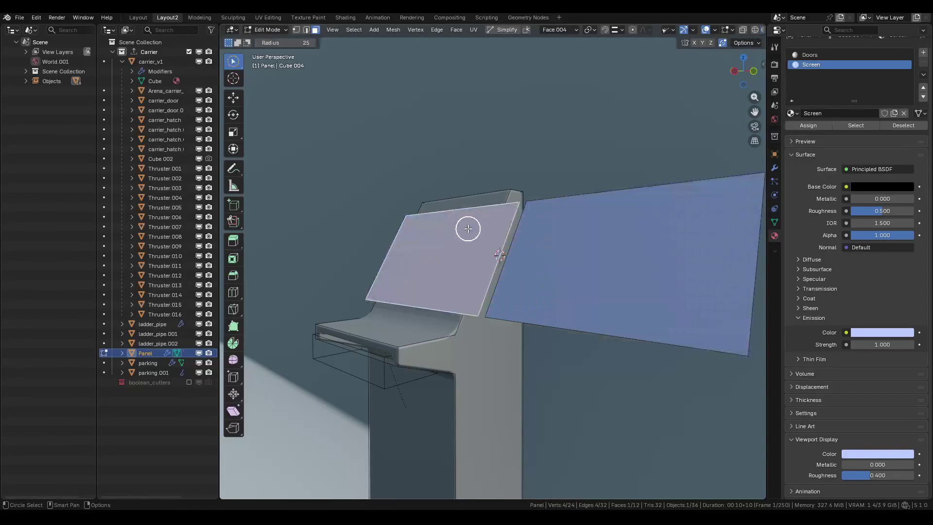
{"action": "right_click", "coordinate": [470, 235]}
{"action": "left_click", "coordinate": [233, 97]}
{"action": "mouse_move", "coordinate": [414, 194]}
{"action": "middle_mouse_down"}
{"action": "mouse_move", "coordinate": [394, 198]}
{"action": "mouse_move", "coordinate": [411, 223]}
{"action": "mouse_move", "coordinate": [509, 208]}
{"action": "mouse_move", "coordinate": [535, 236]}
{"action": "mouse_move", "coordinate": [465, 192]}
{"action": "middle_mouse_up"}
Step: Tilt the right face upward about 25° with the rotate gizmo
{"action": "key", "text": "g"}
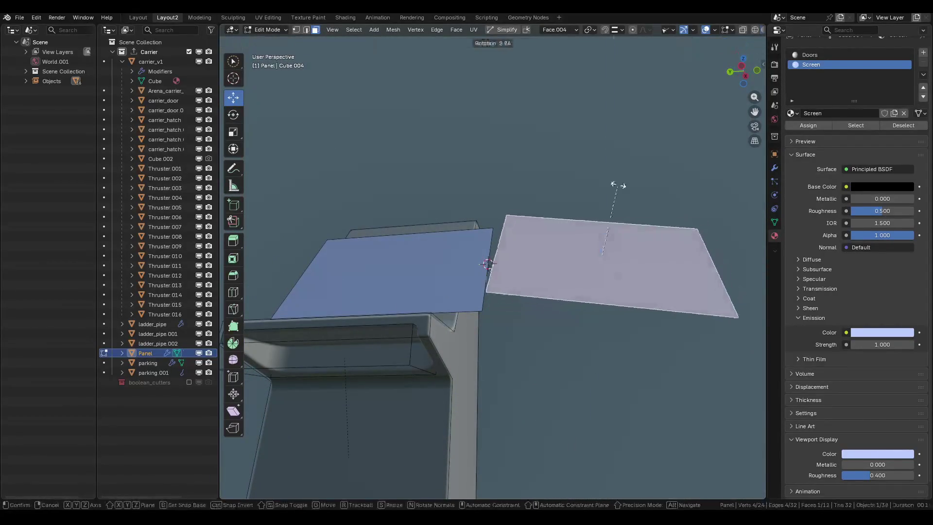
{"action": "key", "text": "x"}
{"action": "key", "text": "Escape"}
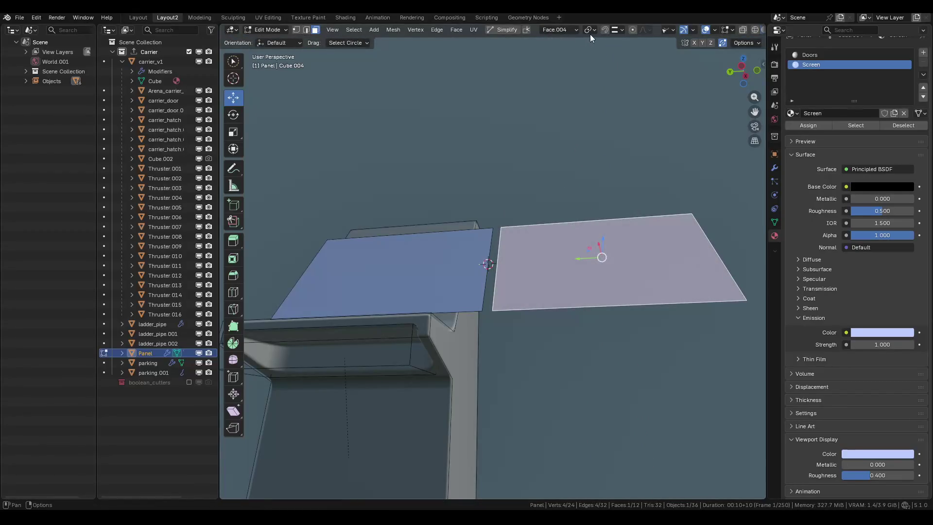
{"action": "key", "text": "r"}
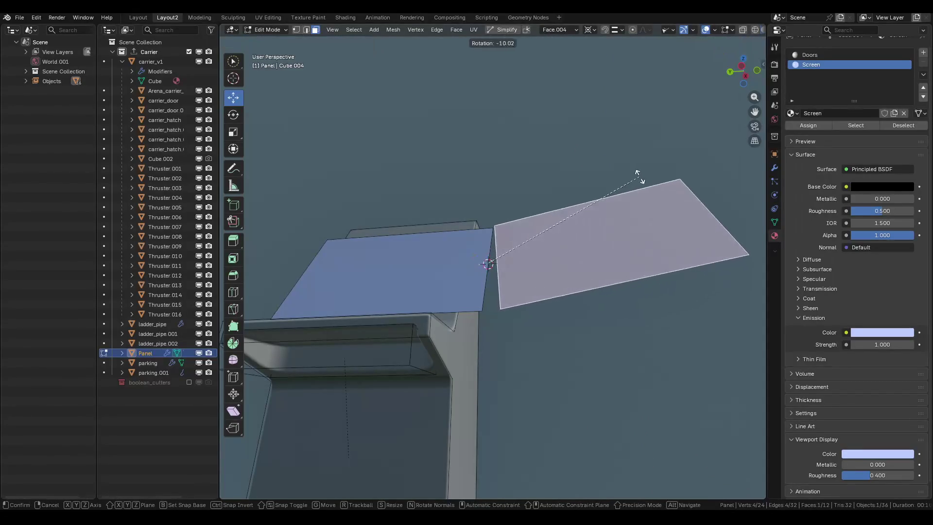
{"action": "key", "text": "x"}
{"action": "key", "text": "Escape"}
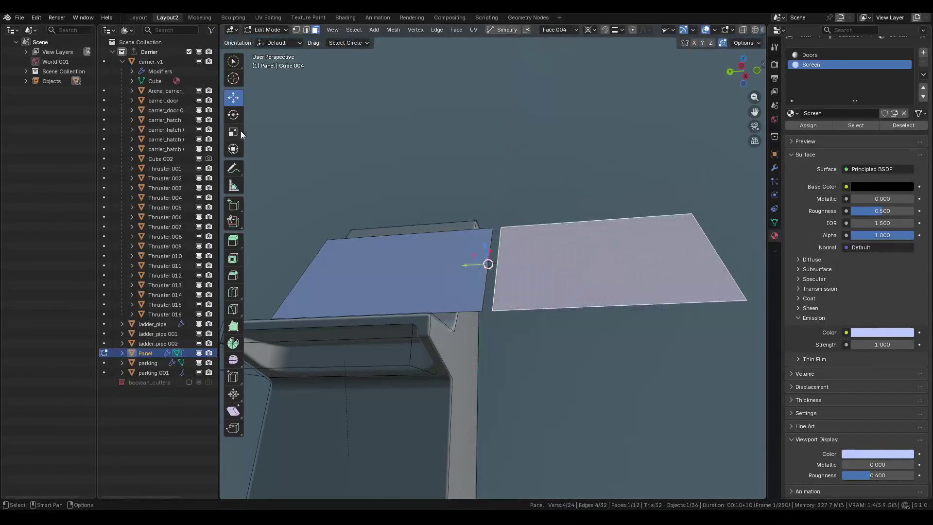
{"action": "left_click", "coordinate": [233, 114]}
{"action": "left_click_drag", "start_coordinate": [500, 252], "coordinate": [551, 215]}
Step: Slide the tilted face's top edge along the face
{"action": "key", "text": "2"}
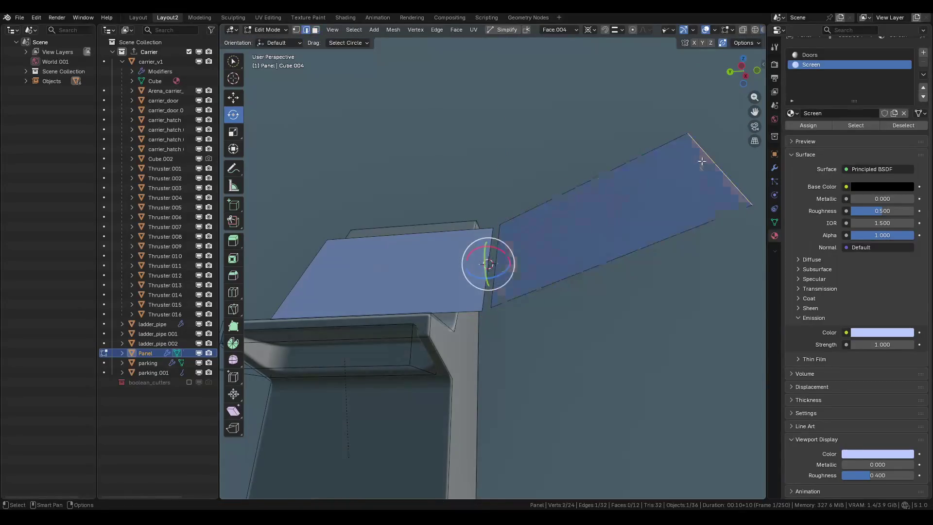
{"action": "left_click", "coordinate": [632, 161]}
{"action": "key", "text": "g"}
{"action": "key", "text": "g"}
{"action": "left_click", "coordinate": [663, 189]}
{"action": "mouse_move", "coordinate": [646, 198]}
{"action": "middle_mouse_down"}
{"action": "mouse_move", "coordinate": [592, 223]}
{"action": "mouse_move", "coordinate": [541, 188]}
{"action": "middle_mouse_up"}
{"action": "scroll", "coordinate": [562, 263], "scroll_direction": "up", "scroll_amount": 3}
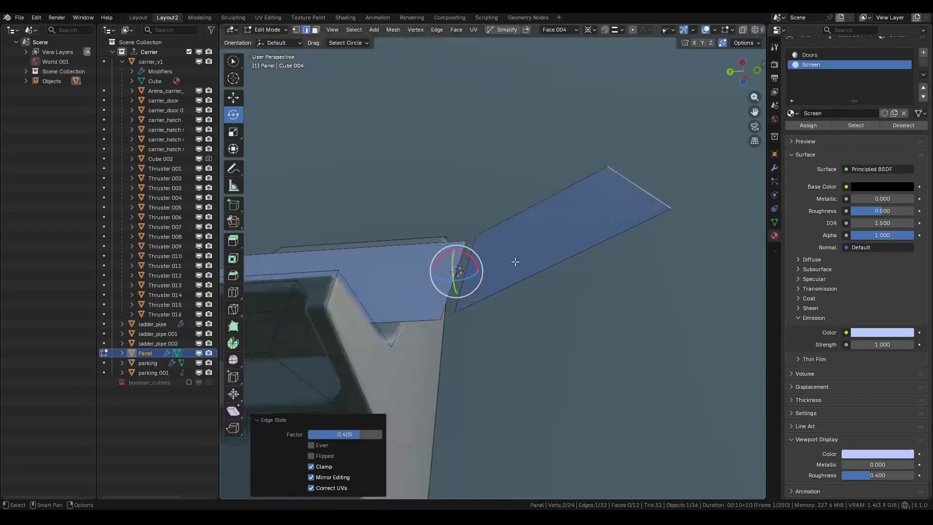
Step: Delete the tilted right face
{"action": "left_click", "coordinate": [501, 261]}
{"action": "key", "text": "3"}
{"action": "middle_click_drag", "start_coordinate": [501, 260], "coordinate": [525, 273]}
{"action": "key", "text": "x"}
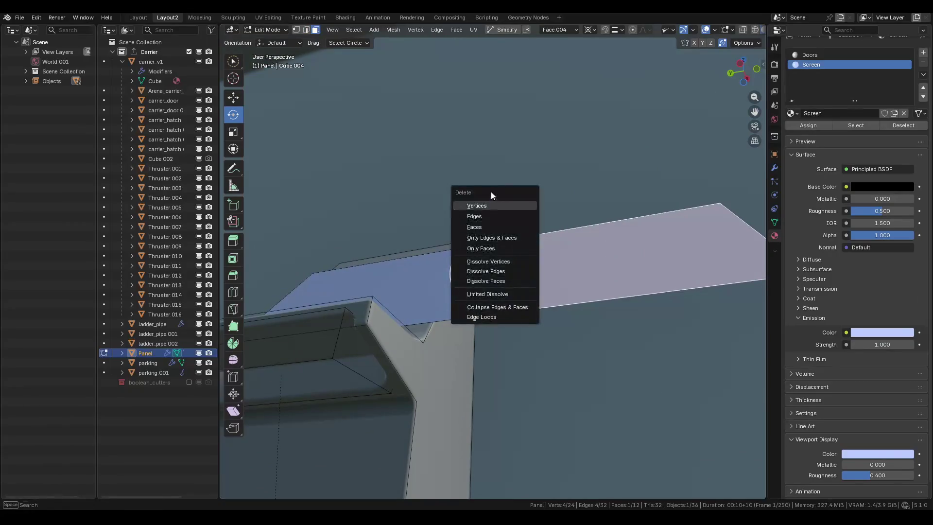
{"action": "left_click", "coordinate": [483, 215]}
{"action": "key", "text": "ctrl+z"}
{"action": "key", "text": "x"}
{"action": "left_click", "coordinate": [484, 235]}
Step: Extrude the screen face's right edge outward along Y
{"action": "key", "text": "2"}
{"action": "left_click", "coordinate": [474, 280]}
{"action": "middle_click_drag", "start_coordinate": [474, 280], "coordinate": [486, 255]}
{"action": "key", "text": "e"}
{"action": "key", "text": "y"}
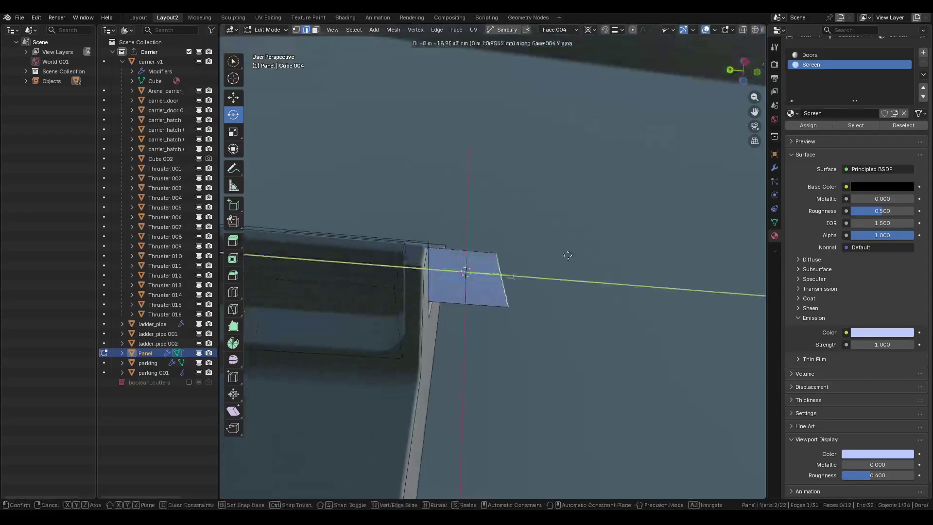
{"action": "left_click", "coordinate": [587, 272]}
Step: Raise the new edge about 14 cm with the move gizmo
{"action": "key", "text": "g"}
{"action": "key", "text": "x"}
{"action": "key", "text": "Escape"}
{"action": "left_click", "coordinate": [240, 104]}
{"action": "left_click_drag", "start_coordinate": [469, 249], "coordinate": [474, 204]}
{"action": "middle_click_drag", "start_coordinate": [474, 204], "coordinate": [511, 272]}
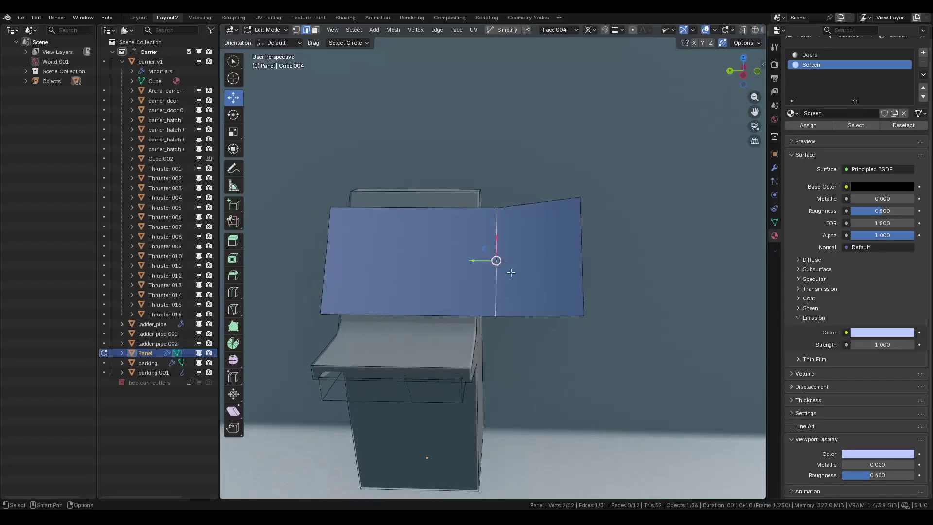
Step: Bevel the new edge into a narrow strip, delete the strip, and return to Object Mode
{"action": "key", "text": "ctrl+b"}
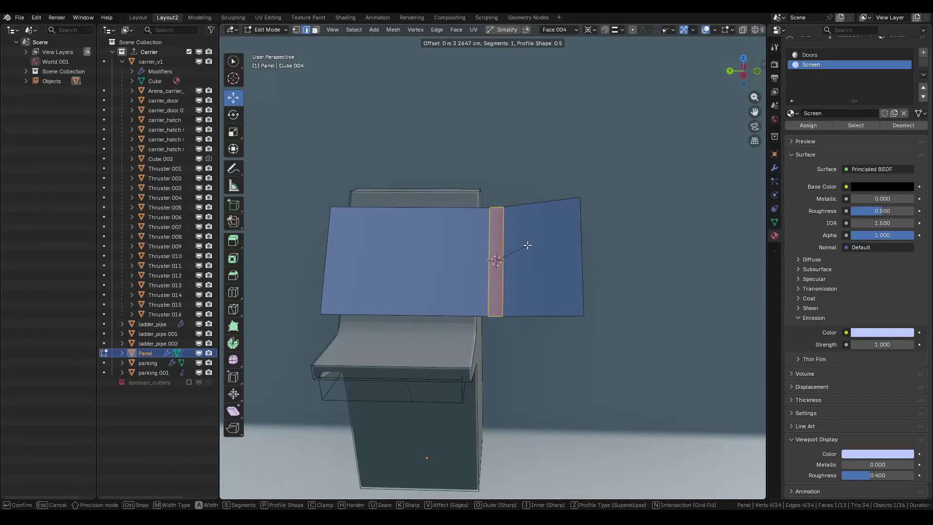
{"action": "left_click", "coordinate": [525, 244]}
{"action": "key", "text": "x"}
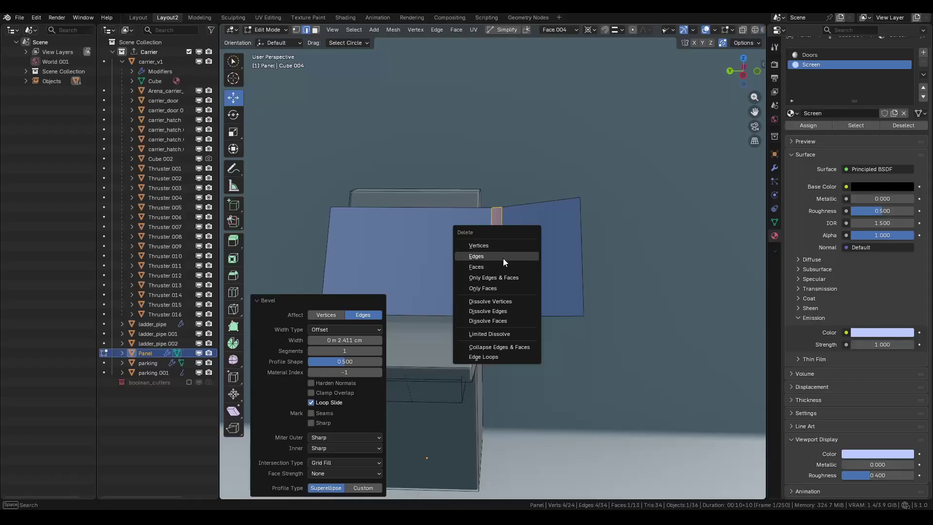
{"action": "left_click", "coordinate": [510, 264]}
{"action": "scroll", "coordinate": [538, 236], "scroll_direction": "down", "scroll_amount": 2}
{"action": "key", "text": "Tab"}
{"action": "mouse_move", "coordinate": [438, 216]}
{"action": "middle_mouse_down"}
{"action": "mouse_move", "coordinate": [467, 235]}
{"action": "mouse_move", "coordinate": [495, 220]}
{"action": "mouse_move", "coordinate": [528, 226]}
{"action": "middle_mouse_up"}
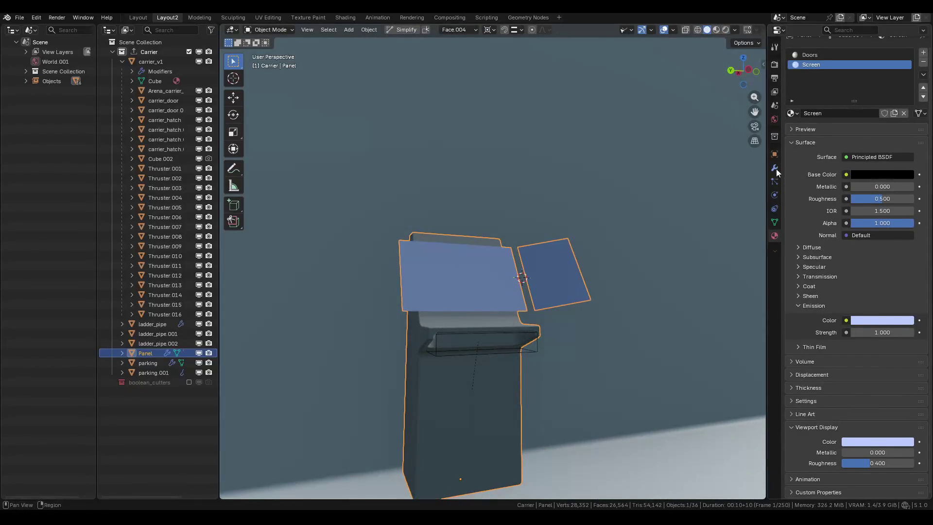
Step: Add a Mirror modifier to the Panel with X off and Axis Y, Bisect Y and Flip Y on
{"action": "left_click", "coordinate": [775, 168]}
{"action": "left_click", "coordinate": [831, 84]}
{"action": "type", "text": "m"}
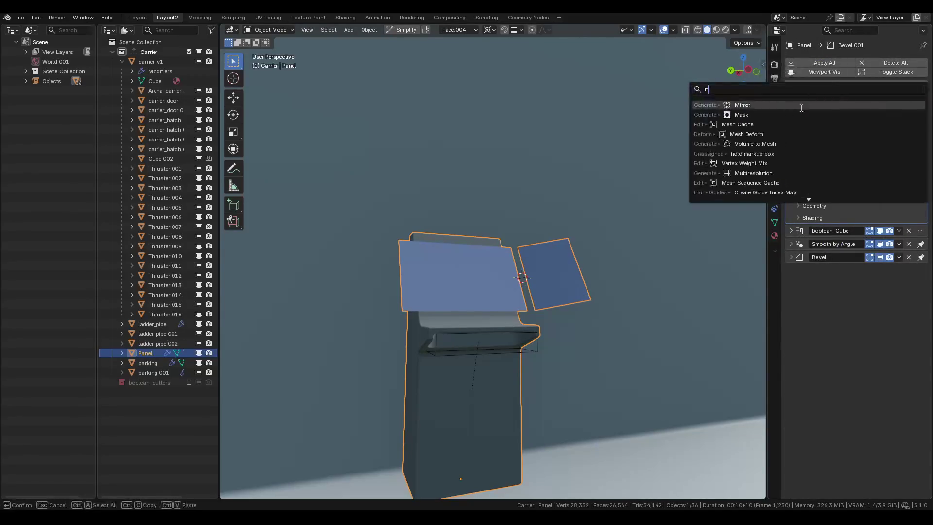
{"action": "left_click", "coordinate": [802, 106]}
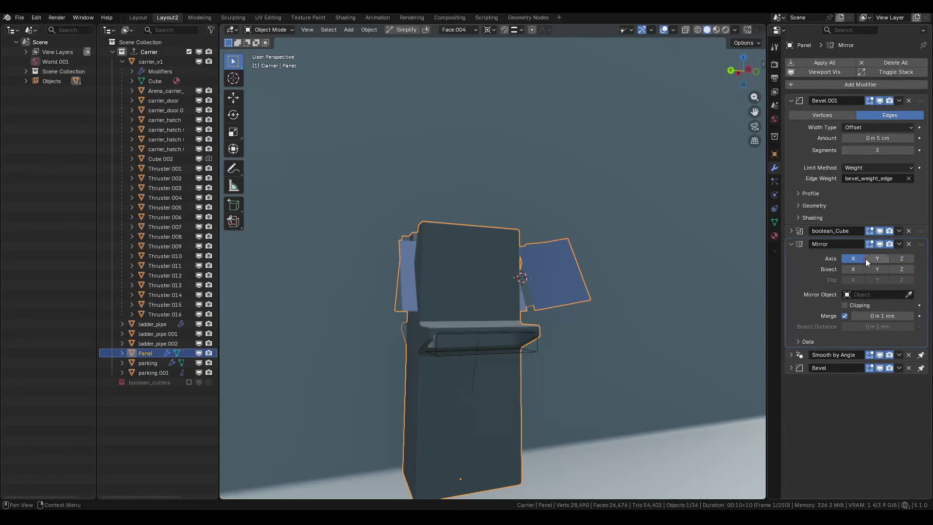
{"action": "left_click", "coordinate": [864, 259]}
{"action": "left_click", "coordinate": [791, 101]}
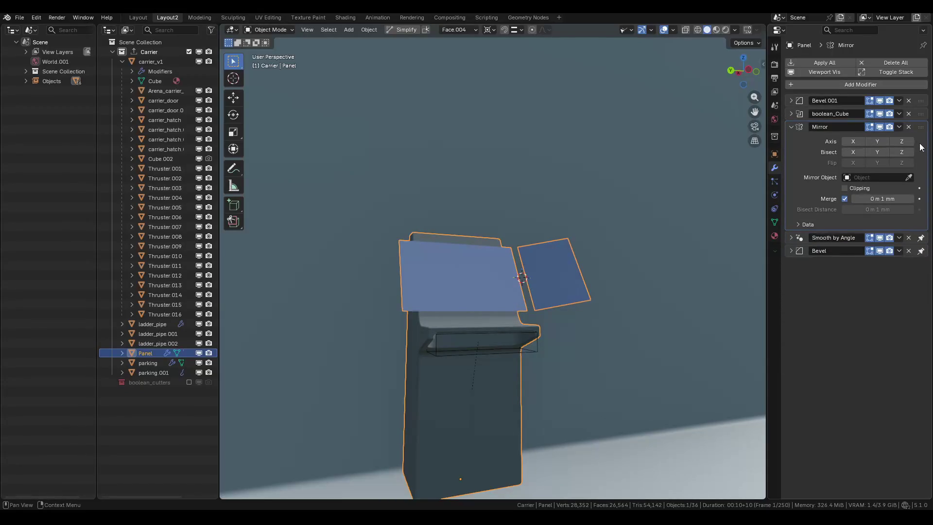
{"action": "left_click", "coordinate": [877, 141]}
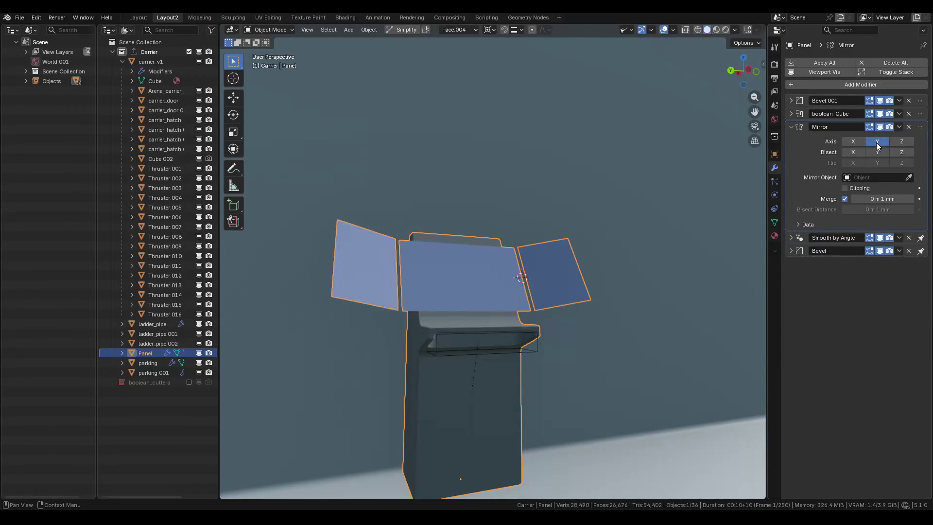
{"action": "left_click", "coordinate": [876, 152]}
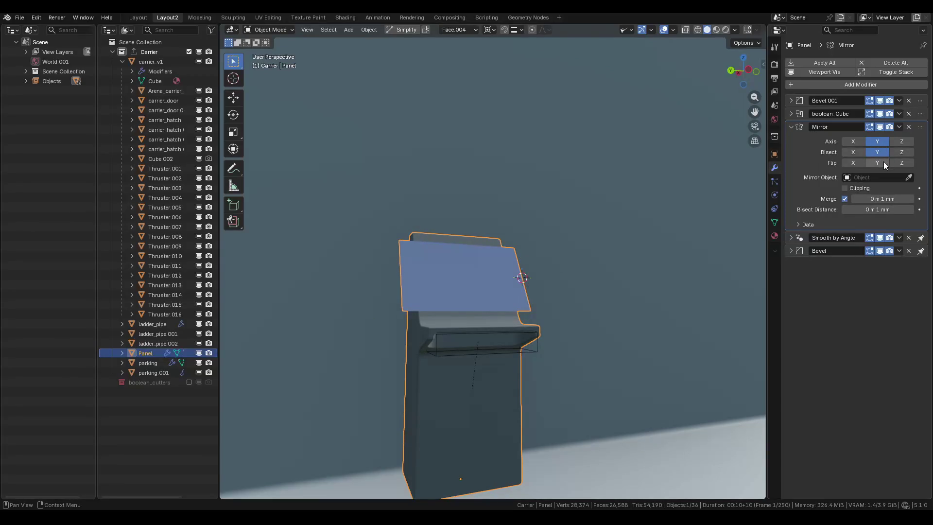
{"action": "left_click", "coordinate": [880, 163]}
{"action": "mouse_move", "coordinate": [531, 180]}
{"action": "middle_mouse_down"}
{"action": "mouse_move", "coordinate": [483, 193]}
{"action": "mouse_move", "coordinate": [497, 188]}
{"action": "mouse_move", "coordinate": [524, 251]}
{"action": "mouse_move", "coordinate": [585, 211]}
{"action": "mouse_move", "coordinate": [554, 267]}
{"action": "mouse_move", "coordinate": [589, 235]}
{"action": "mouse_move", "coordinate": [587, 225]}
{"action": "mouse_move", "coordinate": [614, 223]}
{"action": "mouse_move", "coordinate": [476, 246]}
{"action": "middle_mouse_up"}
{"action": "key", "text": "Tab"}
{"action": "mouse_move", "coordinate": [564, 256]}
{"action": "middle_mouse_down"}
{"action": "mouse_move", "coordinate": [485, 276]}
{"action": "mouse_move", "coordinate": [468, 291]}
{"action": "middle_mouse_up"}
Step: Move the central and right screen faces along the Face.004 Y axis
{"action": "left_click", "coordinate": [484, 280]}
{"action": "key", "text": "2"}
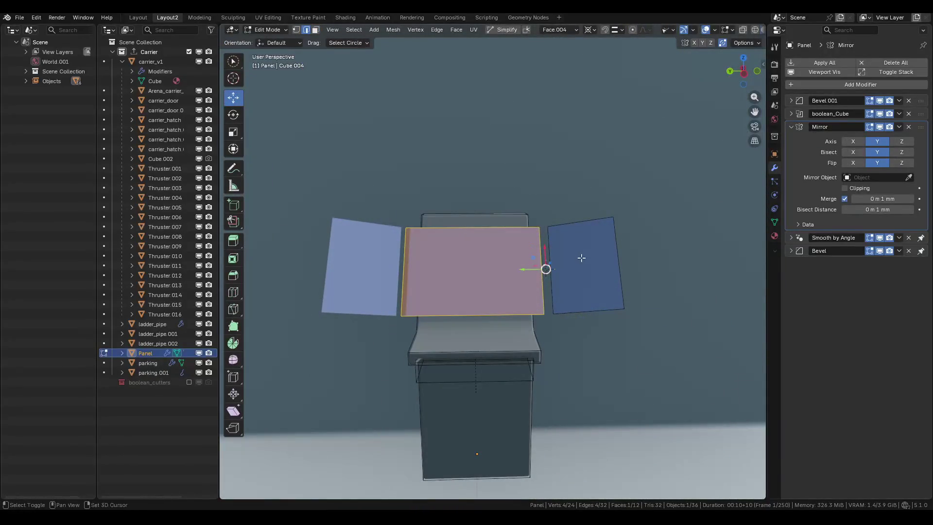
{"action": "key", "text": "3"}
{"action": "left_click", "coordinate": [582, 258], "text": "shift"}
{"action": "key", "text": "g"}
{"action": "key", "text": "y"}
{"action": "key", "text": "y"}
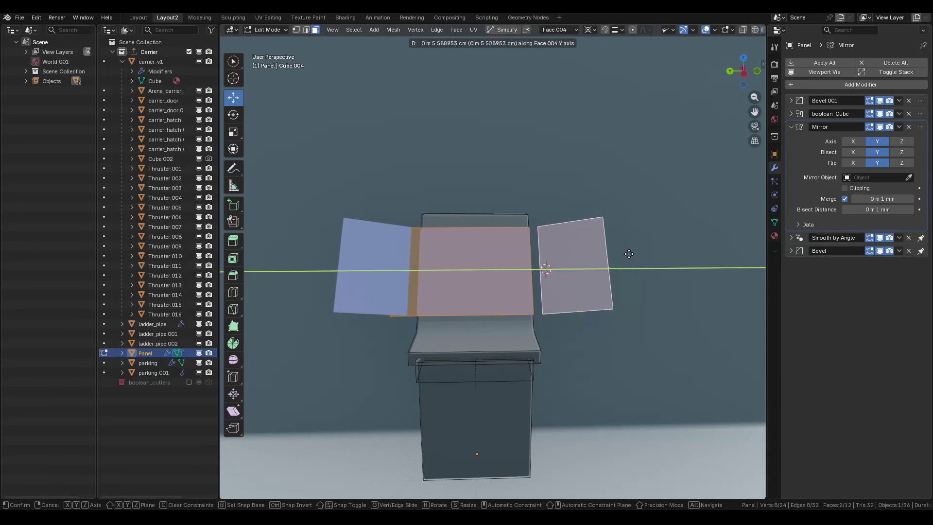
{"action": "left_click", "coordinate": [655, 251]}
{"action": "middle_click_drag", "start_coordinate": [655, 252], "coordinate": [534, 195]}
Step: Narrow the selected screen faces by scaling along the face X axis
{"action": "key", "text": "s"}
{"action": "key", "text": "x"}
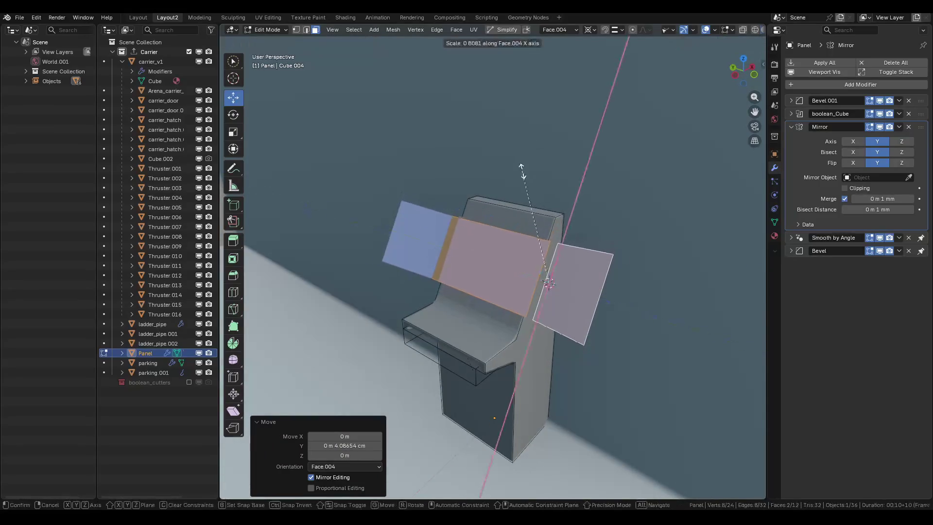
{"action": "left_click", "coordinate": [549, 282]}
{"action": "key", "text": "Tab"}
{"action": "mouse_move", "coordinate": [431, 193]}
{"action": "middle_mouse_down"}
{"action": "mouse_move", "coordinate": [493, 179]}
{"action": "mouse_move", "coordinate": [462, 197]}
{"action": "middle_mouse_up"}
{"action": "scroll", "coordinate": [503, 180], "scroll_direction": "down", "scroll_amount": 5}
{"action": "scroll", "coordinate": [462, 198], "scroll_direction": "up", "scroll_amount": 3}
Step: Save Carrier.blend and switch the viewport to Material Preview shading
{"action": "key", "text": "Tab"}
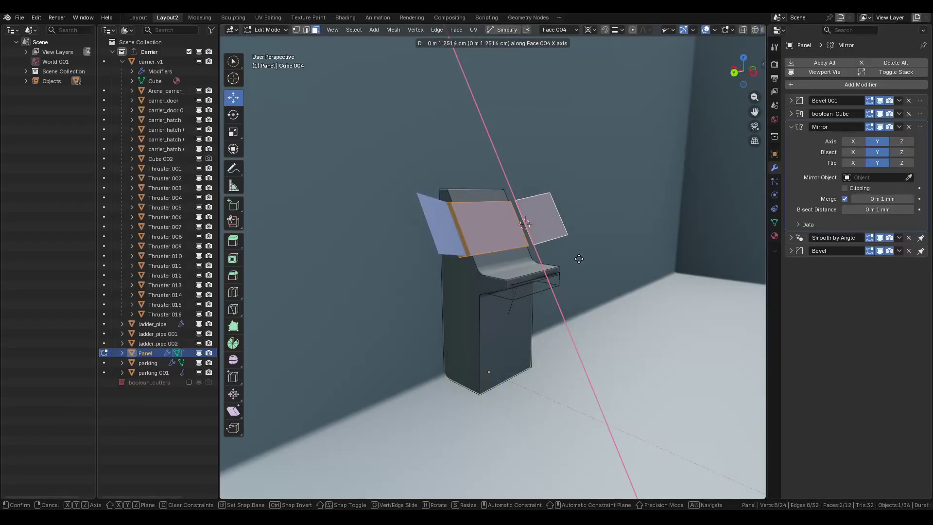
{"action": "key", "text": "ctrl+Tab"}
{"action": "left_click", "coordinate": [433, 244]}
{"action": "middle_click_drag", "start_coordinate": [433, 244], "coordinate": [464, 218]}
{"action": "key", "text": "ctrl+s"}
{"action": "scroll", "coordinate": [466, 196], "scroll_direction": "down", "scroll_amount": 4}
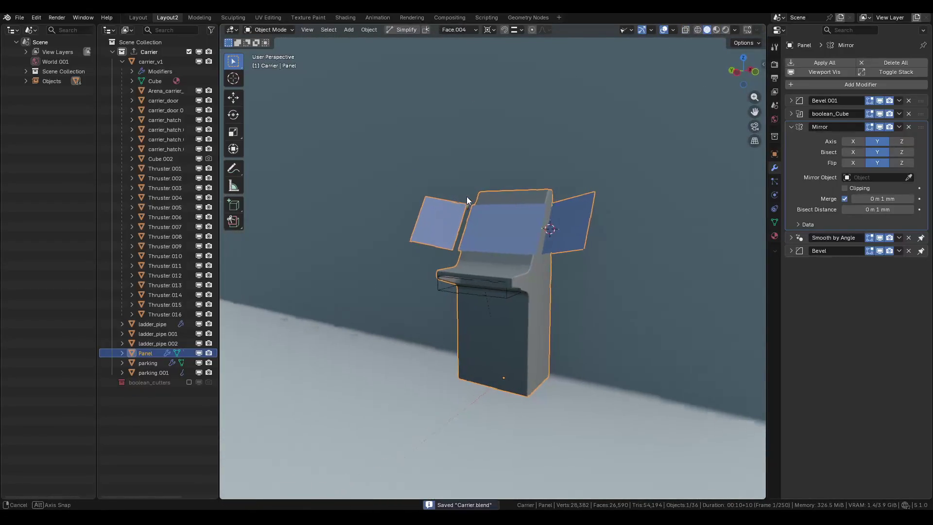
{"action": "left_click", "coordinate": [719, 30]}
{"action": "scroll", "coordinate": [518, 176], "scroll_direction": "down", "scroll_amount": 5}
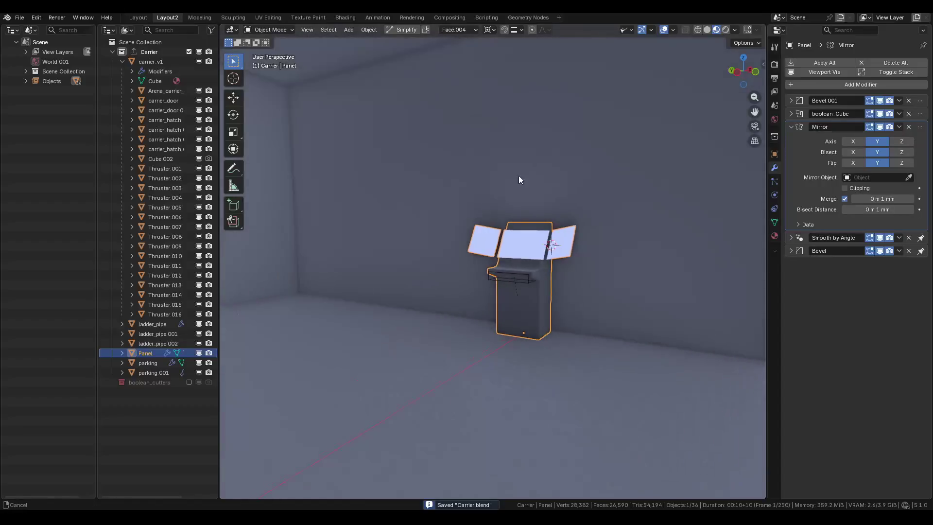
Step: Hide the viewport overlays for a clear view of the panel
{"action": "left_click", "coordinate": [664, 30]}
{"action": "mouse_move", "coordinate": [632, 53]}
{"action": "middle_mouse_down"}
{"action": "mouse_move", "coordinate": [543, 121]}
{"action": "mouse_move", "coordinate": [495, 221]}
{"action": "mouse_move", "coordinate": [482, 205]}
{"action": "mouse_move", "coordinate": [625, 184]}
{"action": "mouse_move", "coordinate": [447, 206]}
{"action": "mouse_move", "coordinate": [471, 194]}
{"action": "mouse_move", "coordinate": [427, 243]}
{"action": "mouse_move", "coordinate": [369, 222]}
{"action": "middle_mouse_up"}
{"action": "scroll", "coordinate": [486, 204], "scroll_direction": "down", "scroll_amount": 8}
{"action": "scroll", "coordinate": [369, 222], "scroll_direction": "up", "scroll_amount": 5}
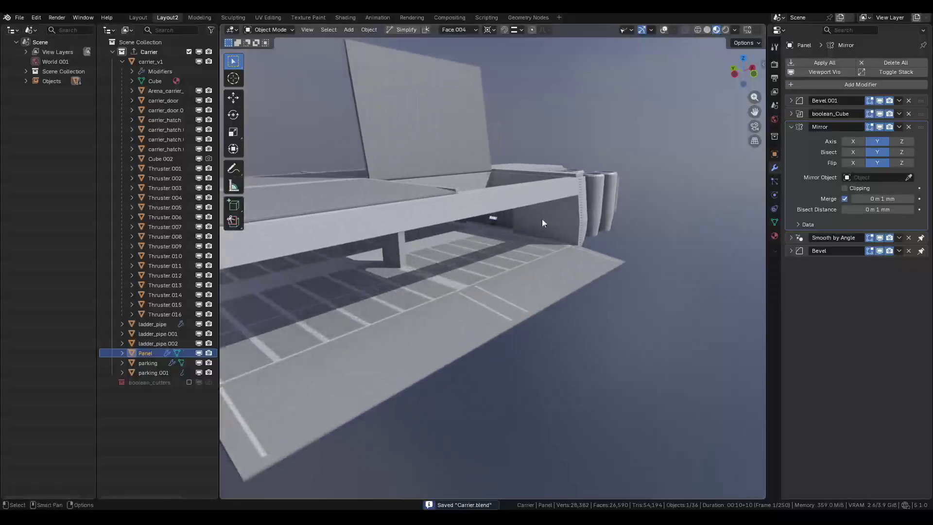
{"action": "middle_click_drag", "start_coordinate": [541, 218], "coordinate": [797, 258]}
Step: Set the Screen material's emission colour to pure white and save
{"action": "left_click", "coordinate": [775, 235]}
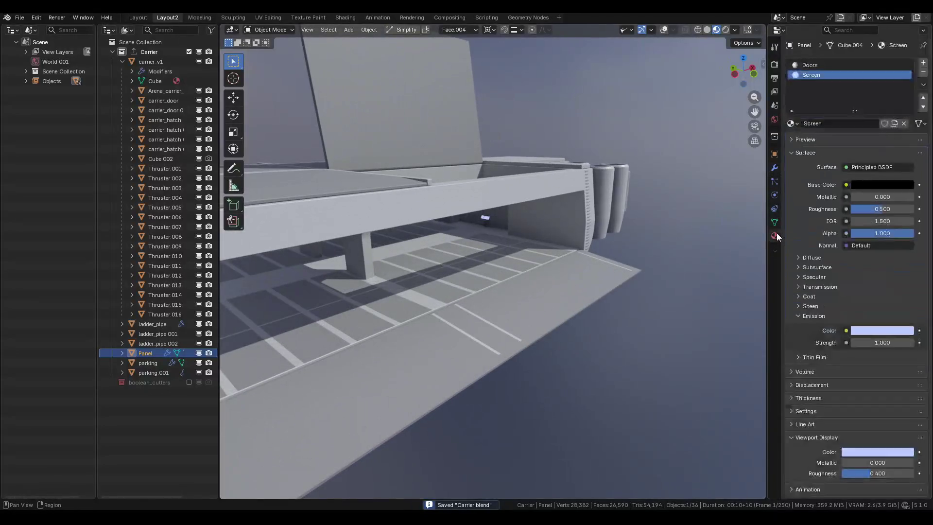
{"action": "left_click", "coordinate": [875, 329]}
{"action": "left_click_drag", "start_coordinate": [873, 282], "coordinate": [826, 283]}
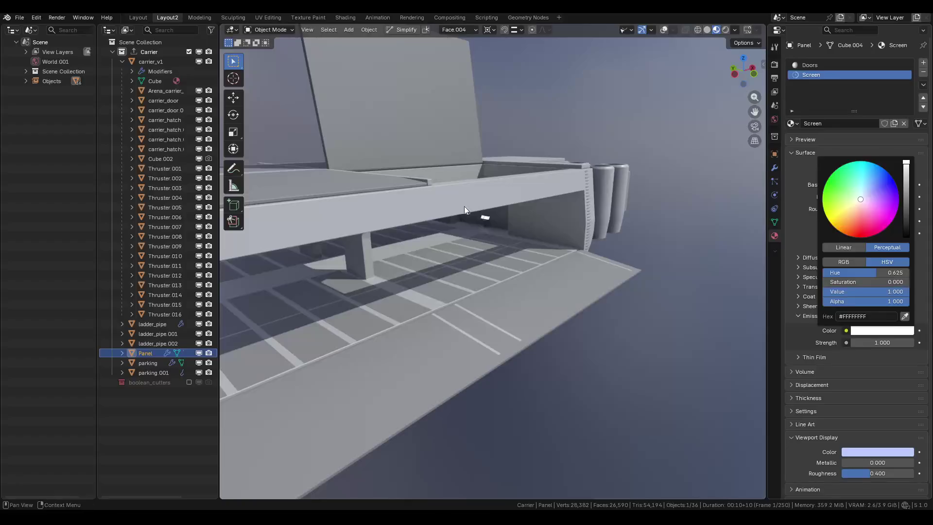
{"action": "scroll", "coordinate": [545, 268], "scroll_direction": "up", "scroll_amount": 5}
{"action": "scroll", "coordinate": [544, 268], "scroll_direction": "up", "scroll_amount": 6}
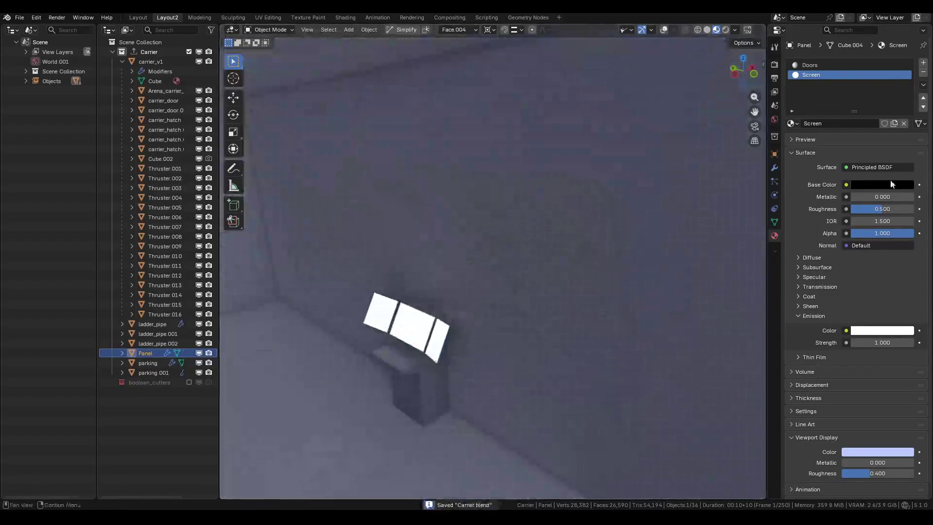
{"action": "key", "text": "ctrl+s"}
{"action": "middle_click_drag", "start_coordinate": [656, 277], "coordinate": [534, 272]}
Step: Set the Screen material's emission strength to 0
{"action": "left_click", "coordinate": [888, 342]}
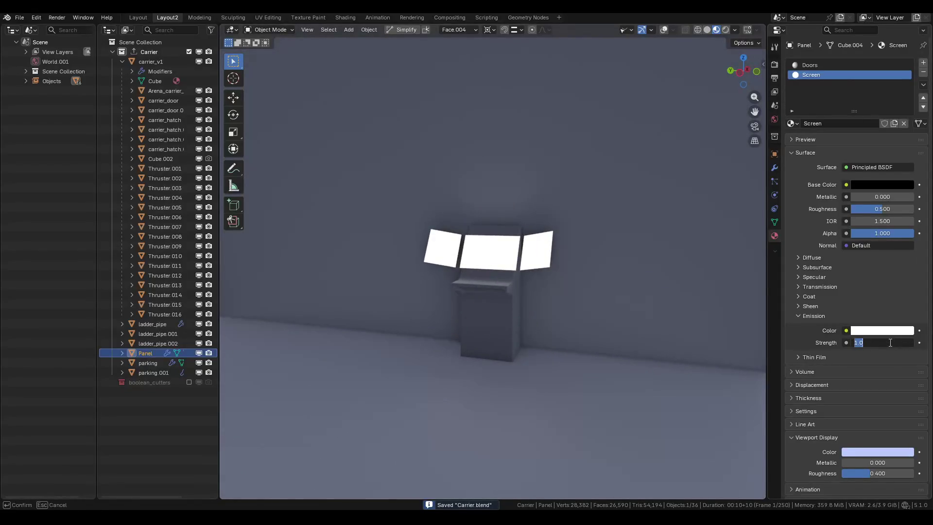
{"action": "type", "text": "0"}
{"action": "key", "text": "Return"}
{"action": "middle_click_drag", "start_coordinate": [490, 228], "coordinate": [580, 215]}
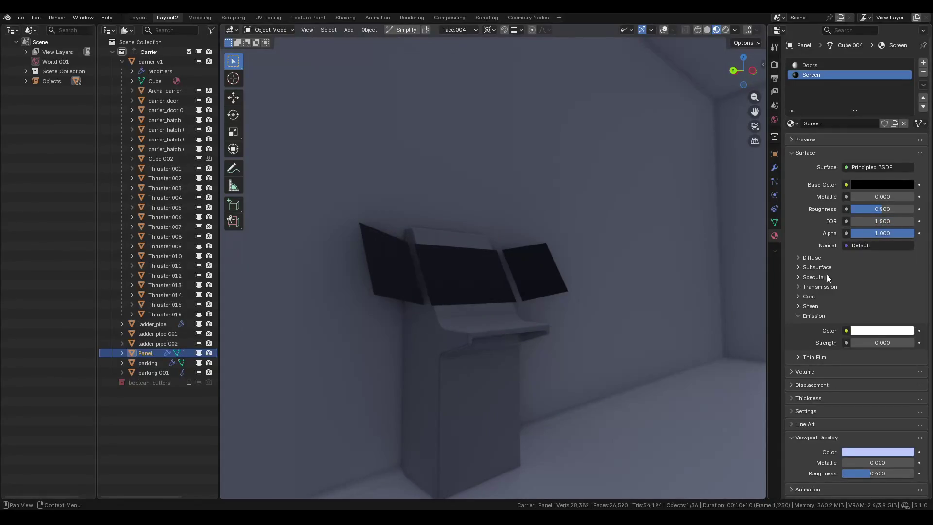
{"action": "left_click", "coordinate": [808, 277]}
{"action": "left_click", "coordinate": [808, 277]}
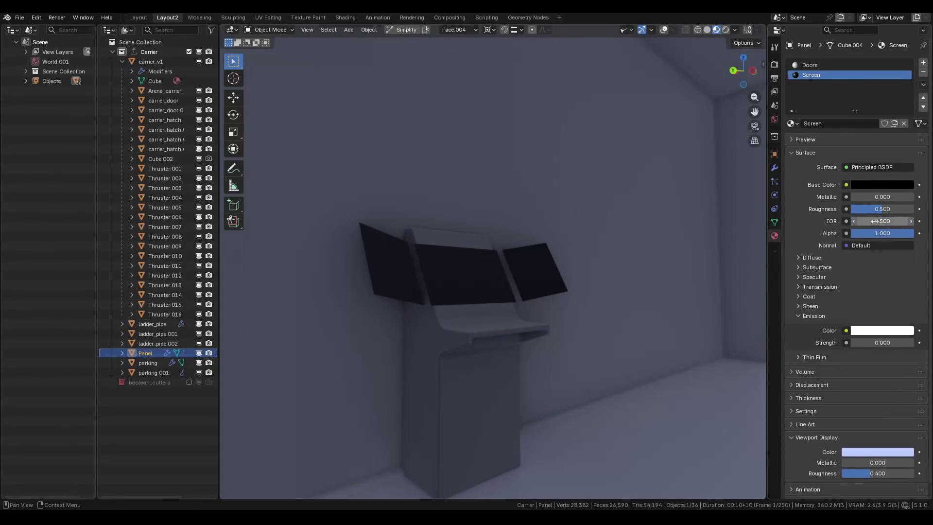
Step: Lower the Screen material's alpha to 0.400 and save Carrier.blend
{"action": "mouse_move", "coordinate": [894, 235]}
{"action": "left_mouse_down"}
{"action": "mouse_move", "coordinate": [866, 235]}
{"action": "mouse_move", "coordinate": [879, 235]}
{"action": "left_mouse_up"}
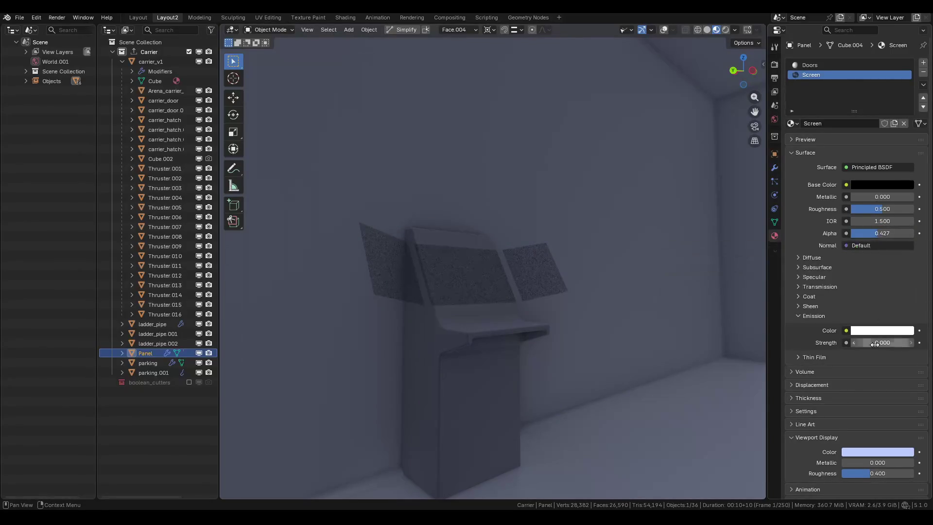
{"action": "middle_click_drag", "start_coordinate": [642, 254], "coordinate": [585, 262]}
{"action": "left_click", "coordinate": [889, 233]}
{"action": "left_click", "coordinate": [881, 232]}
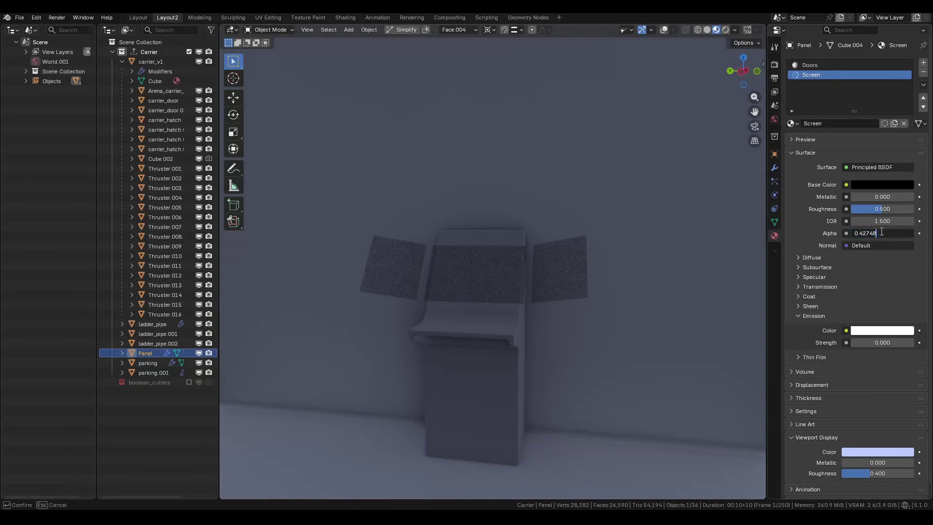
{"action": "type", "text": "0.400"}
{"action": "key", "text": "Return"}
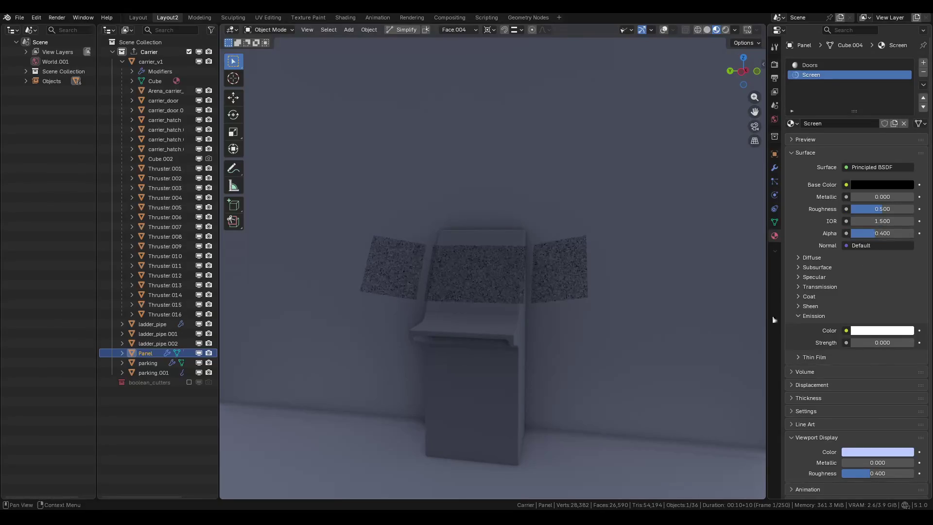
{"action": "key", "text": "ctrl+s"}
{"action": "left_click", "coordinate": [870, 339]}
Step: Set the Screen material's Emission Strength to 1 and Alpha to 1
{"action": "type", "text": "1"}
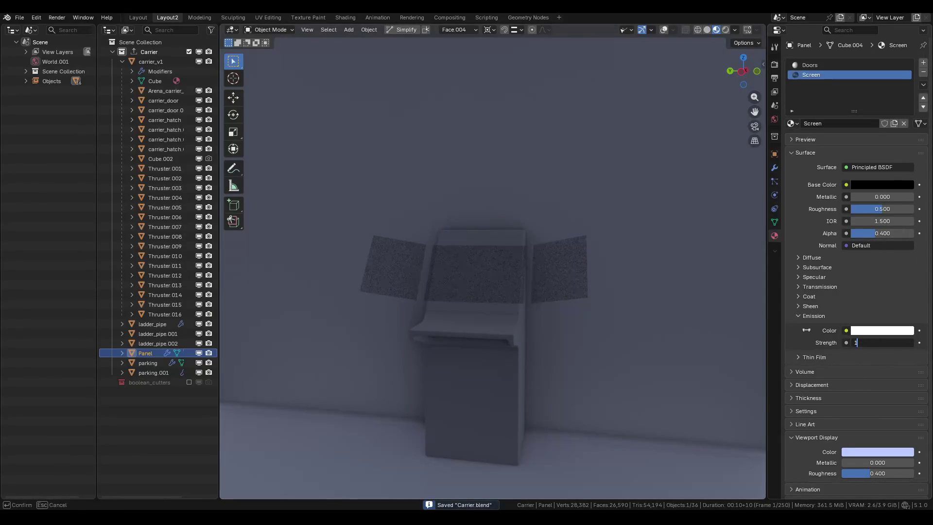
{"action": "key", "text": "Return"}
{"action": "middle_click_drag", "start_coordinate": [521, 261], "coordinate": [561, 263]}
{"action": "left_click", "coordinate": [869, 234]}
{"action": "type", "text": "1"}
{"action": "key", "text": "Return"}
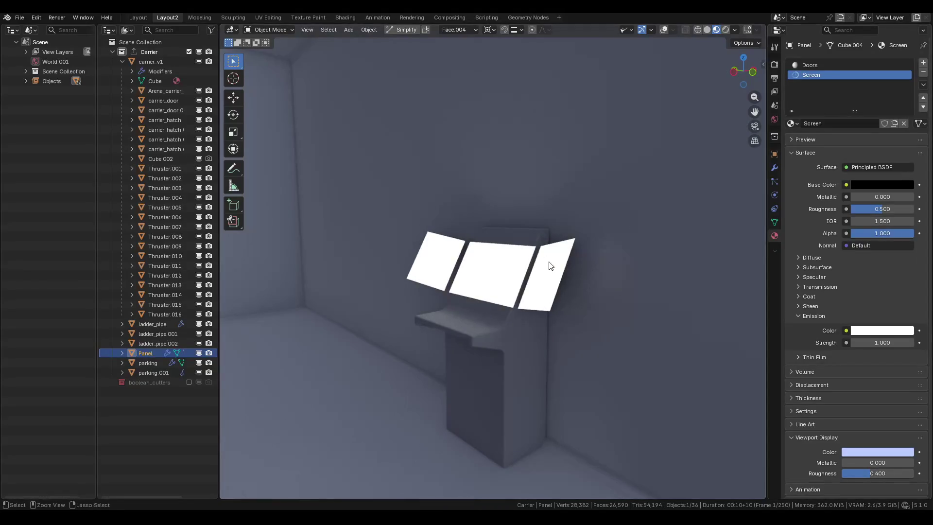
Step: Orbit around the hangar and switch the viewport to Solid shading
{"action": "scroll", "coordinate": [548, 261], "scroll_direction": "down", "scroll_amount": 10}
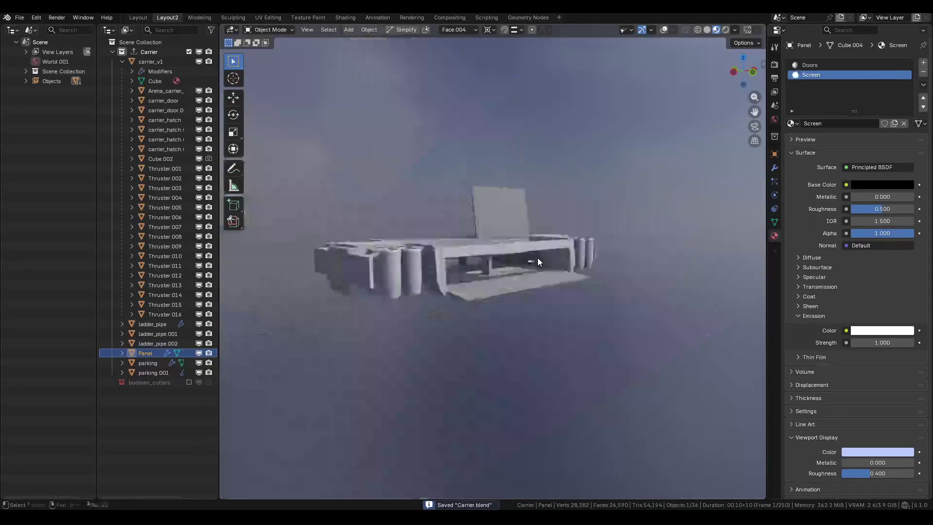
{"action": "middle_click_drag", "start_coordinate": [538, 258], "coordinate": [439, 251]}
{"action": "scroll", "coordinate": [440, 251], "scroll_direction": "up", "scroll_amount": 6}
{"action": "mouse_move", "coordinate": [509, 257]}
{"action": "middle_mouse_down"}
{"action": "mouse_move", "coordinate": [589, 270]}
{"action": "mouse_move", "coordinate": [578, 268]}
{"action": "mouse_move", "coordinate": [605, 253]}
{"action": "mouse_move", "coordinate": [714, 48]}
{"action": "middle_mouse_up"}
{"action": "scroll", "coordinate": [580, 270], "scroll_direction": "up", "scroll_amount": 5}
{"action": "left_click", "coordinate": [707, 30]}
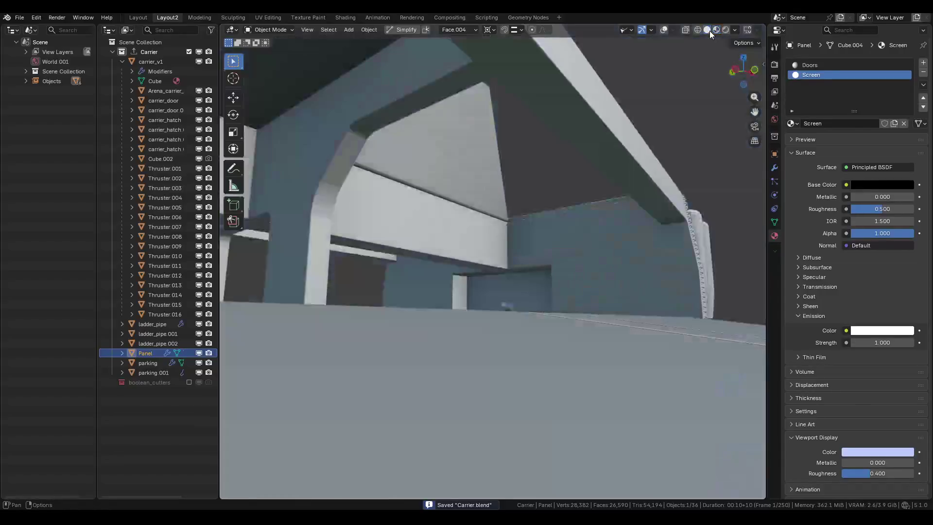
{"action": "scroll", "coordinate": [567, 285], "scroll_direction": "up", "scroll_amount": 5}
Step: Bevel the alcove's corner edge on carrier_v1 into a rounded edge in edge select mode
{"action": "left_click", "coordinate": [566, 285]}
{"action": "key", "text": "Tab"}
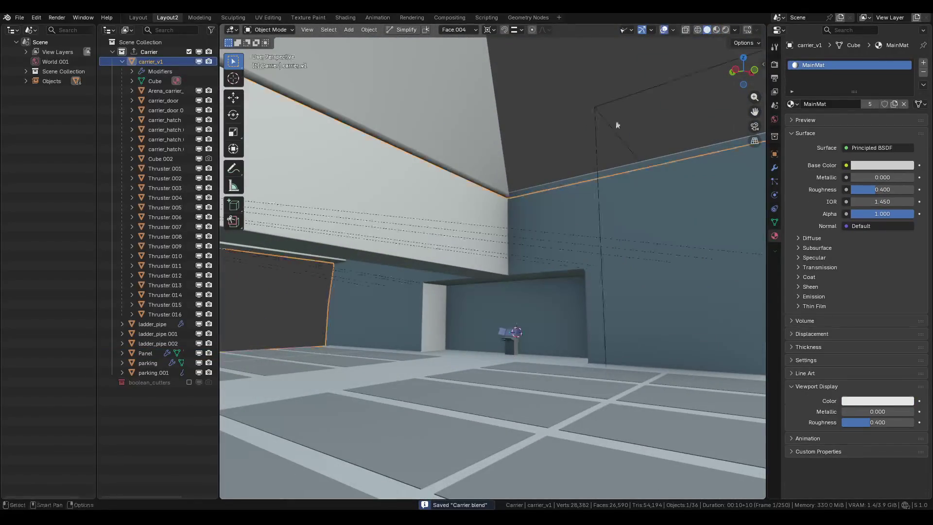
{"action": "scroll", "coordinate": [516, 297], "scroll_direction": "up", "scroll_amount": 6}
{"action": "key", "text": "2"}
{"action": "key", "text": "n"}
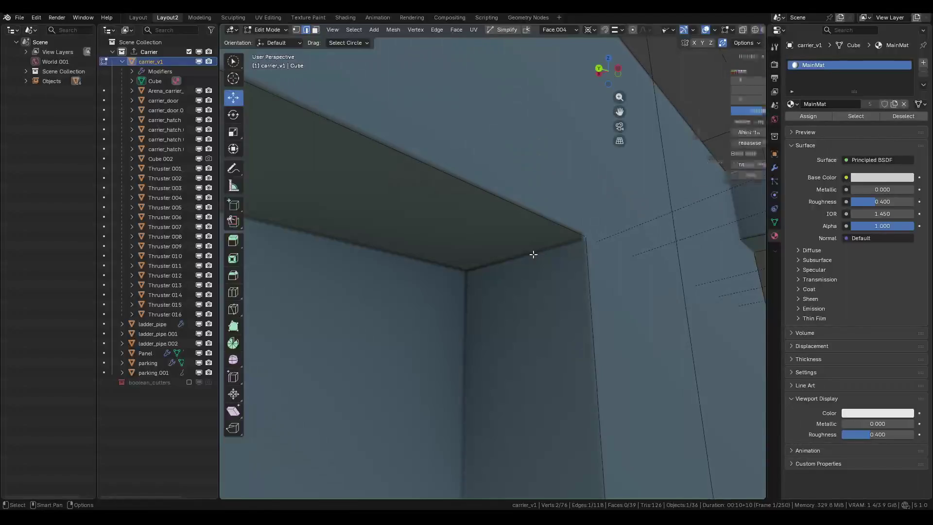
{"action": "left_click", "coordinate": [506, 238]}
{"action": "mouse_move", "coordinate": [505, 237]}
{"action": "middle_mouse_down"}
{"action": "mouse_move", "coordinate": [512, 202]}
{"action": "mouse_move", "coordinate": [534, 261]}
{"action": "mouse_move", "coordinate": [569, 262]}
{"action": "middle_mouse_up"}
{"action": "key", "text": "n"}
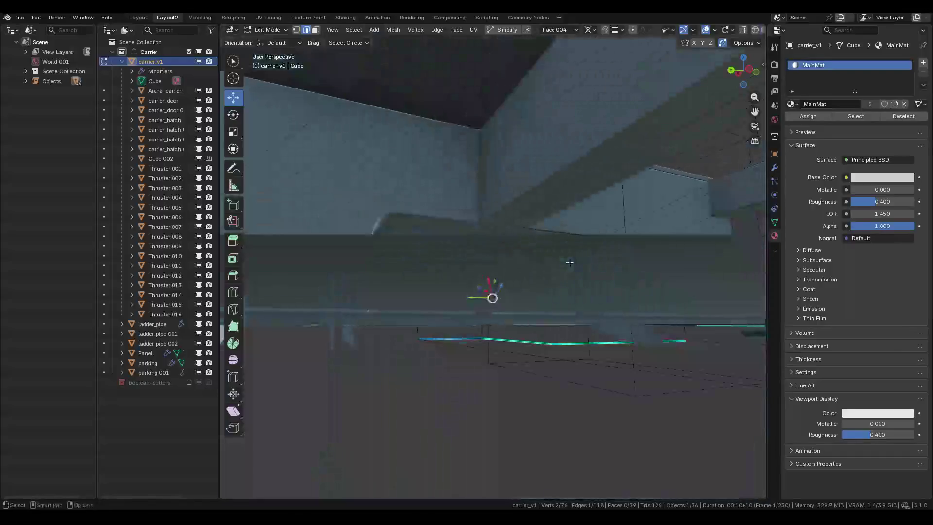
Step: Return to Object Mode, save Carrier.blend, and view beneath the carrier structure
{"action": "key", "text": "ctrl+Tab"}
{"action": "left_click", "coordinate": [489, 266]}
{"action": "key", "text": "ctrl+s"}
{"action": "scroll", "coordinate": [481, 263], "scroll_direction": "down", "scroll_amount": 5}
{"action": "mouse_move", "coordinate": [476, 261]}
{"action": "middle_mouse_down"}
{"action": "mouse_move", "coordinate": [477, 244]}
{"action": "mouse_move", "coordinate": [522, 253]}
{"action": "mouse_move", "coordinate": [448, 311]}
{"action": "mouse_move", "coordinate": [462, 292]}
{"action": "mouse_move", "coordinate": [366, 258]}
{"action": "mouse_move", "coordinate": [509, 241]}
{"action": "mouse_move", "coordinate": [521, 271]}
{"action": "mouse_move", "coordinate": [514, 290]}
{"action": "mouse_move", "coordinate": [472, 321]}
{"action": "mouse_move", "coordinate": [517, 310]}
{"action": "middle_mouse_up"}
{"action": "scroll", "coordinate": [517, 244], "scroll_direction": "up", "scroll_amount": 3}
{"action": "scroll", "coordinate": [517, 244], "scroll_direction": "up", "scroll_amount": 3}
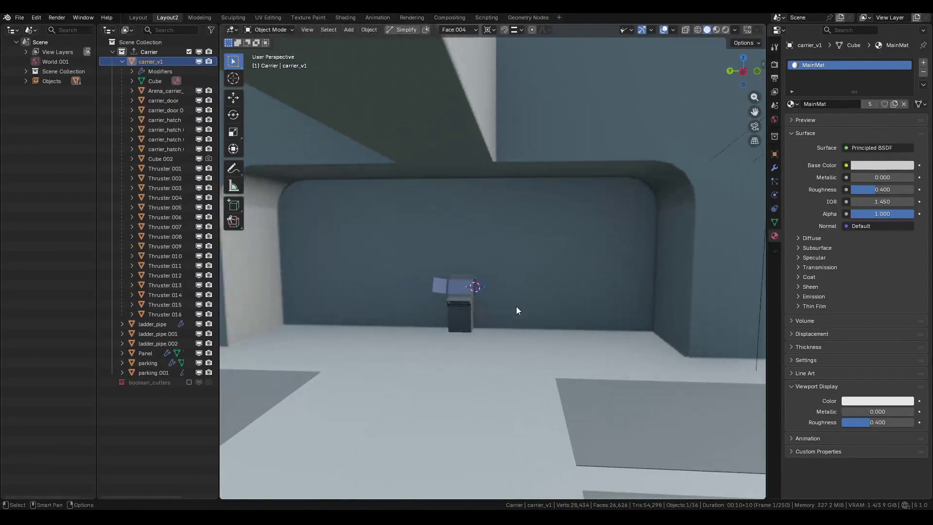
{"action": "key", "text": "shift+a"}
{"action": "mouse_move", "coordinate": [513, 307]}
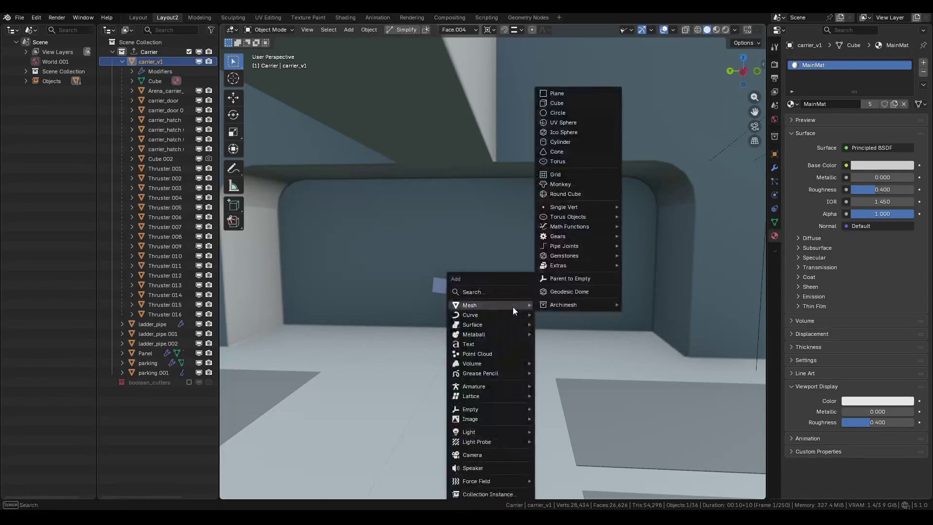
Step: Add a cube mesh and set its size to 1 m
{"action": "left_click", "coordinate": [568, 102]}
{"action": "scroll", "coordinate": [471, 267], "scroll_direction": "up", "scroll_amount": 3}
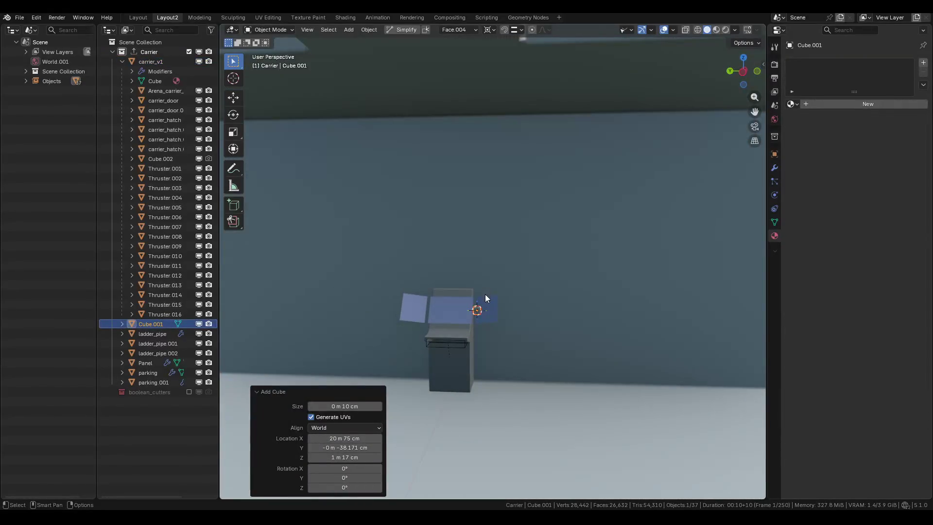
{"action": "left_click", "coordinate": [357, 406]}
{"action": "type", "text": "1"}
{"action": "key", "text": "Return"}
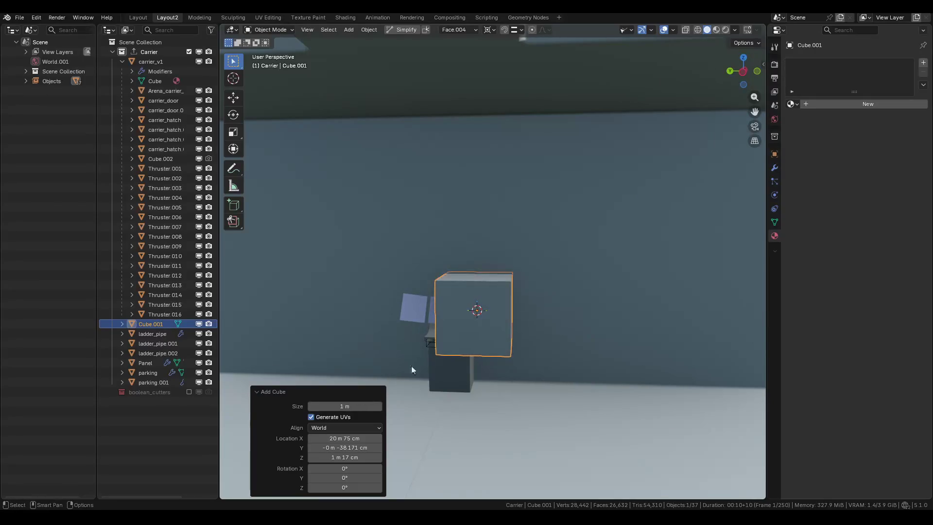
{"action": "middle_click_drag", "start_coordinate": [475, 288], "coordinate": [411, 309]}
Step: Slide the new cube along Y toward the interior wall
{"action": "key", "text": "g"}
{"action": "key", "text": "y"}
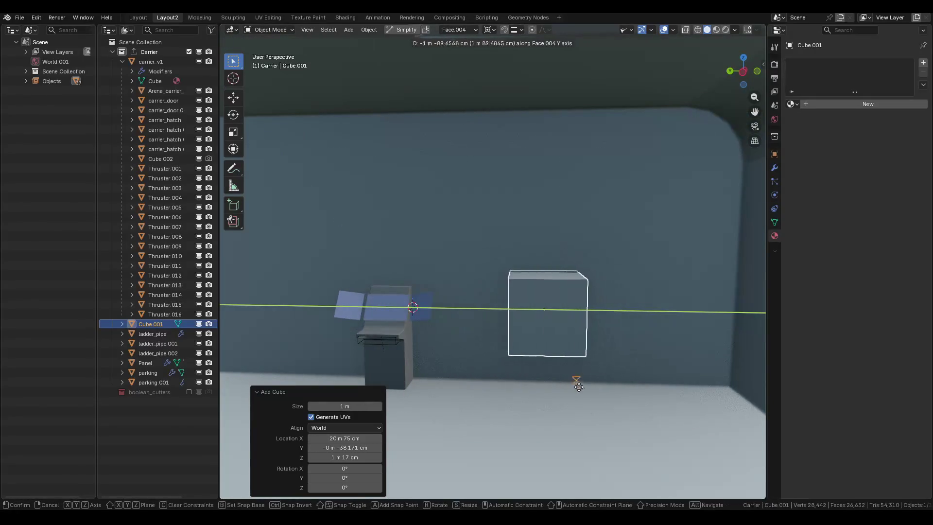
{"action": "left_click", "coordinate": [751, 351]}
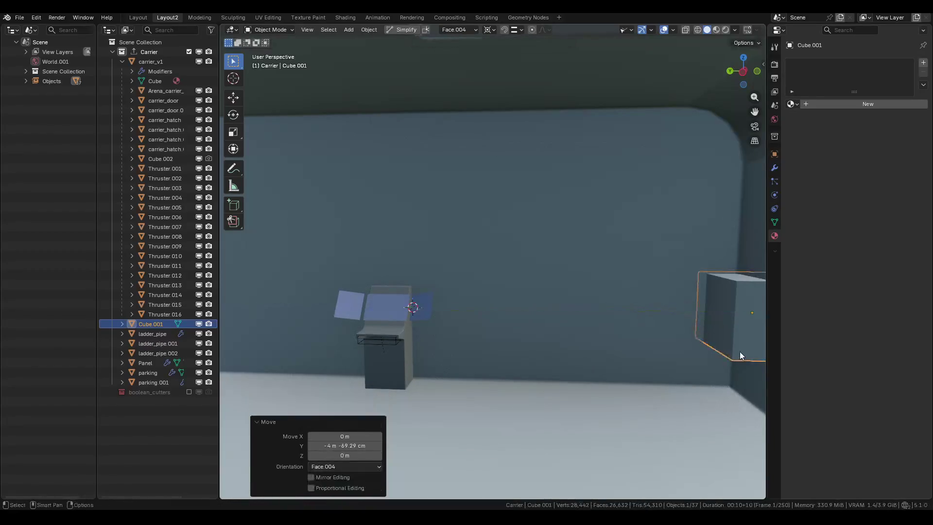
{"action": "middle_click_drag", "start_coordinate": [751, 351], "coordinate": [635, 330]}
{"action": "key", "text": "g"}
{"action": "key", "text": "y"}
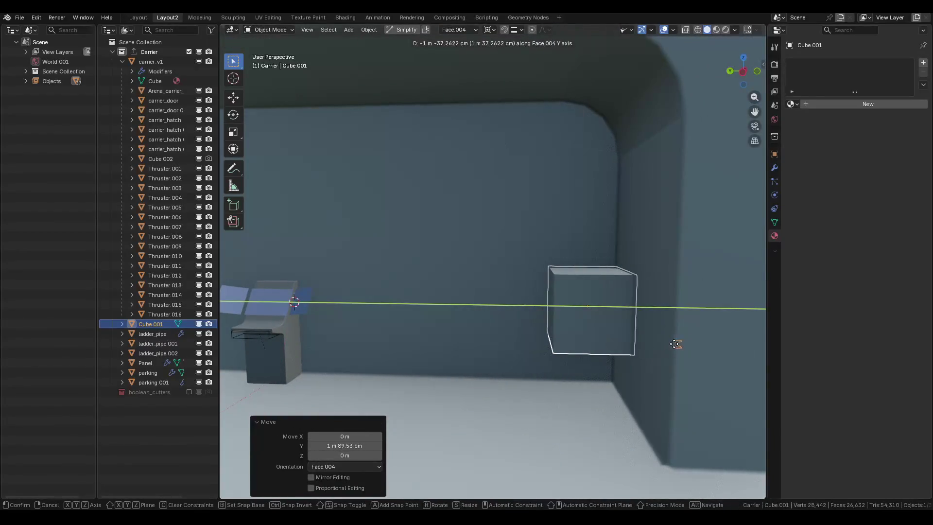
{"action": "left_click", "coordinate": [646, 326]}
{"action": "left_click", "coordinate": [516, 33]}
{"action": "mouse_move", "coordinate": [574, 272]}
{"action": "middle_mouse_down"}
{"action": "mouse_move", "coordinate": [598, 325]}
{"action": "mouse_move", "coordinate": [441, 293]}
{"action": "middle_mouse_up"}
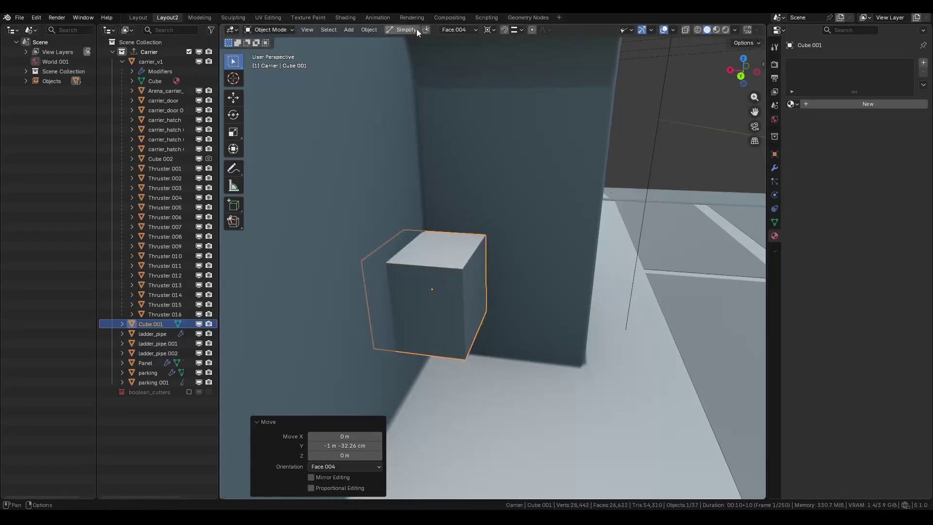
Step: With Global transform orientation, move the cube along X flush against the wall
{"action": "left_click", "coordinate": [457, 29]}
{"action": "left_click", "coordinate": [452, 62]}
{"action": "key", "text": "g"}
{"action": "key", "text": "z"}
{"action": "key", "text": "x"}
{"action": "key", "text": "x"}
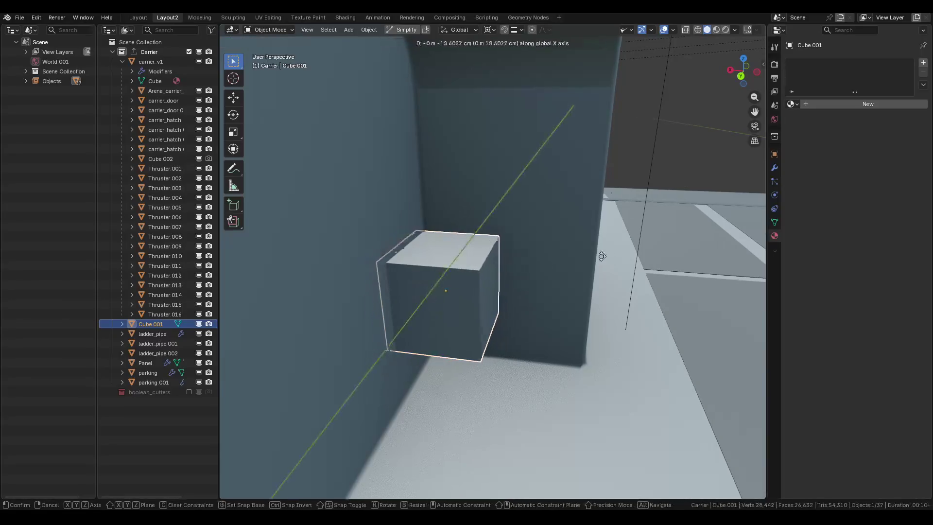
{"action": "left_click", "coordinate": [608, 257]}
{"action": "mouse_move", "coordinate": [537, 265]}
{"action": "middle_mouse_down"}
{"action": "mouse_move", "coordinate": [448, 202]}
{"action": "mouse_move", "coordinate": [466, 121]}
{"action": "middle_mouse_up"}
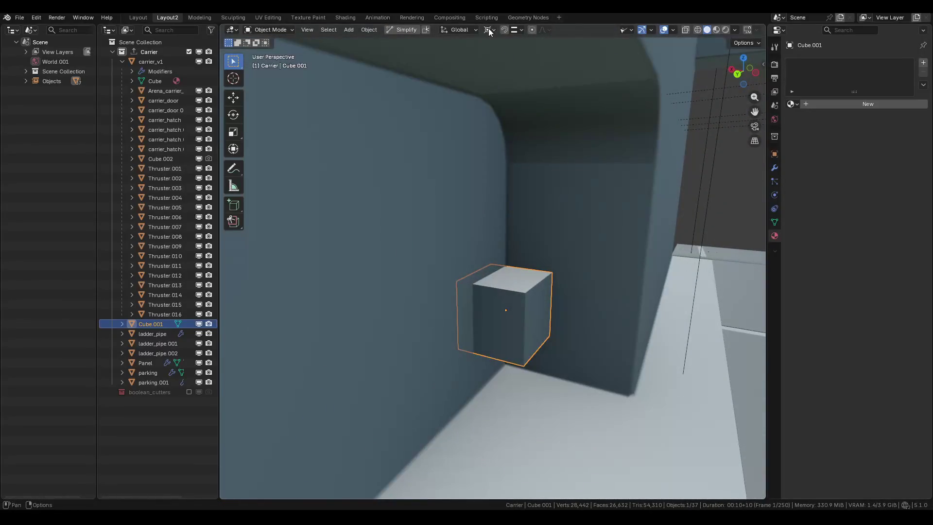
{"action": "key", "text": "g"}
{"action": "key", "text": "x"}
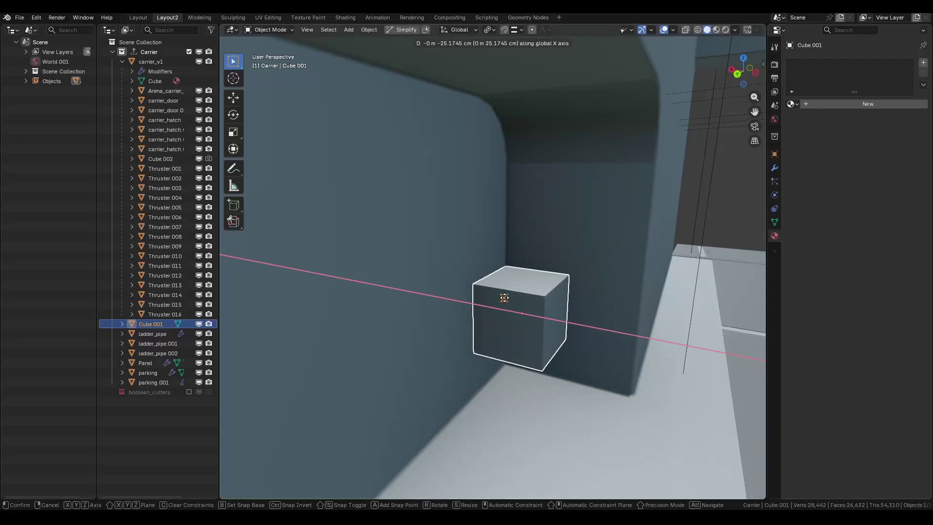
{"action": "left_click", "coordinate": [502, 294]}
{"action": "mouse_move", "coordinate": [500, 298]}
{"action": "middle_mouse_down"}
{"action": "mouse_move", "coordinate": [444, 283]}
{"action": "mouse_move", "coordinate": [485, 242]}
{"action": "middle_mouse_up"}
Step: Enter Edit Mode on the cube and deselect all its faces
{"action": "key", "text": "ctrl+Tab"}
{"action": "left_click", "coordinate": [600, 289]}
{"action": "mouse_move", "coordinate": [600, 289]}
{"action": "middle_mouse_down"}
{"action": "mouse_move", "coordinate": [520, 270]}
{"action": "mouse_move", "coordinate": [558, 264]}
{"action": "mouse_move", "coordinate": [530, 286]}
{"action": "middle_mouse_up"}
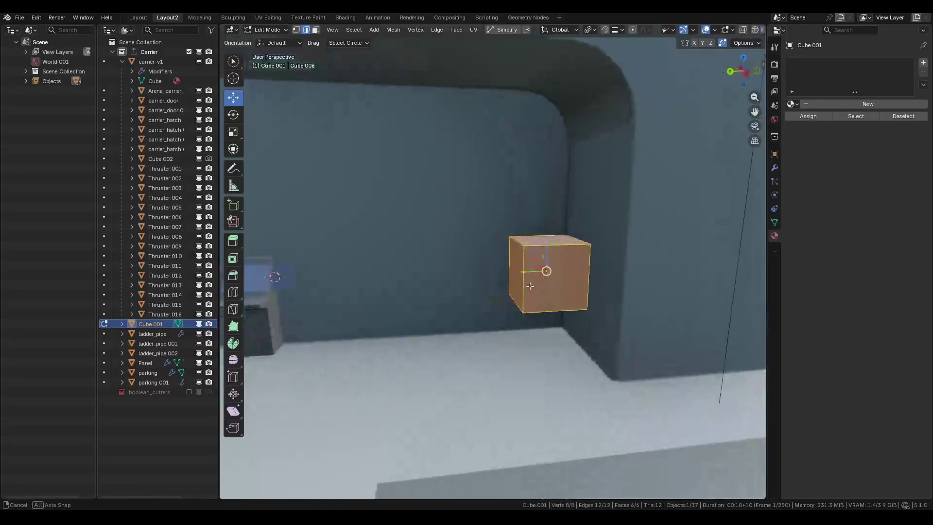
{"action": "key", "text": "alt+a"}
Step: In Object Mode, set Cube.001's dimensions to X 1 m, Y 2 m and Z 2 m
{"action": "key", "text": "Tab"}
{"action": "key", "text": "n"}
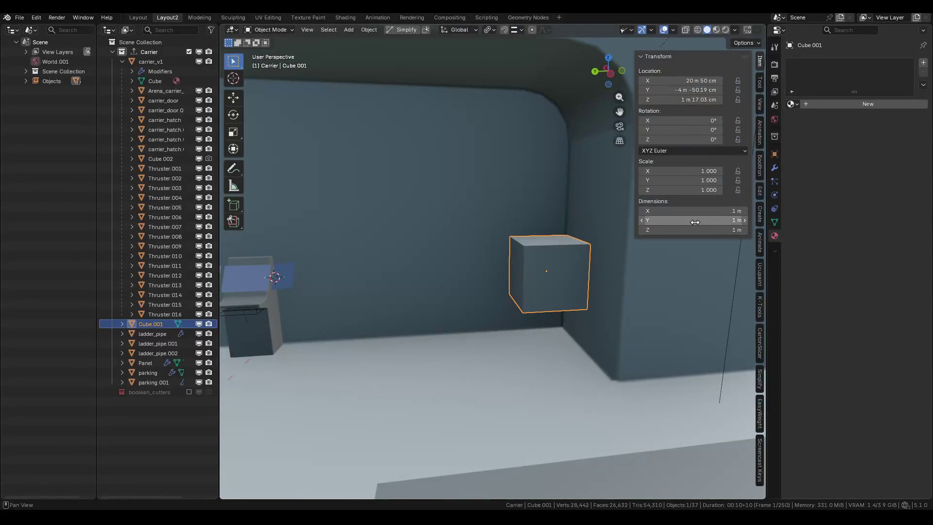
{"action": "left_click", "coordinate": [690, 218]}
{"action": "type", "text": "2"}
{"action": "key", "text": "Return"}
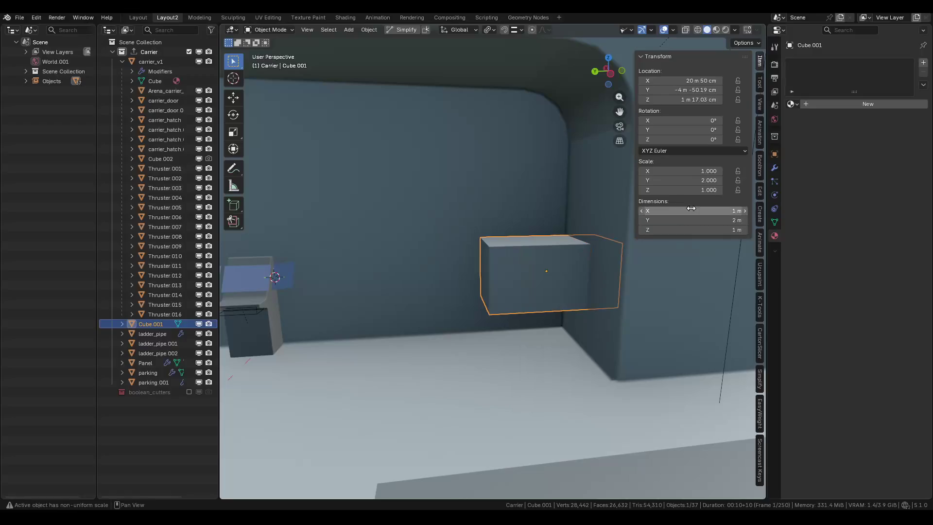
{"action": "left_click", "coordinate": [691, 210]}
{"action": "type", "text": "2"}
{"action": "key", "text": "Return"}
{"action": "left_click", "coordinate": [705, 210]}
{"action": "type", "text": "1"}
{"action": "key", "text": "Return"}
{"action": "left_click", "coordinate": [707, 229]}
{"action": "type", "text": "2"}
{"action": "key", "text": "Return"}
Step: Slide the block about 1.37 m along Y, then switch to the Firefox image search
{"action": "scroll", "coordinate": [560, 256], "scroll_direction": "down", "scroll_amount": 3}
{"action": "key", "text": "g"}
{"action": "key", "text": "y"}
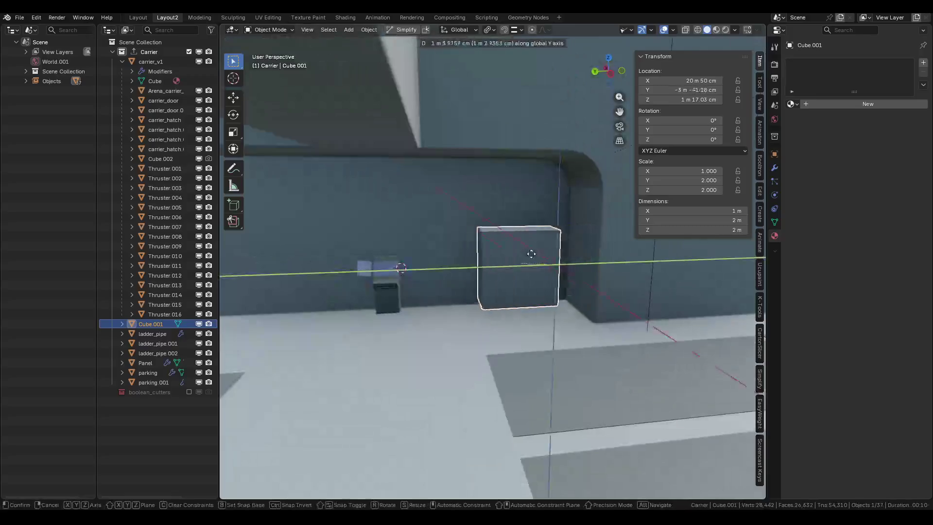
{"action": "left_click", "coordinate": [531, 254]}
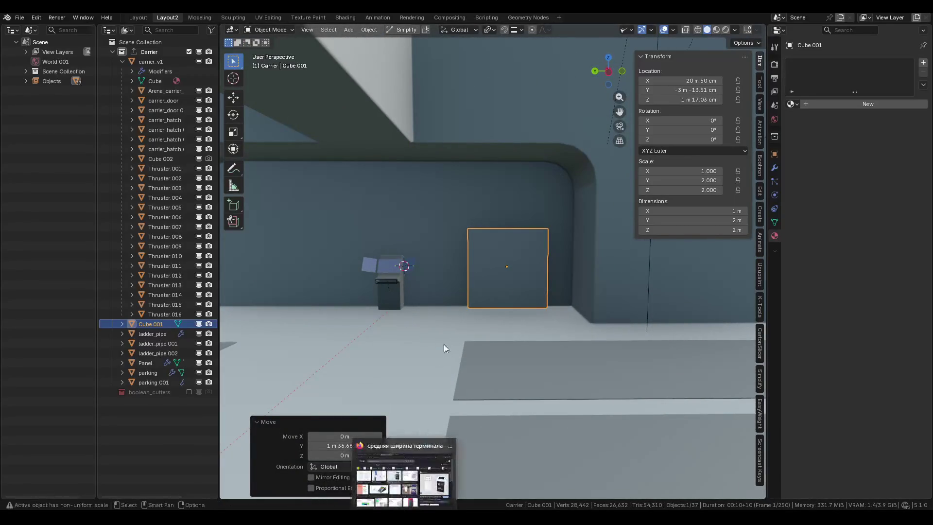
{"action": "left_click", "coordinate": [404, 518]}
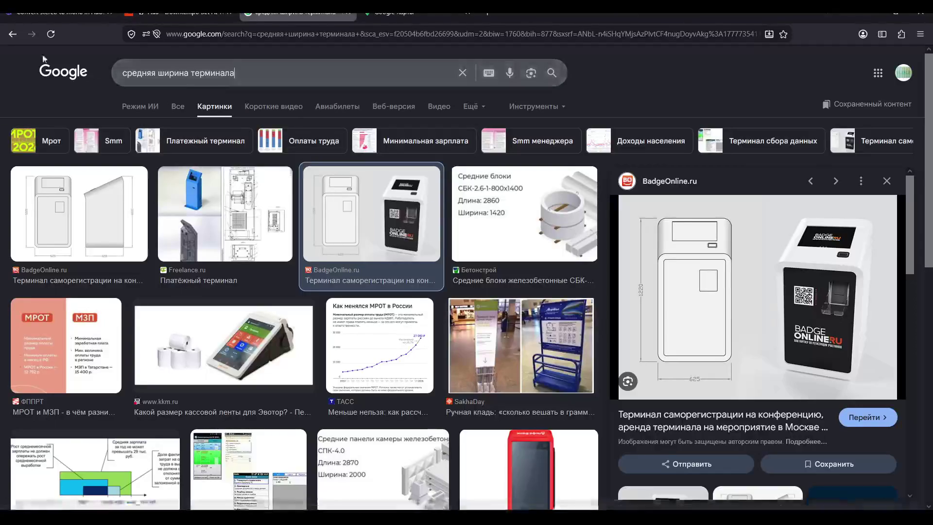
Step: Search images for 'заправочная труба нефтехранилища', browse the results, then delete the oil-storage ending
{"action": "key", "text": "BackSpace"}
{"action": "key", "text": "BackSpace"}
{"action": "key", "text": "BackSpace"}
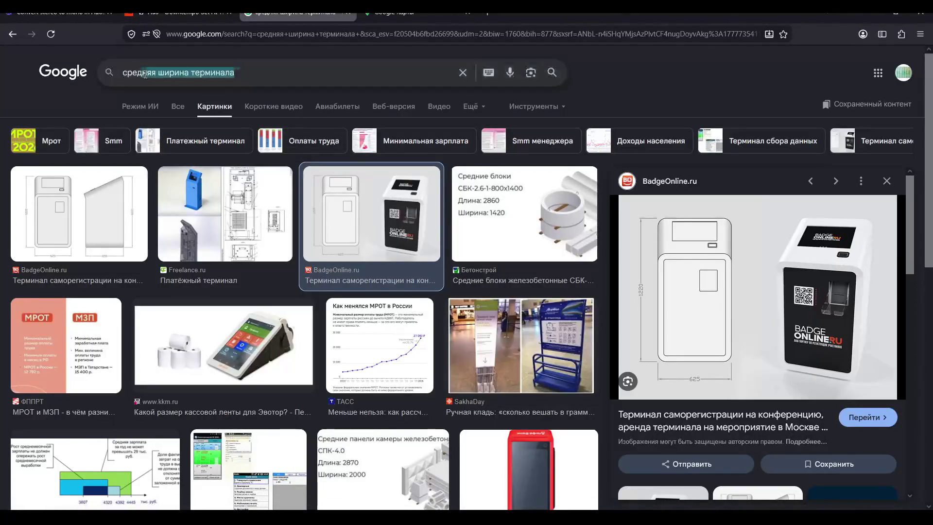
{"action": "type", "text": "з"}
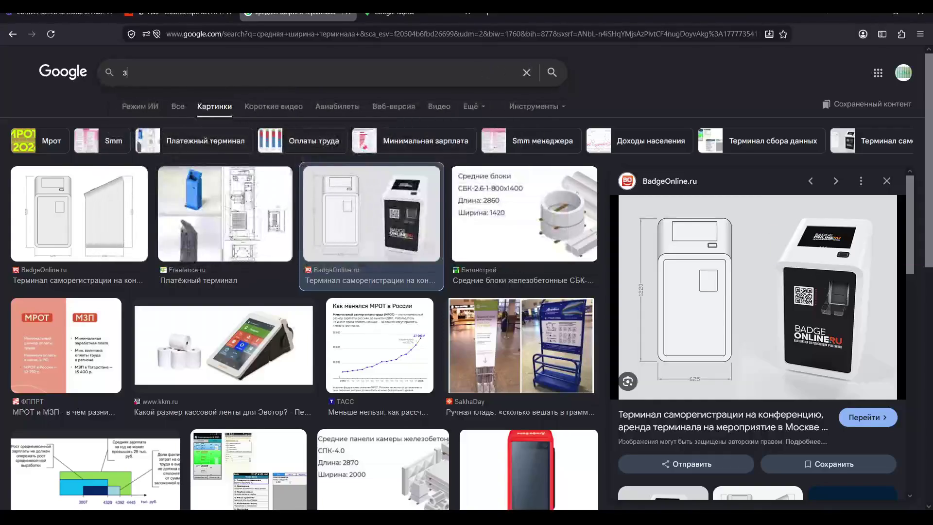
{"action": "type", "text": "аправочн"}
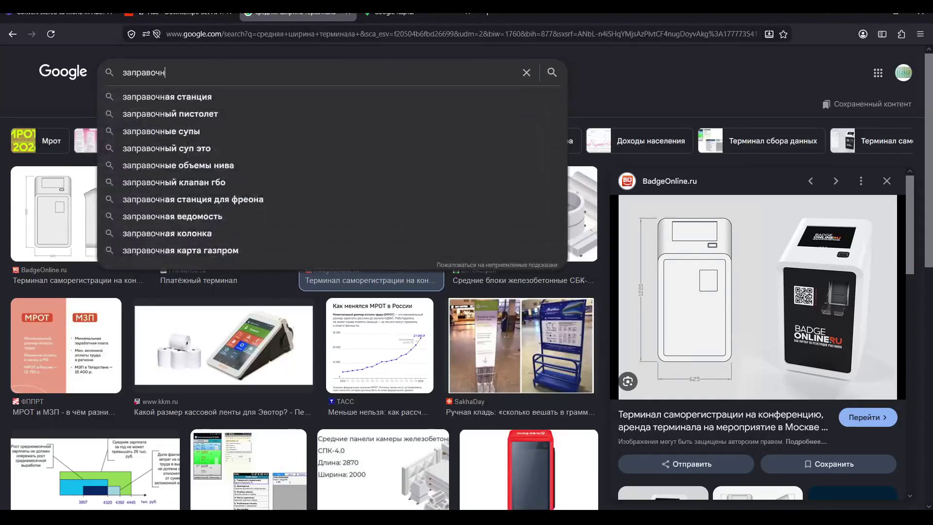
{"action": "type", "text": "ая труба нефте"}
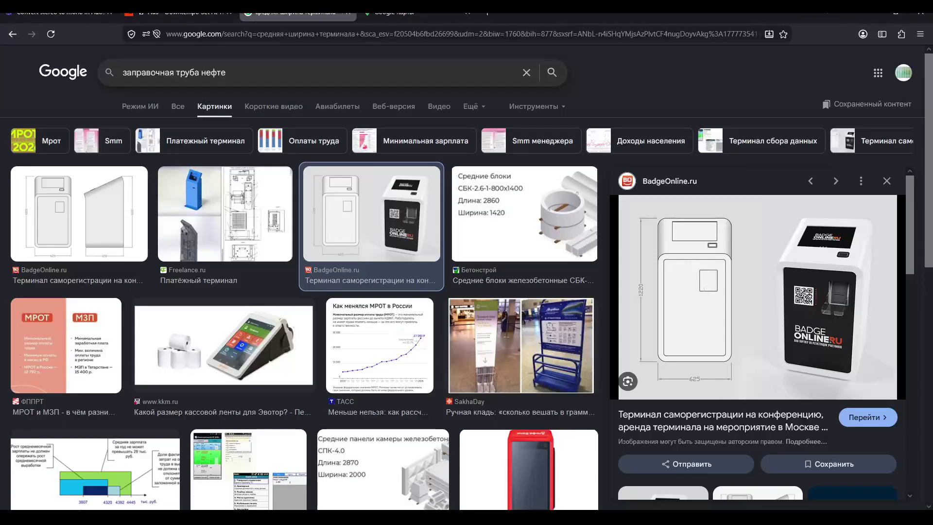
{"action": "type", "text": "ща"}
{"action": "key", "text": "Return"}
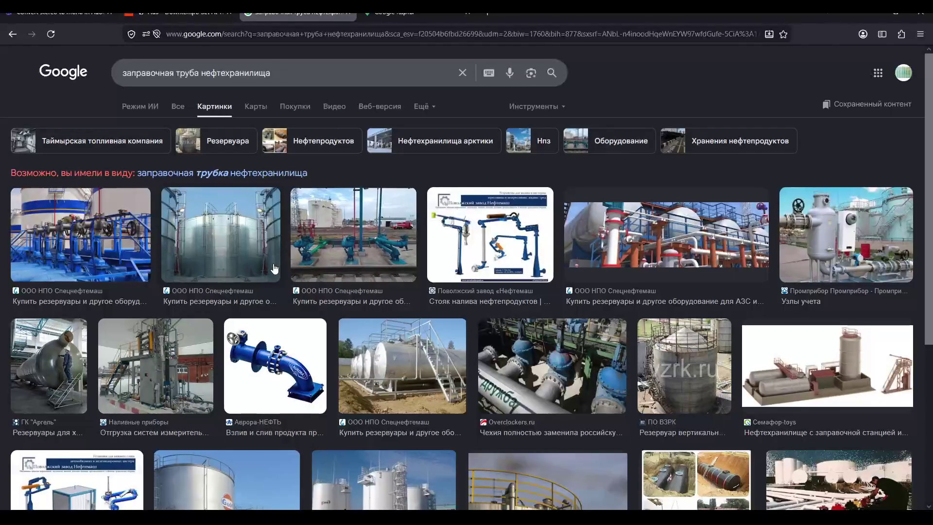
{"action": "scroll", "coordinate": [275, 268], "scroll_direction": "down", "scroll_amount": 3}
{"action": "scroll", "coordinate": [289, 258], "scroll_direction": "down", "scroll_amount": 2}
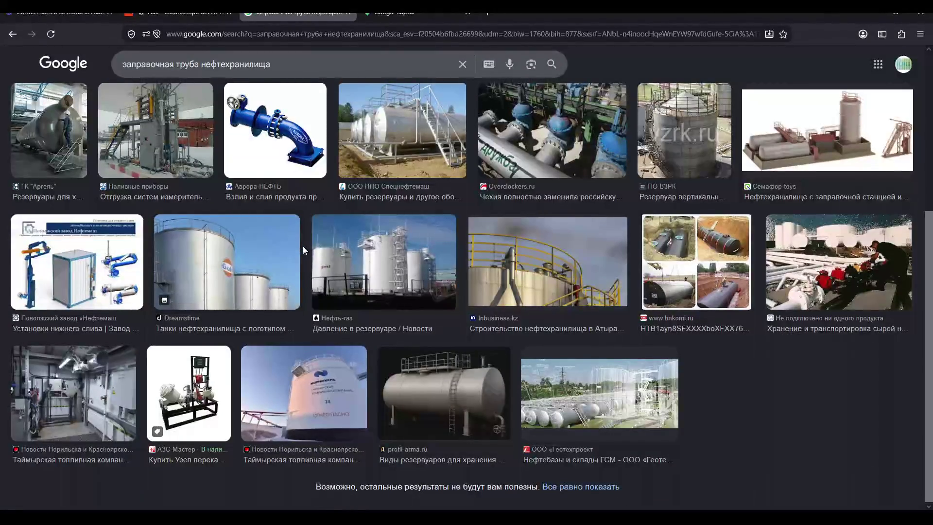
{"action": "scroll", "coordinate": [307, 243], "scroll_direction": "up", "scroll_amount": 5}
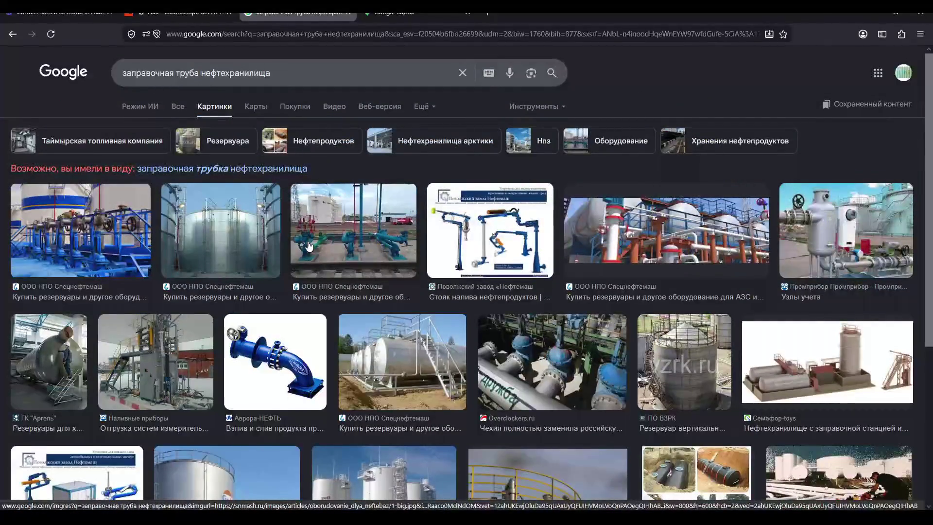
{"action": "left_click_drag", "start_coordinate": [271, 73], "coordinate": [210, 73]}
{"action": "key", "text": "BackSpace"}
{"action": "type", "text": "газо"}
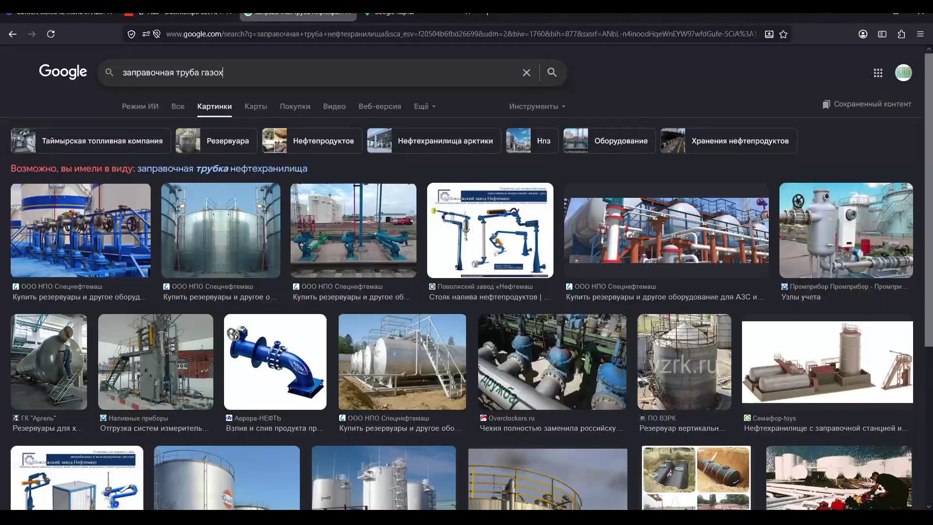
Step: Search 'заправочная труба газохранилища' and preview the labelled gas tank valve image
{"action": "type", "text": "а"}
{"action": "key", "text": "Return"}
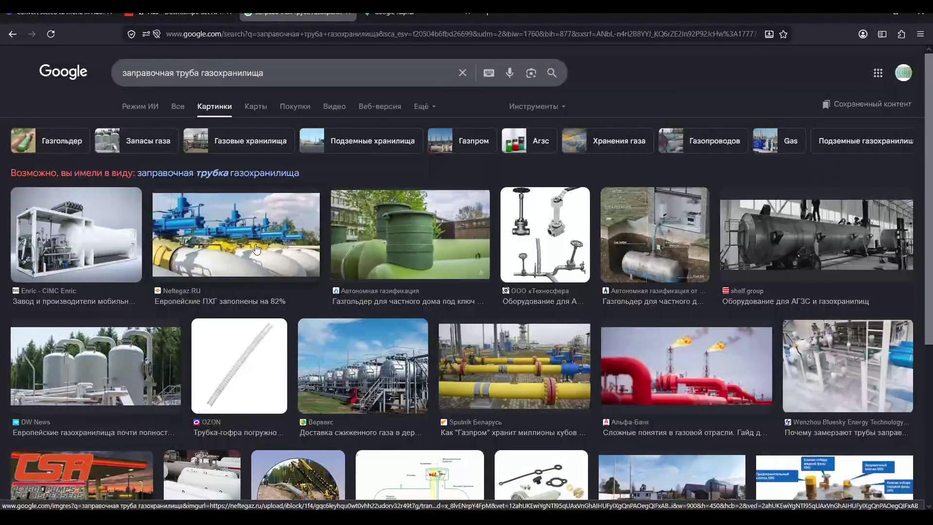
{"action": "scroll", "coordinate": [256, 249], "scroll_direction": "down", "scroll_amount": 2}
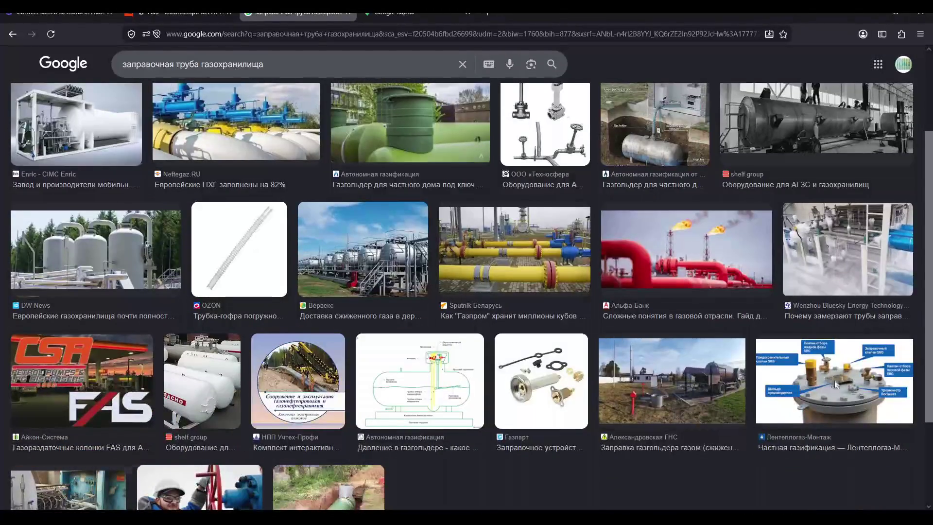
{"action": "left_click", "coordinate": [836, 385]}
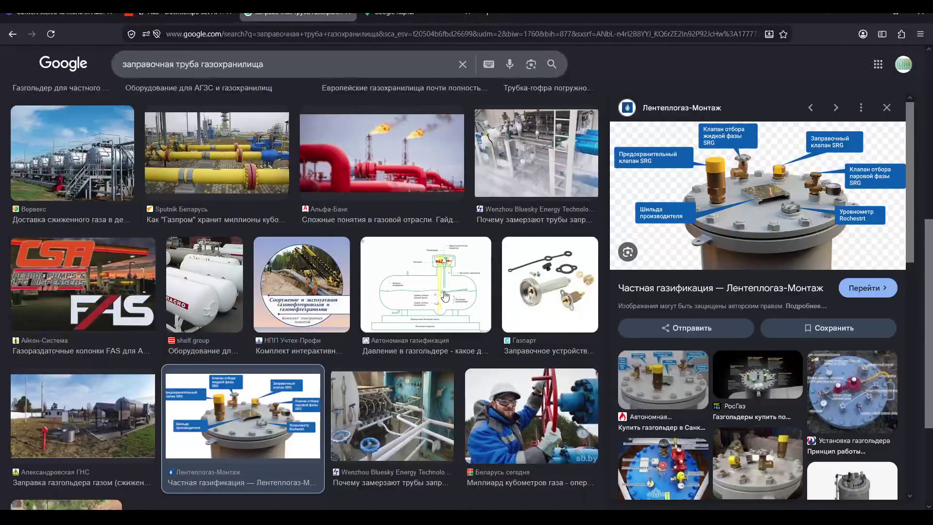
{"action": "scroll", "coordinate": [263, 308], "scroll_direction": "down", "scroll_amount": 3}
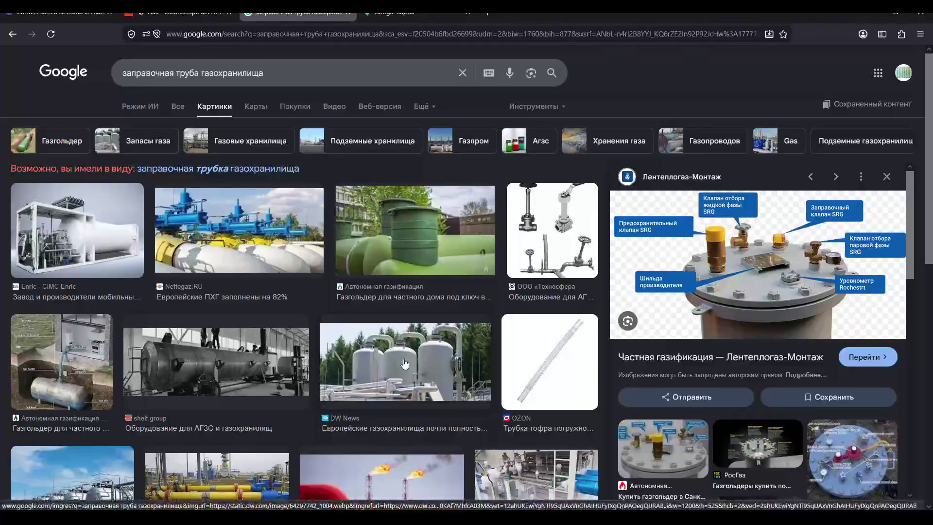
Step: Preview the Neftegaz.RU blue gas-pipeline photo and delete 'газохранилища' from the query
{"action": "left_click", "coordinate": [260, 238]}
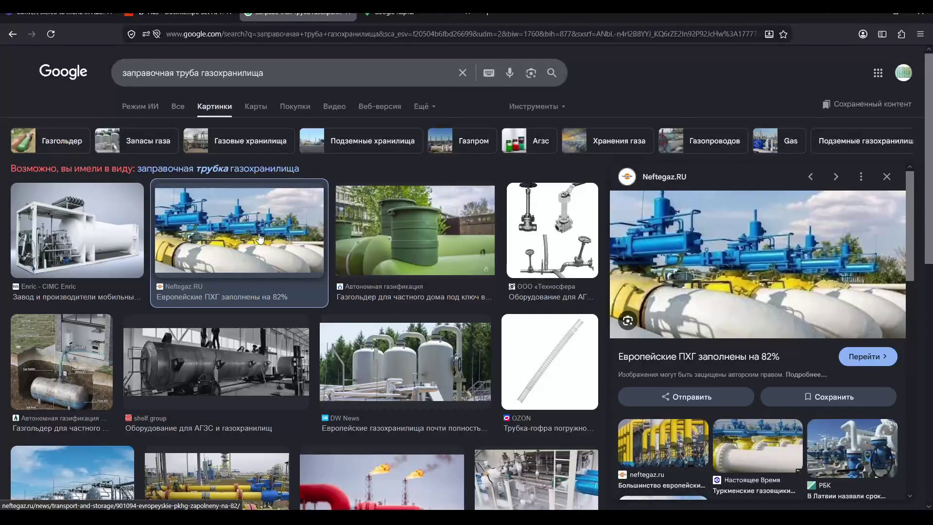
{"action": "scroll", "coordinate": [260, 238], "scroll_direction": "down", "scroll_amount": 5}
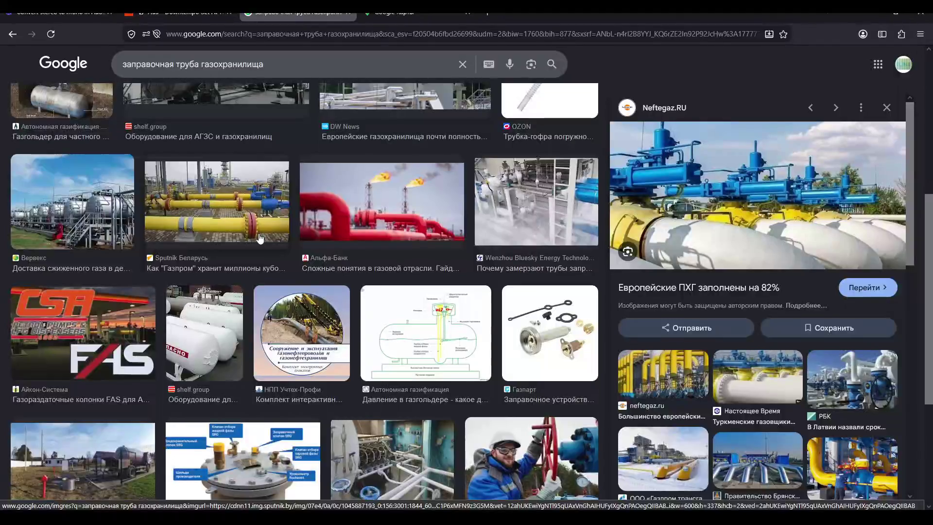
{"action": "scroll", "coordinate": [260, 238], "scroll_direction": "up", "scroll_amount": 5}
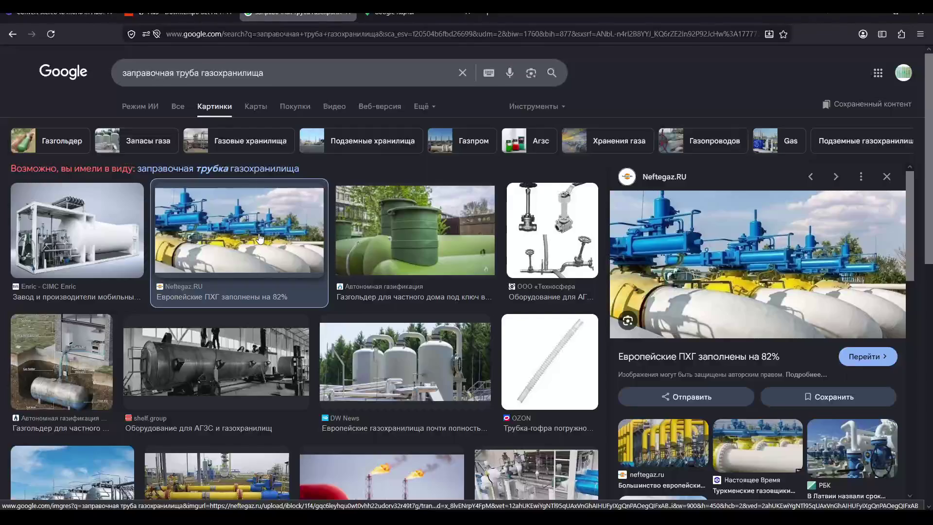
{"action": "left_click_drag", "start_coordinate": [264, 73], "coordinate": [204, 75]}
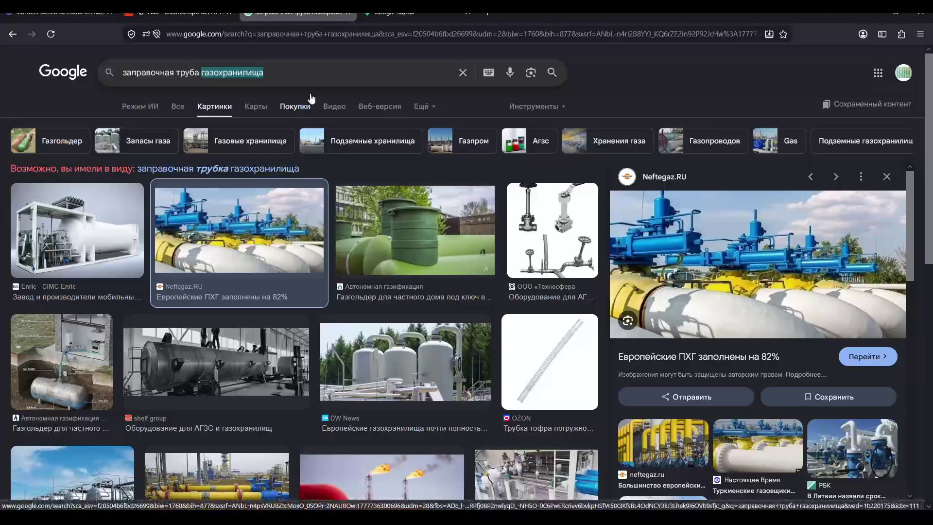
{"action": "key", "text": "BackSpace"}
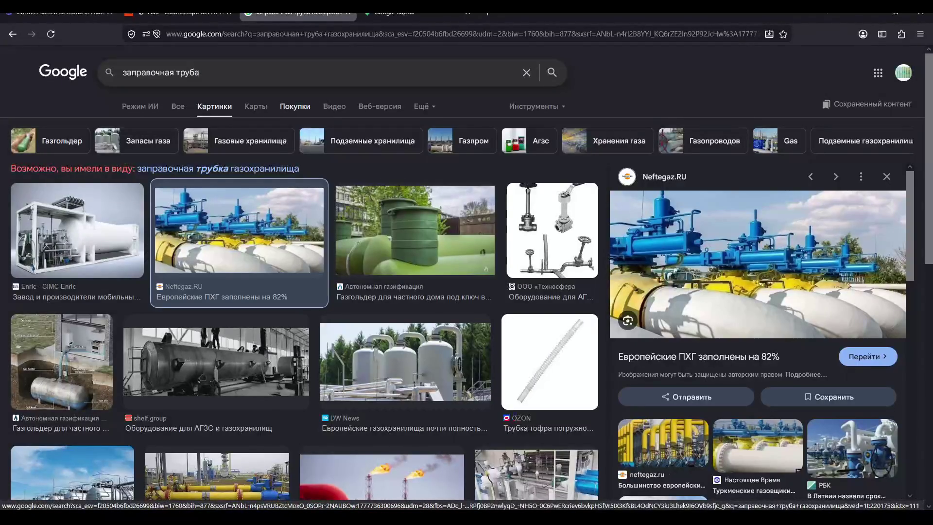
{"action": "type", "text": "виано"}
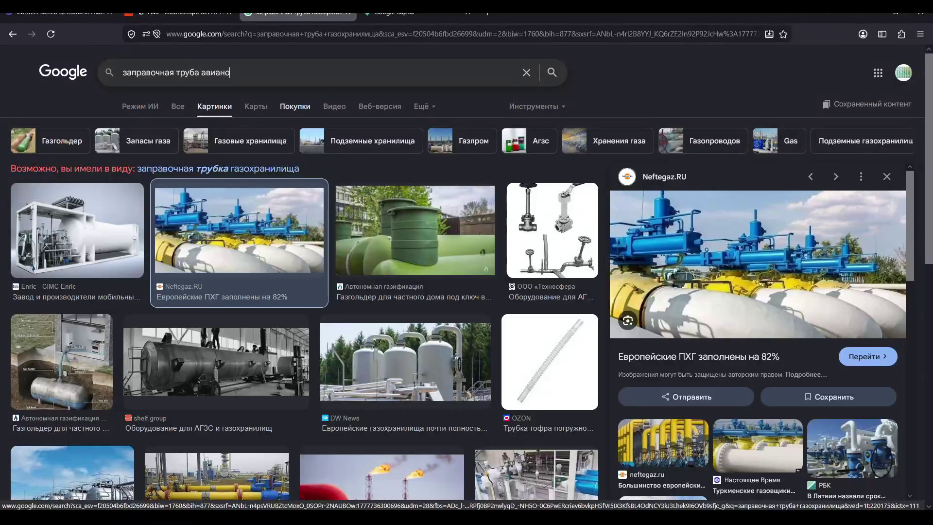
Step: Search images for 'заправочная труба авианосца' and glance through the results
{"action": "type", "text": "сца"}
{"action": "key", "text": "Return"}
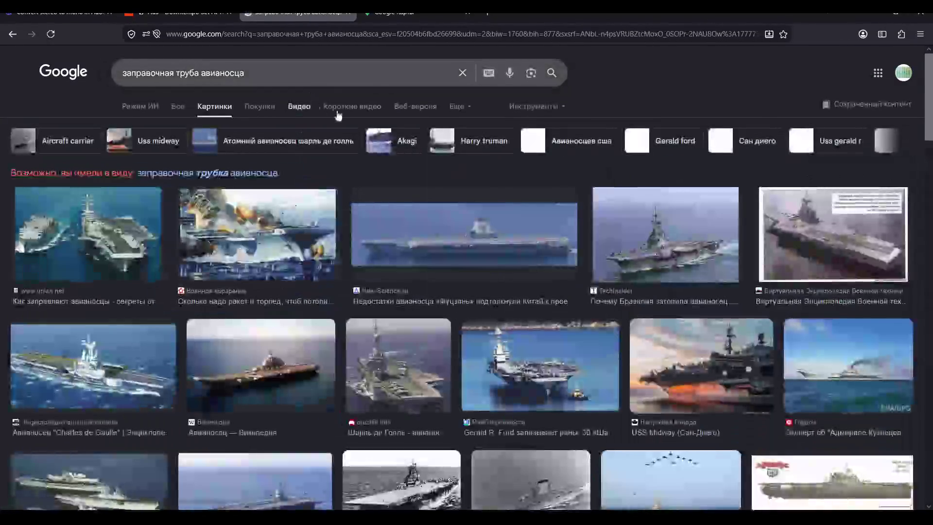
{"action": "scroll", "coordinate": [377, 208], "scroll_direction": "down", "scroll_amount": 5}
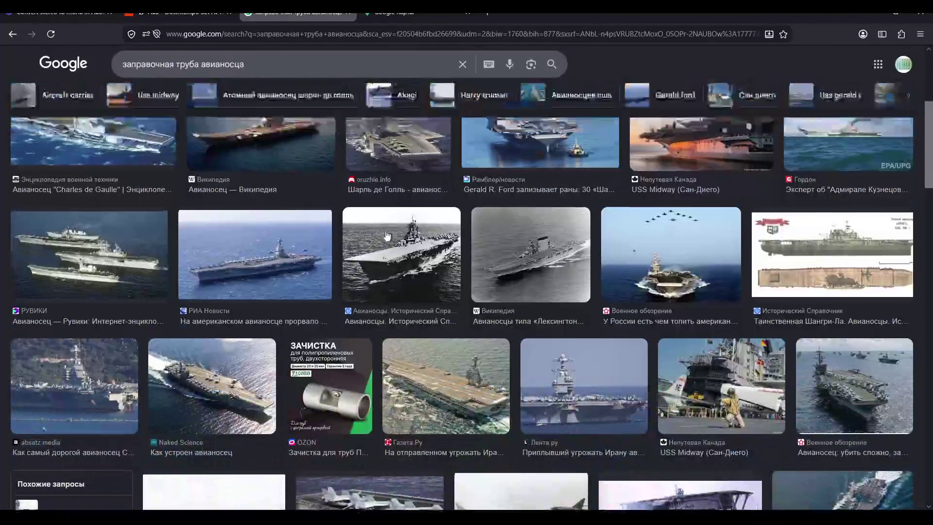
{"action": "scroll", "coordinate": [386, 236], "scroll_direction": "up", "scroll_amount": 5}
Step: Replace the query with 'как заправляют авианосец' and search
{"action": "left_click", "coordinate": [291, 68]}
{"action": "key", "text": "ctrl+a"}
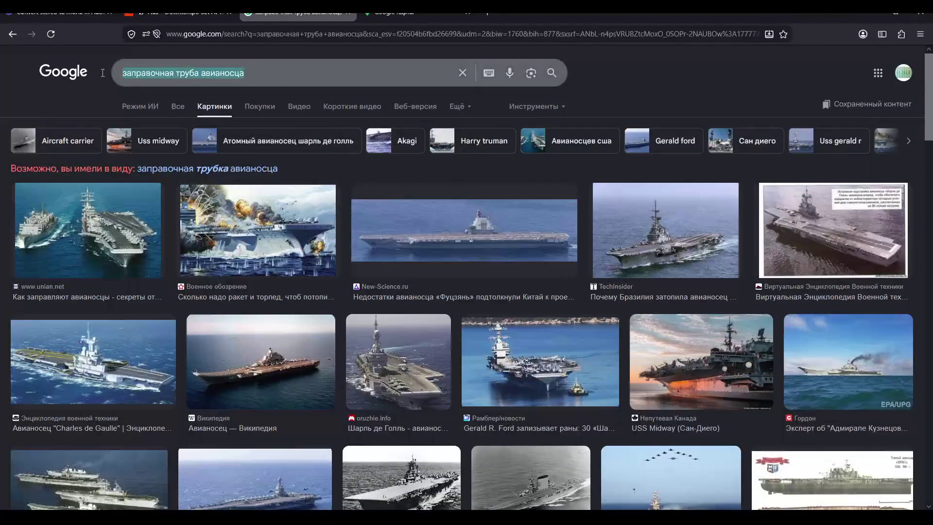
{"action": "type", "text": "как заправ"}
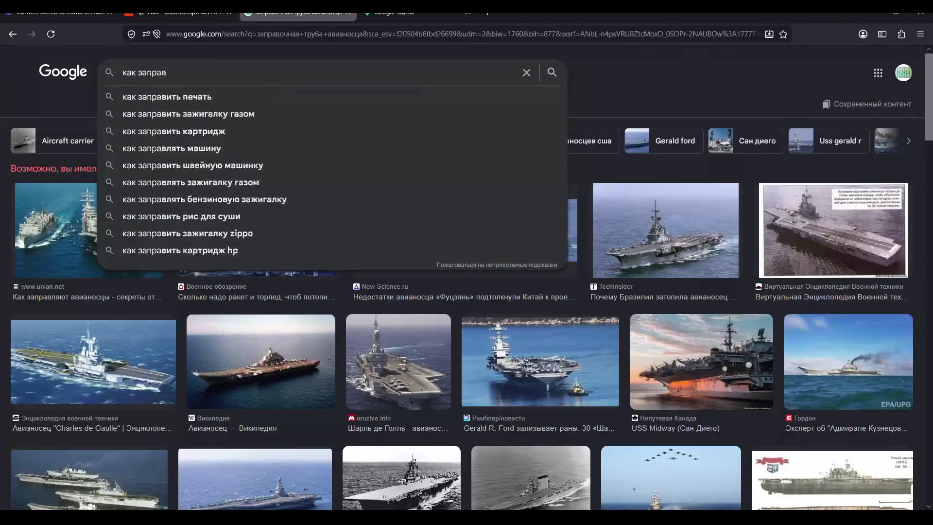
{"action": "type", "text": "ляют авианосец"}
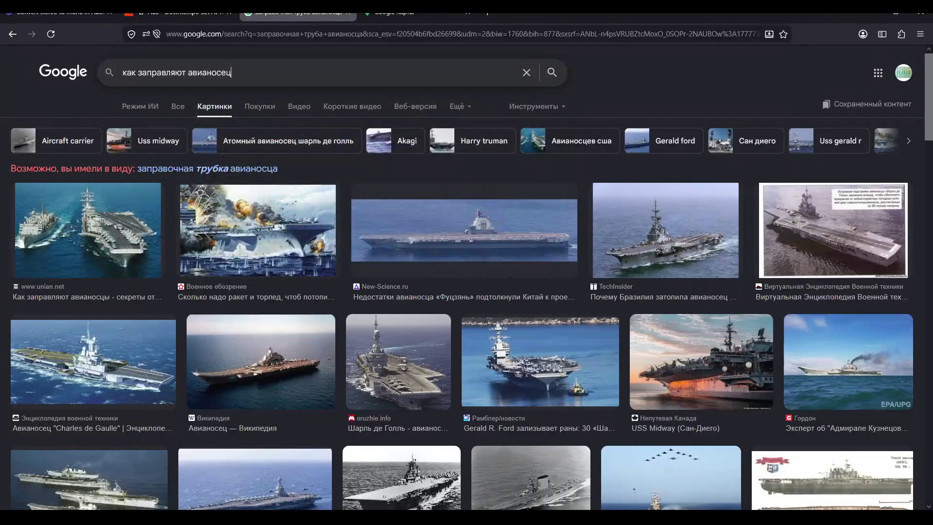
{"action": "key", "text": "Return"}
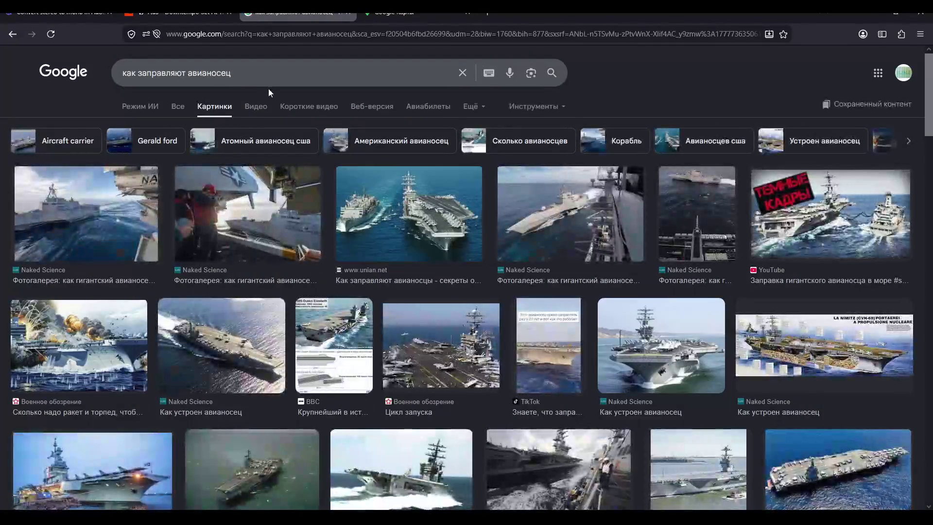
Step: Search 'где в авианосце хранится топливо для авиации', browse images, then switch to All results
{"action": "left_click_drag", "start_coordinate": [231, 73], "coordinate": [111, 75]}
{"action": "type", "text": "г"}
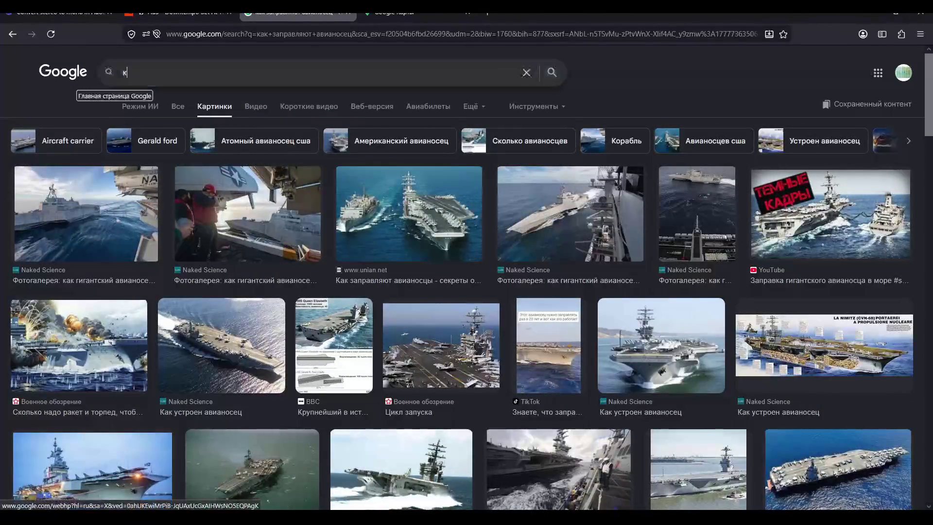
{"action": "type", "text": "де в ави"}
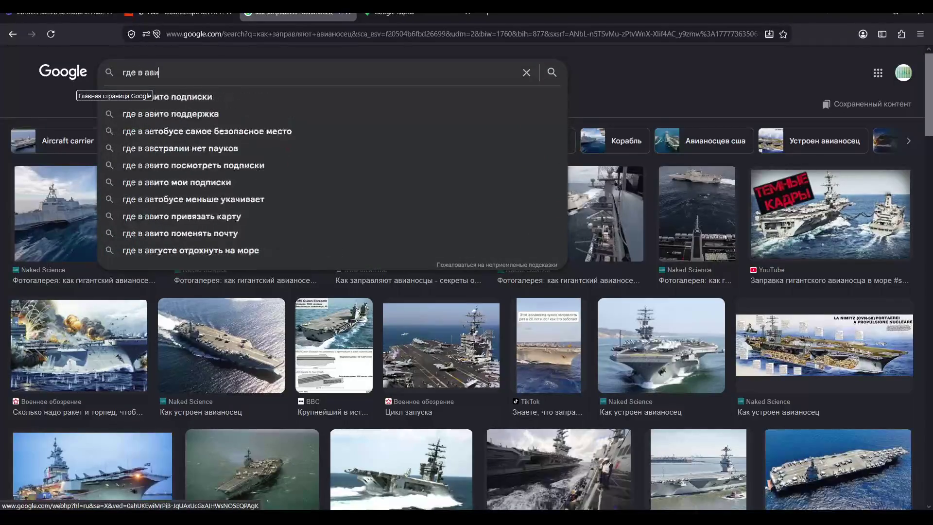
{"action": "type", "text": "аносце хранится топливо"}
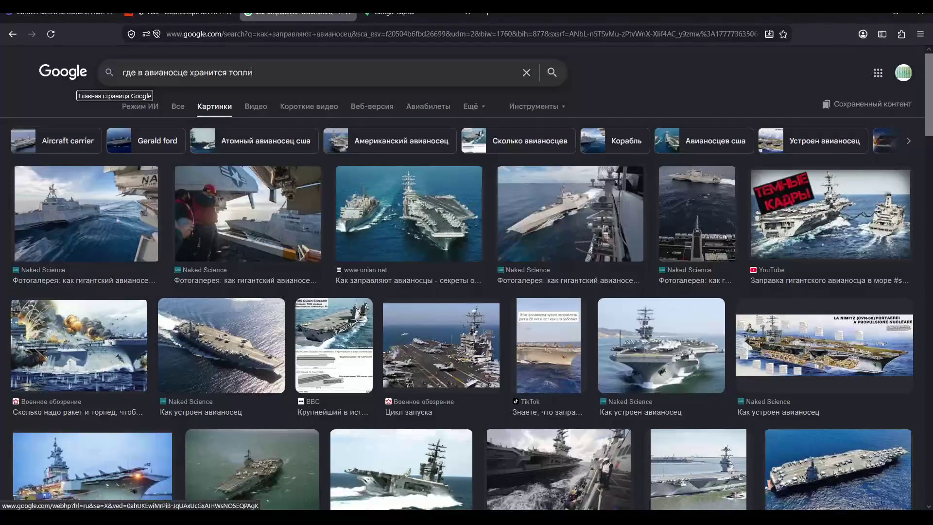
{"action": "type", "text": " для авиации"}
{"action": "key", "text": "Return"}
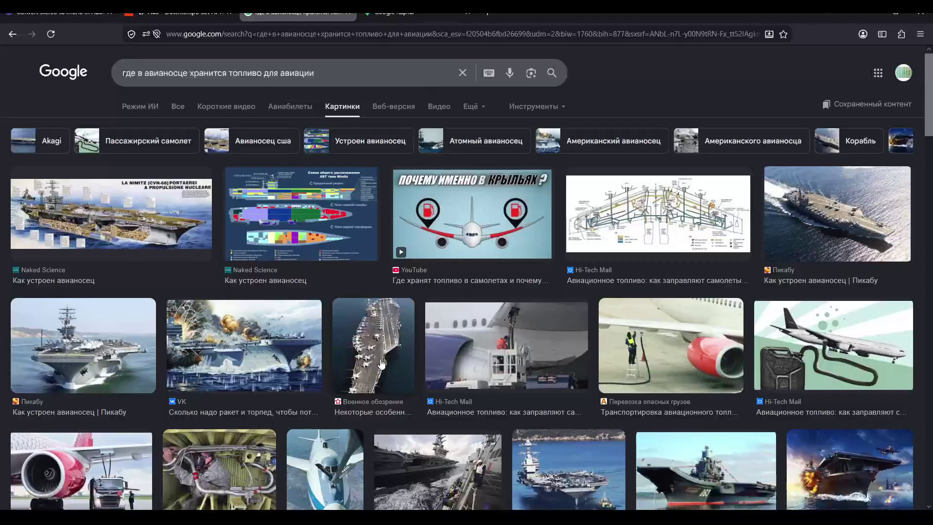
{"action": "scroll", "coordinate": [382, 364], "scroll_direction": "down", "scroll_amount": 1}
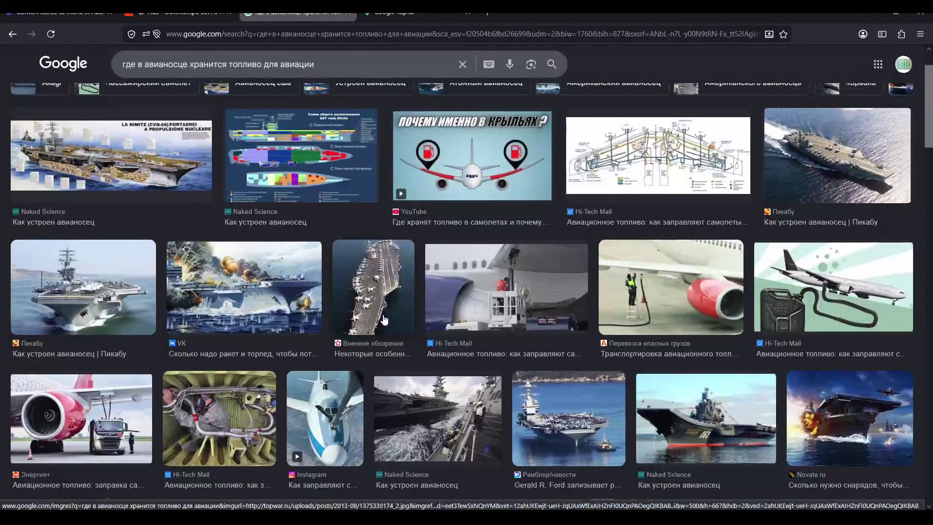
{"action": "scroll", "coordinate": [383, 319], "scroll_direction": "down", "scroll_amount": 10}
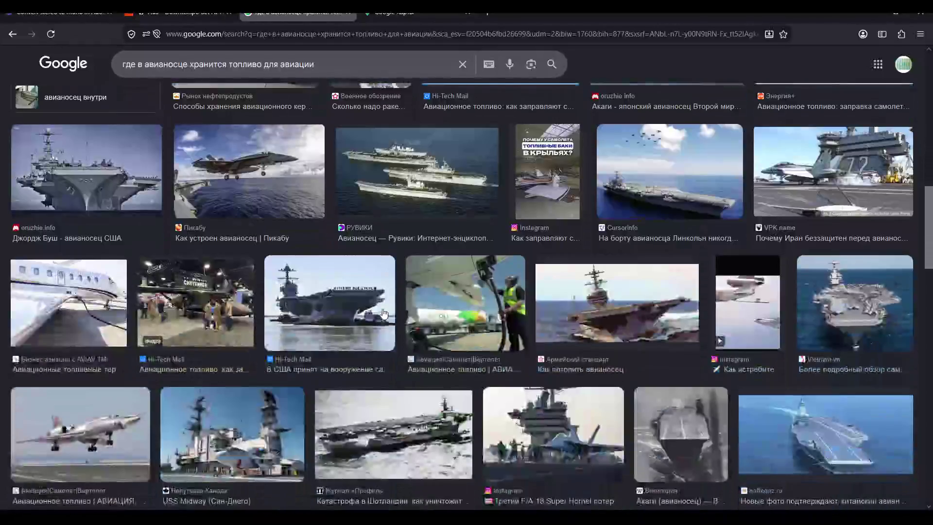
{"action": "scroll", "coordinate": [383, 314], "scroll_direction": "up", "scroll_amount": 6}
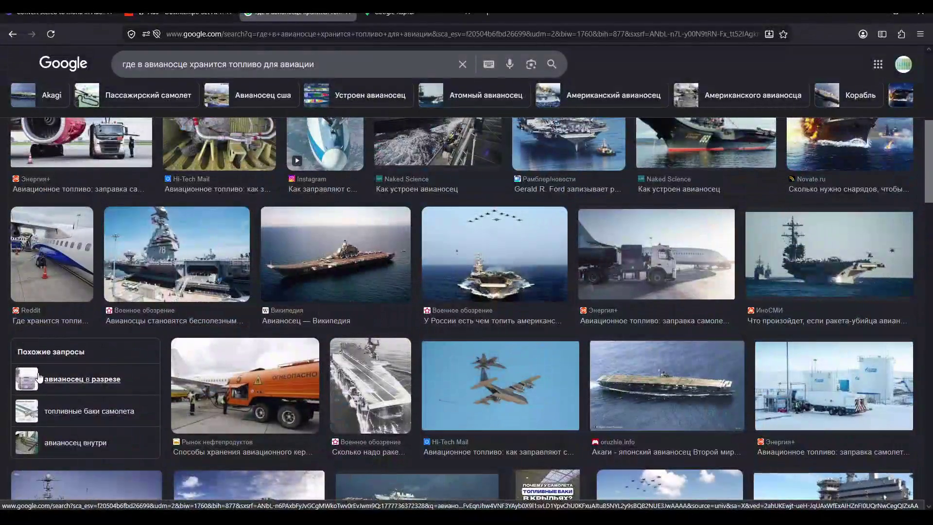
{"action": "scroll", "coordinate": [218, 155], "scroll_direction": "up", "scroll_amount": 5}
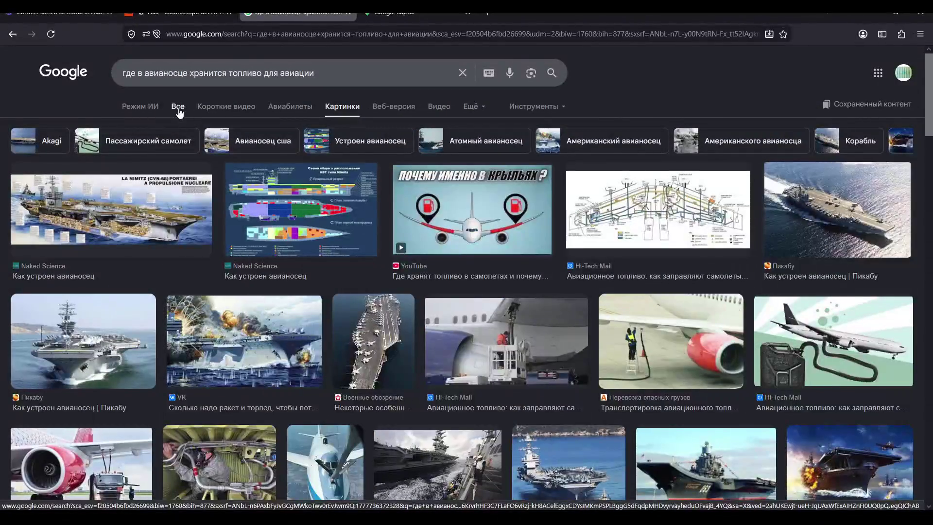
{"action": "left_click", "coordinate": [179, 110]}
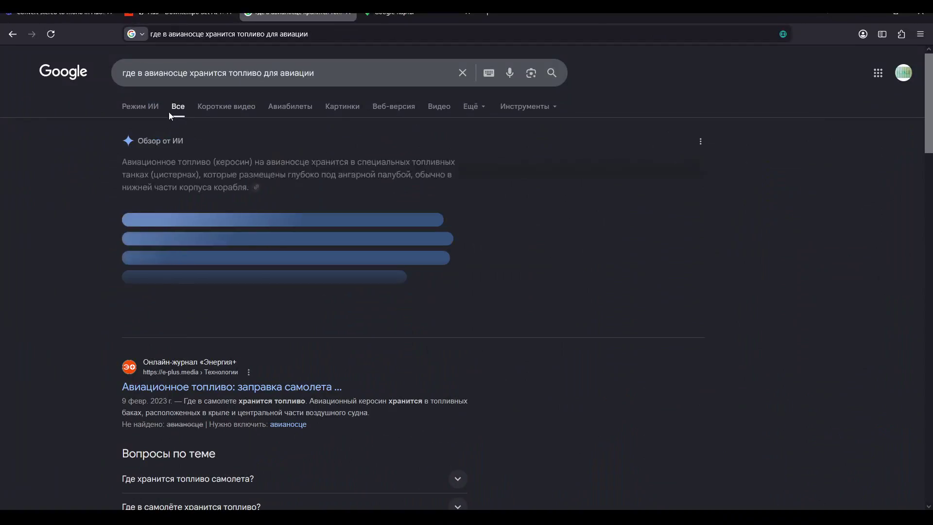
Step: Expand the AI overview on carrier fuel storage and open the cited Pikabu article
{"action": "left_click", "coordinate": [321, 323]}
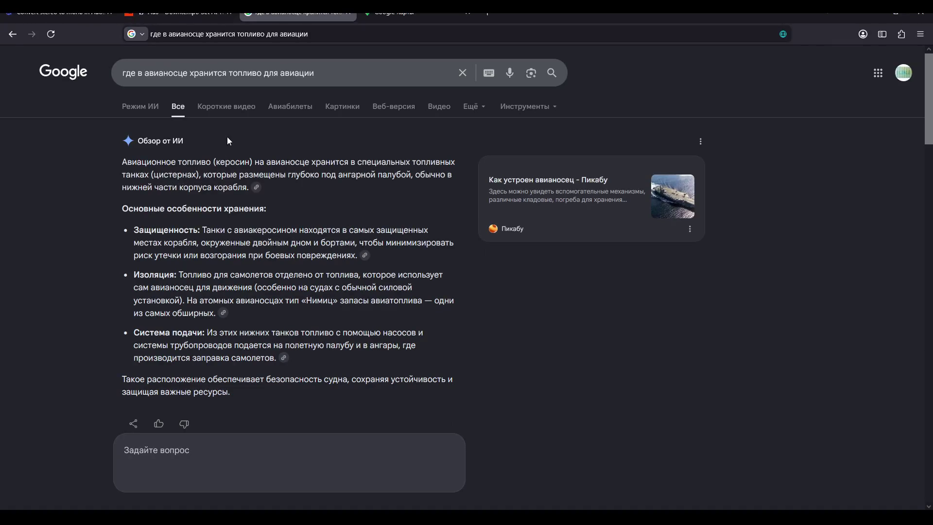
{"action": "scroll", "coordinate": [223, 177], "scroll_direction": "down", "scroll_amount": 2}
{"action": "left_click", "coordinate": [511, 123]}
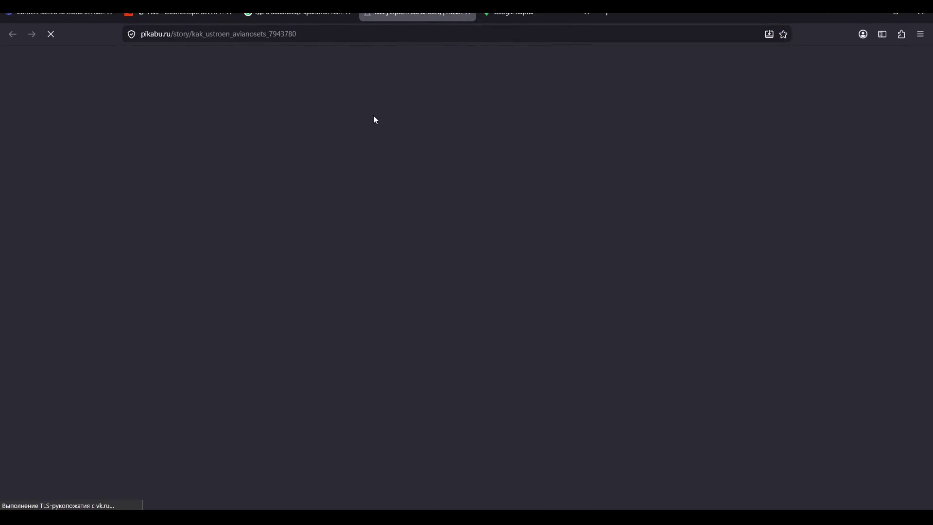
Step: Read the Pikabu carrier article, enlarging the Nimitz layout diagram and LA NIMITZ cutaway
{"action": "scroll", "coordinate": [382, 198], "scroll_direction": "down", "scroll_amount": 10}
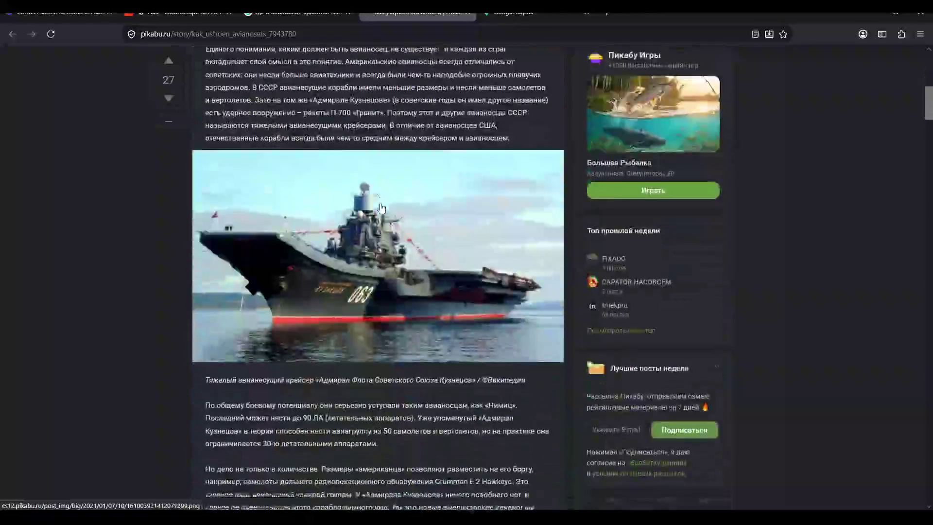
{"action": "scroll", "coordinate": [382, 198], "scroll_direction": "down", "scroll_amount": 10}
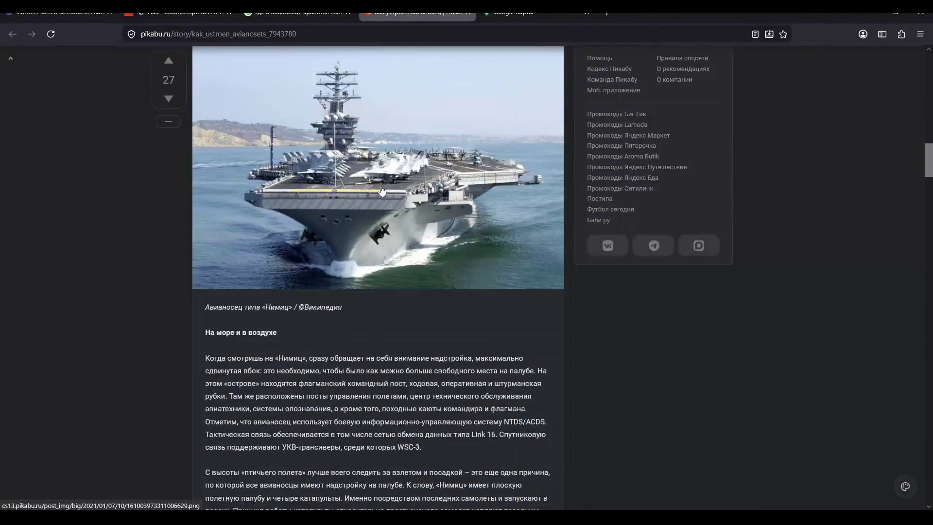
{"action": "scroll", "coordinate": [381, 198], "scroll_direction": "down", "scroll_amount": 10}
{"action": "scroll", "coordinate": [382, 177], "scroll_direction": "down", "scroll_amount": 15}
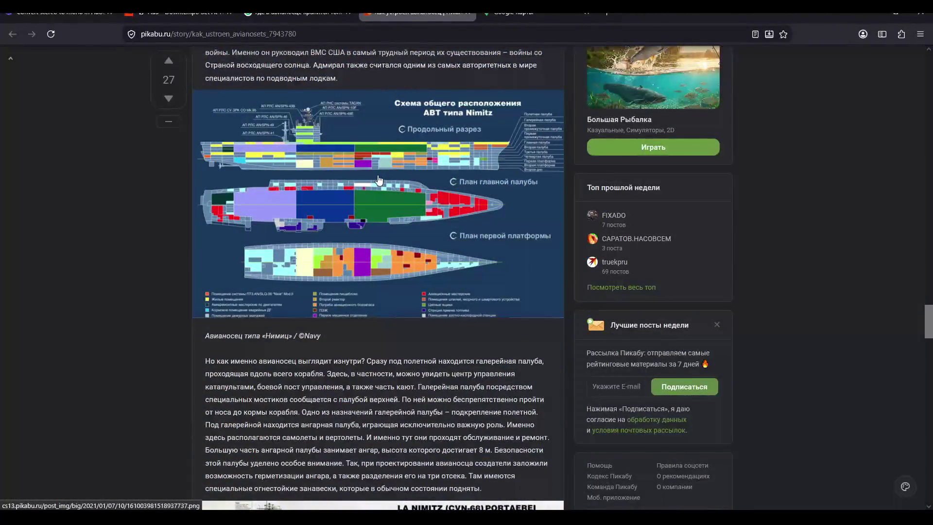
{"action": "left_click", "coordinate": [379, 179]}
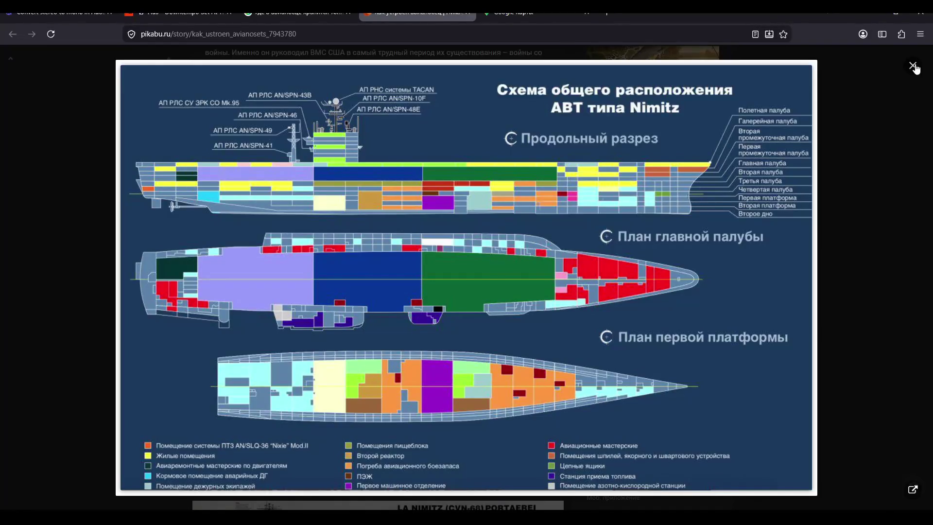
{"action": "left_click", "coordinate": [913, 66]}
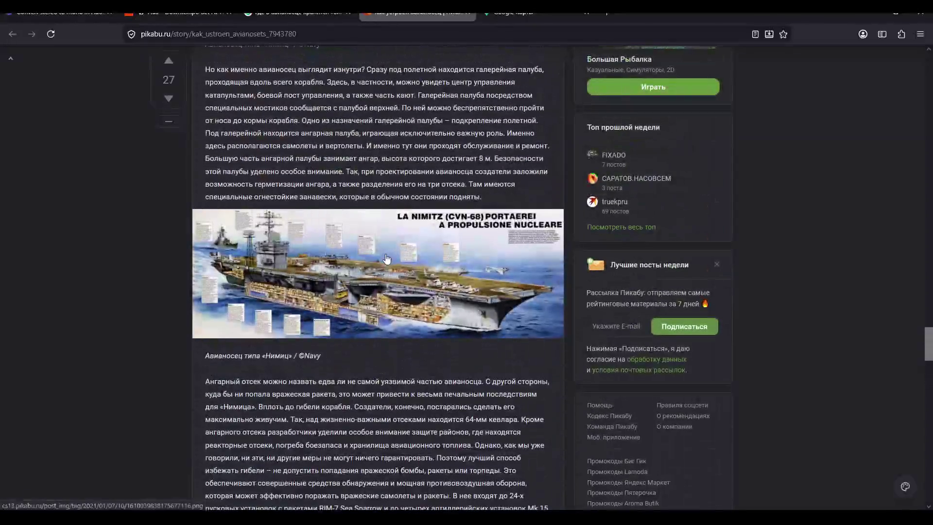
{"action": "left_click", "coordinate": [425, 321]}
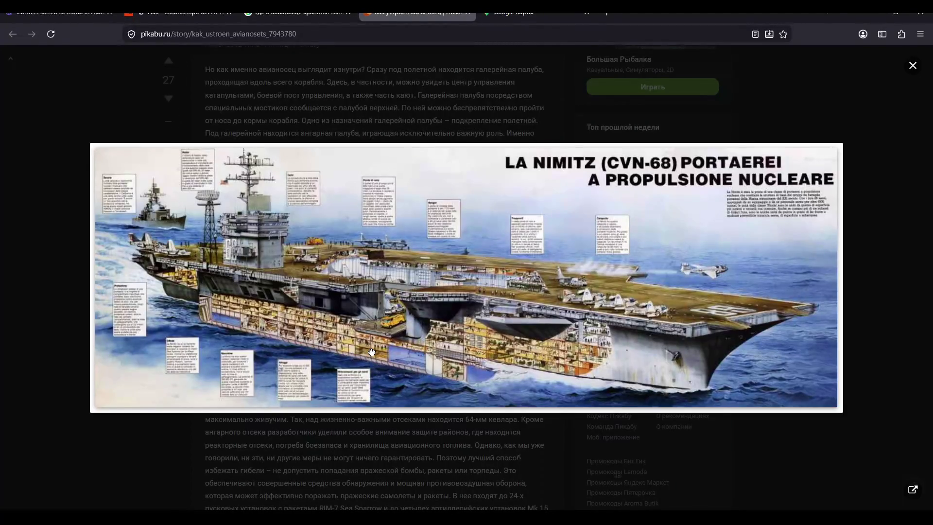
{"action": "left_click", "coordinate": [911, 67]}
Step: Scroll through the rest of the article, then close its tab
{"action": "scroll", "coordinate": [363, 265], "scroll_direction": "down", "scroll_amount": 10}
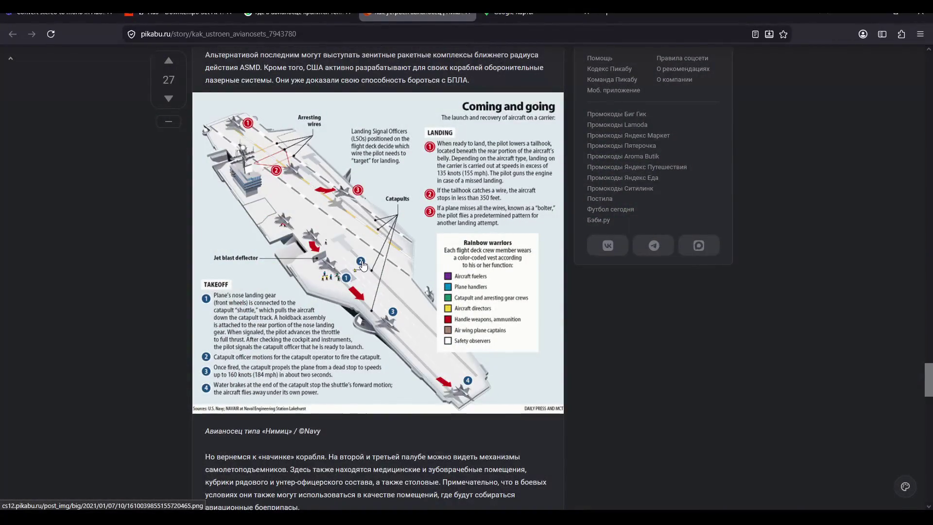
{"action": "scroll", "coordinate": [363, 264], "scroll_direction": "down", "scroll_amount": 15}
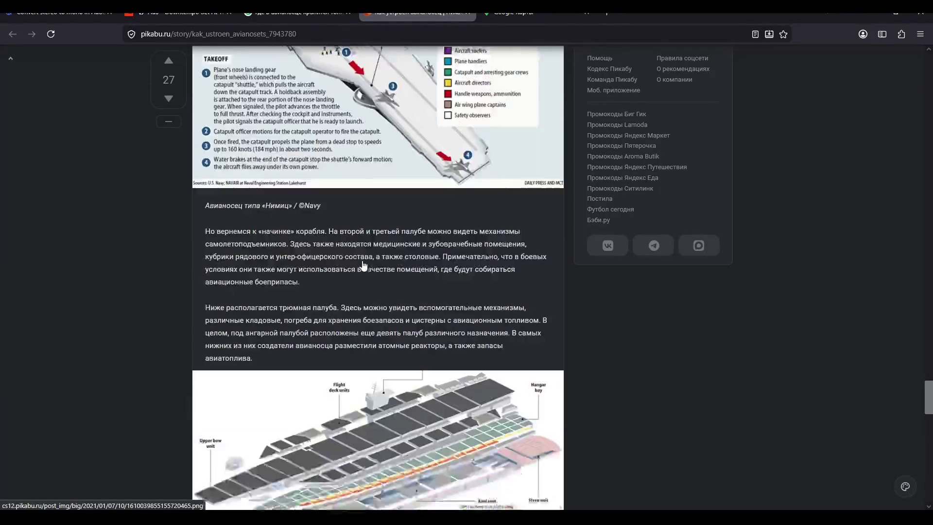
{"action": "scroll", "coordinate": [360, 257], "scroll_direction": "down", "scroll_amount": 10}
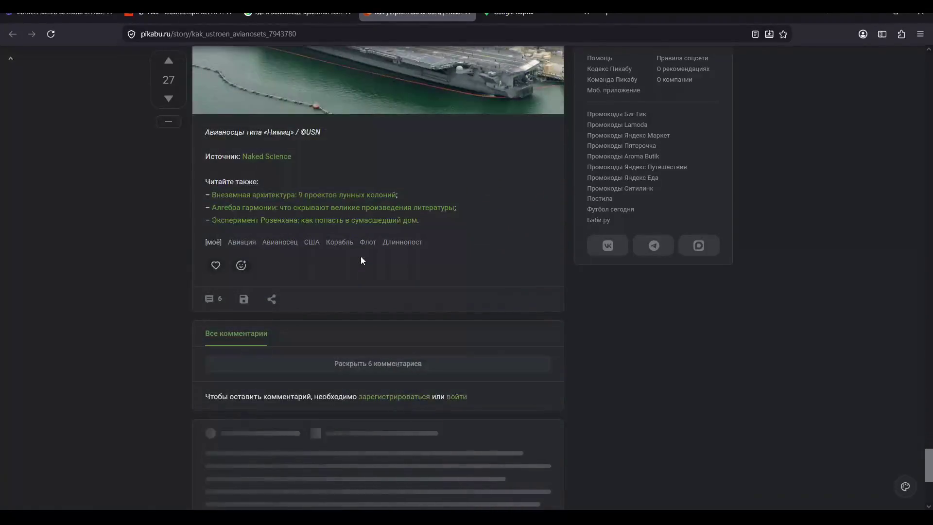
{"action": "scroll", "coordinate": [360, 257], "scroll_direction": "up", "scroll_amount": 10}
{"action": "scroll", "coordinate": [359, 260], "scroll_direction": "up", "scroll_amount": 2}
{"action": "scroll", "coordinate": [359, 260], "scroll_direction": "up", "scroll_amount": 15}
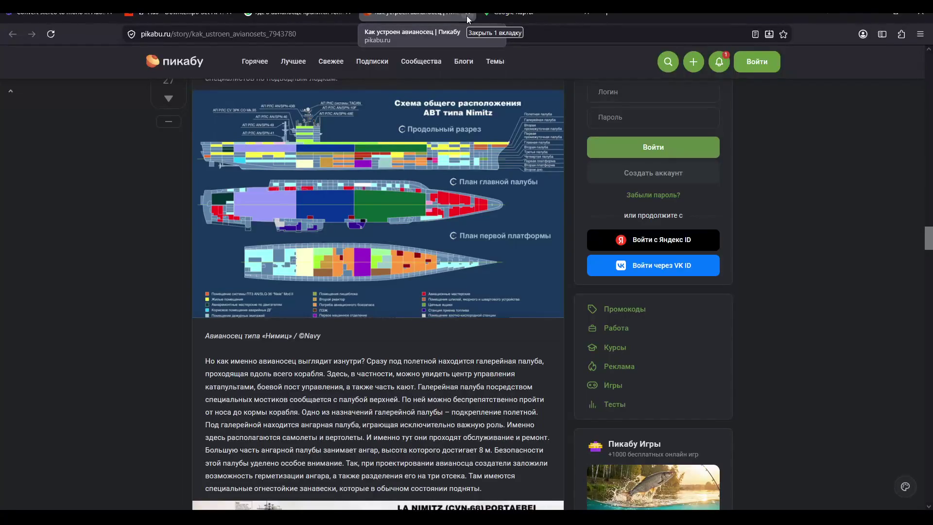
{"action": "left_click", "coordinate": [467, 15]}
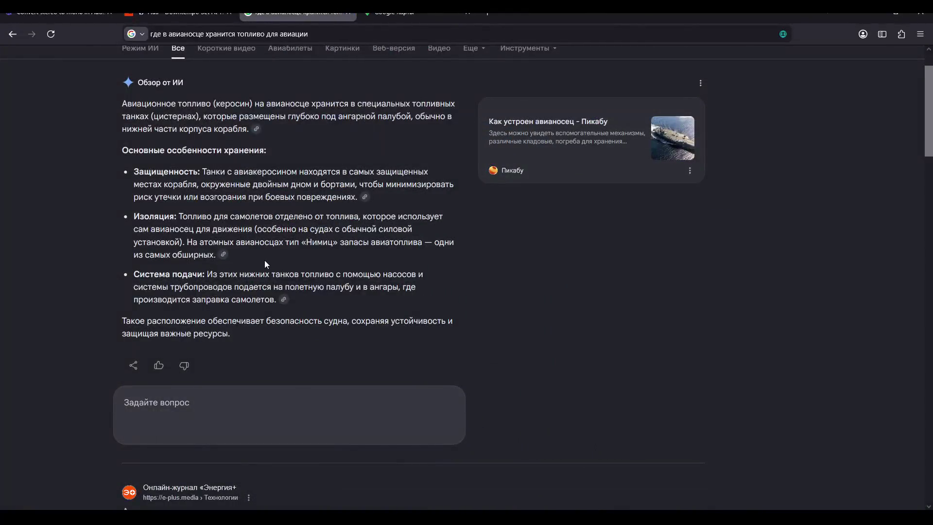
Step: Replace the old fuel-storage query with 'как заправляют самолёты' and run the search
{"action": "scroll", "coordinate": [266, 263], "scroll_direction": "up", "scroll_amount": 1}
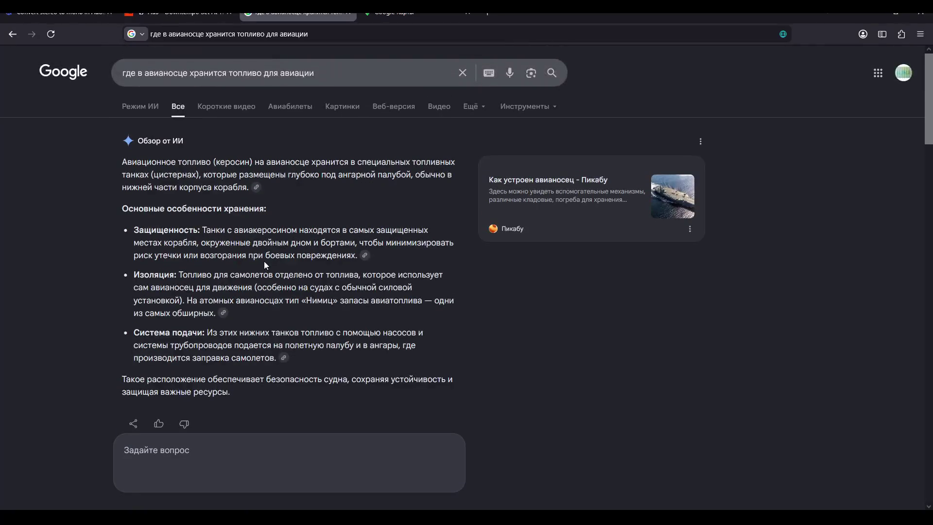
{"action": "mouse_move", "coordinate": [320, 72]}
{"action": "left_mouse_down"}
{"action": "mouse_move", "coordinate": [119, 78]}
{"action": "mouse_move", "coordinate": [141, 86]}
{"action": "mouse_move", "coordinate": [132, 90]}
{"action": "left_mouse_up"}
{"action": "left_click", "coordinate": [521, 305]}
{"action": "scroll", "coordinate": [469, 296], "scroll_direction": "down", "scroll_amount": 8}
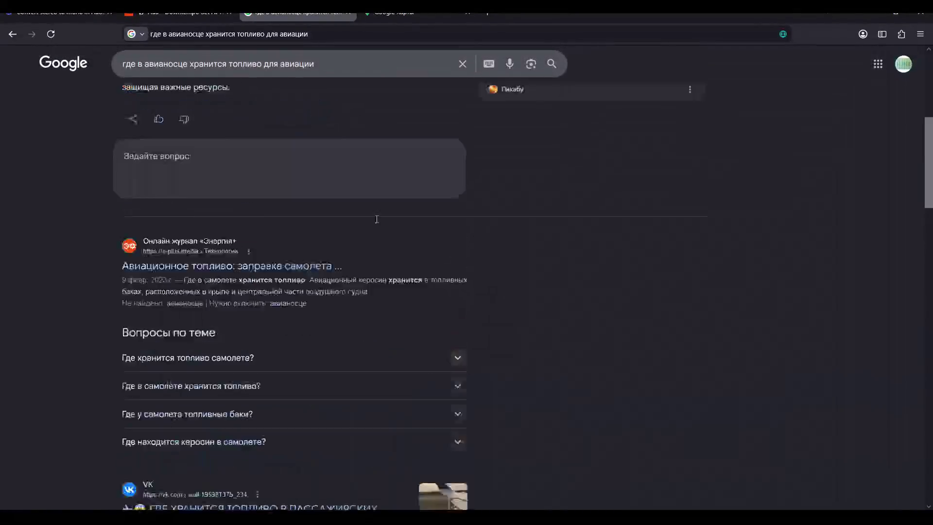
{"action": "scroll", "coordinate": [389, 236], "scroll_direction": "up", "scroll_amount": 10}
{"action": "left_click", "coordinate": [122, 72]}
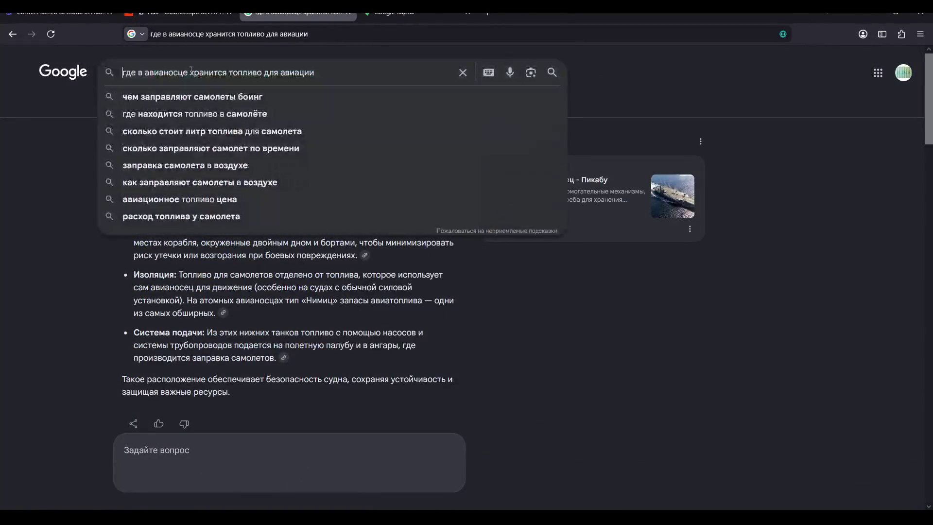
{"action": "left_click_drag", "start_coordinate": [315, 72], "coordinate": [122, 73]}
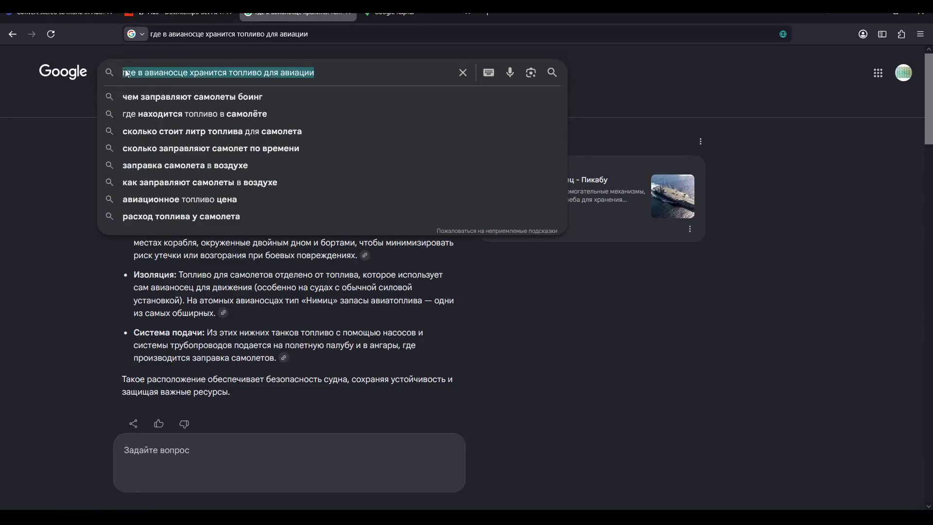
{"action": "type", "text": "как заправляю"}
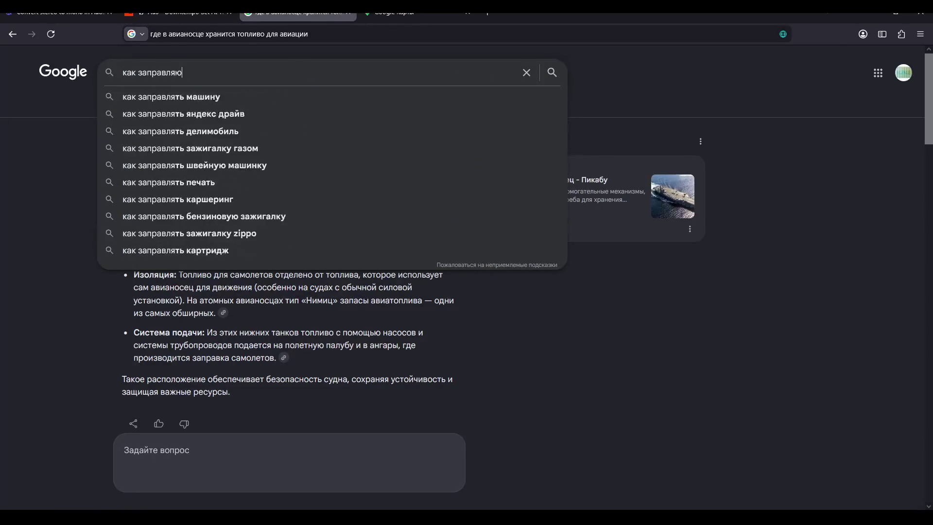
{"action": "type", "text": "т самолёты"}
{"action": "key", "text": "Return"}
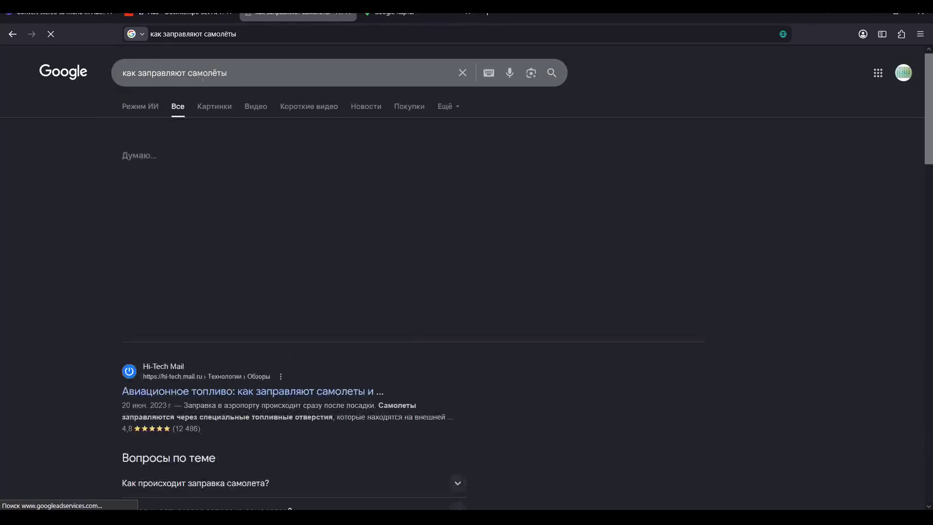
Step: Switch to image results and preview the wing-fuelling and tanker-truck refuelling photos
{"action": "left_click", "coordinate": [211, 119]}
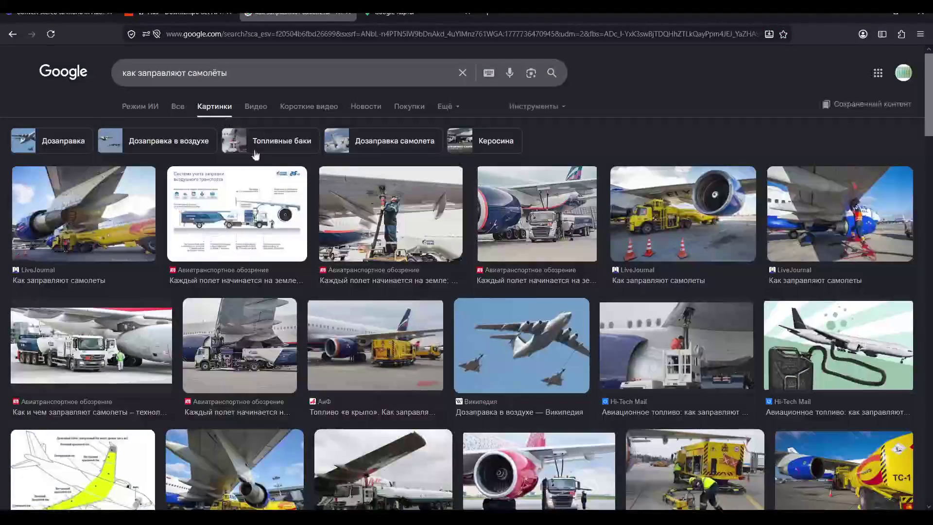
{"action": "left_click", "coordinate": [447, 241]}
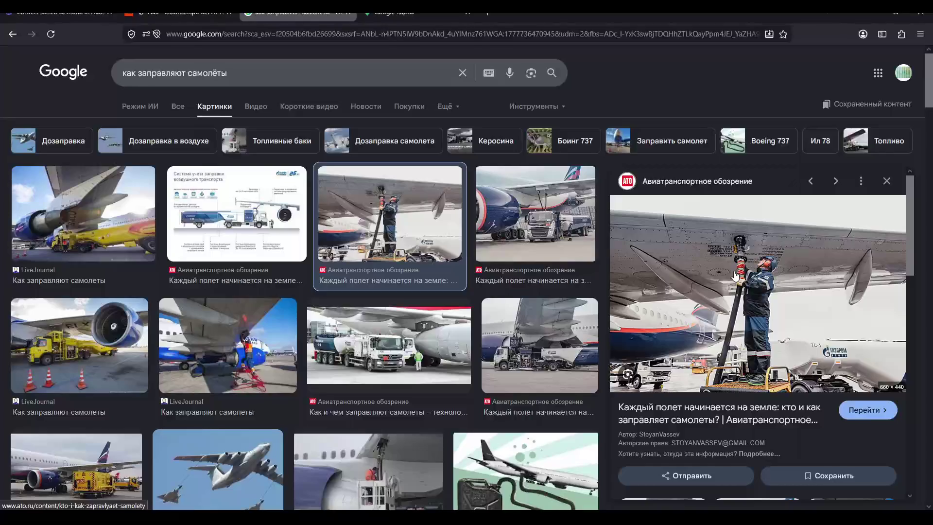
{"action": "left_click", "coordinate": [515, 344]}
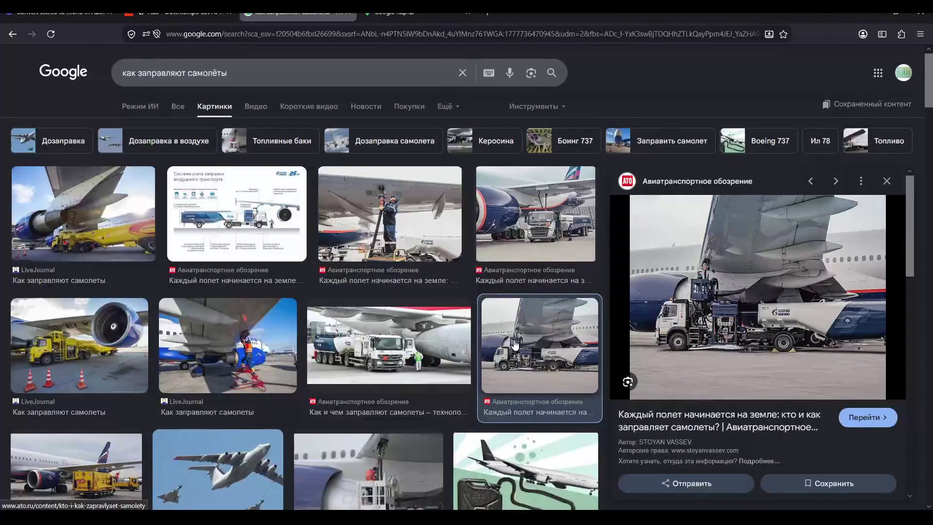
{"action": "right_click", "coordinate": [756, 328]}
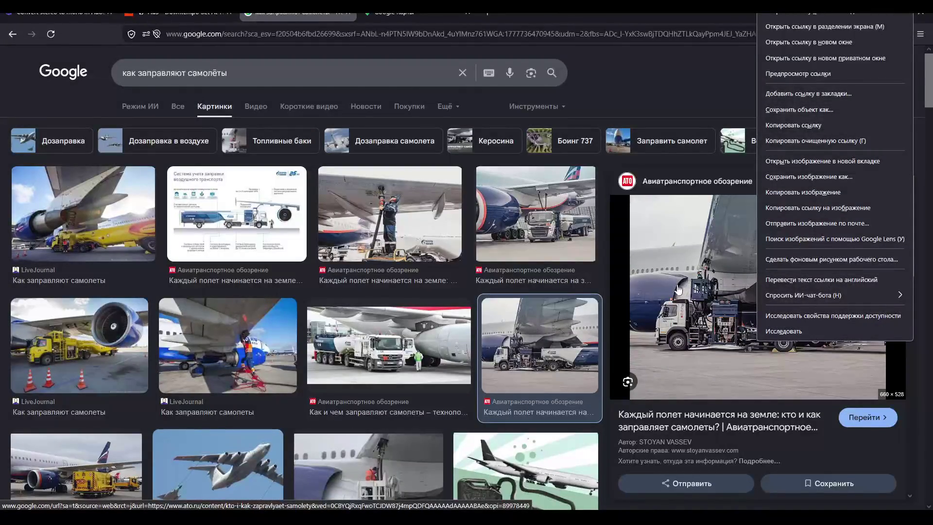
{"action": "left_click", "coordinate": [629, 101]}
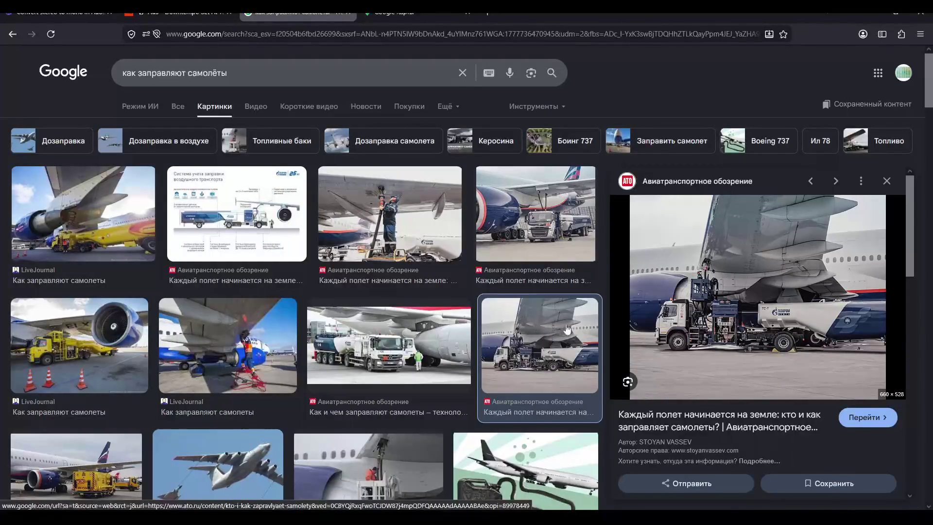
Step: Preview the Hi-Tech Mail refuelling photo, glance at the Blender carrier scene, then return
{"action": "scroll", "coordinate": [432, 313], "scroll_direction": "down", "scroll_amount": 3}
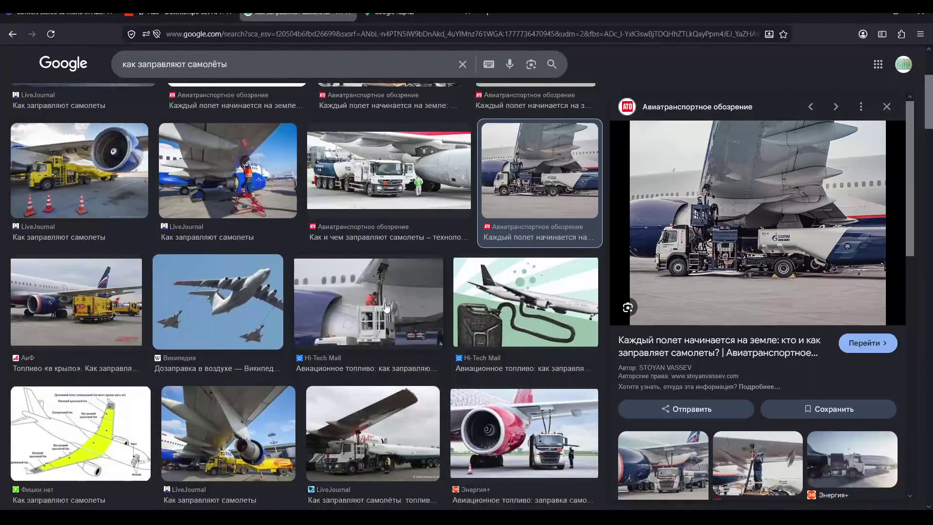
{"action": "left_click", "coordinate": [385, 308]}
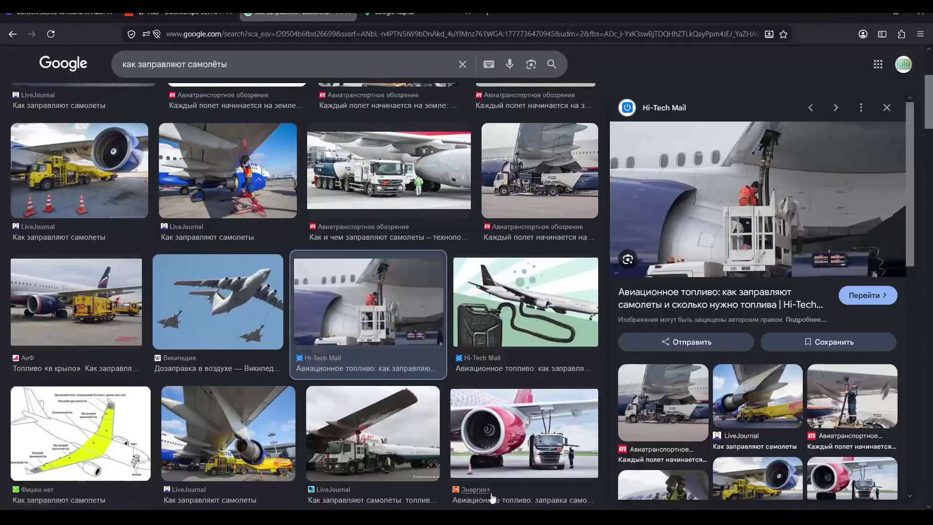
{"action": "mouse_move", "coordinate": [476, 516]}
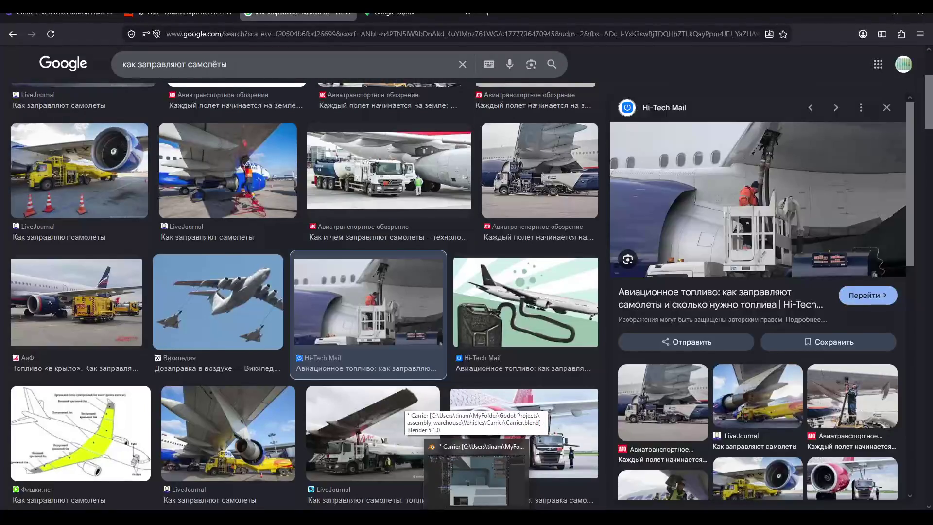
{"action": "left_click", "coordinate": [477, 467]}
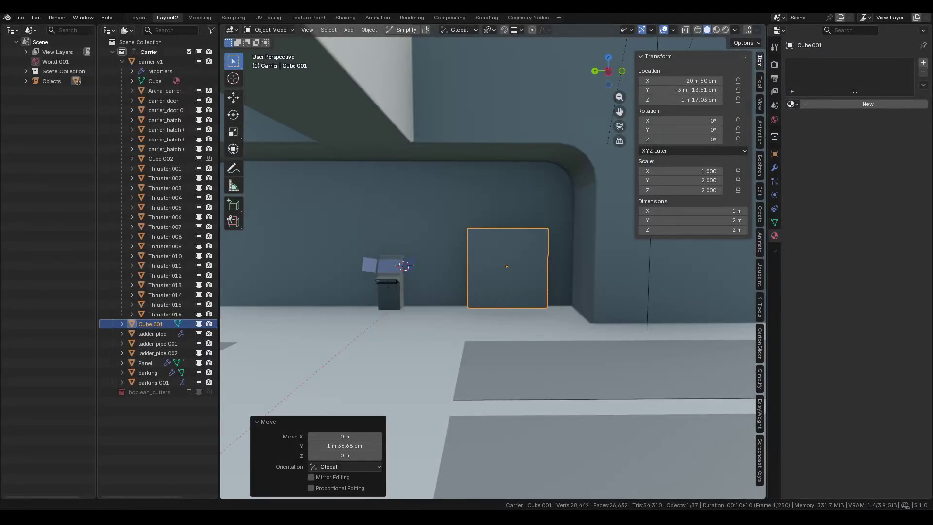
{"action": "left_click", "coordinate": [414, 497]}
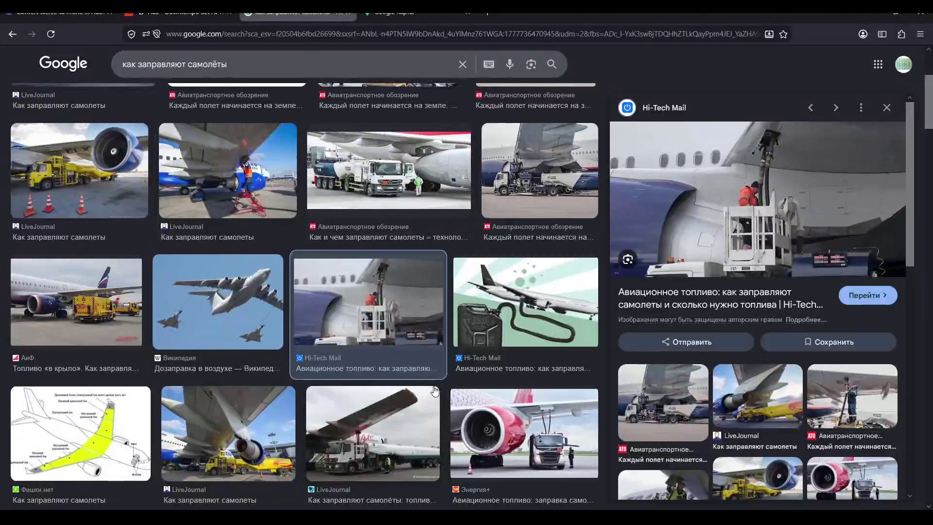
Step: Preview the LiveJournal fuel-truck photo, then the ZAVODFOTO close-up of hoses under a wing
{"action": "scroll", "coordinate": [441, 384], "scroll_direction": "down", "scroll_amount": 2}
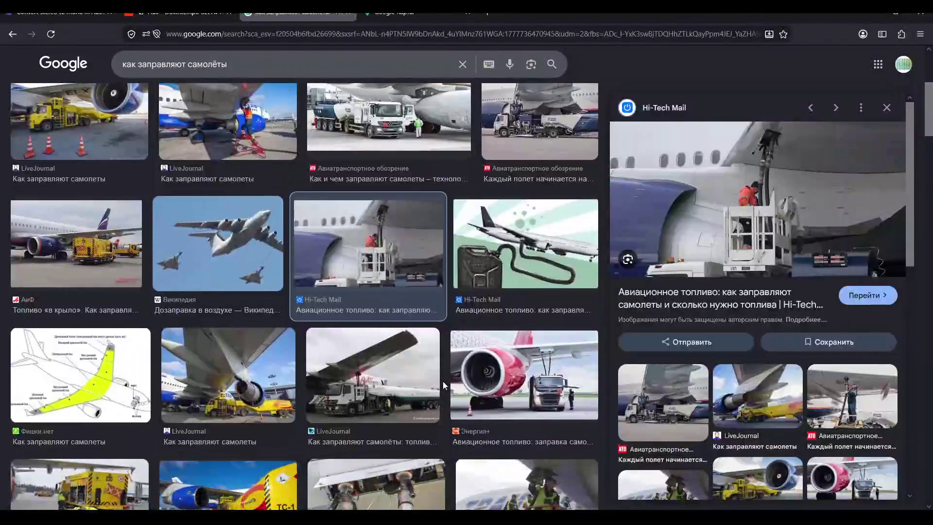
{"action": "left_click", "coordinate": [382, 382]}
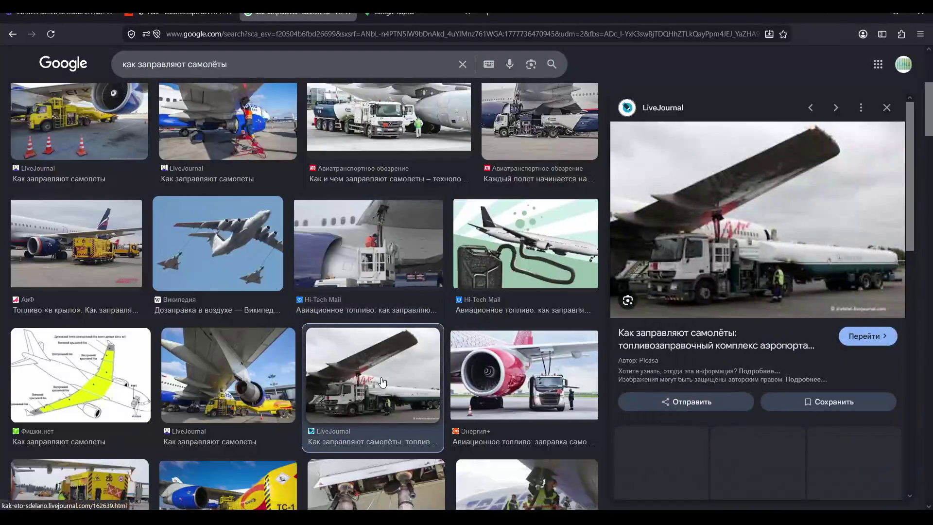
{"action": "scroll", "coordinate": [383, 379], "scroll_direction": "down", "scroll_amount": 5}
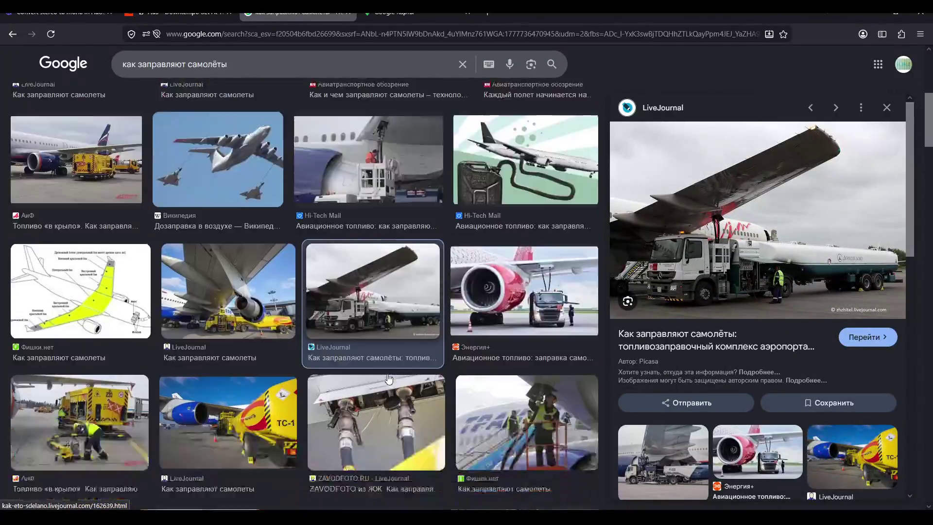
{"action": "left_click", "coordinate": [403, 275]}
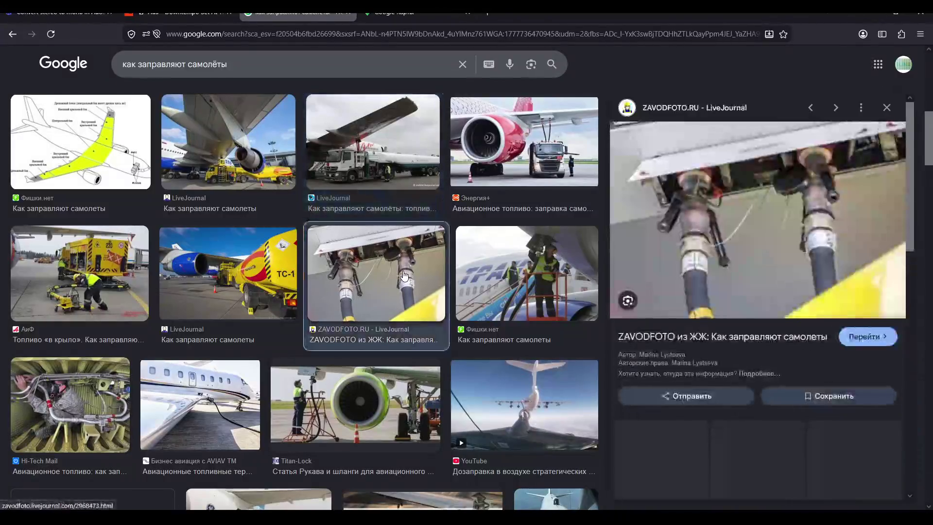
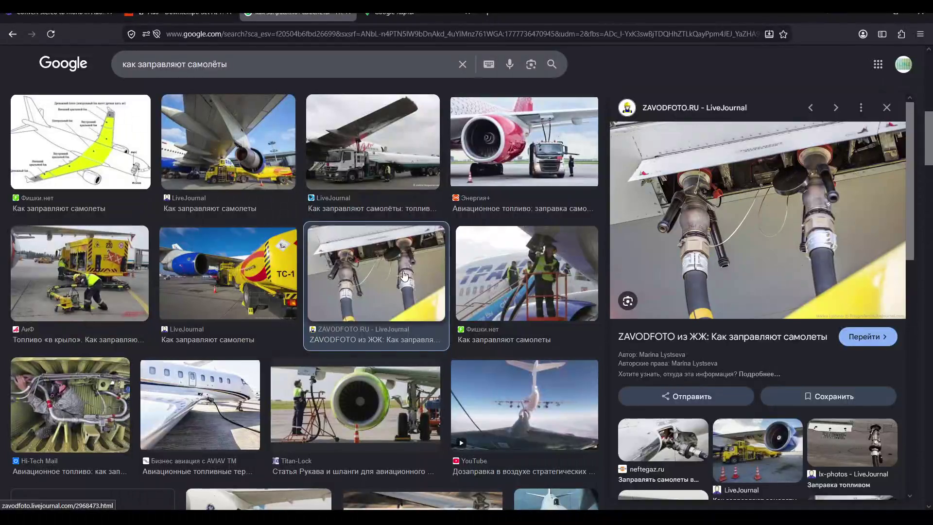
Step: Scroll further through the aircraft refuelling photos, then return to the Blender hangar scene
{"action": "scroll", "coordinate": [404, 276], "scroll_direction": "down", "scroll_amount": 8}
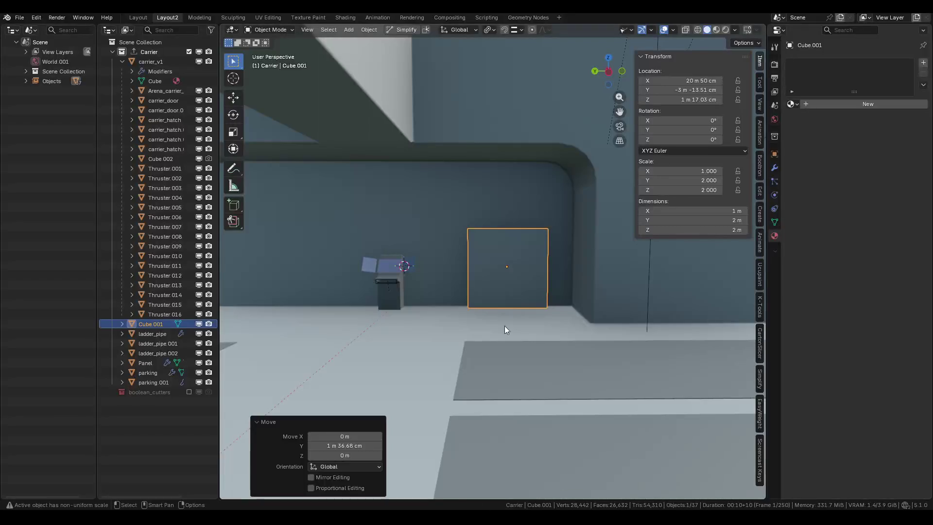
{"action": "mouse_move", "coordinate": [504, 329]}
{"action": "middle_mouse_down", "text": "shift"}
{"action": "mouse_move", "coordinate": [509, 304]}
{"action": "mouse_move", "coordinate": [473, 298]}
{"action": "mouse_move", "coordinate": [514, 302]}
{"action": "middle_mouse_up", "text": "shift"}
{"action": "scroll", "coordinate": [509, 284], "scroll_direction": "up", "scroll_amount": 3}
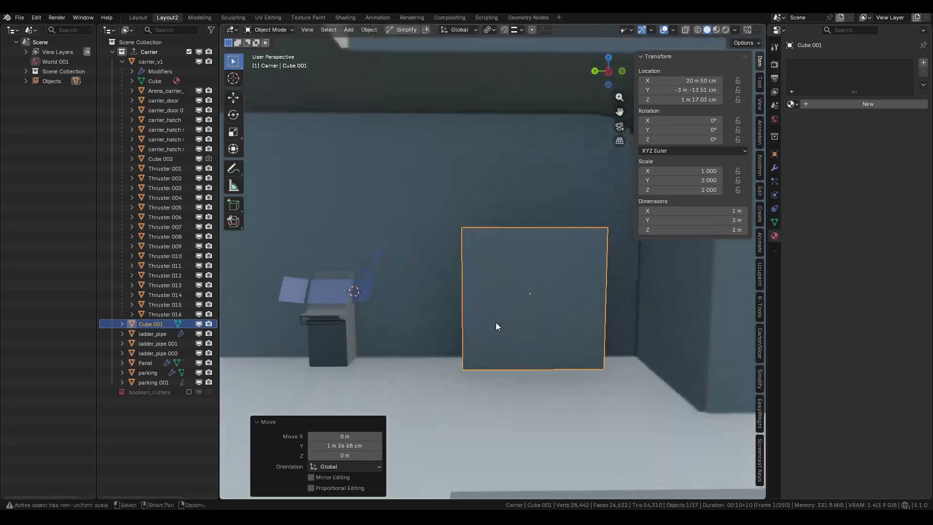
Step: Set Cube.001's dimensions in the sidebar to Y 1 m and Z 3 m
{"action": "left_click", "coordinate": [692, 211]}
{"action": "key", "text": "Tab"}
{"action": "type", "text": "3"}
{"action": "key", "text": "Return"}
{"action": "left_click", "coordinate": [684, 220]}
{"action": "type", "text": "2"}
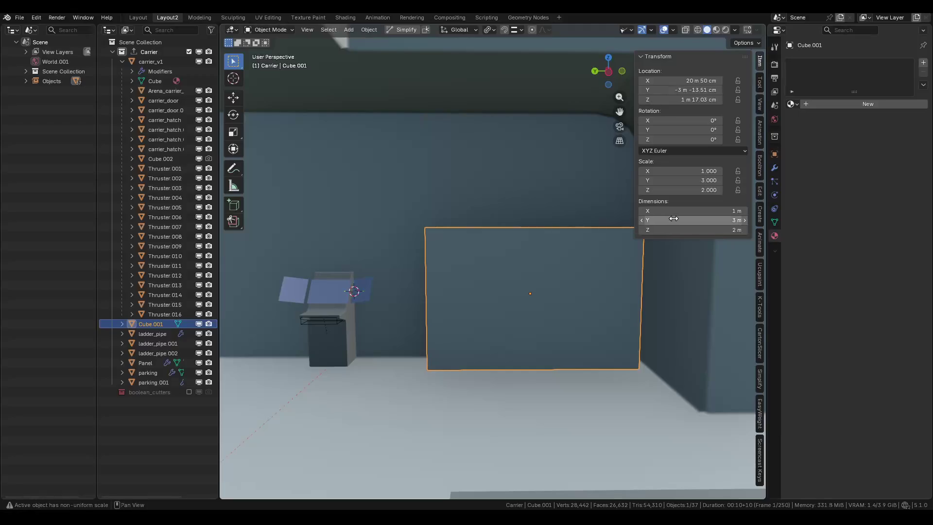
{"action": "key", "text": "Return"}
{"action": "left_click", "coordinate": [687, 232]}
{"action": "type", "text": "3"}
{"action": "key", "text": "Return"}
{"action": "left_click", "coordinate": [683, 216]}
{"action": "type", "text": "1"}
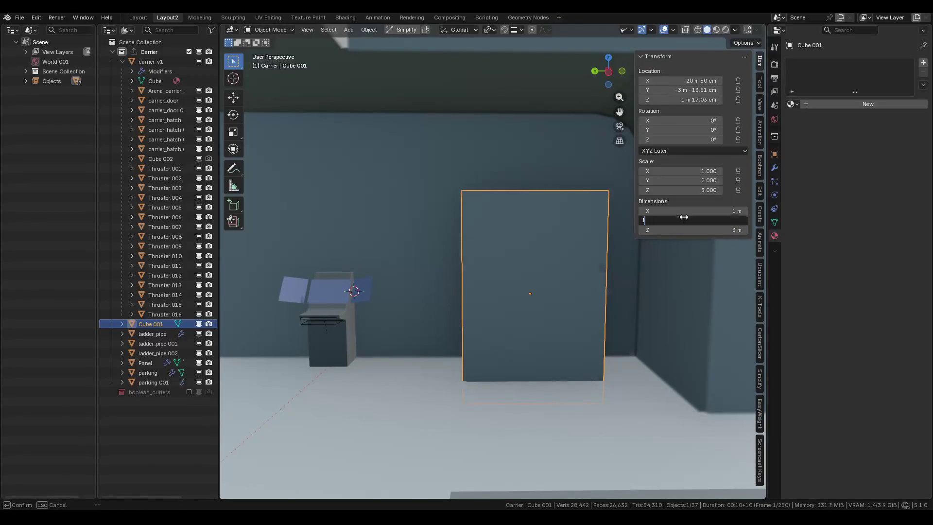
{"action": "key", "text": "Return"}
{"action": "scroll", "coordinate": [514, 298], "scroll_direction": "down", "scroll_amount": 2}
Step: Move the block vertically against the hangar wall, hide the sidebar and orbit the view
{"action": "key", "text": "g"}
{"action": "key", "text": "z"}
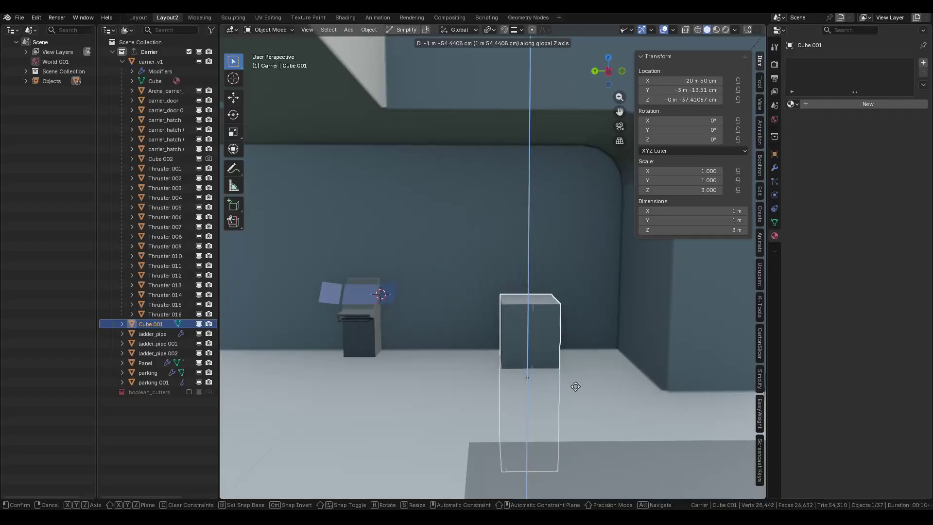
{"action": "left_click", "coordinate": [527, 313]}
{"action": "scroll", "coordinate": [527, 314], "scroll_direction": "down", "scroll_amount": 2}
{"action": "key", "text": "n"}
{"action": "mouse_move", "coordinate": [528, 316]}
{"action": "middle_mouse_down"}
{"action": "mouse_move", "coordinate": [501, 318]}
{"action": "mouse_move", "coordinate": [506, 300]}
{"action": "mouse_move", "coordinate": [469, 334]}
{"action": "mouse_move", "coordinate": [558, 307]}
{"action": "mouse_move", "coordinate": [546, 307]}
{"action": "mouse_move", "coordinate": [561, 260]}
{"action": "mouse_move", "coordinate": [513, 270]}
{"action": "mouse_move", "coordinate": [485, 263]}
{"action": "middle_mouse_up"}
Step: Delete Cube.001 and enter Edit Mode on carrier_v1 with the hangar back wall selected
{"action": "key", "text": "x"}
{"action": "left_click", "coordinate": [538, 262]}
{"action": "left_click", "coordinate": [506, 264]}
{"action": "key", "text": "Tab"}
{"action": "left_click", "coordinate": [491, 259]}
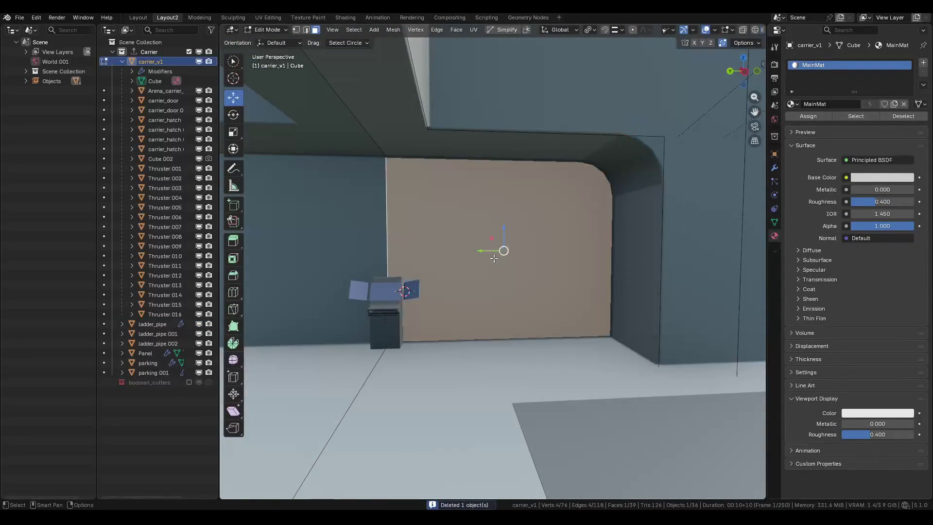
{"action": "middle_click_drag", "start_coordinate": [517, 234], "coordinate": [508, 204]}
Step: Add a centred vertical loop cut through the wall and view it side-on in X-Ray
{"action": "key", "text": "ctrl+r"}
{"action": "left_click", "coordinate": [504, 160]}
{"action": "right_click", "coordinate": [494, 168]}
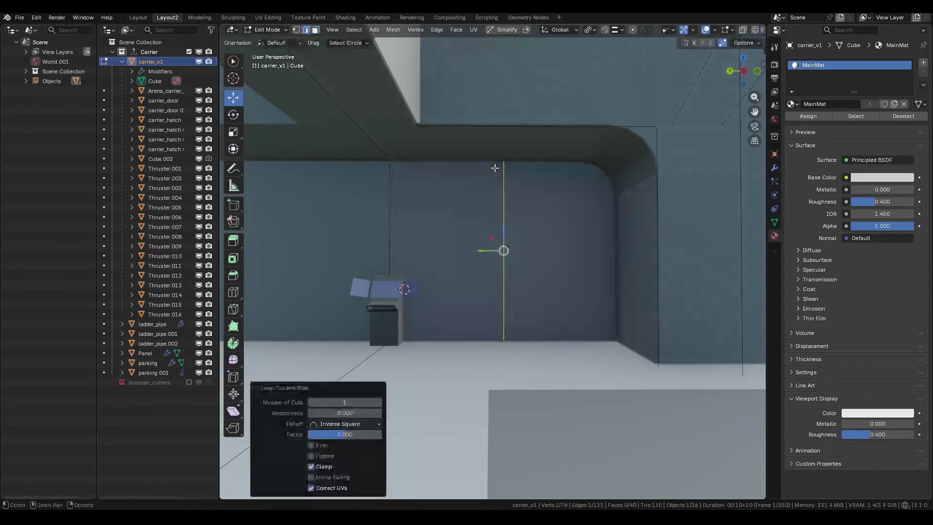
{"action": "left_click", "coordinate": [742, 76]}
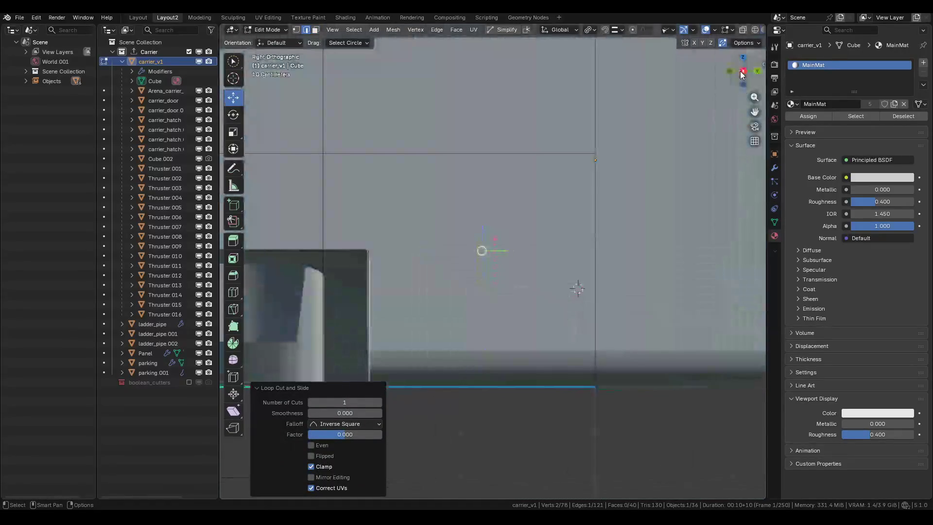
{"action": "key", "text": "z"}
{"action": "left_click", "coordinate": [512, 260]}
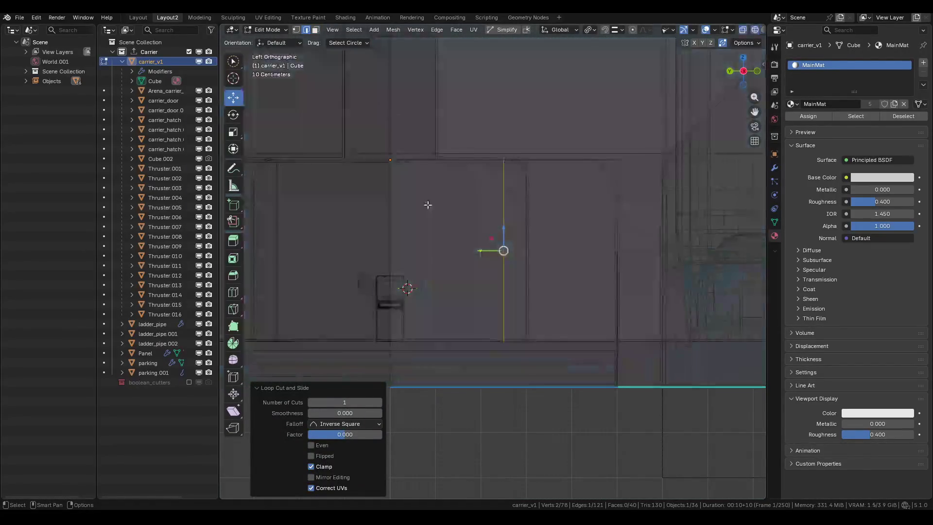
{"action": "scroll", "coordinate": [535, 241], "scroll_direction": "up", "scroll_amount": 2}
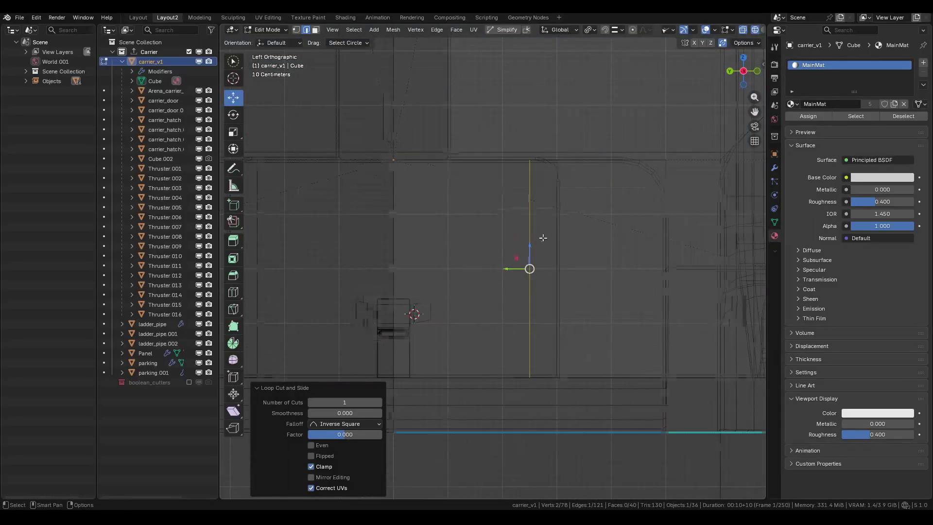
{"action": "scroll", "coordinate": [544, 239], "scroll_direction": "up", "scroll_amount": 1}
Step: Enable grid snapping and slide the new edge loop about 50 cm along Y
{"action": "left_click", "coordinate": [621, 30]}
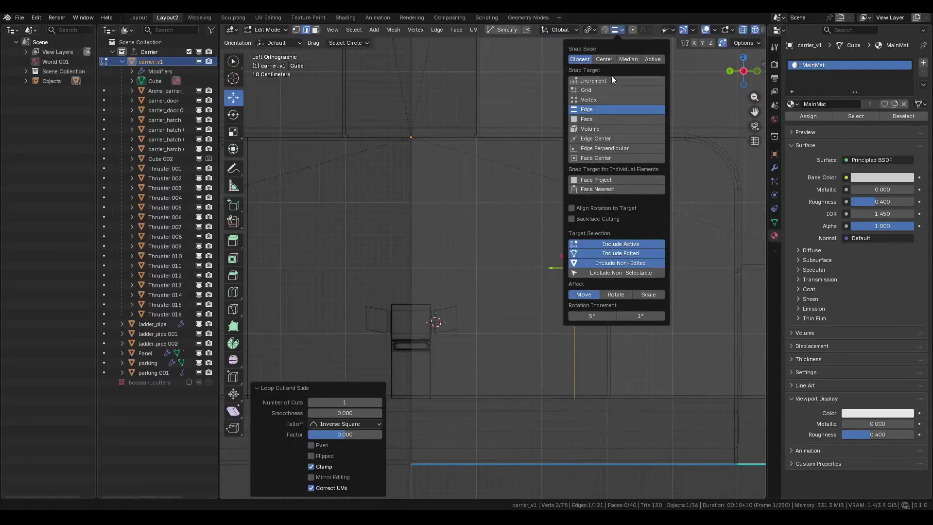
{"action": "left_click", "coordinate": [594, 89]}
{"action": "key", "text": "g"}
{"action": "key", "text": "y"}
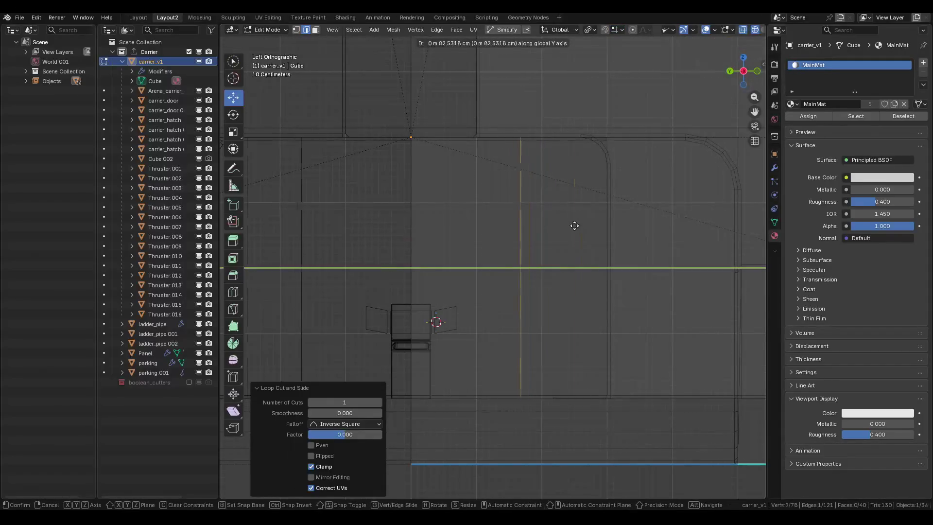
{"action": "left_click", "coordinate": [541, 214]}
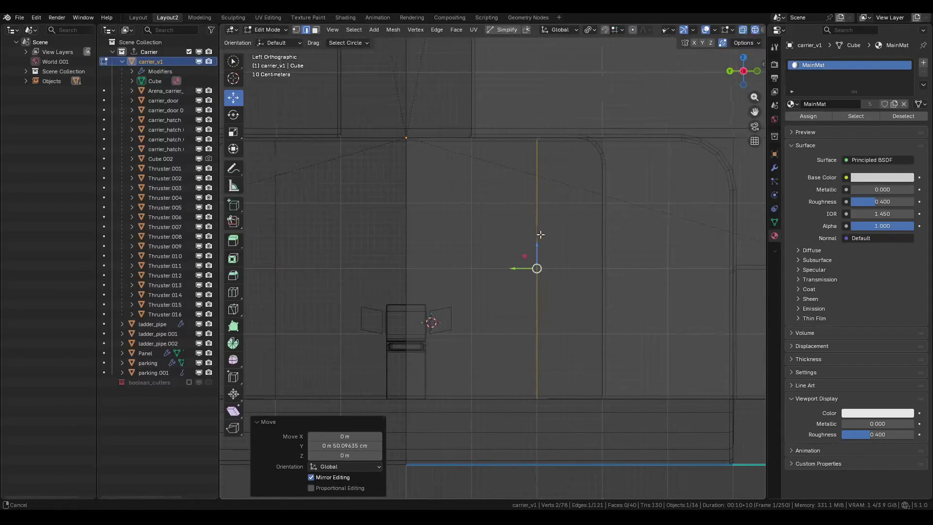
{"action": "middle_click_drag", "start_coordinate": [533, 235], "coordinate": [515, 229], "text": "shift"}
Step: Add a second vertical loop cut on the wall, returning to the X-Ray side view
{"action": "key", "text": "ctrl+r"}
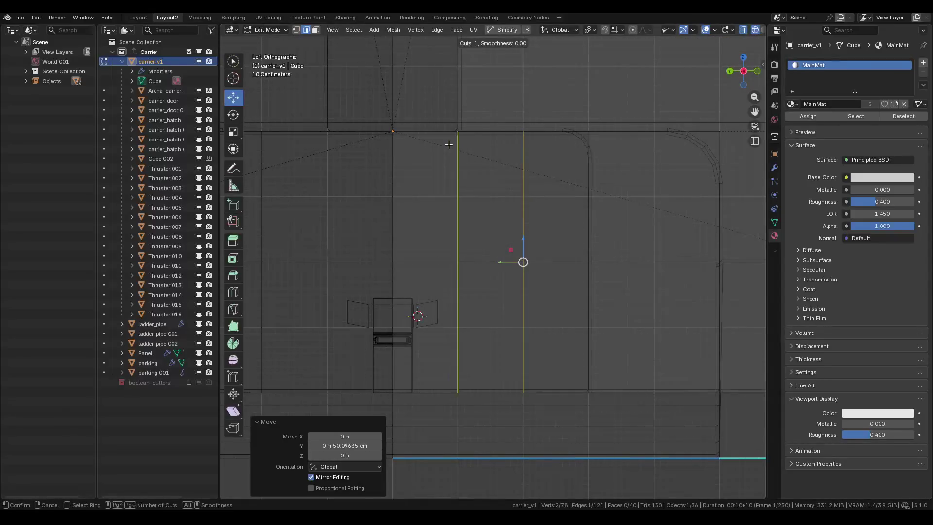
{"action": "left_click", "coordinate": [449, 145]}
{"action": "right_click", "coordinate": [467, 165]}
{"action": "mouse_move", "coordinate": [511, 214]}
{"action": "middle_mouse_down"}
{"action": "mouse_move", "coordinate": [548, 210]}
{"action": "mouse_move", "coordinate": [494, 215]}
{"action": "mouse_move", "coordinate": [617, 120]}
{"action": "mouse_move", "coordinate": [462, 246]}
{"action": "middle_mouse_up"}
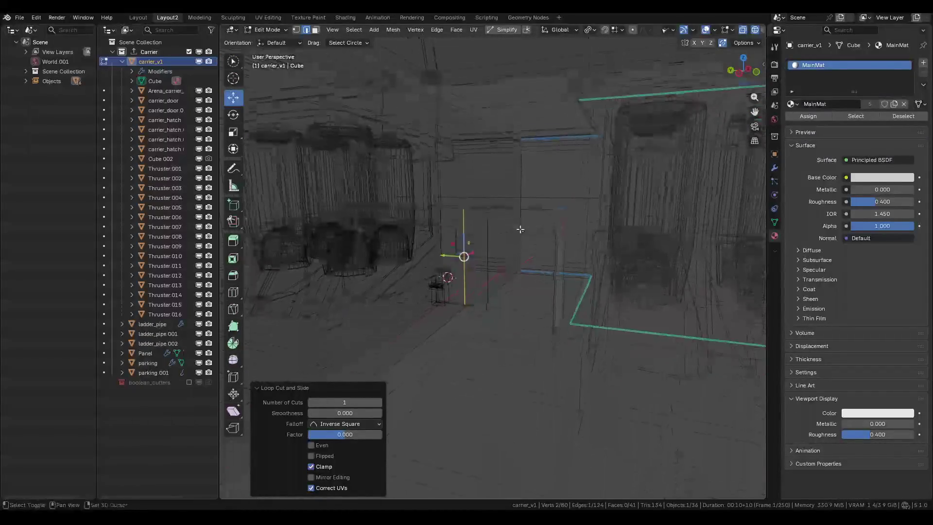
{"action": "key", "text": "z"}
{"action": "left_click", "coordinate": [521, 287]}
{"action": "middle_click_drag", "start_coordinate": [551, 267], "coordinate": [560, 245]}
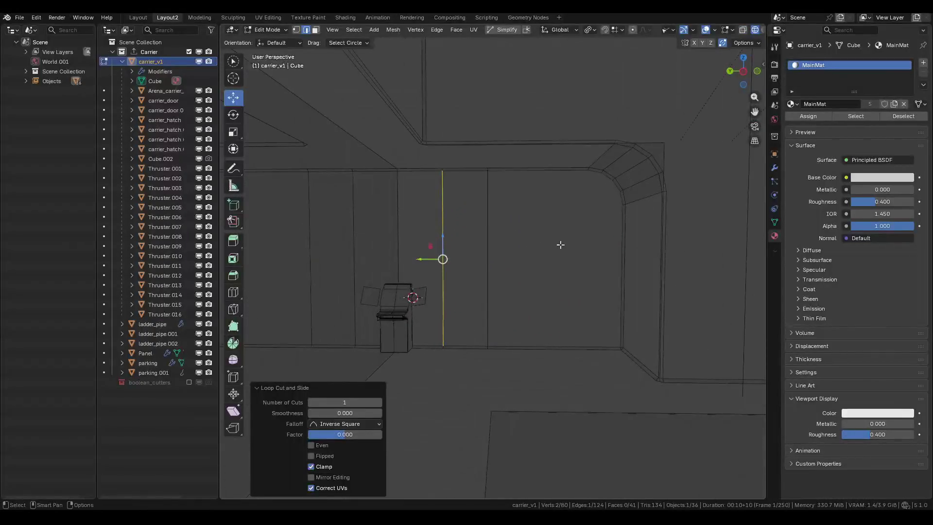
{"action": "key", "text": "z"}
{"action": "left_click", "coordinate": [732, 90]}
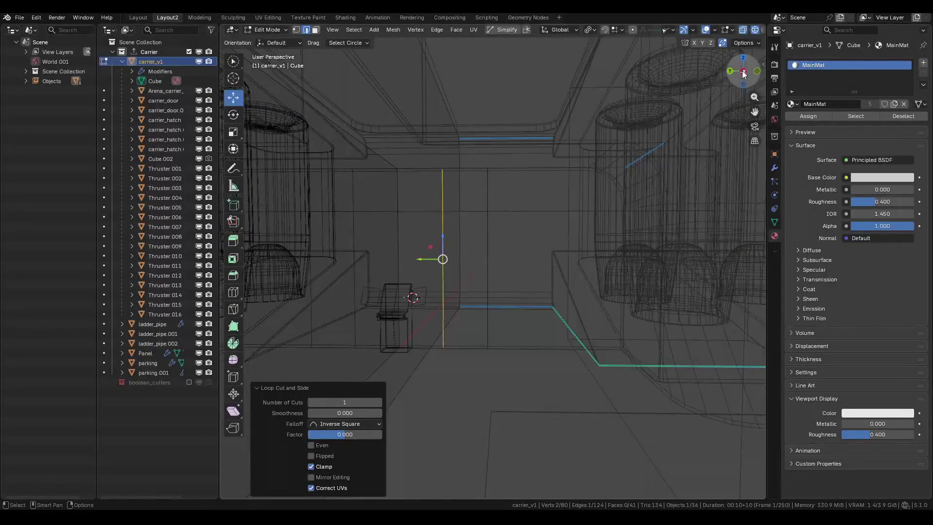
{"action": "left_click", "coordinate": [743, 73]}
{"action": "scroll", "coordinate": [476, 235], "scroll_direction": "up", "scroll_amount": 2}
Step: Move the selected edge loop 1 m along Y, abandoning two further trial moves
{"action": "key", "text": "g"}
{"action": "key", "text": "y"}
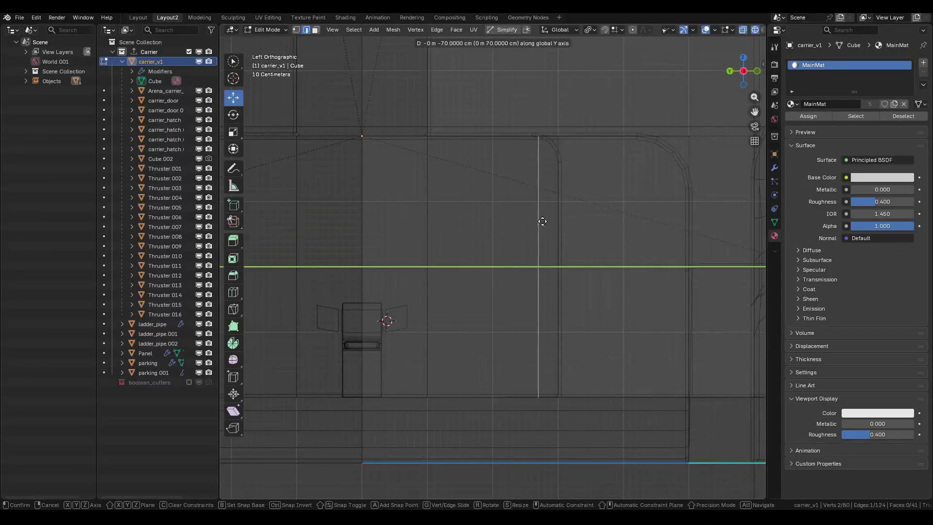
{"action": "left_click", "coordinate": [560, 217]}
{"action": "mouse_move", "coordinate": [559, 216]}
{"action": "middle_mouse_down"}
{"action": "mouse_move", "coordinate": [545, 206]}
{"action": "mouse_move", "coordinate": [522, 214]}
{"action": "mouse_move", "coordinate": [542, 205]}
{"action": "middle_mouse_up"}
{"action": "key", "text": "g"}
{"action": "key", "text": "y"}
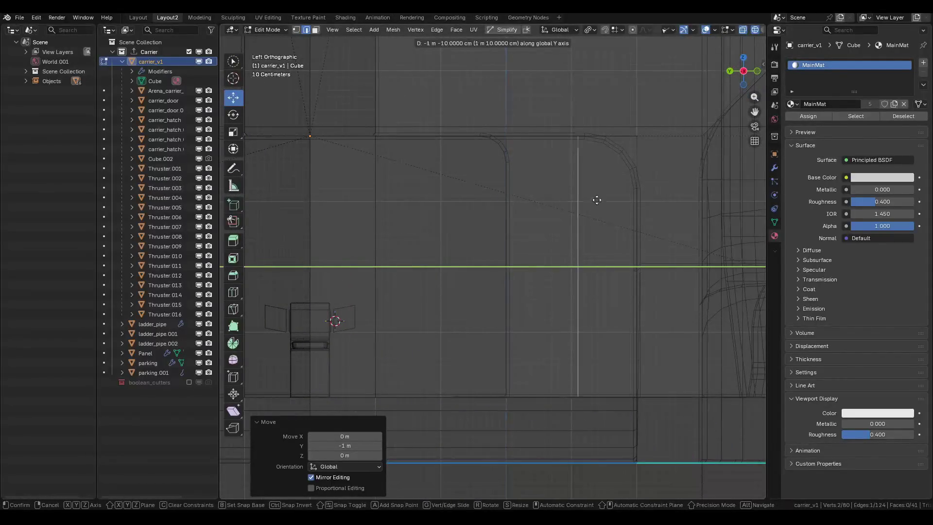
{"action": "right_click", "coordinate": [572, 198]}
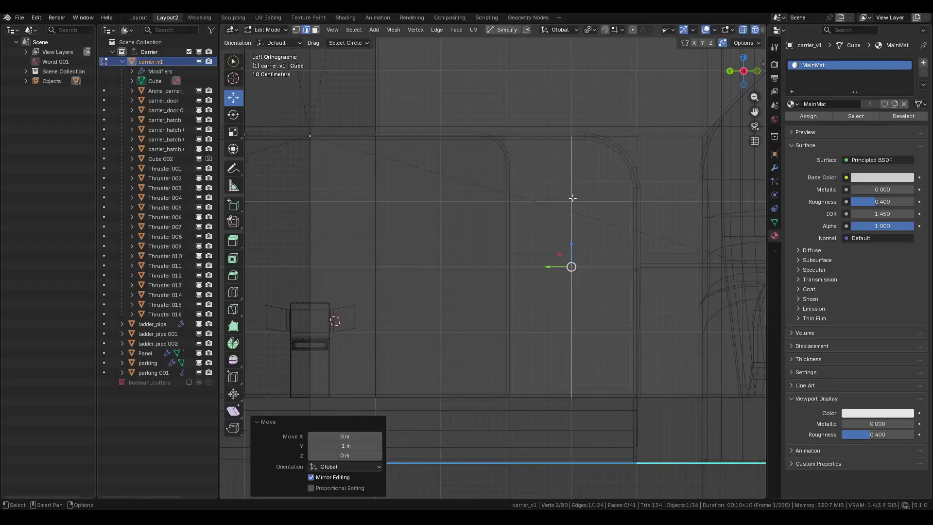
{"action": "key", "text": "g"}
{"action": "key", "text": "y"}
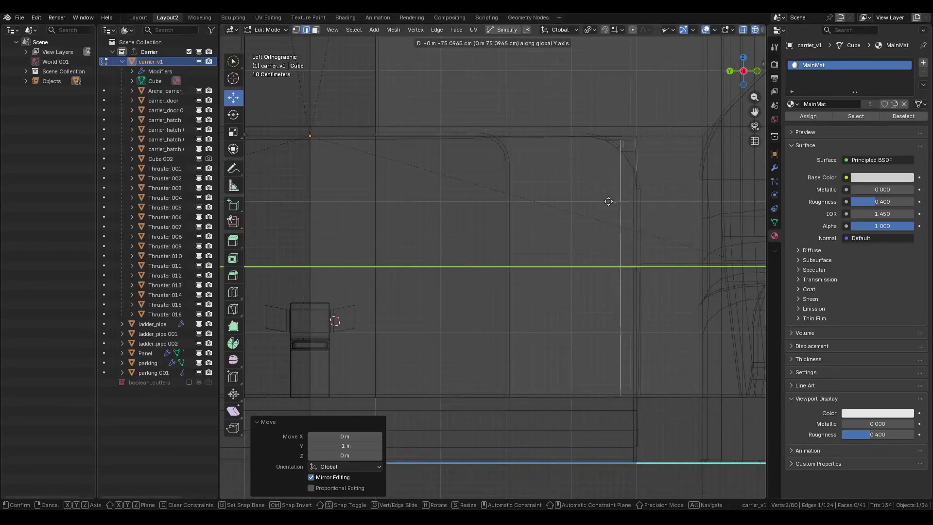
{"action": "right_click", "coordinate": [576, 205]}
{"action": "middle_click_drag", "start_coordinate": [572, 204], "coordinate": [604, 213], "text": "shift"}
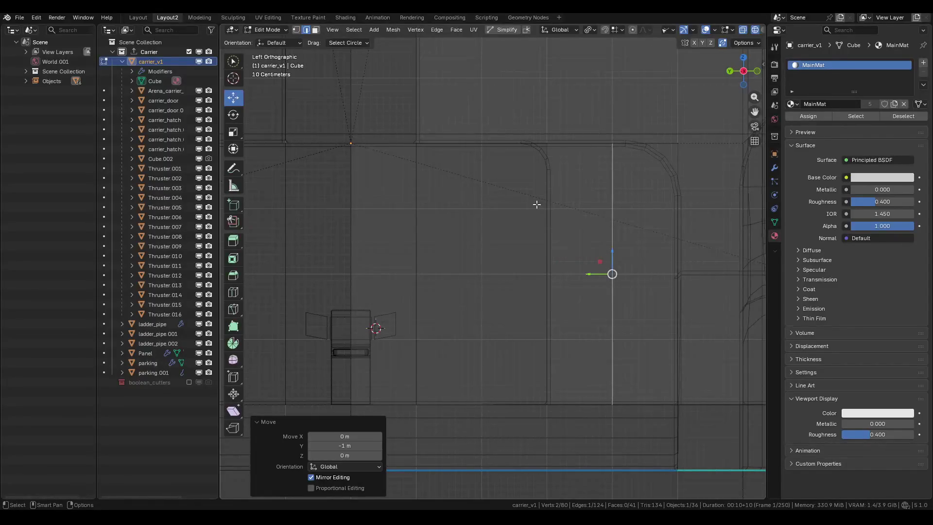
Step: Begin another loop cut on the wall from a perspective view
{"action": "key", "text": "ctrl+r"}
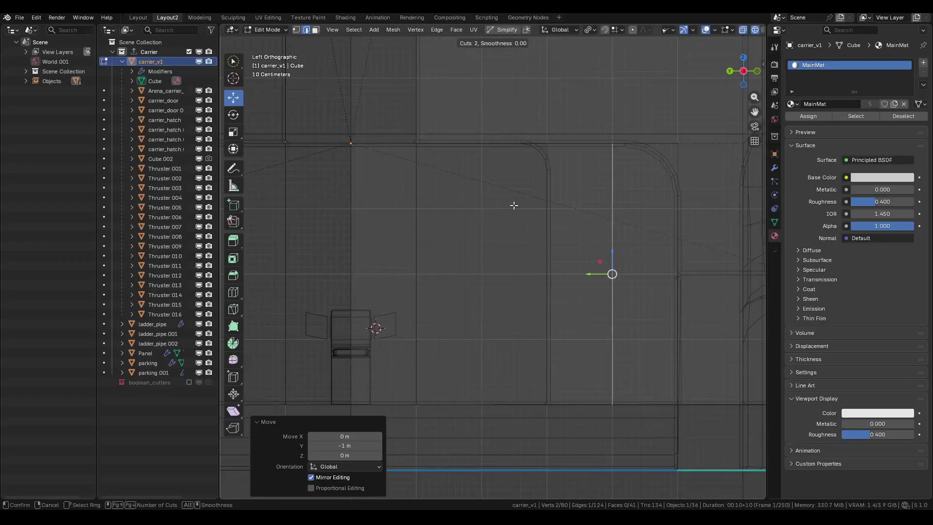
{"action": "middle_click_drag", "start_coordinate": [514, 217], "coordinate": [535, 217]}
{"action": "scroll", "coordinate": [502, 247], "scroll_direction": "down", "scroll_amount": 1}
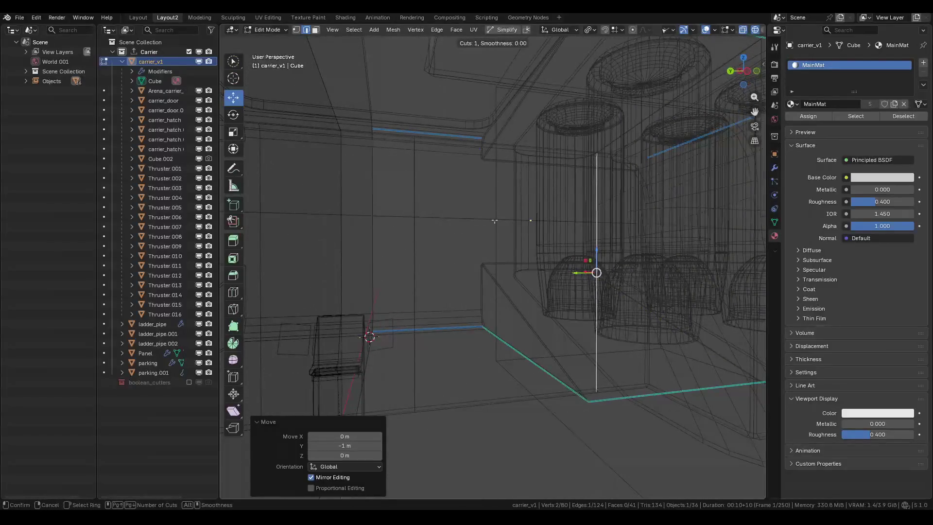
Step: Commit the two new loop cuts unslid and return to solid shading
{"action": "left_click", "coordinate": [495, 394]}
{"action": "right_click", "coordinate": [495, 394]}
{"action": "left_click", "coordinate": [756, 71]}
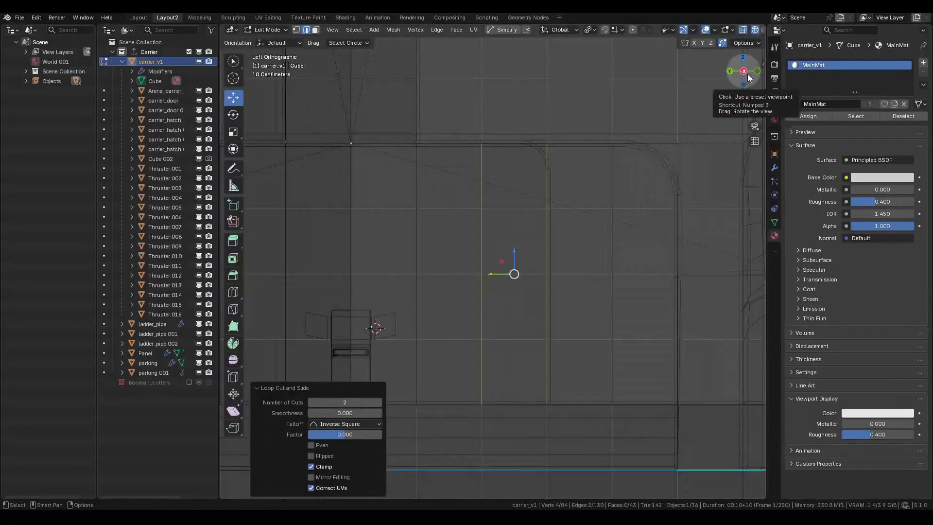
{"action": "key", "text": "z"}
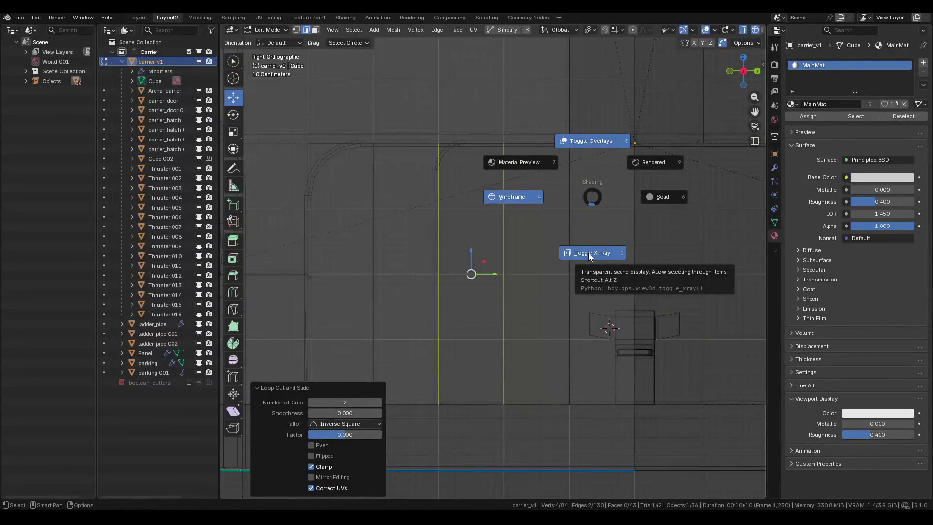
{"action": "left_click", "coordinate": [678, 186]}
{"action": "mouse_move", "coordinate": [678, 185]}
{"action": "middle_mouse_down"}
{"action": "mouse_move", "coordinate": [678, 220]}
{"action": "mouse_move", "coordinate": [585, 267]}
{"action": "mouse_move", "coordinate": [544, 218]}
{"action": "middle_mouse_up"}
Step: Select a neighbouring wall strip and cut three horizontal loops across it
{"action": "key", "text": "3"}
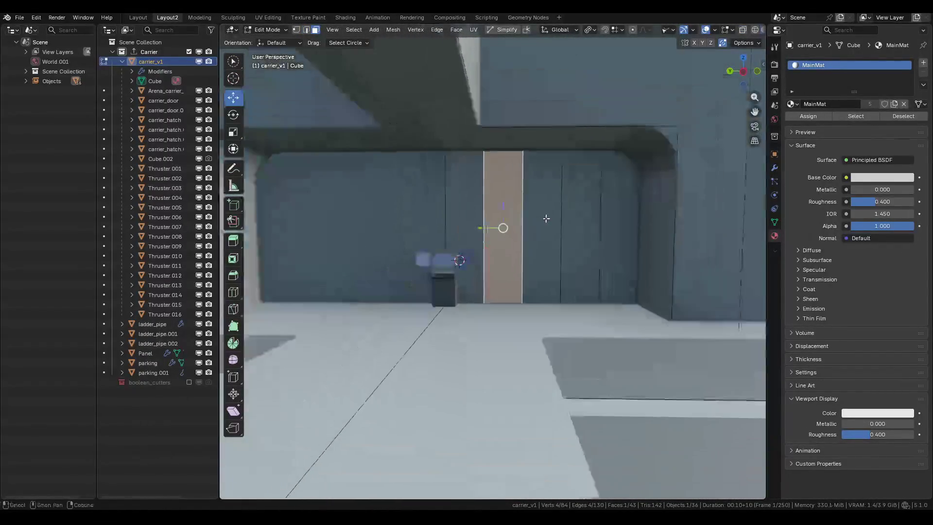
{"action": "left_click", "coordinate": [543, 218]}
{"action": "scroll", "coordinate": [552, 260], "scroll_direction": "up", "scroll_amount": 5}
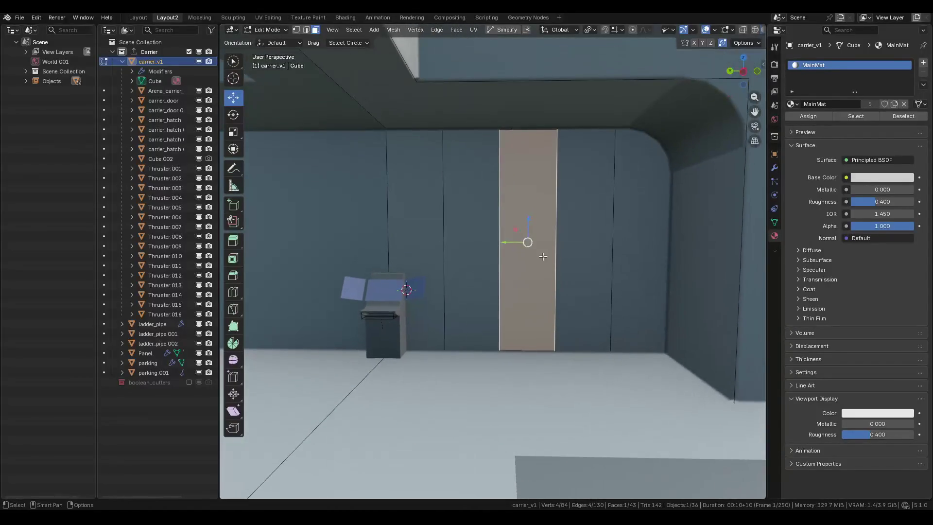
{"action": "key", "text": "ctrl+r"}
{"action": "scroll", "coordinate": [555, 229], "scroll_direction": "up", "scroll_amount": 1}
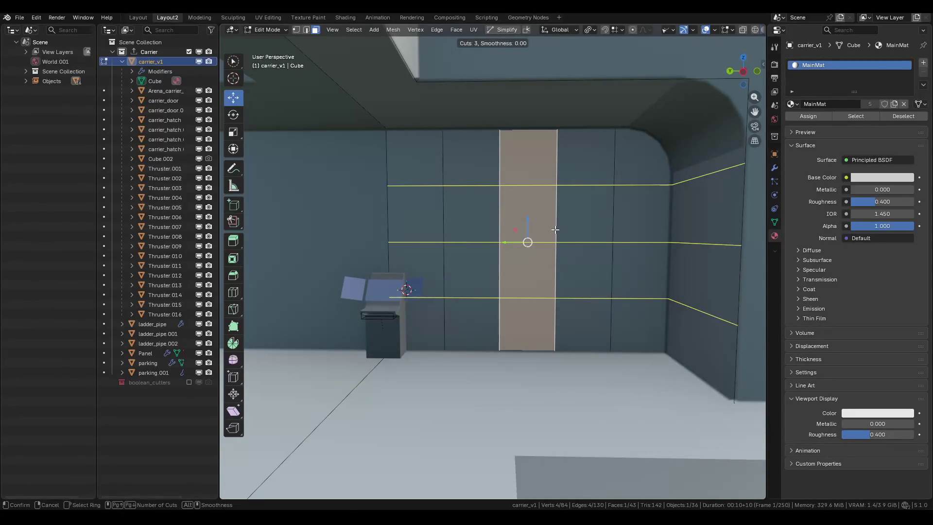
{"action": "left_click", "coordinate": [556, 230]}
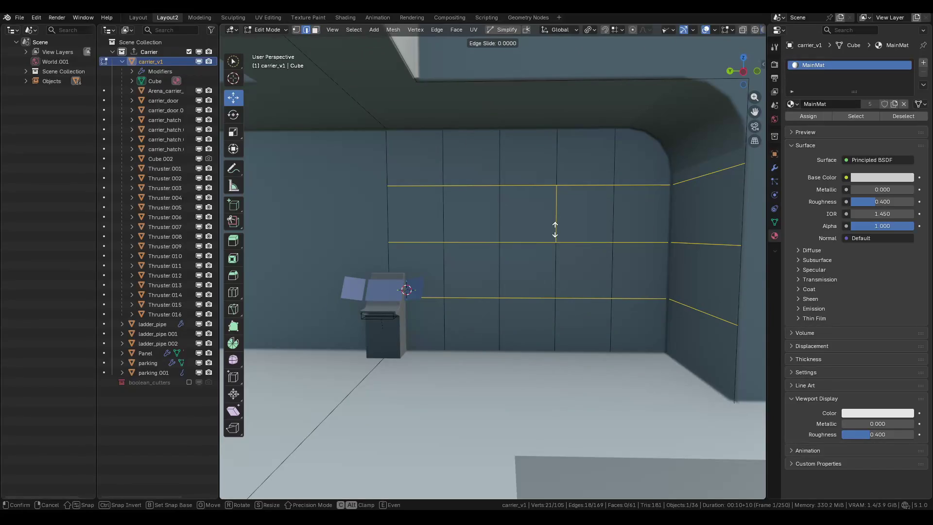
{"action": "left_click", "coordinate": [555, 229]}
Step: Select one wall face and undo the extra grid cuts
{"action": "scroll", "coordinate": [530, 287], "scroll_direction": "up", "scroll_amount": 1}
{"action": "middle_click_drag", "start_coordinate": [527, 293], "coordinate": [494, 290], "text": "shift"}
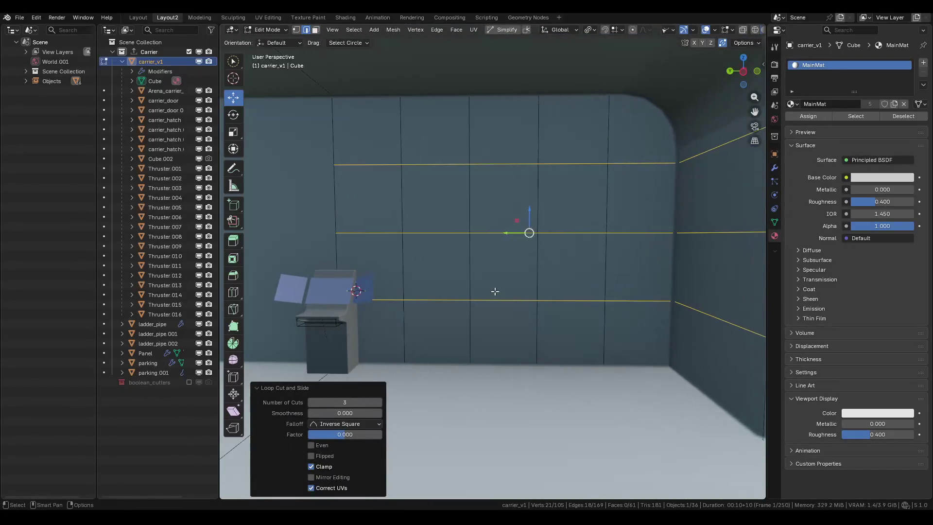
{"action": "key", "text": "3"}
{"action": "left_click", "coordinate": [495, 291]}
{"action": "scroll", "coordinate": [509, 274], "scroll_direction": "up", "scroll_amount": 1}
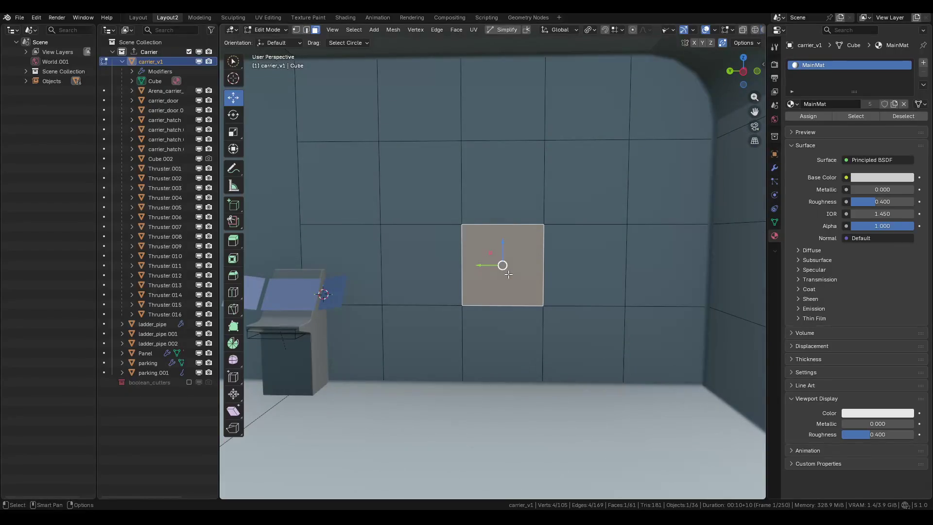
{"action": "scroll", "coordinate": [508, 274], "scroll_direction": "down", "scroll_amount": 2}
{"action": "middle_click_drag", "start_coordinate": [503, 265], "coordinate": [555, 273]}
{"action": "key", "text": "ctrl+z"}
{"action": "key", "text": "ctrl+z"}
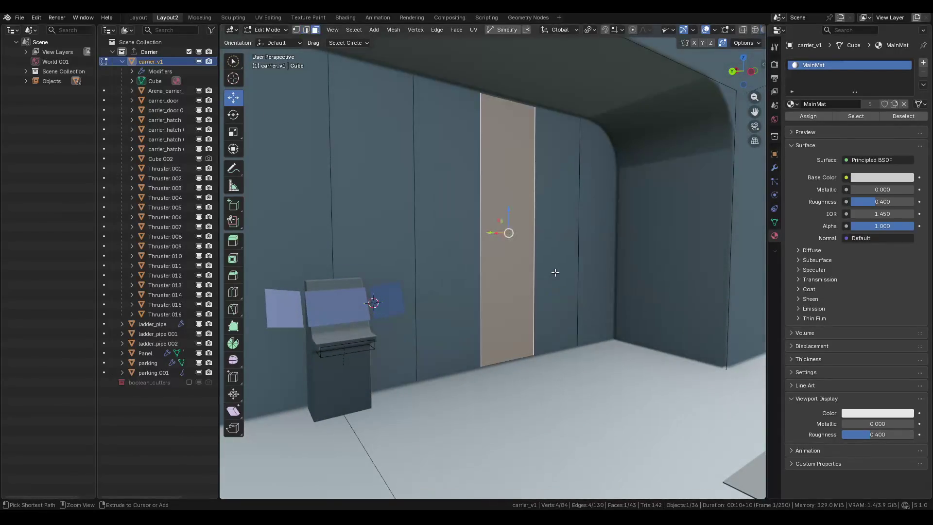
Step: Snap the 3D cursor to the selected wall strip and add a cylinder there
{"action": "key", "text": "shift+s"}
{"action": "left_click", "coordinate": [521, 340]}
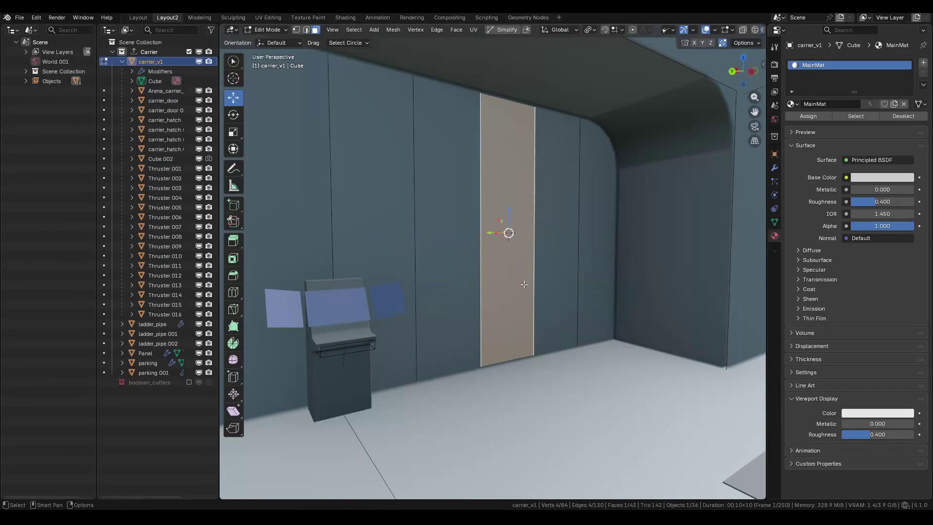
{"action": "key", "text": "shift+a"}
{"action": "left_click", "coordinate": [497, 299]}
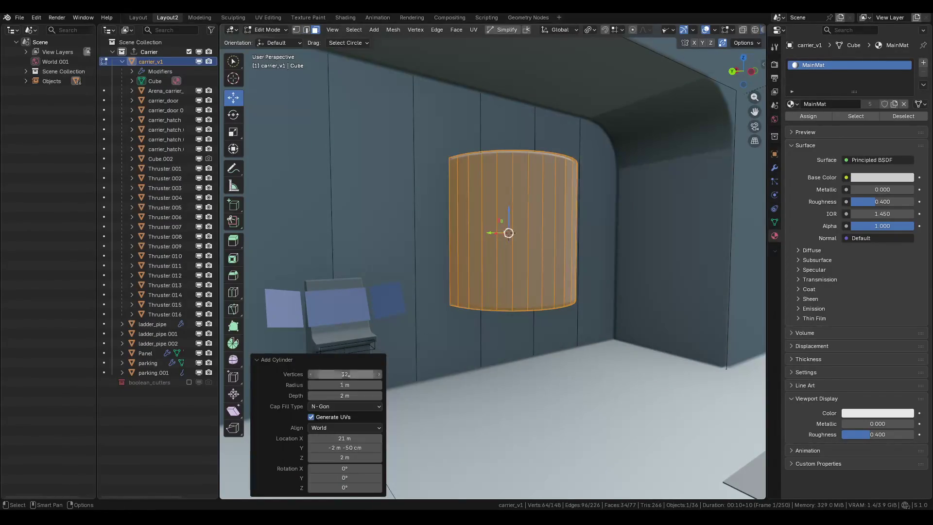
Step: Give the cylinder 16 vertices, undo a rotation attempt, and re-add it
{"action": "key", "text": "Return"}
{"action": "type", "text": "ry90"}
{"action": "key", "text": "Return"}
{"action": "mouse_move", "coordinate": [444, 272]}
{"action": "middle_mouse_down"}
{"action": "mouse_move", "coordinate": [548, 282]}
{"action": "mouse_move", "coordinate": [513, 279]}
{"action": "middle_mouse_up"}
{"action": "key", "text": "ctrl+z"}
{"action": "key", "text": "ctrl+z"}
{"action": "key", "text": "shift+a"}
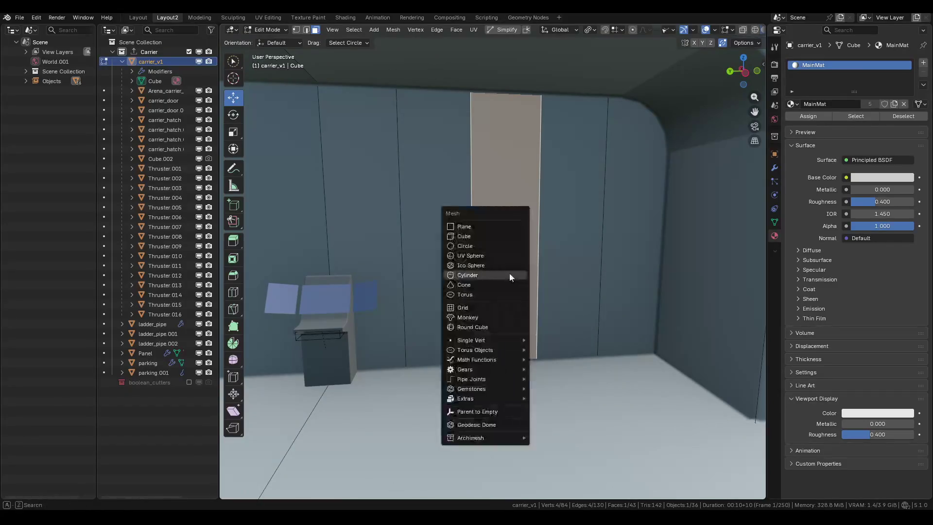
{"action": "left_click", "coordinate": [509, 273]}
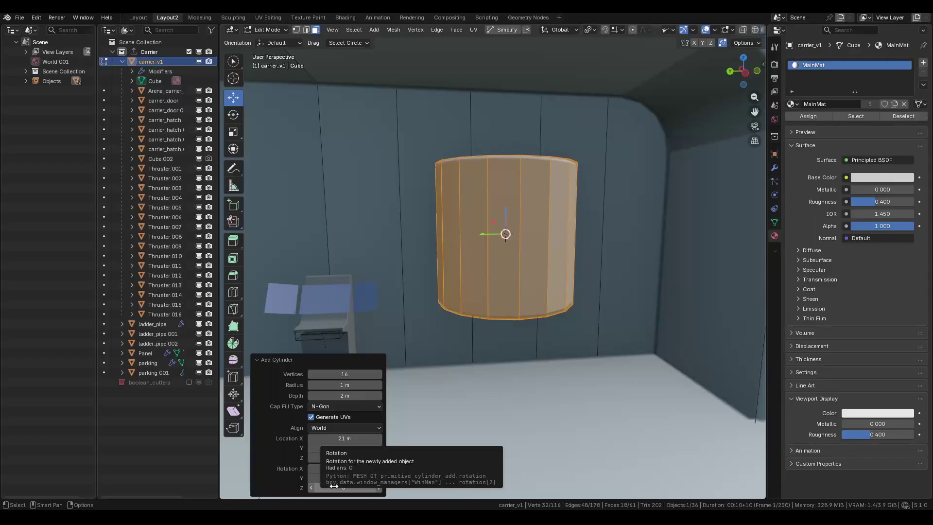
{"action": "type", "text": "90"}
Step: Rotate the cylinder 90° about Y and set its radius to 15 cm
{"action": "key", "text": "Return"}
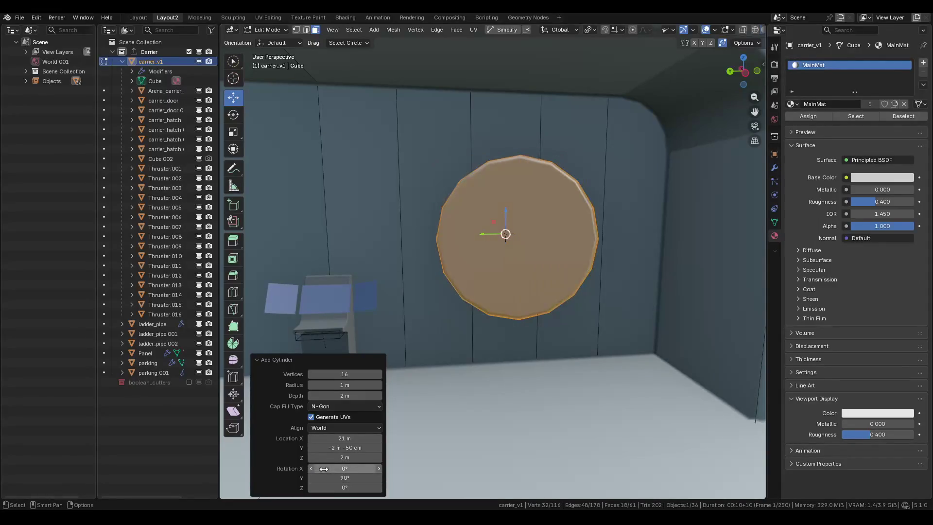
{"action": "left_click_drag", "start_coordinate": [345, 386], "coordinate": [317, 386]}
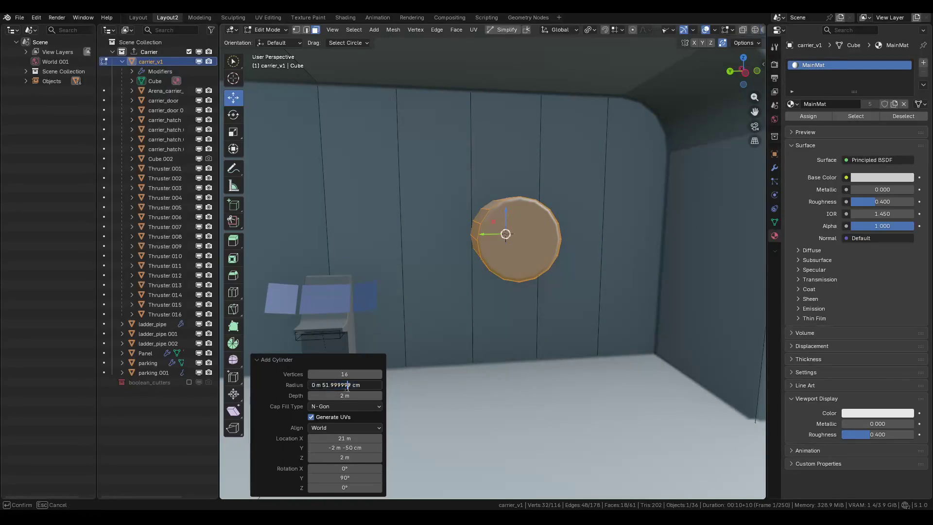
{"action": "key", "text": "Return"}
{"action": "middle_click_drag", "start_coordinate": [427, 334], "coordinate": [432, 363]}
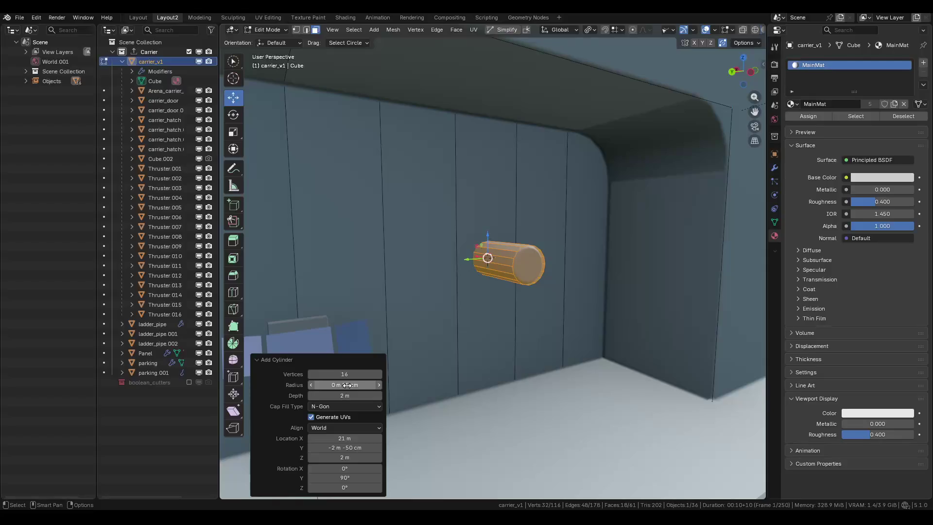
{"action": "left_click_drag", "start_coordinate": [347, 384], "coordinate": [347, 384]}
{"action": "type", "text": "15cm"}
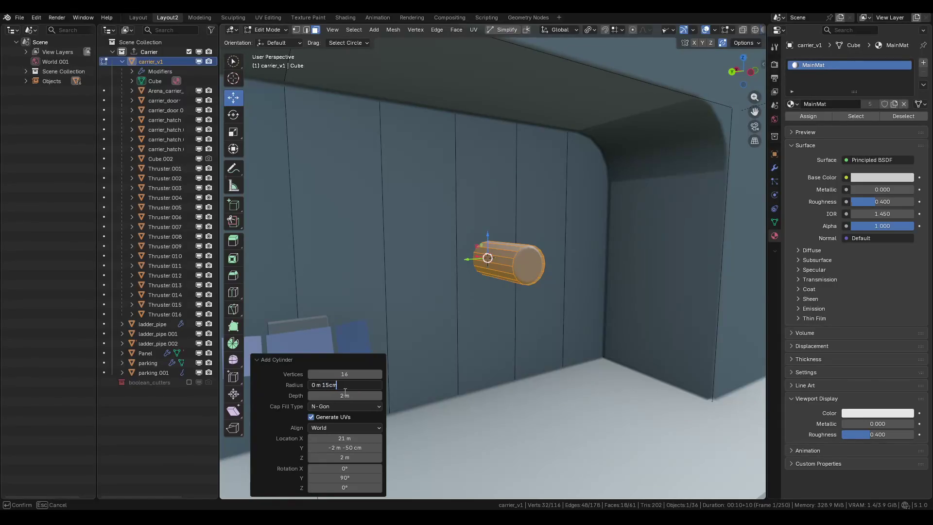
{"action": "key", "text": "Return"}
{"action": "scroll", "coordinate": [501, 300], "scroll_direction": "up", "scroll_amount": 6}
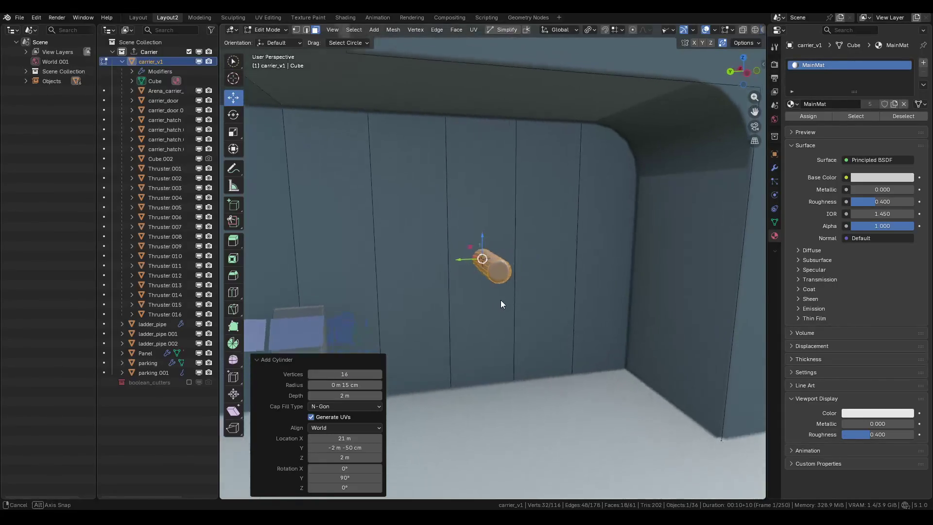
{"action": "mouse_move", "coordinate": [462, 265]}
{"action": "middle_mouse_down"}
{"action": "mouse_move", "coordinate": [465, 288]}
{"action": "mouse_move", "coordinate": [466, 279]}
{"action": "mouse_move", "coordinate": [554, 267]}
{"action": "mouse_move", "coordinate": [496, 277]}
{"action": "mouse_move", "coordinate": [447, 262]}
{"action": "mouse_move", "coordinate": [494, 202]}
{"action": "middle_mouse_up"}
Step: Turn on snapping and lower the cylinder 1 m along Z
{"action": "key", "text": "g"}
{"action": "key", "text": "z"}
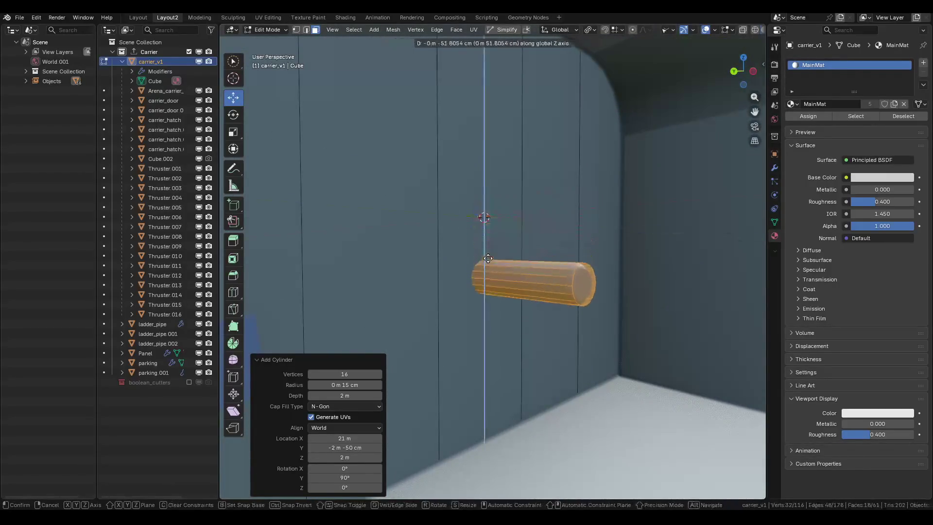
{"action": "key", "text": "Escape"}
{"action": "left_click", "coordinate": [605, 30]}
{"action": "middle_click_drag", "start_coordinate": [517, 141], "coordinate": [460, 193]}
{"action": "key", "text": "g"}
{"action": "key", "text": "z"}
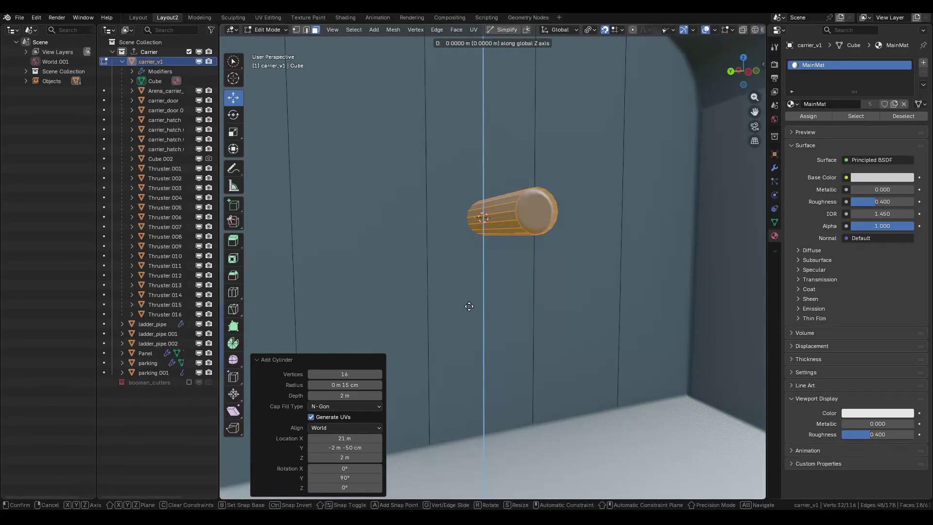
{"action": "left_click", "coordinate": [477, 291]}
{"action": "mouse_move", "coordinate": [478, 292]}
{"action": "middle_mouse_down"}
{"action": "mouse_move", "coordinate": [483, 212]}
{"action": "mouse_move", "coordinate": [456, 212]}
{"action": "mouse_move", "coordinate": [540, 146]}
{"action": "mouse_move", "coordinate": [575, 82]}
{"action": "middle_mouse_up"}
{"action": "left_click", "coordinate": [621, 30]}
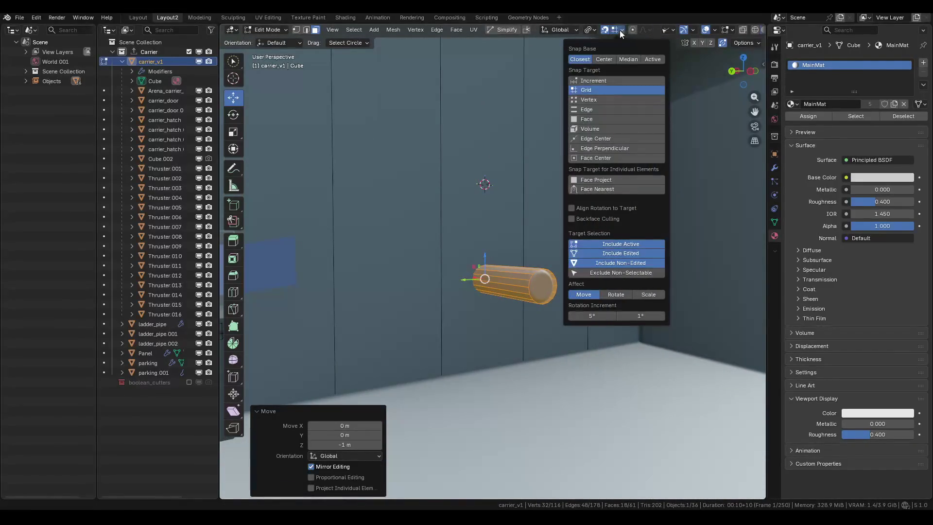
Step: Switch snapping to Increment and scale the tube to 0.29 along X
{"action": "left_click", "coordinate": [619, 30]}
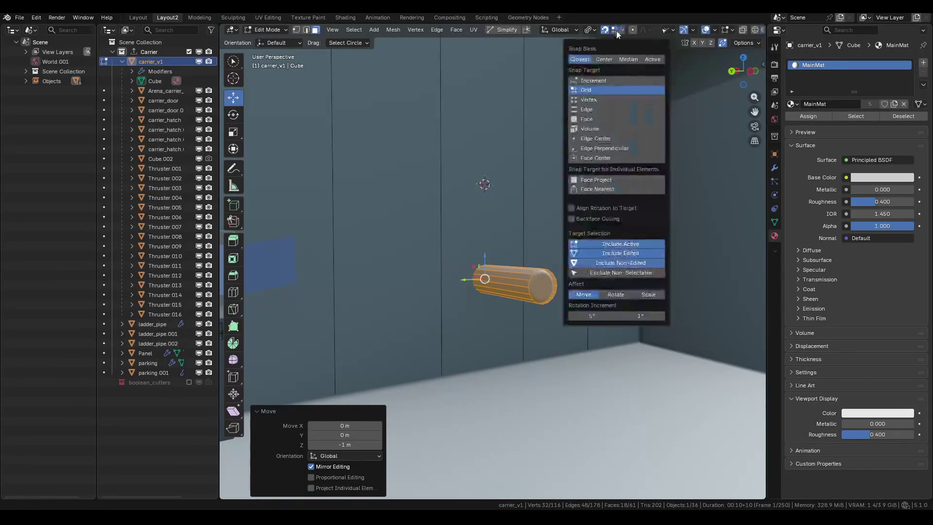
{"action": "left_click", "coordinate": [608, 80]}
{"action": "mouse_move", "coordinate": [551, 141]}
{"action": "middle_mouse_down"}
{"action": "mouse_move", "coordinate": [555, 281]}
{"action": "mouse_move", "coordinate": [412, 243]}
{"action": "mouse_move", "coordinate": [480, 288]}
{"action": "middle_mouse_up"}
{"action": "key", "text": "s"}
{"action": "key", "text": "x"}
{"action": "left_click", "coordinate": [527, 274]}
{"action": "right_click", "coordinate": [506, 276]}
{"action": "mouse_move", "coordinate": [506, 276]}
{"action": "key", "text": "Escape"}
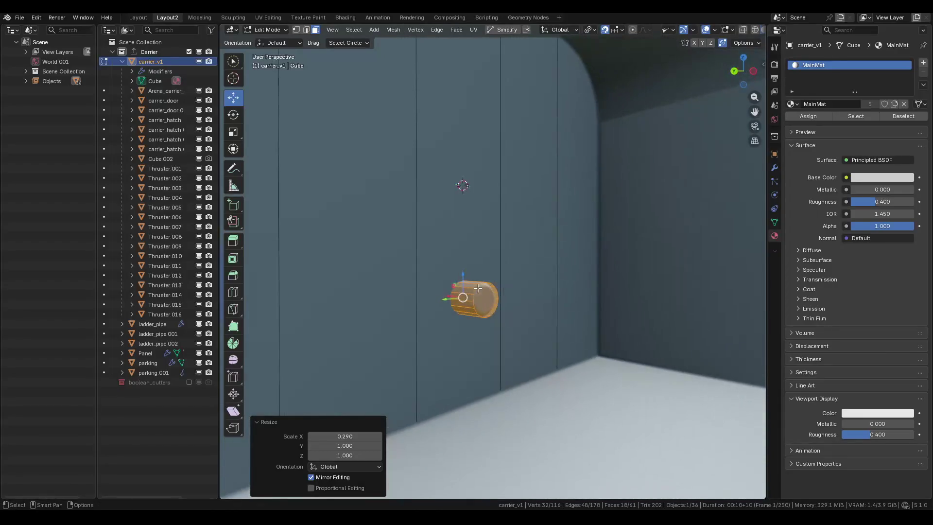
Step: Duplicate the tube and move the copy 20 cm up along Z
{"action": "key", "text": "shift+d"}
{"action": "key", "text": "z"}
{"action": "key", "text": "Escape"}
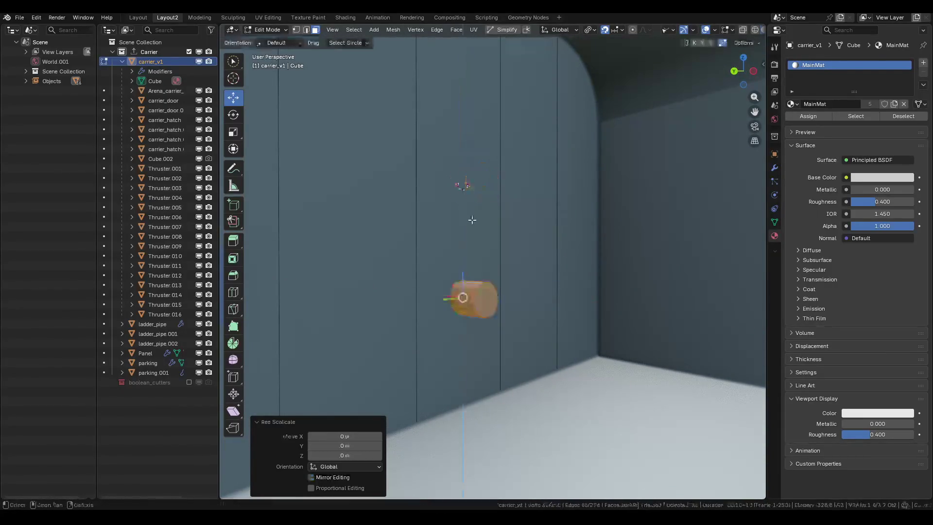
{"action": "key", "text": "g"}
{"action": "key", "text": "z"}
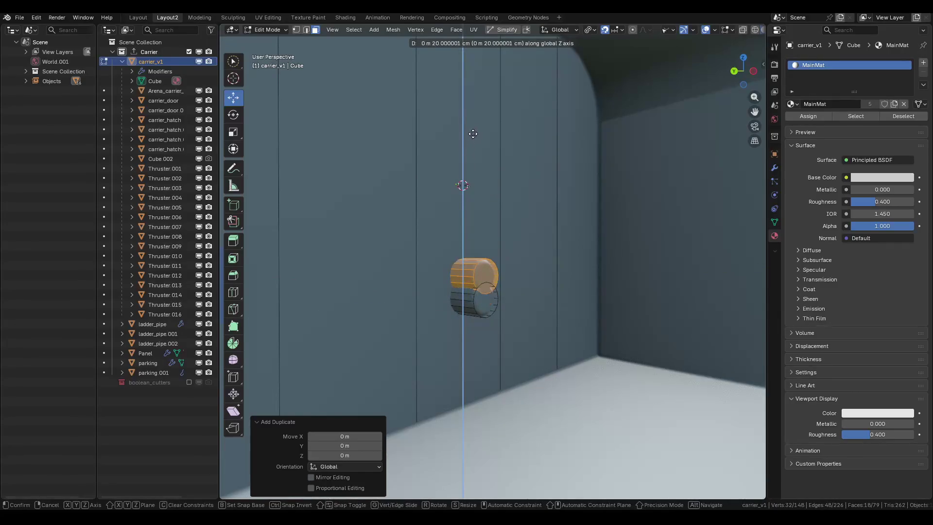
Step: Place the cylinder copy 40 cm above the original
{"action": "left_click", "coordinate": [486, 377]}
{"action": "mouse_move", "coordinate": [486, 377]}
{"action": "middle_mouse_down"}
{"action": "mouse_move", "coordinate": [396, 321]}
{"action": "mouse_move", "coordinate": [452, 286]}
{"action": "mouse_move", "coordinate": [443, 286]}
{"action": "mouse_move", "coordinate": [492, 317]}
{"action": "mouse_move", "coordinate": [539, 316]}
{"action": "mouse_move", "coordinate": [532, 297]}
{"action": "mouse_move", "coordinate": [477, 250]}
{"action": "middle_mouse_up"}
{"action": "scroll", "coordinate": [443, 285], "scroll_direction": "down", "scroll_amount": 3}
{"action": "scroll", "coordinate": [532, 296], "scroll_direction": "up", "scroll_amount": 3}
Step: Select both whole cylinders and cut their holes into the wall with Intersect (Boolean)
{"action": "left_click", "coordinate": [531, 286]}
{"action": "key", "text": "ctrl+l"}
{"action": "key", "text": "ctrl+f"}
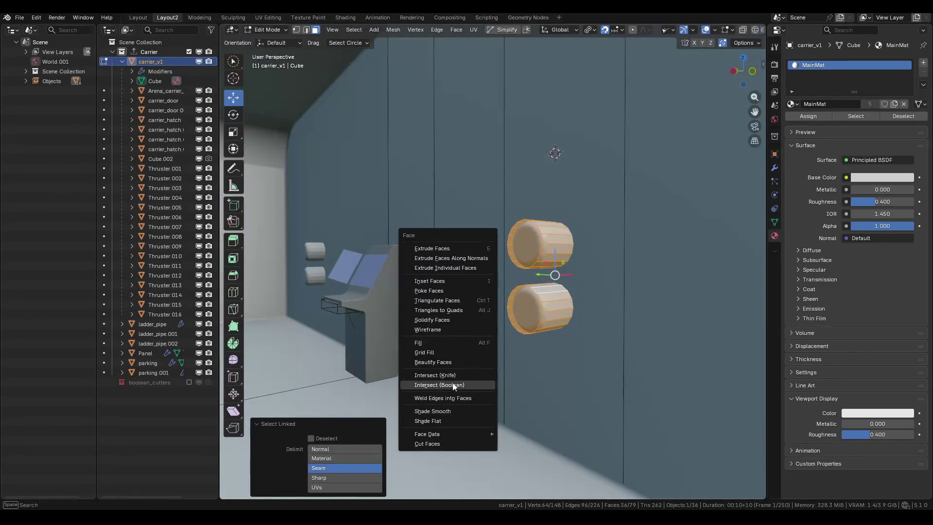
{"action": "left_click", "coordinate": [453, 385]}
Step: Shift the two cylinders along the X axis
{"action": "scroll", "coordinate": [494, 194], "scroll_direction": "up", "scroll_amount": 5}
{"action": "mouse_move", "coordinate": [493, 194]}
{"action": "middle_mouse_down"}
{"action": "mouse_move", "coordinate": [629, 209]}
{"action": "mouse_move", "coordinate": [458, 277]}
{"action": "middle_mouse_up"}
{"action": "key", "text": "g"}
{"action": "key", "text": "x"}
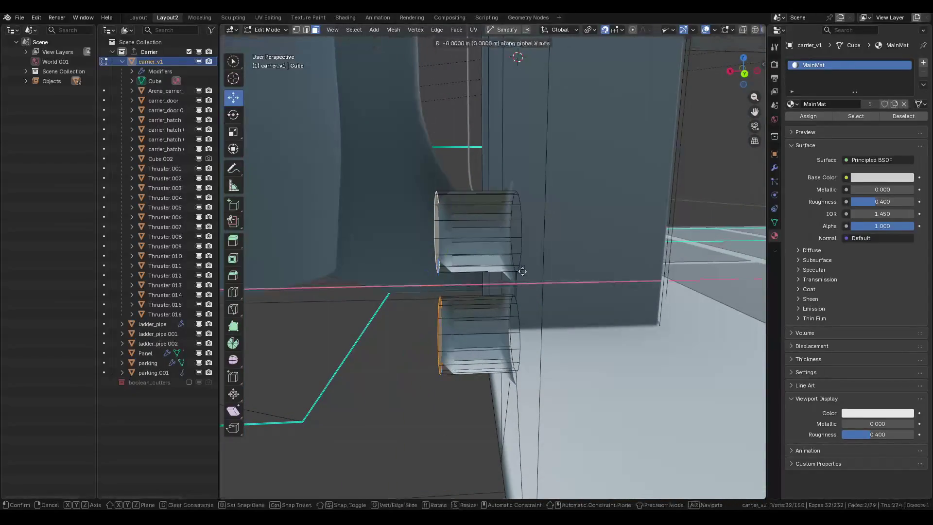
{"action": "right_click", "coordinate": [586, 259]}
{"action": "key", "text": "g"}
{"action": "key", "text": "x"}
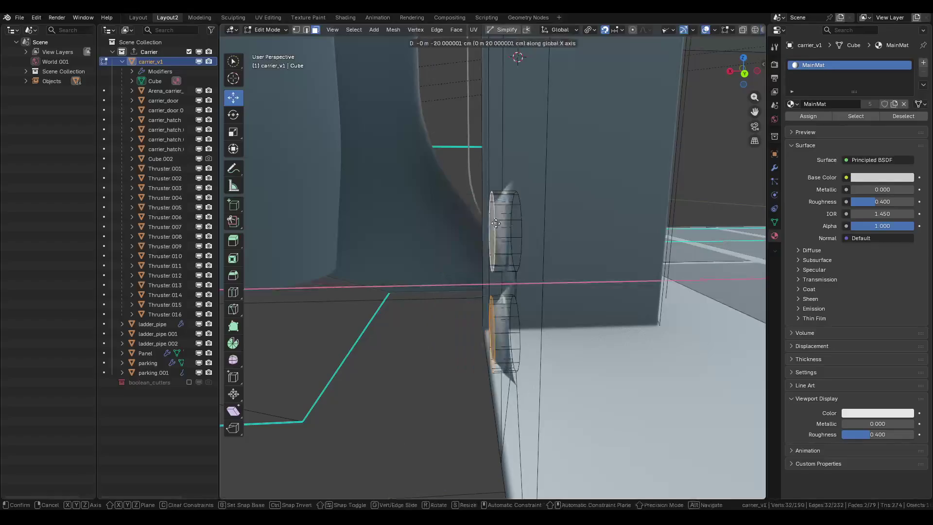
{"action": "left_click", "coordinate": [322, 237]}
{"action": "scroll", "coordinate": [322, 238], "scroll_direction": "down", "scroll_amount": 5}
{"action": "middle_click_drag", "start_coordinate": [322, 237], "coordinate": [350, 224]}
Step: Return to Object Mode and save Carrier.blend
{"action": "key", "text": "ctrl+Tab"}
{"action": "left_click", "coordinate": [377, 221]}
{"action": "mouse_move", "coordinate": [466, 205]}
{"action": "middle_mouse_down"}
{"action": "mouse_move", "coordinate": [474, 220]}
{"action": "mouse_move", "coordinate": [456, 220]}
{"action": "mouse_move", "coordinate": [493, 212]}
{"action": "middle_mouse_up"}
{"action": "key", "text": "ctrl+s"}
{"action": "right_click", "coordinate": [492, 212]}
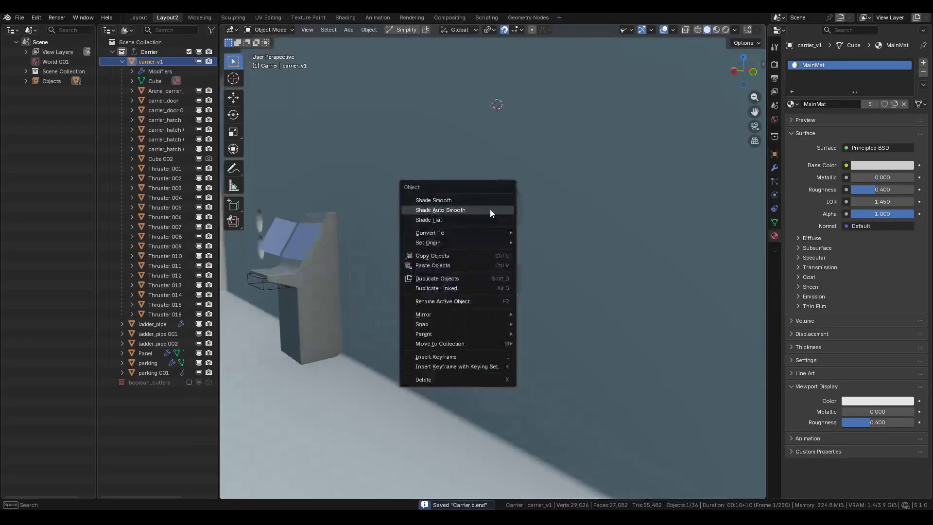
Step: Shade the carrier smooth, then apply Shade Auto Smooth at 30°
{"action": "left_click", "coordinate": [459, 199]}
{"action": "right_click", "coordinate": [478, 209]}
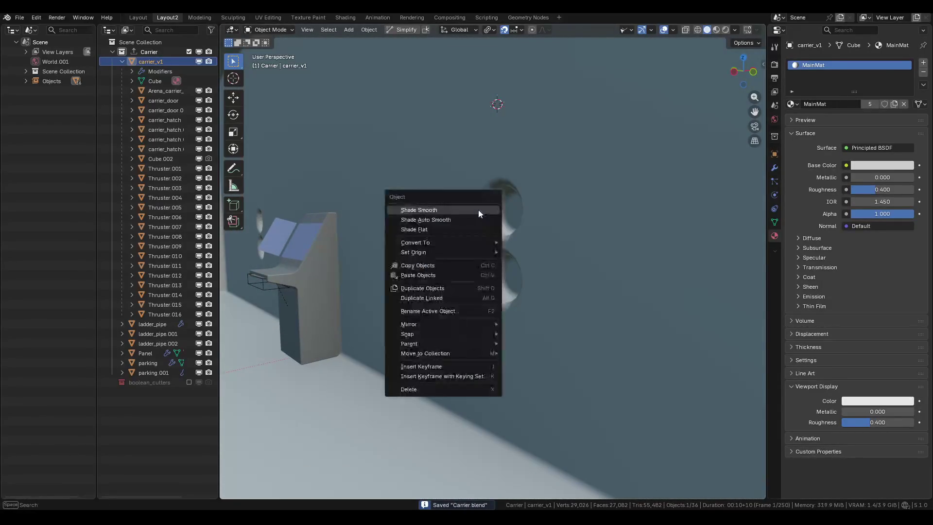
{"action": "left_click", "coordinate": [437, 219]}
{"action": "mouse_move", "coordinate": [444, 214]}
{"action": "middle_mouse_down"}
{"action": "mouse_move", "coordinate": [520, 207]}
{"action": "mouse_move", "coordinate": [542, 226]}
{"action": "mouse_move", "coordinate": [562, 215]}
{"action": "mouse_move", "coordinate": [488, 196]}
{"action": "mouse_move", "coordinate": [521, 200]}
{"action": "mouse_move", "coordinate": [585, 231]}
{"action": "middle_mouse_up"}
Step: Show the modifier stack, enter Edit Mode, and select the top hole's edge loop
{"action": "left_click", "coordinate": [774, 168]}
{"action": "key", "text": "ctrl+Tab"}
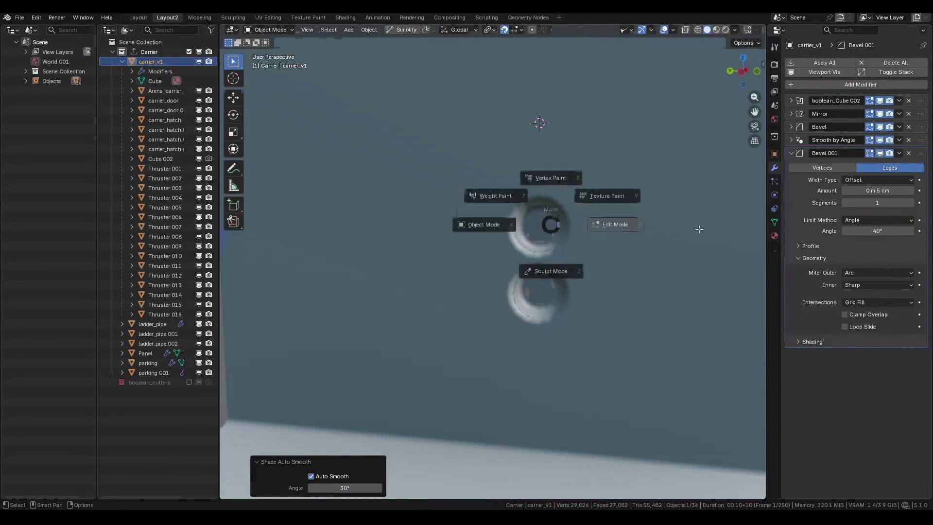
{"action": "left_click", "coordinate": [687, 225]}
{"action": "left_click", "coordinate": [502, 230], "text": "alt"}
{"action": "scroll", "coordinate": [519, 281], "scroll_direction": "up", "scroll_amount": 3}
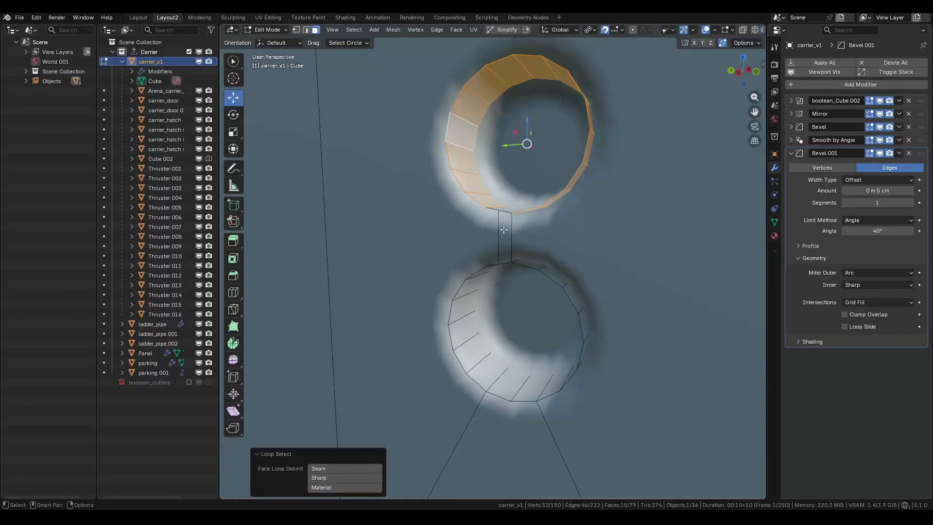
Step: Select the two connecting edges between the holes and dissolve them
{"action": "scroll", "coordinate": [519, 281], "scroll_direction": "down", "scroll_amount": 8}
{"action": "mouse_move", "coordinate": [519, 281]}
{"action": "middle_mouse_down"}
{"action": "mouse_move", "coordinate": [532, 253]}
{"action": "mouse_move", "coordinate": [568, 238]}
{"action": "mouse_move", "coordinate": [496, 235]}
{"action": "mouse_move", "coordinate": [497, 270]}
{"action": "middle_mouse_up"}
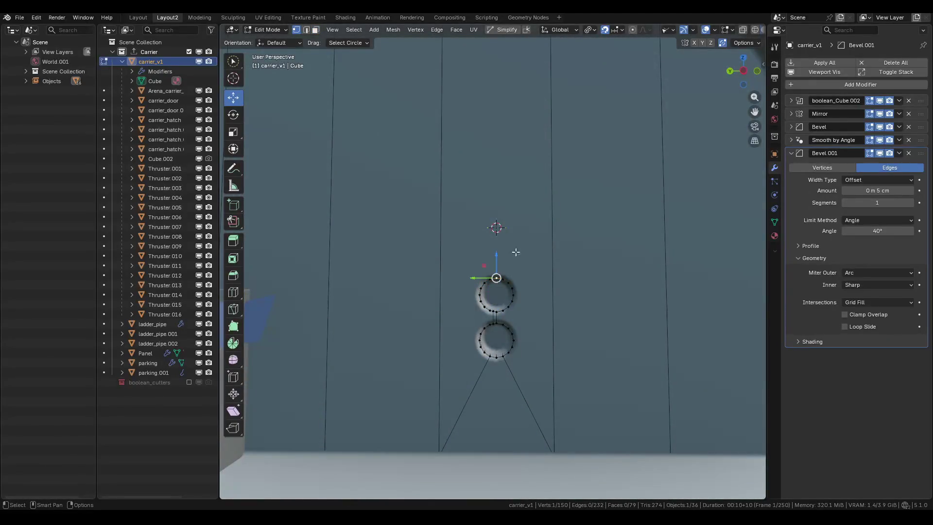
{"action": "scroll", "coordinate": [490, 320], "scroll_direction": "up", "scroll_amount": 5}
{"action": "key", "text": "2"}
{"action": "left_click", "coordinate": [494, 306]}
{"action": "key", "text": "shift+g"}
{"action": "left_click", "coordinate": [506, 308]}
{"action": "mouse_move", "coordinate": [516, 307]}
{"action": "middle_mouse_down"}
{"action": "mouse_move", "coordinate": [536, 306]}
{"action": "mouse_move", "coordinate": [433, 315]}
{"action": "middle_mouse_up"}
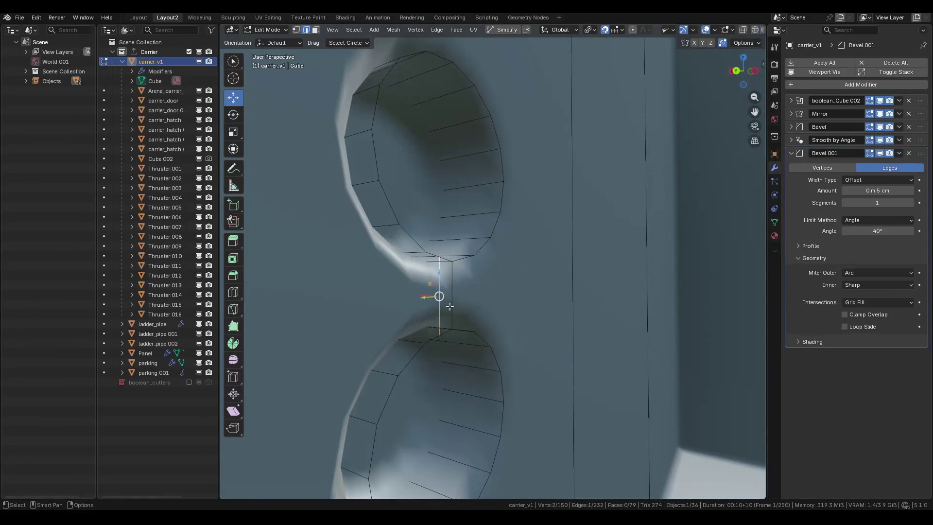
{"action": "key", "text": "x"}
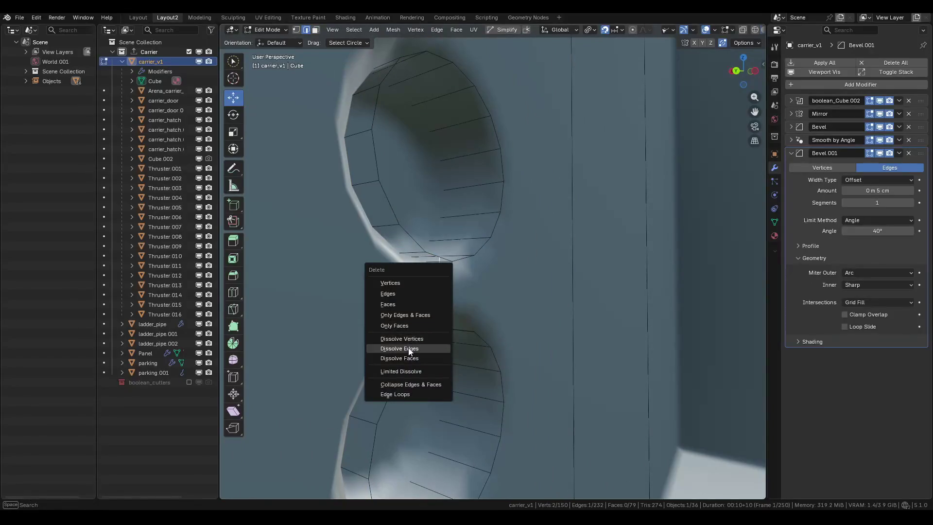
{"action": "left_click", "coordinate": [409, 349]}
Step: Select a vertex on the hole rim and centre the view on it
{"action": "mouse_move", "coordinate": [437, 298]}
{"action": "middle_mouse_down"}
{"action": "mouse_move", "coordinate": [434, 281]}
{"action": "mouse_move", "coordinate": [551, 283]}
{"action": "mouse_move", "coordinate": [516, 237]}
{"action": "middle_mouse_up"}
{"action": "key", "text": "3"}
{"action": "left_click", "coordinate": [549, 284]}
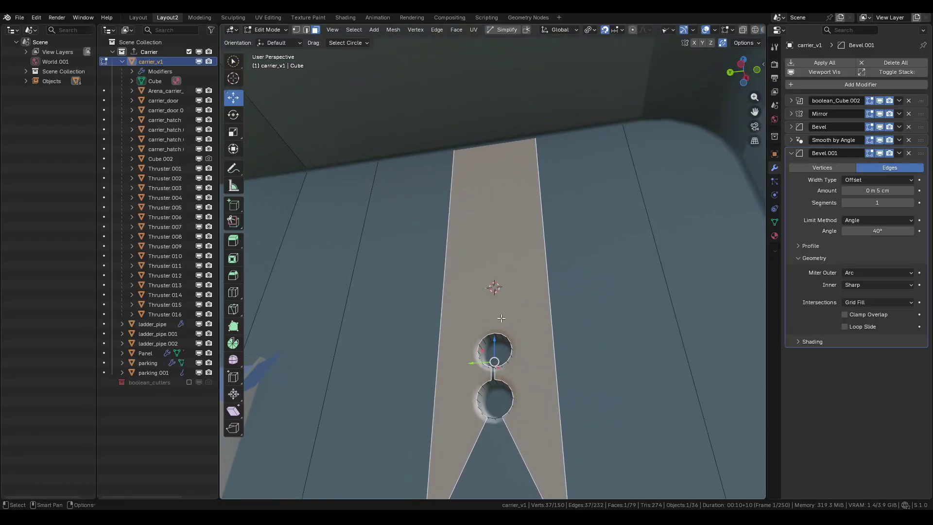
{"action": "key", "text": "1"}
{"action": "left_click", "coordinate": [494, 333]}
{"action": "middle_click_drag", "start_coordinate": [545, 134], "coordinate": [511, 265]}
{"action": "key", "text": "k"}
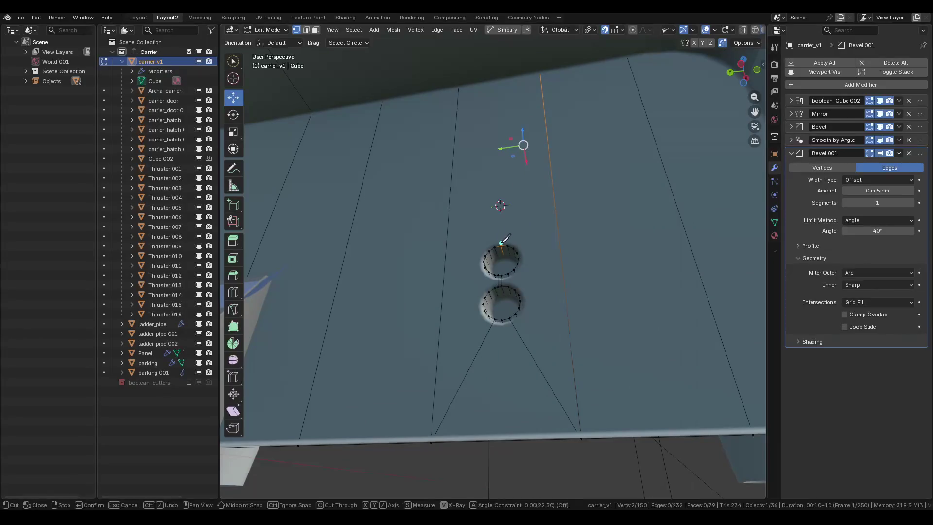
{"action": "key", "text": "Escape"}
{"action": "key", "text": "KP_Decimal"}
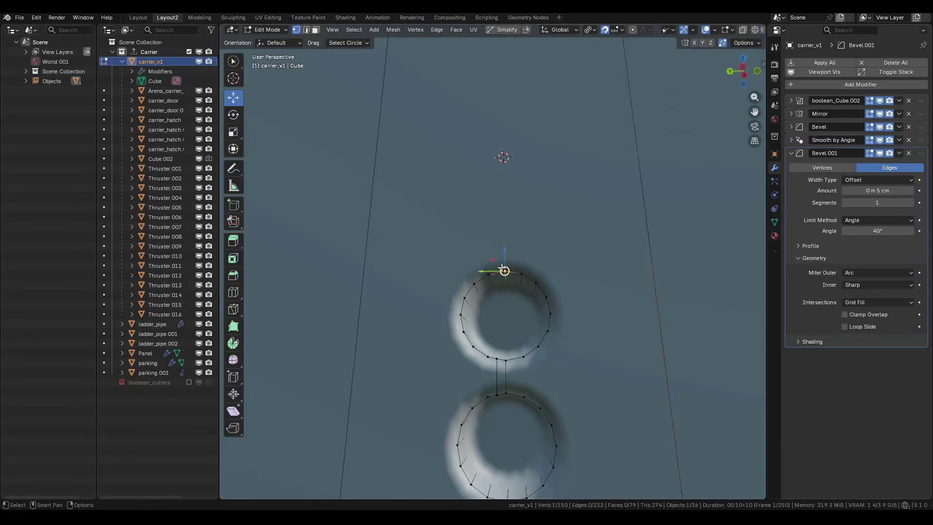
{"action": "scroll", "coordinate": [503, 270], "scroll_direction": "down", "scroll_amount": 3}
{"action": "middle_click_drag", "start_coordinate": [504, 270], "coordinate": [500, 112]}
Step: Subdivide the selected hole-ring edge via Quick Favorites and dissolve the selected faces
{"action": "key", "text": "q"}
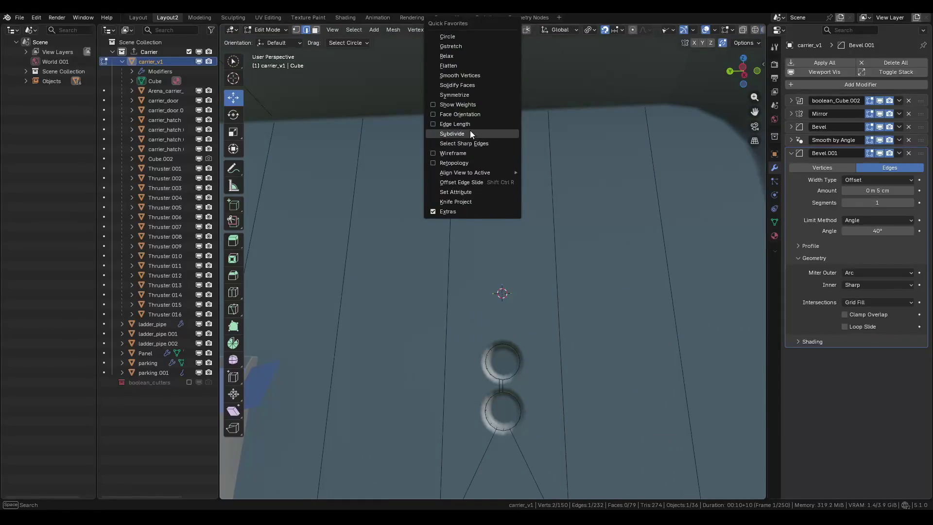
{"action": "left_click", "coordinate": [470, 134]}
{"action": "key", "text": "1"}
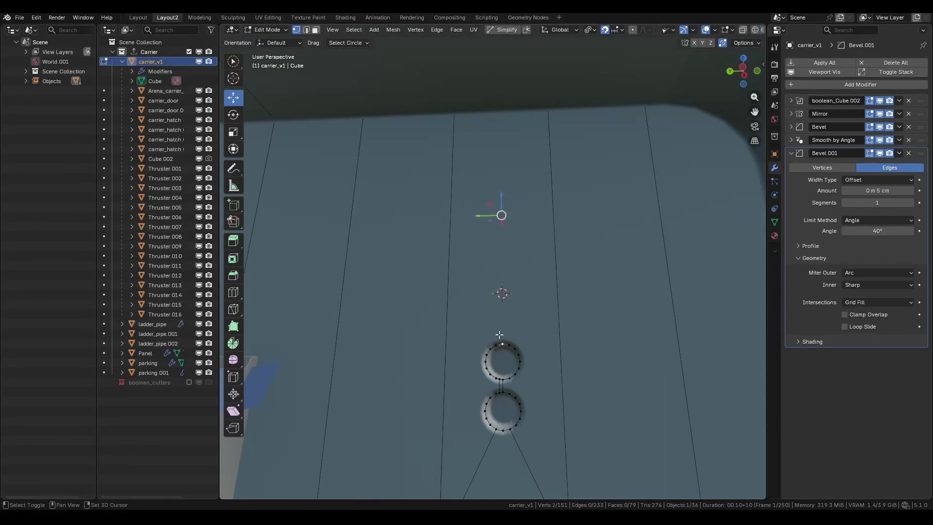
{"action": "mouse_move", "coordinate": [522, 362]}
{"action": "middle_mouse_down"}
{"action": "mouse_move", "coordinate": [505, 301]}
{"action": "mouse_move", "coordinate": [515, 318]}
{"action": "mouse_move", "coordinate": [498, 350]}
{"action": "mouse_move", "coordinate": [499, 328]}
{"action": "middle_mouse_up"}
{"action": "scroll", "coordinate": [506, 302], "scroll_direction": "up", "scroll_amount": 3}
{"action": "key", "text": "2"}
{"action": "key", "text": "x"}
{"action": "left_click", "coordinate": [491, 298]}
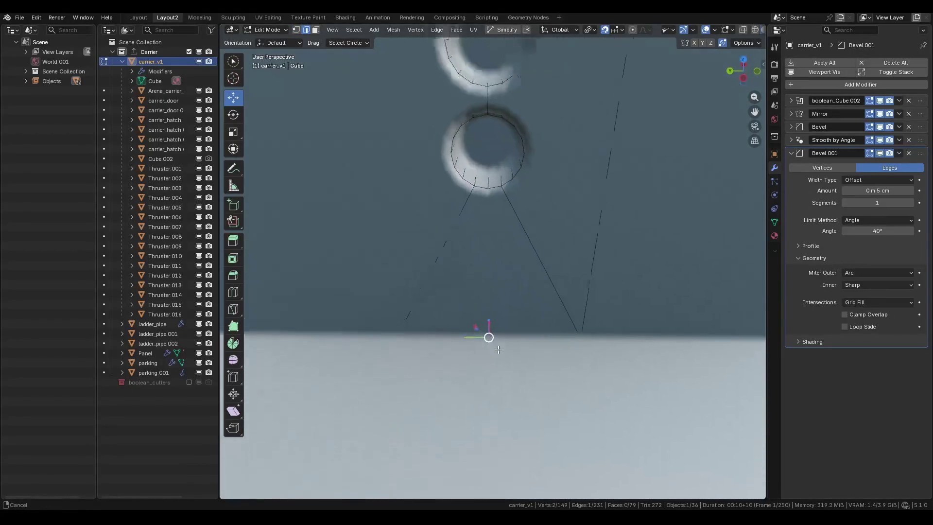
Step: Subdivide the selected edge again and switch the viewport to wireframe
{"action": "right_click", "coordinate": [499, 328]}
{"action": "left_click", "coordinate": [500, 327]}
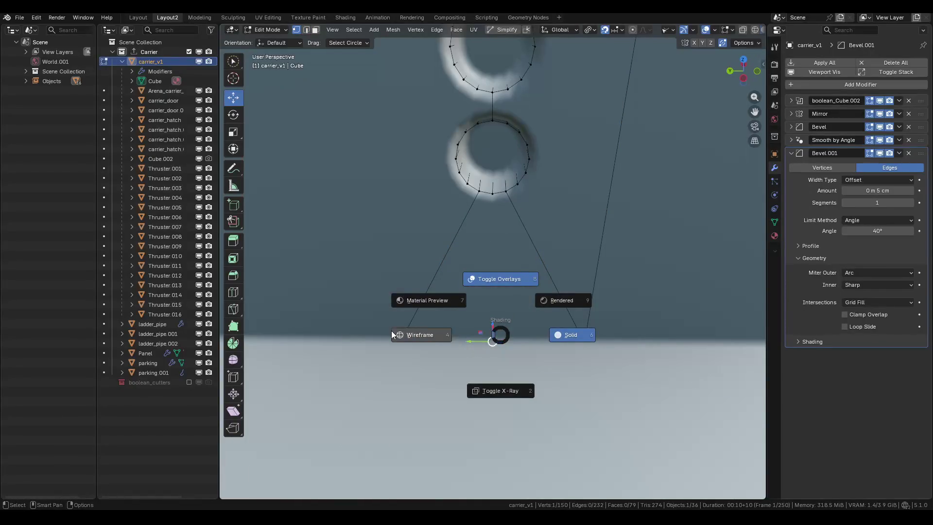
{"action": "left_click", "coordinate": [392, 334]}
{"action": "left_click", "coordinate": [493, 194], "text": "shift"}
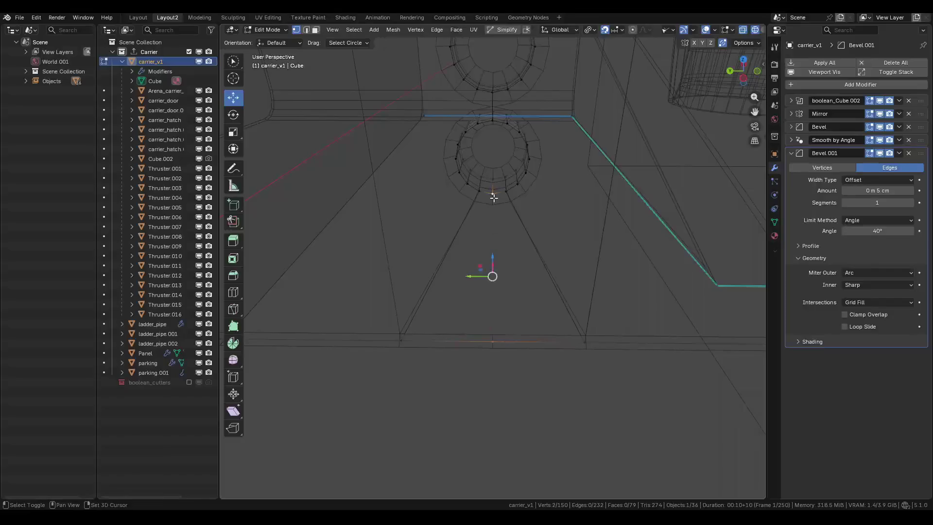
Step: Dissolve the selected edges and lower the hole's face loop 21.8 cm along Z
{"action": "key", "text": "x"}
{"action": "left_click", "coordinate": [443, 246]}
{"action": "mouse_move", "coordinate": [496, 364]}
{"action": "middle_mouse_down"}
{"action": "mouse_move", "coordinate": [550, 256]}
{"action": "mouse_move", "coordinate": [545, 239]}
{"action": "middle_mouse_up"}
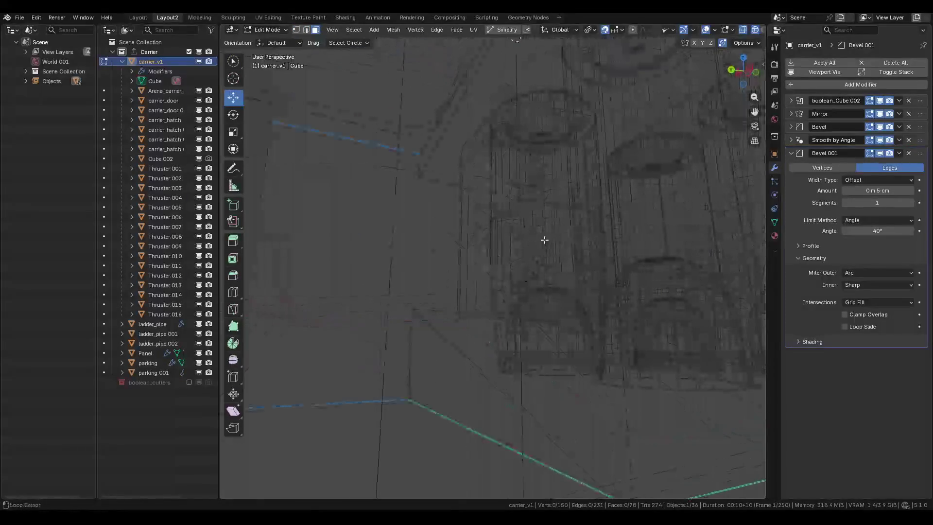
{"action": "left_click", "coordinate": [539, 248], "text": "alt"}
{"action": "key", "text": "g"}
{"action": "key", "text": "z"}
{"action": "key", "text": "Escape"}
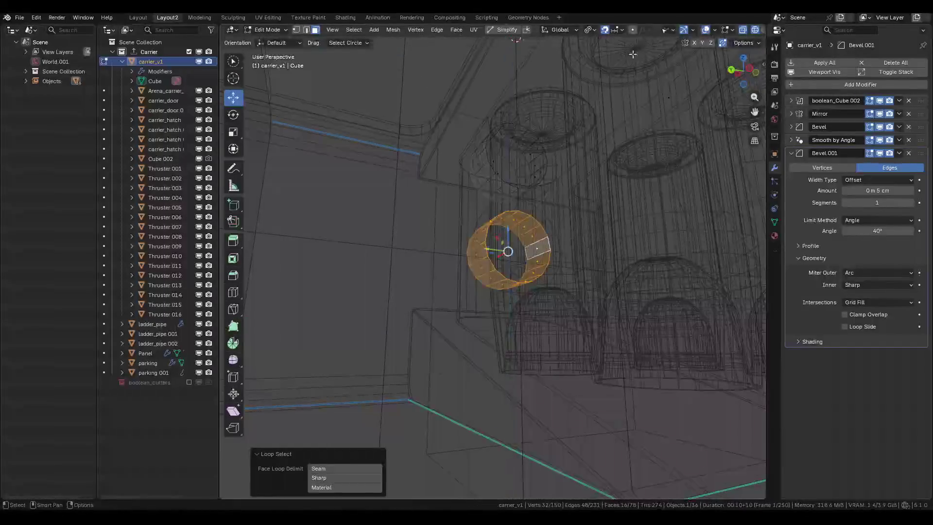
{"action": "key", "text": "g"}
{"action": "key", "text": "z"}
{"action": "key", "text": "Return"}
{"action": "middle_click_drag", "start_coordinate": [583, 126], "coordinate": [510, 237]}
Step: Return to Object Mode, switch to Solid shading, and save Carrier.blend
{"action": "key", "text": "ctrl+Tab"}
{"action": "left_click", "coordinate": [433, 240]}
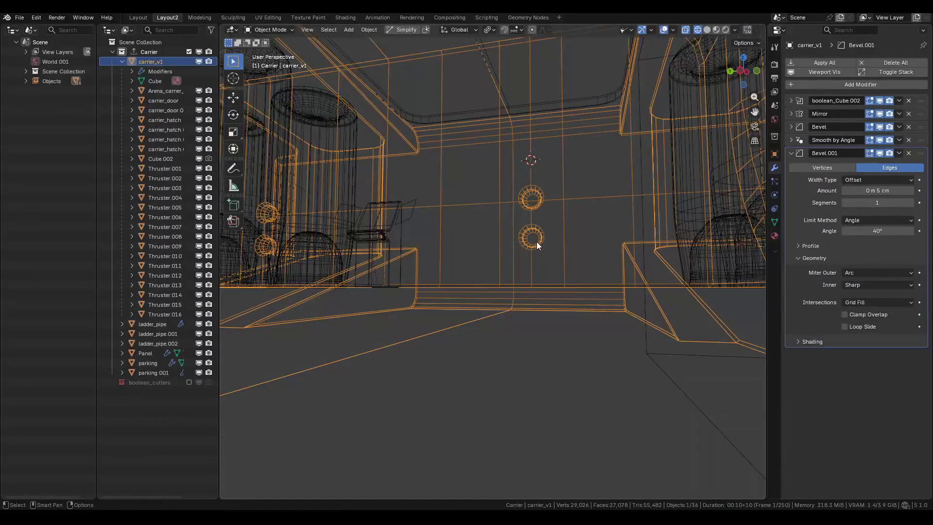
{"action": "scroll", "coordinate": [474, 200], "scroll_direction": "up", "scroll_amount": 3}
{"action": "mouse_move", "coordinate": [473, 198]}
{"action": "middle_mouse_down"}
{"action": "mouse_move", "coordinate": [439, 248]}
{"action": "mouse_move", "coordinate": [523, 290]}
{"action": "mouse_move", "coordinate": [500, 296]}
{"action": "middle_mouse_up"}
{"action": "key", "text": "z"}
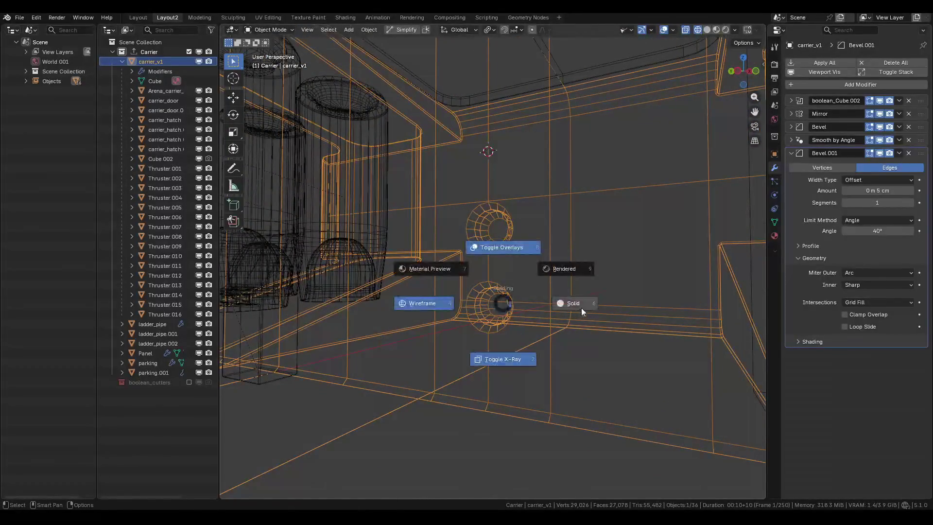
{"action": "left_click", "coordinate": [581, 307]}
{"action": "key", "text": "ctrl+s"}
Step: Re-enter Edit Mode on the carrier mesh and inspect the hangar wall from several angles
{"action": "scroll", "coordinate": [496, 285], "scroll_direction": "down", "scroll_amount": 5}
{"action": "mouse_move", "coordinate": [511, 287]}
{"action": "middle_mouse_down"}
{"action": "mouse_move", "coordinate": [503, 296]}
{"action": "mouse_move", "coordinate": [537, 301]}
{"action": "mouse_move", "coordinate": [445, 295]}
{"action": "mouse_move", "coordinate": [577, 304]}
{"action": "middle_mouse_up"}
{"action": "scroll", "coordinate": [503, 296], "scroll_direction": "down", "scroll_amount": 3}
{"action": "scroll", "coordinate": [577, 304], "scroll_direction": "up", "scroll_amount": 10}
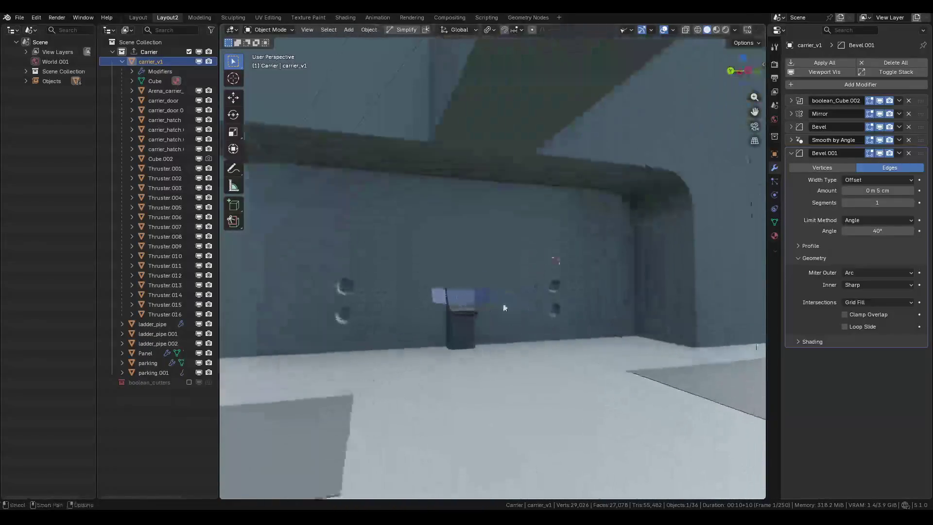
{"action": "scroll", "coordinate": [653, 301], "scroll_direction": "down", "scroll_amount": 5}
{"action": "mouse_move", "coordinate": [653, 302]}
{"action": "middle_mouse_down"}
{"action": "mouse_move", "coordinate": [615, 282]}
{"action": "mouse_move", "coordinate": [686, 96]}
{"action": "middle_mouse_up"}
{"action": "scroll", "coordinate": [512, 268], "scroll_direction": "up", "scroll_amount": 4}
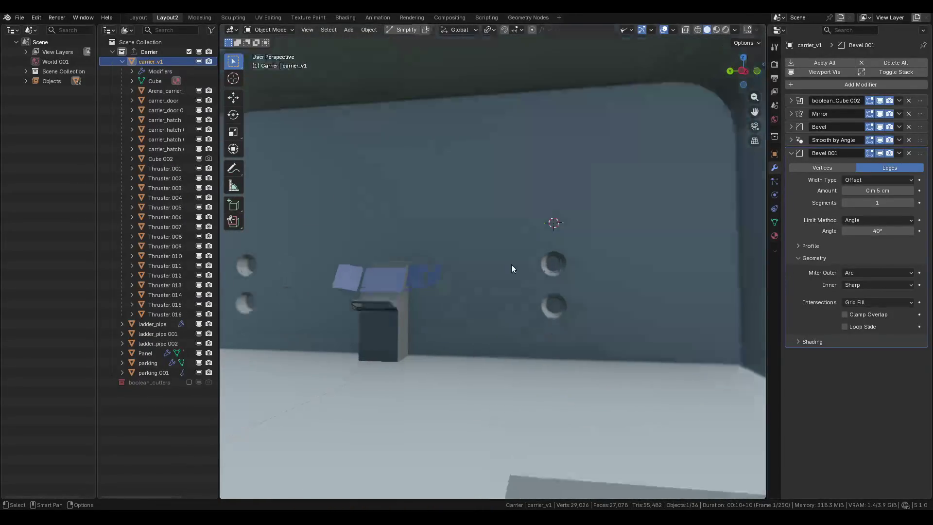
{"action": "scroll", "coordinate": [512, 268], "scroll_direction": "up", "scroll_amount": 2}
{"action": "key", "text": "Tab"}
{"action": "middle_click_drag", "start_coordinate": [634, 288], "coordinate": [569, 293]}
{"action": "scroll", "coordinate": [578, 345], "scroll_direction": "up", "scroll_amount": 5}
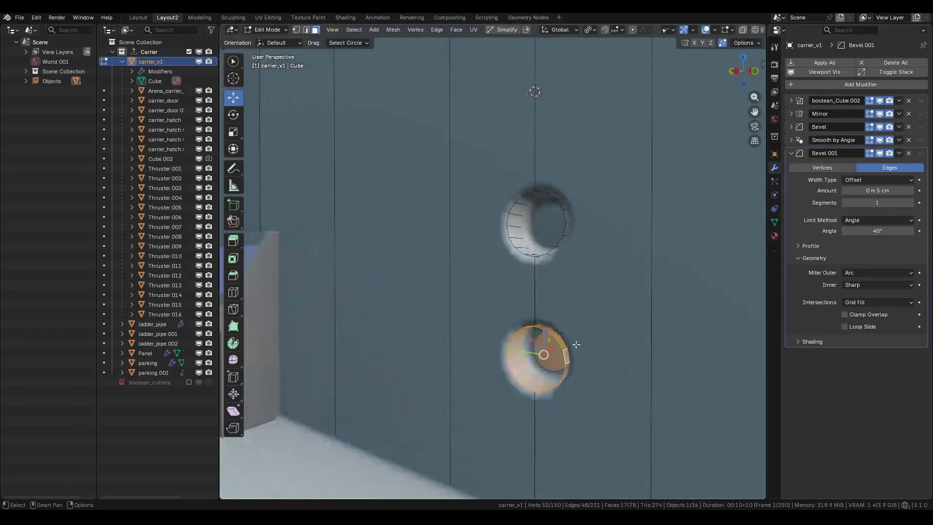
{"action": "scroll", "coordinate": [444, 279], "scroll_direction": "down", "scroll_amount": 3}
{"action": "middle_click_drag", "start_coordinate": [443, 279], "coordinate": [535, 278]}
{"action": "scroll", "coordinate": [535, 278], "scroll_direction": "down", "scroll_amount": 2}
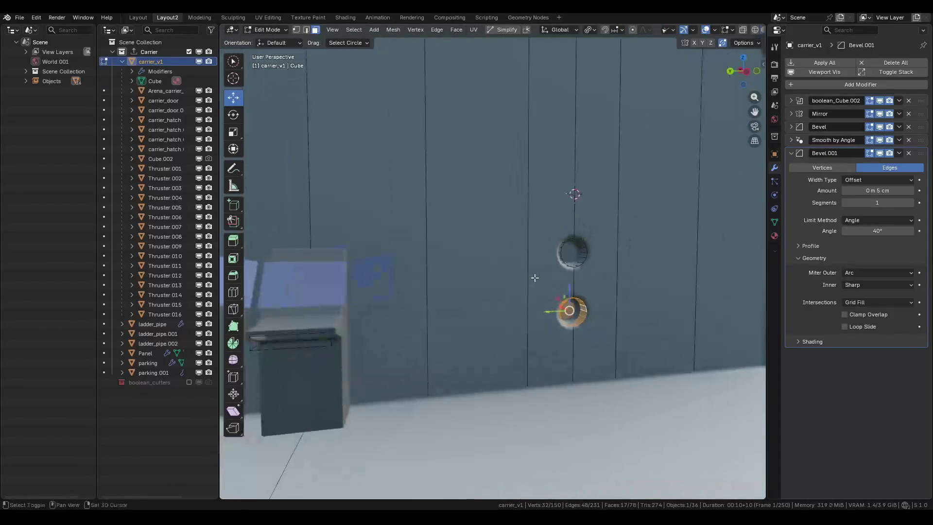
{"action": "scroll", "coordinate": [525, 296], "scroll_direction": "down", "scroll_amount": 2}
{"action": "scroll", "coordinate": [515, 294], "scroll_direction": "down", "scroll_amount": 2}
{"action": "scroll", "coordinate": [506, 289], "scroll_direction": "down", "scroll_amount": 1}
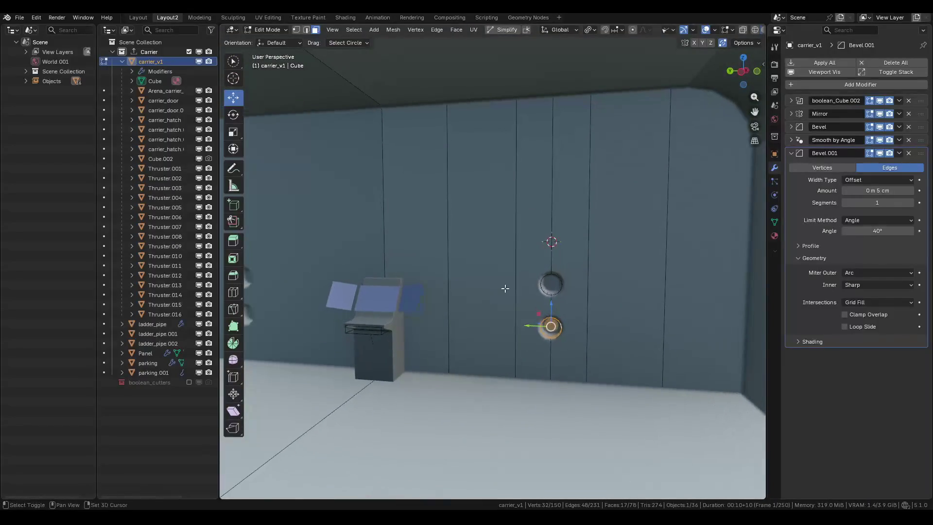
{"action": "scroll", "coordinate": [506, 289], "scroll_direction": "down", "scroll_amount": 2}
{"action": "mouse_move", "coordinate": [509, 279]}
{"action": "middle_mouse_down"}
{"action": "mouse_move", "coordinate": [533, 275]}
{"action": "mouse_move", "coordinate": [537, 261]}
{"action": "mouse_move", "coordinate": [508, 277]}
{"action": "mouse_move", "coordinate": [514, 254]}
{"action": "middle_mouse_up"}
Step: Add a centred loop cut across the wall and a 25 cm radius cylinder
{"action": "key", "text": "ctrl+r"}
{"action": "left_click", "coordinate": [511, 209]}
{"action": "right_click", "coordinate": [511, 208]}
{"action": "key", "text": "shift+a"}
{"action": "left_click", "coordinate": [506, 278]}
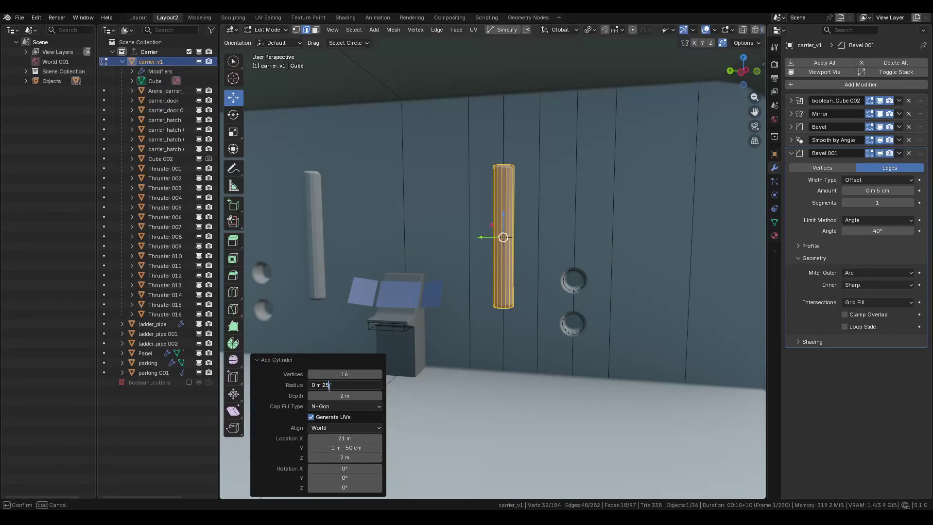
{"action": "key", "text": "Return"}
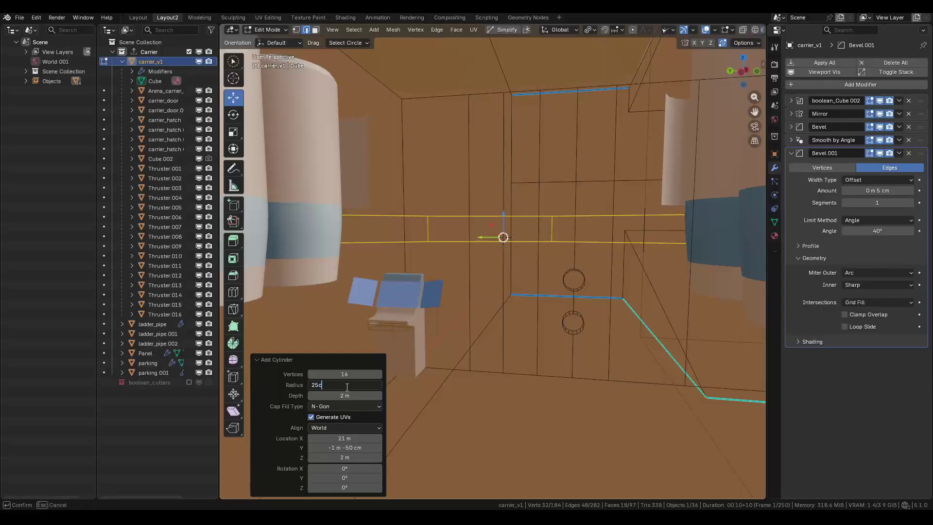
{"action": "key", "text": "Return"}
Step: Rotate the cylinder 89° about Y, then undo it back upright
{"action": "type", "text": "r"}
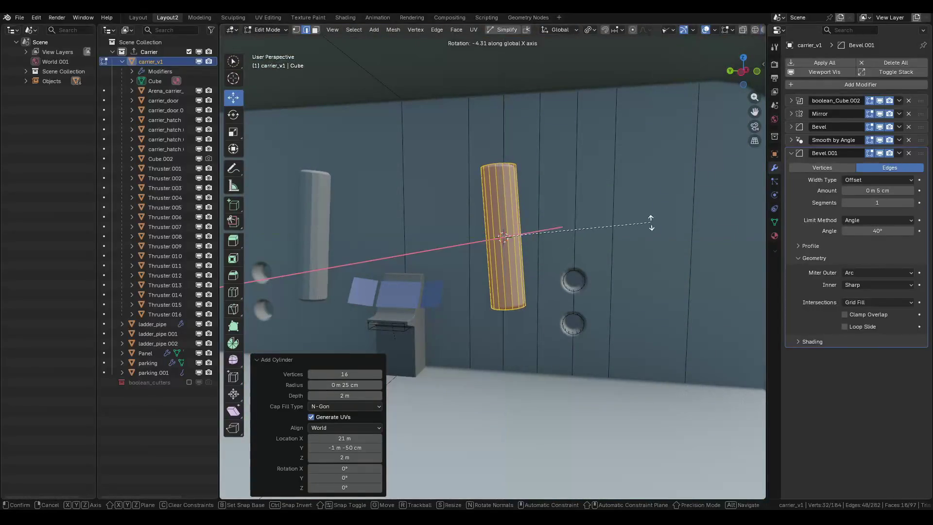
{"action": "type", "text": "y89"}
{"action": "key", "text": "Return"}
{"action": "middle_click_drag", "start_coordinate": [680, 248], "coordinate": [510, 258]}
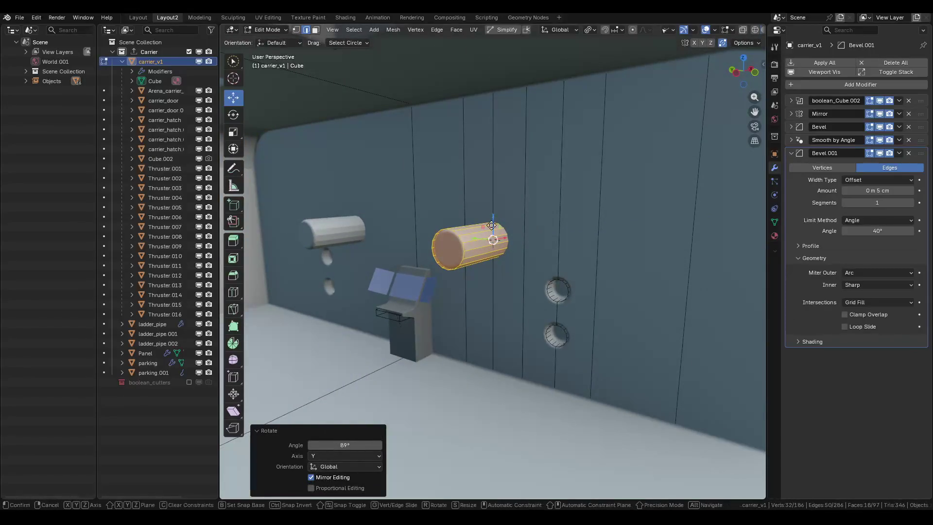
{"action": "key", "text": "ctrl+z"}
{"action": "key", "text": "ctrl+z"}
{"action": "key", "text": "ctrl+shift+z"}
{"action": "key", "text": "ctrl+shift+z"}
{"action": "key", "text": "ctrl+z"}
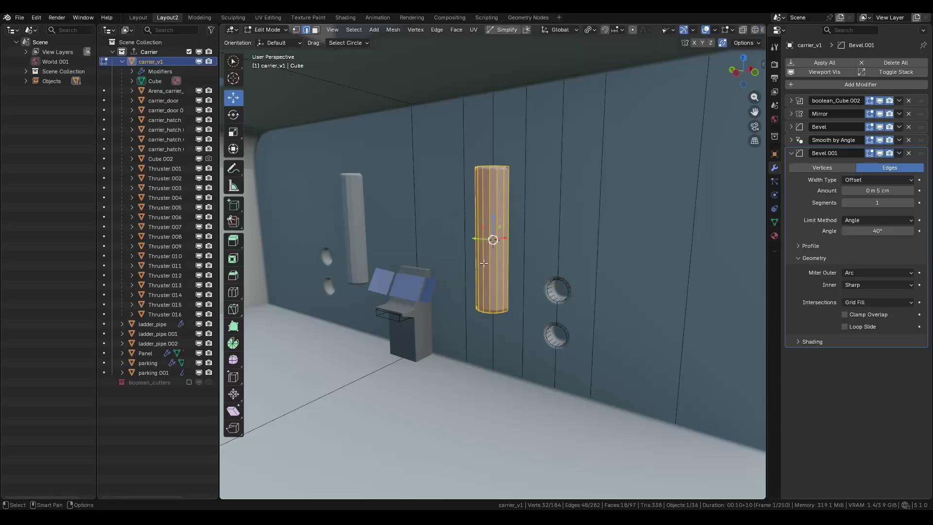
{"action": "middle_click_drag", "start_coordinate": [481, 269], "coordinate": [552, 227]}
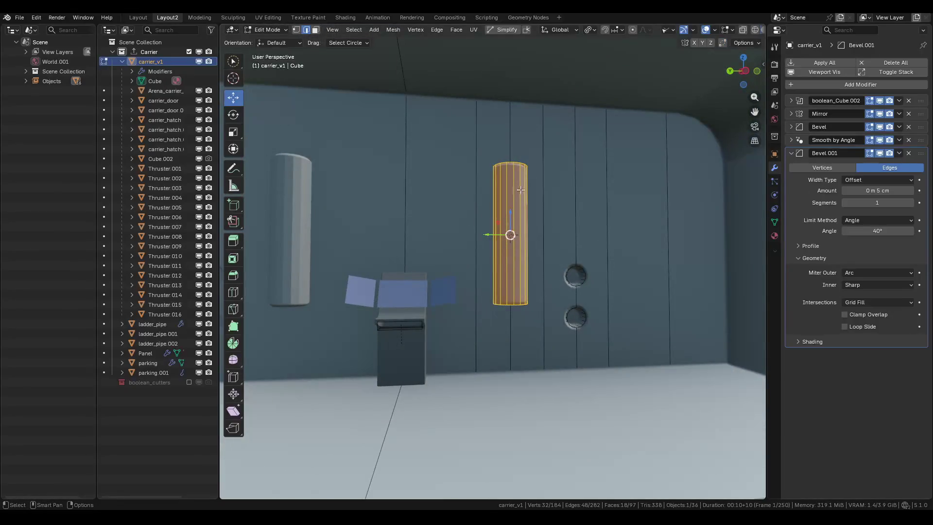
Step: Turn the cylinder exactly 90° about Y so it lies on its side
{"action": "key", "text": "g"}
{"action": "key", "text": "z"}
{"action": "key", "text": "Escape"}
{"action": "type", "text": "ry"}
{"action": "type", "text": "90"}
{"action": "key", "text": "Return"}
{"action": "mouse_move", "coordinate": [525, 243]}
{"action": "middle_mouse_down"}
{"action": "mouse_move", "coordinate": [522, 277]}
{"action": "mouse_move", "coordinate": [528, 241]}
{"action": "middle_mouse_up"}
{"action": "key", "text": "grave"}
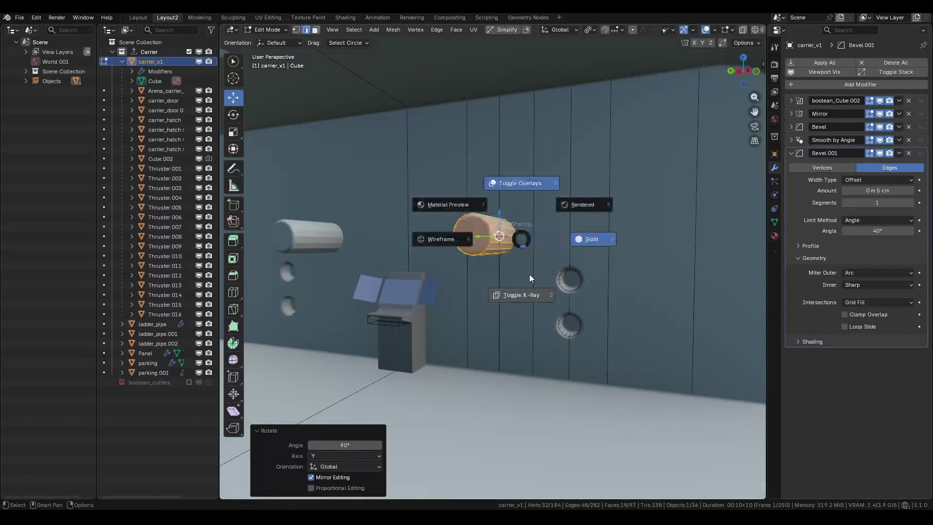
Step: Lower the cylinder along Z to its position beside the port holes
{"action": "key", "text": "g"}
{"action": "key", "text": "z"}
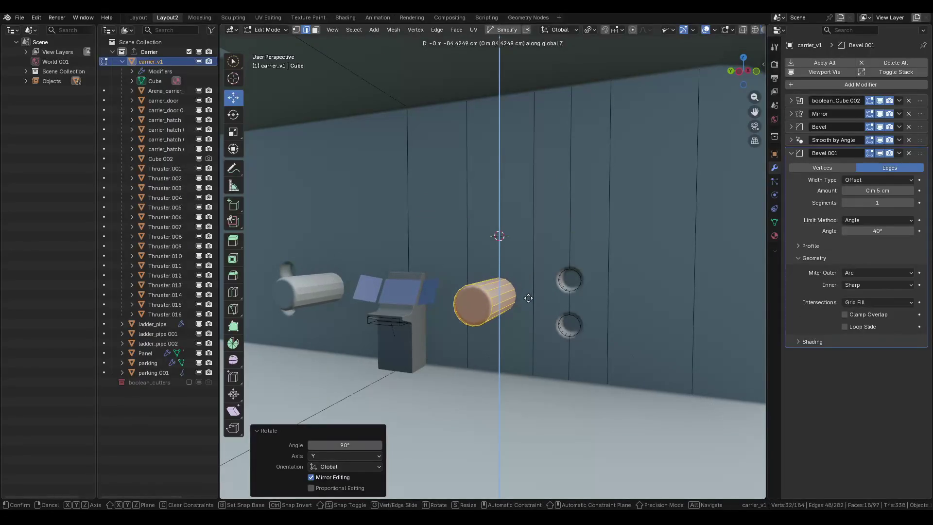
{"action": "left_click", "coordinate": [528, 301]}
{"action": "right_click", "coordinate": [526, 300]}
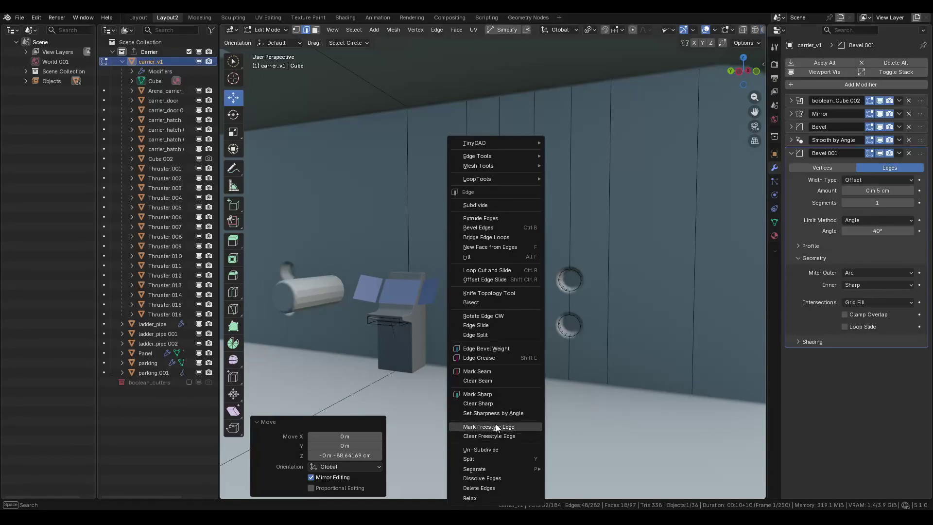
{"action": "key", "text": "Escape"}
Step: Shade the cylinder's faces smooth in face select mode
{"action": "key", "text": "3"}
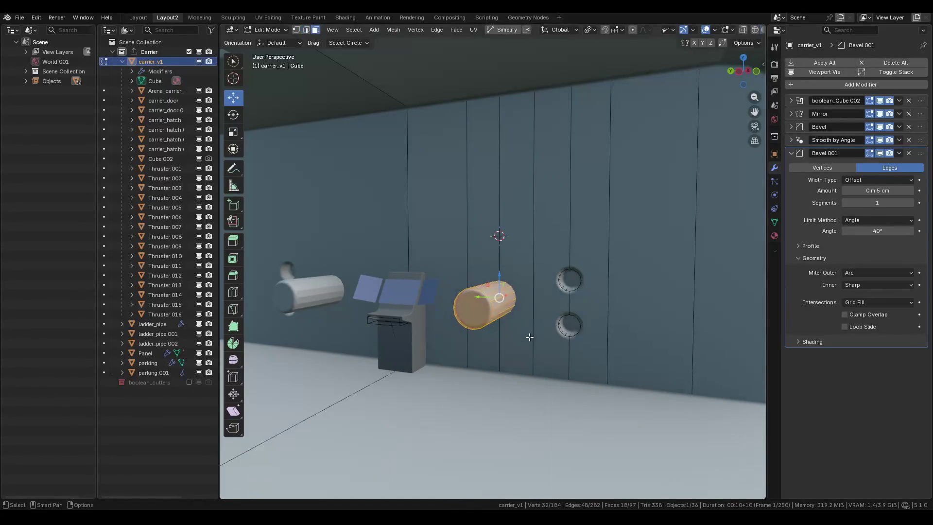
{"action": "right_click", "coordinate": [512, 346]}
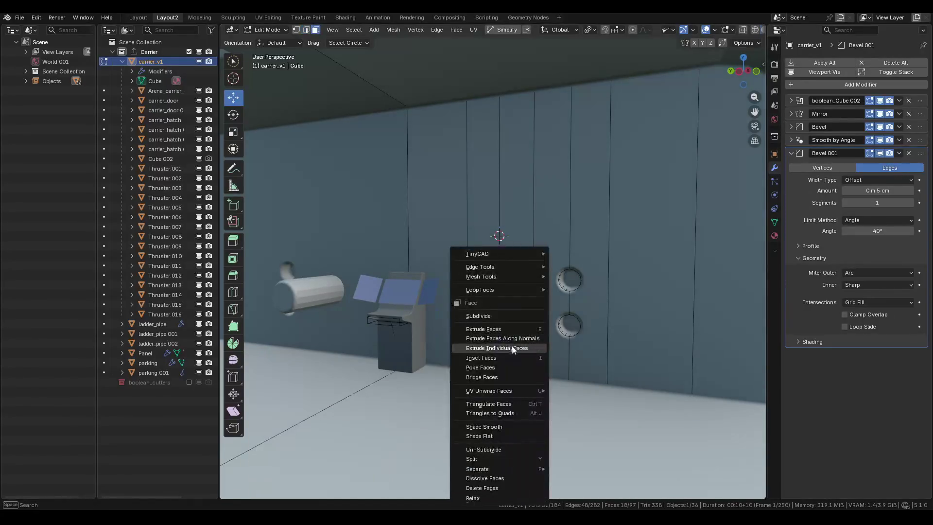
{"action": "left_click", "coordinate": [491, 429]}
{"action": "mouse_move", "coordinate": [506, 311]}
{"action": "middle_mouse_down"}
{"action": "mouse_move", "coordinate": [552, 290]}
{"action": "mouse_move", "coordinate": [515, 311]}
{"action": "middle_mouse_up"}
Step: Boolean-cut the cylinder into the wall, then select all and recalculate normals outward
{"action": "right_click", "coordinate": [467, 331]}
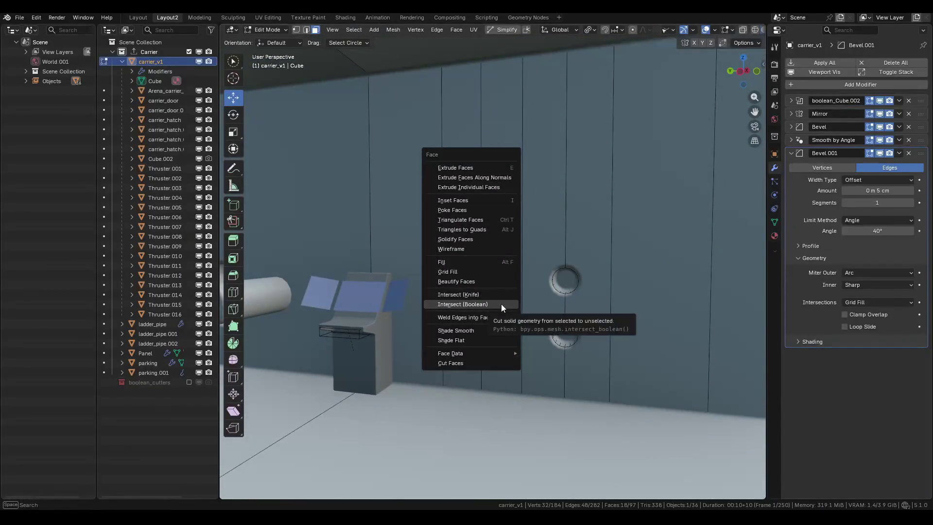
{"action": "left_click", "coordinate": [503, 308]}
{"action": "scroll", "coordinate": [488, 309], "scroll_direction": "up", "scroll_amount": 3}
{"action": "key", "text": "a"}
{"action": "key", "text": "shift+n"}
{"action": "middle_click_drag", "start_coordinate": [499, 304], "coordinate": [467, 272]}
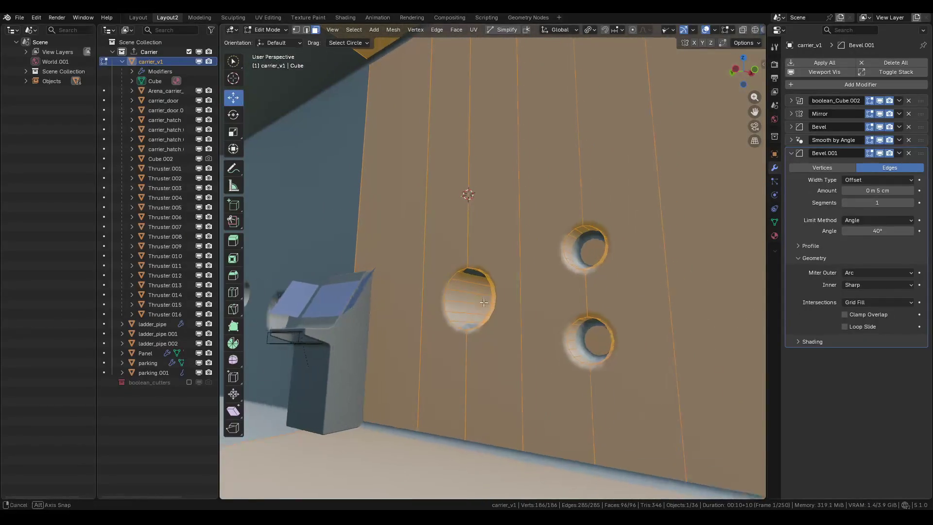
{"action": "scroll", "coordinate": [467, 272], "scroll_direction": "up", "scroll_amount": 5}
{"action": "left_click", "coordinate": [504, 279]}
Step: Merge the overlapping vertices inside the hole by distance, removing 1 vertex
{"action": "key", "text": "1"}
{"action": "left_click", "coordinate": [460, 213]}
{"action": "key", "text": "m"}
{"action": "left_click", "coordinate": [443, 266]}
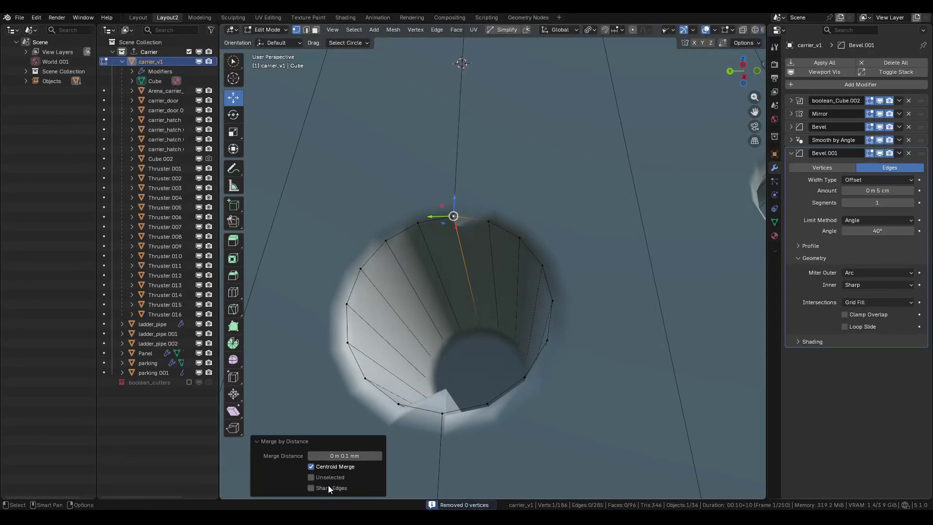
Step: Move the hole's centre face 1 m along X
{"action": "key", "text": "3"}
{"action": "mouse_move", "coordinate": [455, 394]}
{"action": "middle_mouse_down"}
{"action": "mouse_move", "coordinate": [481, 360]}
{"action": "mouse_move", "coordinate": [476, 336]}
{"action": "mouse_move", "coordinate": [449, 335]}
{"action": "middle_mouse_up"}
{"action": "left_click", "coordinate": [481, 361]}
{"action": "key", "text": "g"}
{"action": "key", "text": "x"}
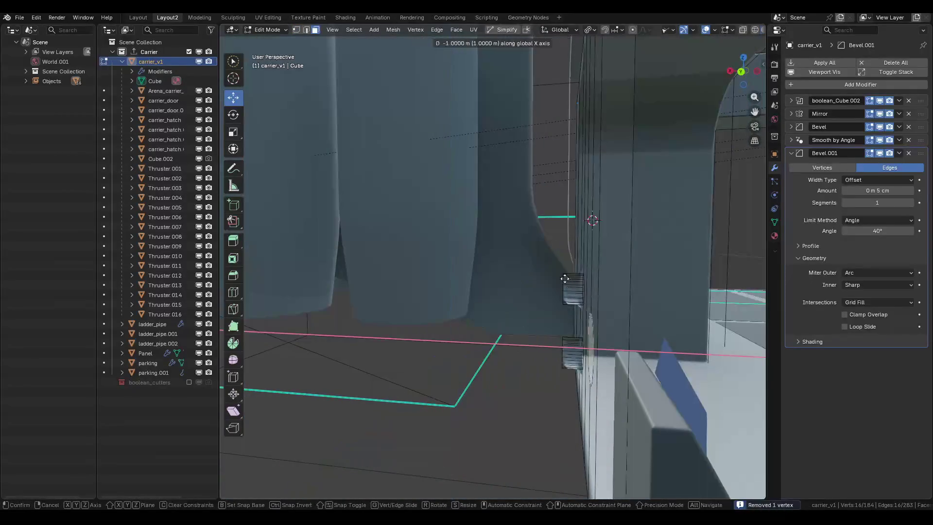
{"action": "key", "text": "Return"}
{"action": "mouse_move", "coordinate": [557, 277]}
{"action": "middle_mouse_down"}
{"action": "mouse_move", "coordinate": [538, 305]}
{"action": "mouse_move", "coordinate": [514, 267]}
{"action": "mouse_move", "coordinate": [435, 253]}
{"action": "middle_mouse_up"}
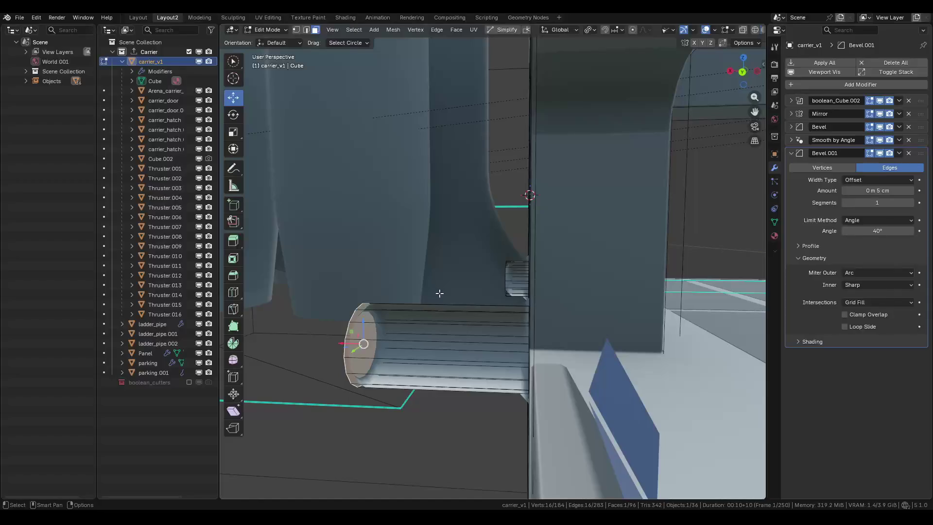
{"action": "middle_click_drag", "start_coordinate": [433, 301], "coordinate": [450, 304]}
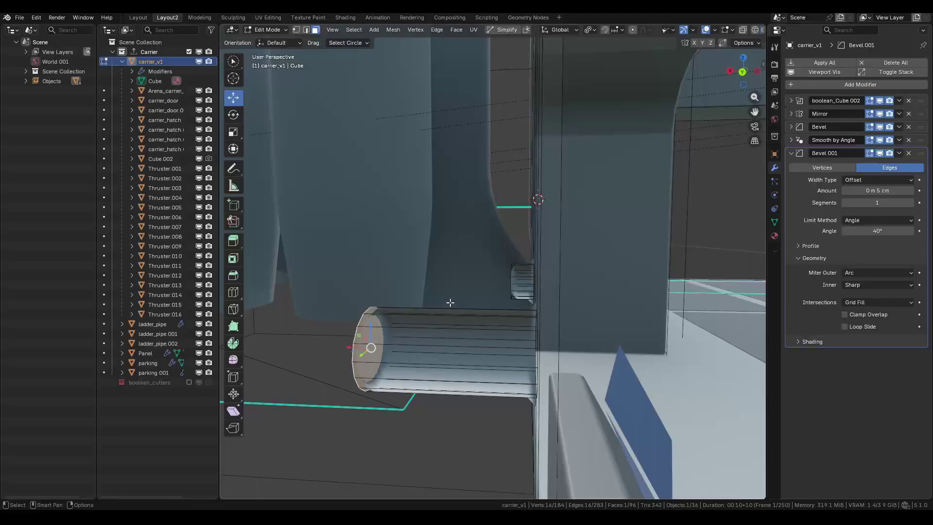
Step: With vertex snapping, move the tube end about −81 cm along X, exit Edit Mode and save Carrier.blend
{"action": "left_click", "coordinate": [621, 30]}
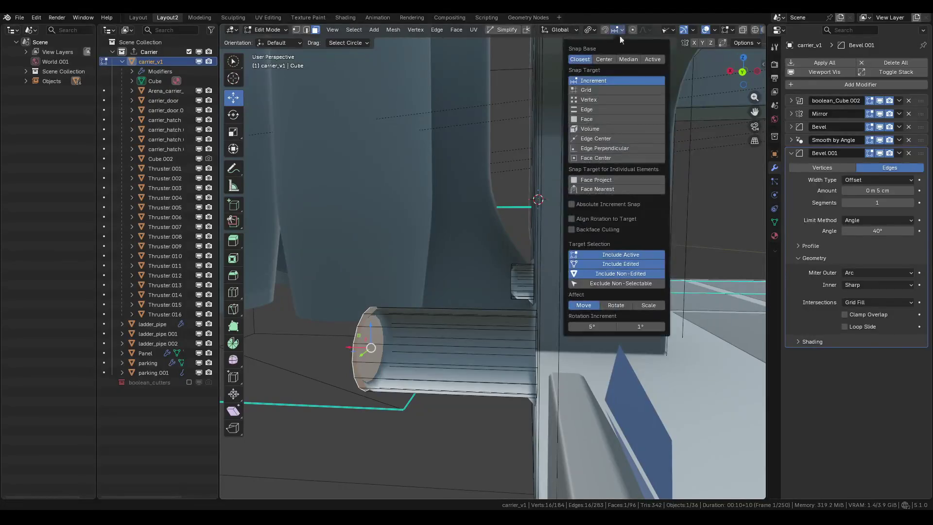
{"action": "left_click", "coordinate": [588, 100]}
{"action": "key", "text": "g"}
{"action": "key", "text": "x"}
{"action": "left_click", "coordinate": [511, 262]}
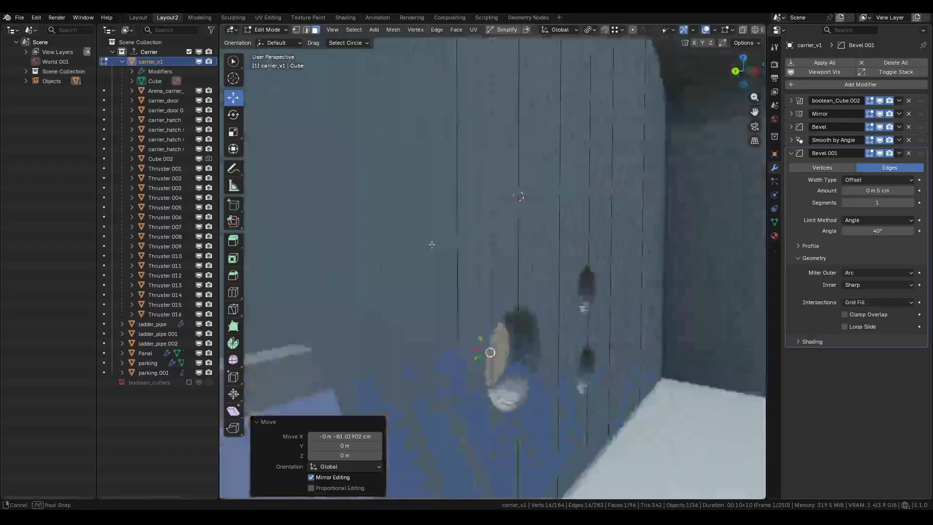
{"action": "scroll", "coordinate": [432, 244], "scroll_direction": "down", "scroll_amount": 10}
{"action": "key", "text": "Tab"}
{"action": "key", "text": "ctrl+s"}
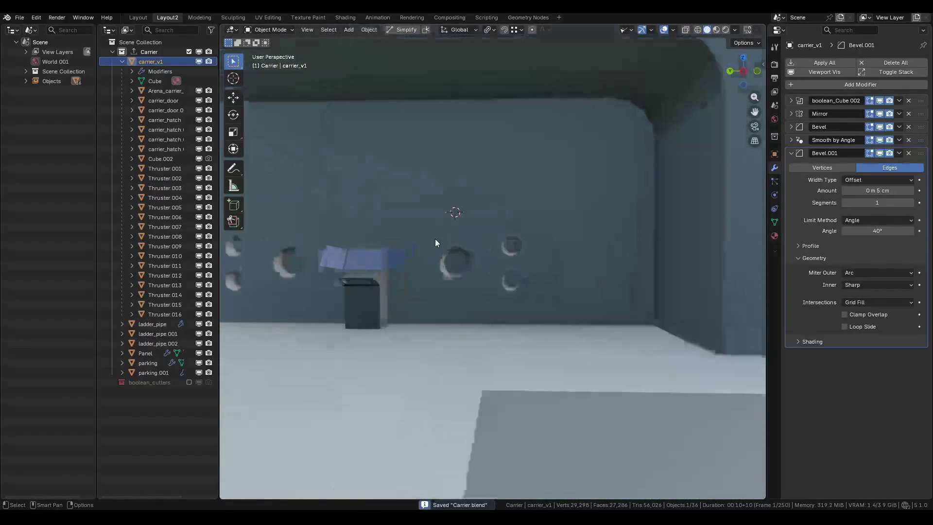
Step: Snap the 3D cursor to the centre of a wall port hole
{"action": "scroll", "coordinate": [435, 239], "scroll_direction": "up", "scroll_amount": 7}
{"action": "mouse_move", "coordinate": [476, 237]}
{"action": "middle_mouse_down"}
{"action": "mouse_move", "coordinate": [437, 235]}
{"action": "mouse_move", "coordinate": [481, 206]}
{"action": "middle_mouse_up"}
{"action": "scroll", "coordinate": [483, 211], "scroll_direction": "up", "scroll_amount": 5}
{"action": "key", "text": "ctrl+Tab"}
{"action": "key", "text": "shift+s"}
{"action": "left_click", "coordinate": [437, 285]}
{"action": "key", "text": "Tab"}
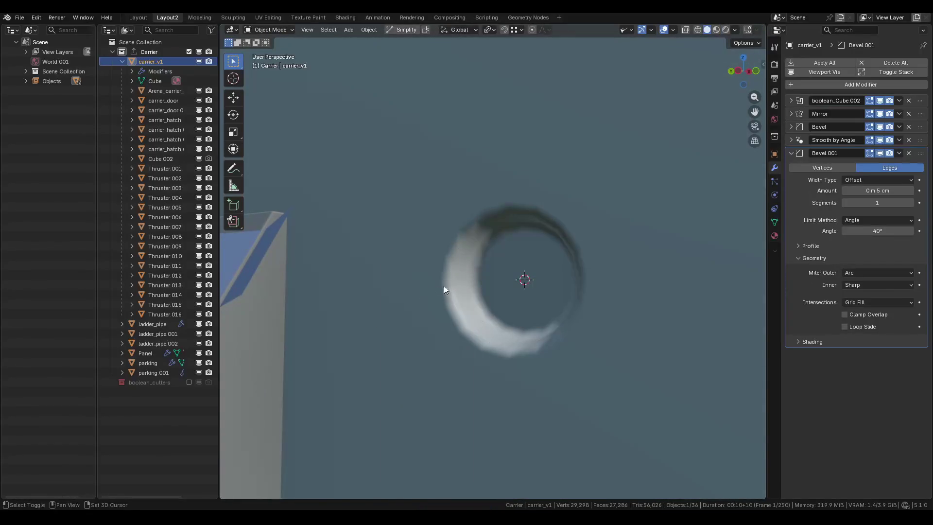
Step: Add a cylinder at the hole centre and shade it smooth
{"action": "key", "text": "shift+a"}
{"action": "mouse_move", "coordinate": [421, 285]}
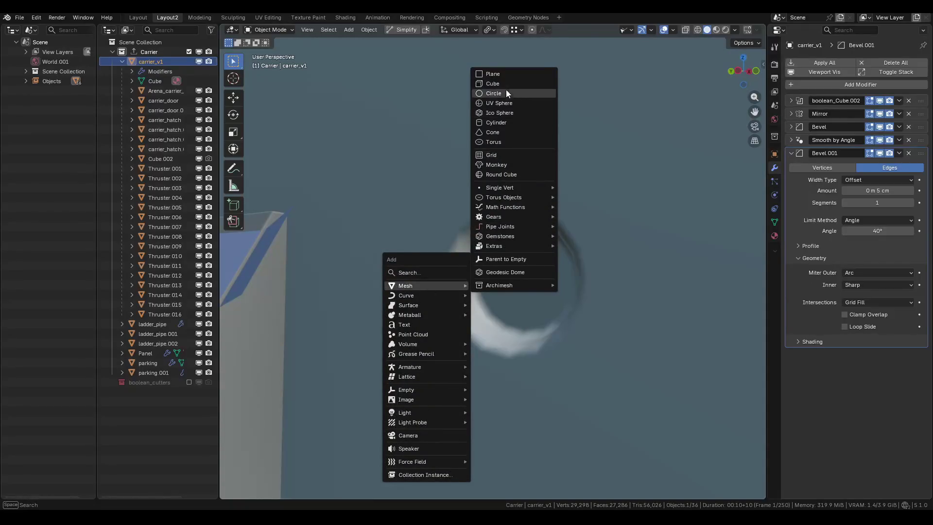
{"action": "left_click", "coordinate": [497, 122]}
{"action": "scroll", "coordinate": [521, 260], "scroll_direction": "down", "scroll_amount": 3}
{"action": "right_click", "coordinate": [525, 272]}
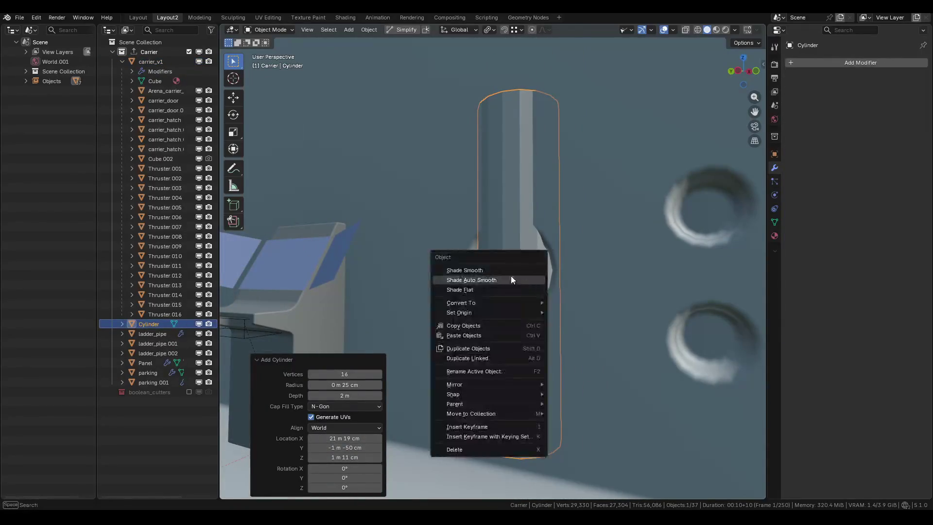
{"action": "left_click", "coordinate": [531, 276]}
Step: Rotate the cylinder 90° about Y so it lies horizontally through the hole
{"action": "type", "text": "rx"}
{"action": "type", "text": "90"}
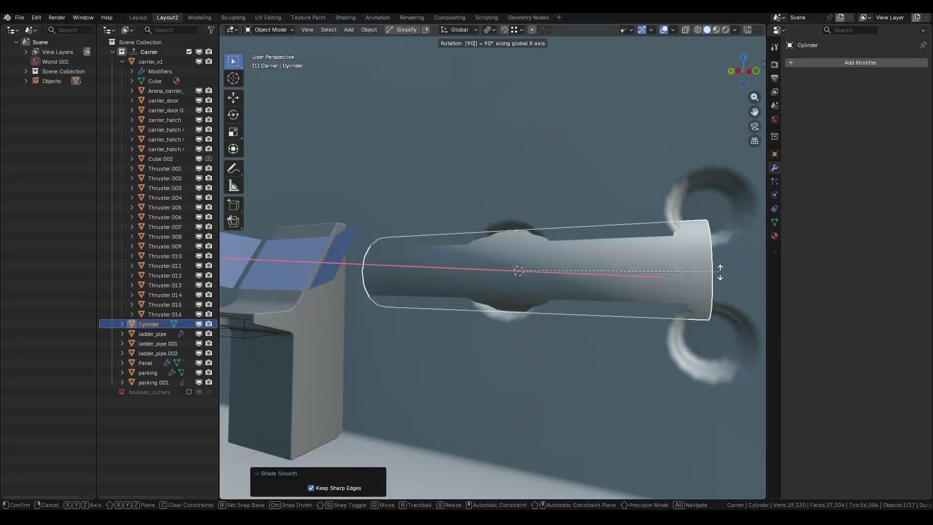
{"action": "key", "text": "Return"}
{"action": "key", "text": "ctrl+z"}
{"action": "key", "text": "r"}
{"action": "key", "text": "x"}
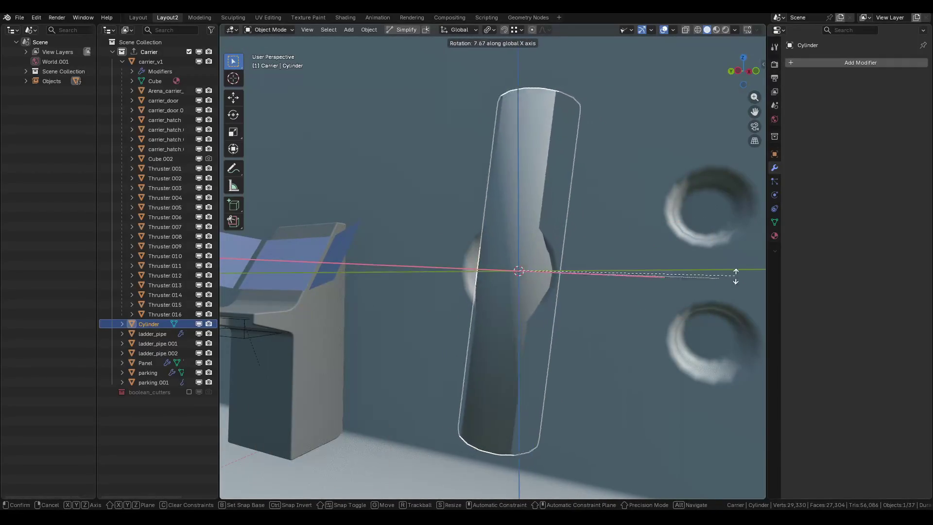
{"action": "type", "text": "y"}
{"action": "type", "text": "90"}
{"action": "key", "text": "Return"}
Step: Apply Shade Auto Smooth to the cylinder and select its end face in Edit Mode
{"action": "right_click", "coordinate": [523, 276]}
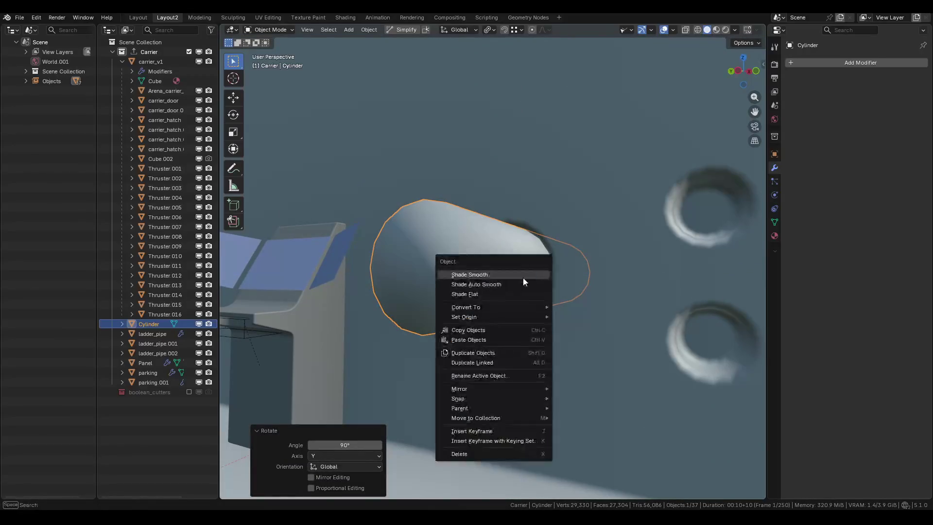
{"action": "left_click", "coordinate": [518, 281]}
{"action": "mouse_move", "coordinate": [514, 289]}
{"action": "middle_mouse_down"}
{"action": "mouse_move", "coordinate": [465, 282]}
{"action": "mouse_move", "coordinate": [479, 265]}
{"action": "middle_mouse_up"}
{"action": "key", "text": "Tab"}
{"action": "left_click", "coordinate": [645, 341]}
{"action": "middle_click_drag", "start_coordinate": [645, 342], "coordinate": [667, 332]}
Step: Move the cylinder's end face about −1 m along X, then adjust it again along X
{"action": "key", "text": "g"}
{"action": "key", "text": "x"}
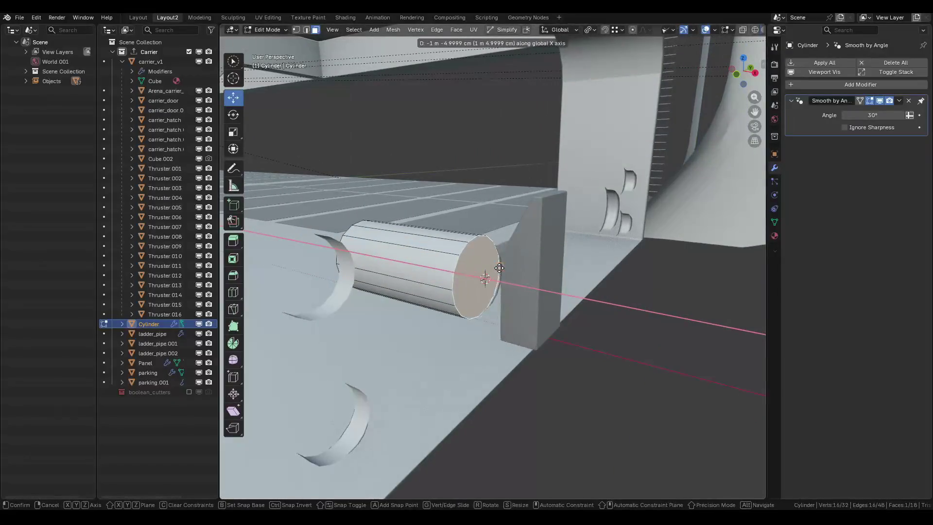
{"action": "key", "text": "Return"}
{"action": "mouse_move", "coordinate": [511, 264]}
{"action": "middle_mouse_down"}
{"action": "mouse_move", "coordinate": [483, 248]}
{"action": "mouse_move", "coordinate": [562, 221]}
{"action": "mouse_move", "coordinate": [605, 270]}
{"action": "mouse_move", "coordinate": [556, 250]}
{"action": "mouse_move", "coordinate": [556, 240]}
{"action": "mouse_move", "coordinate": [569, 250]}
{"action": "middle_mouse_up"}
{"action": "key", "text": "g"}
{"action": "key", "text": "x"}
{"action": "key", "text": "Return"}
{"action": "scroll", "coordinate": [605, 270], "scroll_direction": "up", "scroll_amount": 2}
Step: Inset the end face twice and extrude it along its normal
{"action": "key", "text": "i"}
{"action": "key", "text": "Return"}
{"action": "key", "text": "i"}
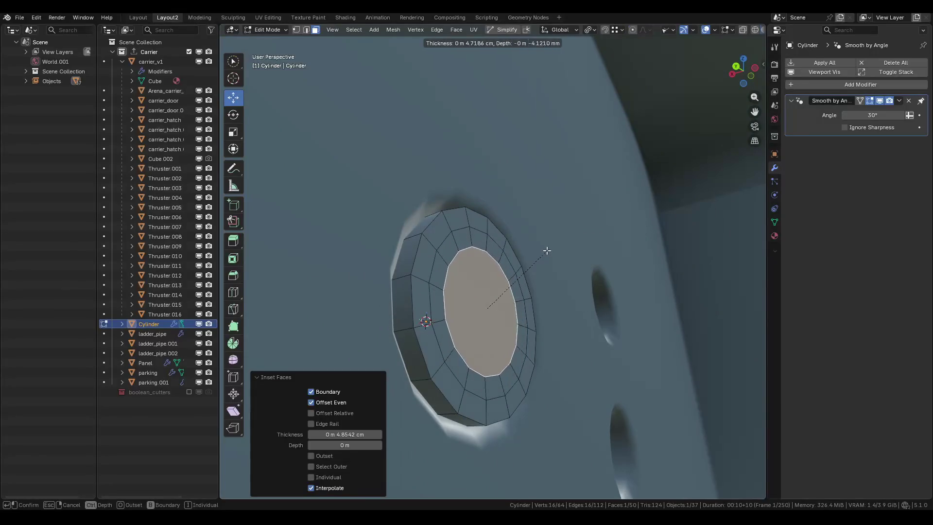
{"action": "key", "text": "Return"}
{"action": "mouse_move", "coordinate": [538, 250]}
{"action": "middle_mouse_down"}
{"action": "mouse_move", "coordinate": [516, 243]}
{"action": "mouse_move", "coordinate": [487, 270]}
{"action": "mouse_move", "coordinate": [529, 272]}
{"action": "mouse_move", "coordinate": [544, 258]}
{"action": "mouse_move", "coordinate": [530, 232]}
{"action": "middle_mouse_up"}
{"action": "key", "text": "e"}
{"action": "key", "text": "Return"}
Step: Inset, extrude and shrink the inner face, then extrude it into the hole as a recess
{"action": "key", "text": "i"}
{"action": "key", "text": "Return"}
{"action": "key", "text": "e"}
{"action": "key", "text": "Return"}
{"action": "key", "text": "s"}
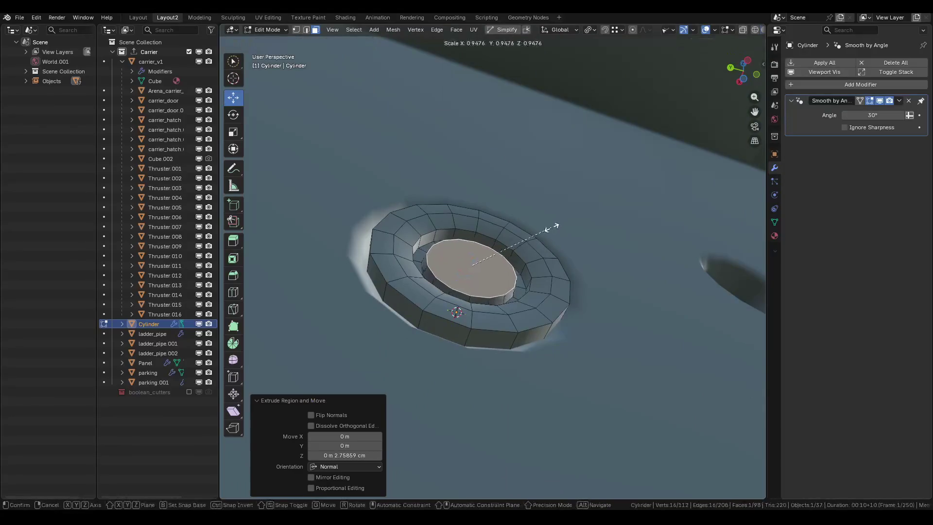
{"action": "key", "text": "Return"}
{"action": "key", "text": "e"}
{"action": "mouse_move", "coordinate": [566, 247]}
{"action": "middle_mouse_down"}
{"action": "mouse_move", "coordinate": [468, 275]}
{"action": "mouse_move", "coordinate": [473, 318]}
{"action": "mouse_move", "coordinate": [486, 315]}
{"action": "mouse_move", "coordinate": [444, 315]}
{"action": "mouse_move", "coordinate": [417, 327]}
{"action": "mouse_move", "coordinate": [499, 316]}
{"action": "mouse_move", "coordinate": [479, 347]}
{"action": "mouse_move", "coordinate": [444, 331]}
{"action": "middle_mouse_up"}
{"action": "left_click", "coordinate": [468, 275]}
{"action": "key", "text": "g"}
{"action": "key", "text": "x"}
{"action": "key", "text": "Escape"}
Step: Add a Mirror modifier on X and Y using carrier_v1 as the mirror object
{"action": "key", "text": "Tab"}
{"action": "scroll", "coordinate": [339, 291], "scroll_direction": "up", "scroll_amount": 3}
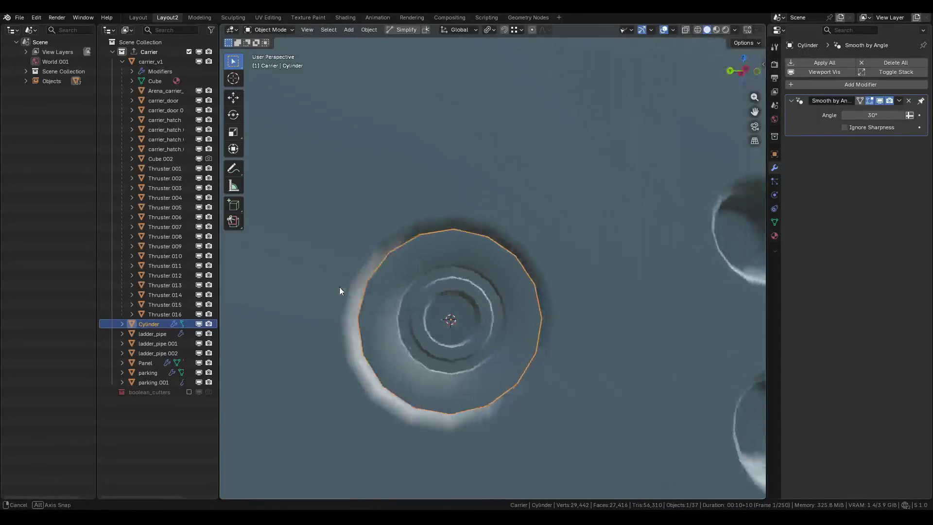
{"action": "scroll", "coordinate": [339, 291], "scroll_direction": "down", "scroll_amount": 4}
{"action": "mouse_move", "coordinate": [374, 277]}
{"action": "middle_mouse_down"}
{"action": "mouse_move", "coordinate": [453, 258]}
{"action": "mouse_move", "coordinate": [439, 264]}
{"action": "mouse_move", "coordinate": [515, 267]}
{"action": "middle_mouse_up"}
{"action": "scroll", "coordinate": [515, 266], "scroll_direction": "up", "scroll_amount": 6}
{"action": "left_click", "coordinate": [819, 87]}
{"action": "type", "text": "mi"}
{"action": "key", "text": "Return"}
{"action": "scroll", "coordinate": [514, 220], "scroll_direction": "down", "scroll_amount": 3}
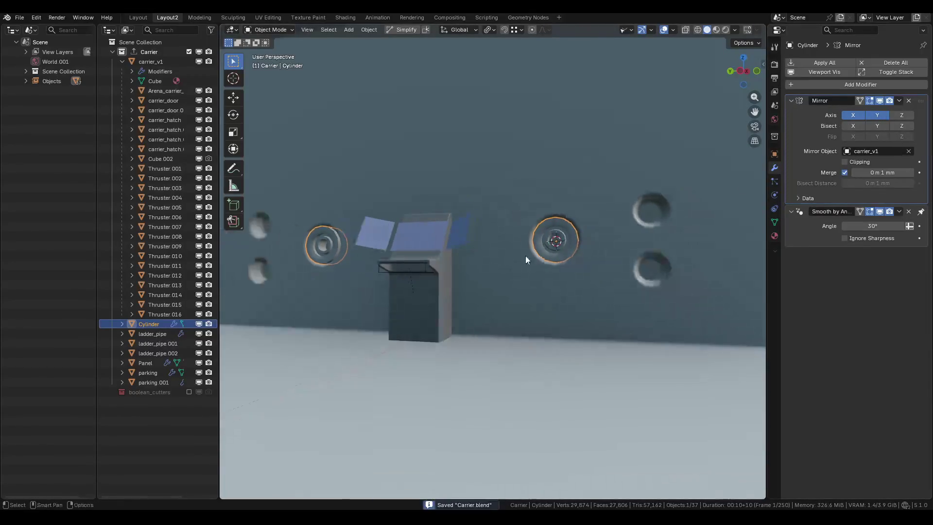
{"action": "scroll", "coordinate": [526, 256], "scroll_direction": "up", "scroll_amount": 6}
{"action": "scroll", "coordinate": [531, 258], "scroll_direction": "up", "scroll_amount": 3}
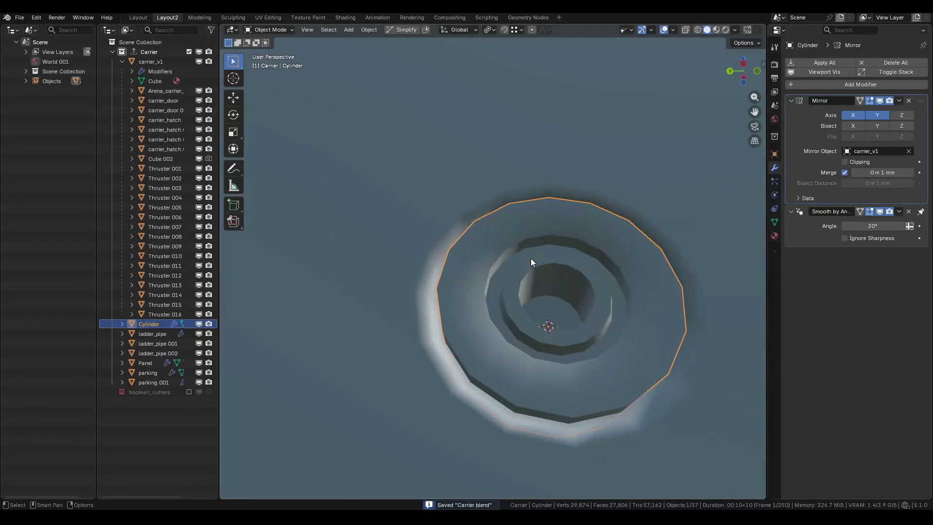
{"action": "mouse_move", "coordinate": [509, 252]}
{"action": "middle_mouse_down"}
{"action": "mouse_move", "coordinate": [480, 291]}
{"action": "mouse_move", "coordinate": [506, 267]}
{"action": "mouse_move", "coordinate": [572, 242]}
{"action": "middle_mouse_up"}
Step: Add a 10 cm Bevel modifier with Clamp Overlap and Loop Slide turned off
{"action": "left_click", "coordinate": [843, 83]}
{"action": "type", "text": "bevel"}
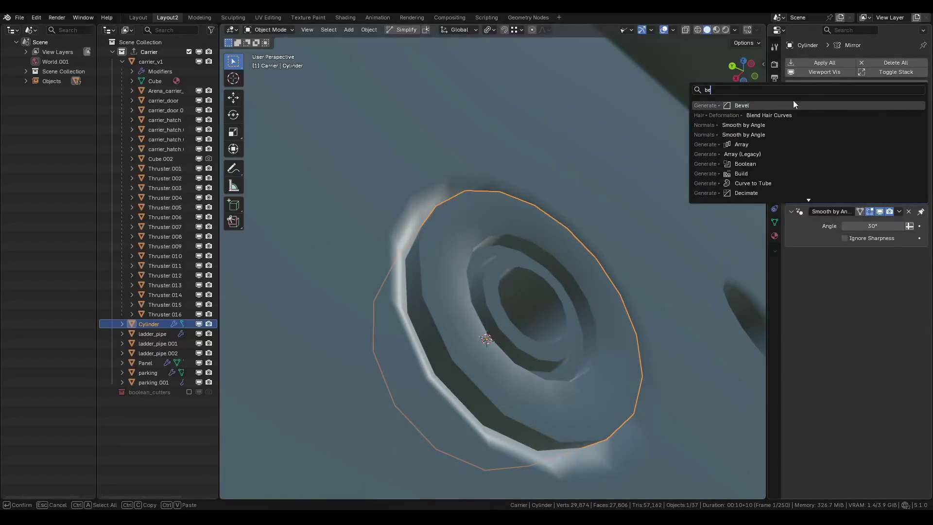
{"action": "key", "text": "Return"}
{"action": "left_click", "coordinate": [818, 317]}
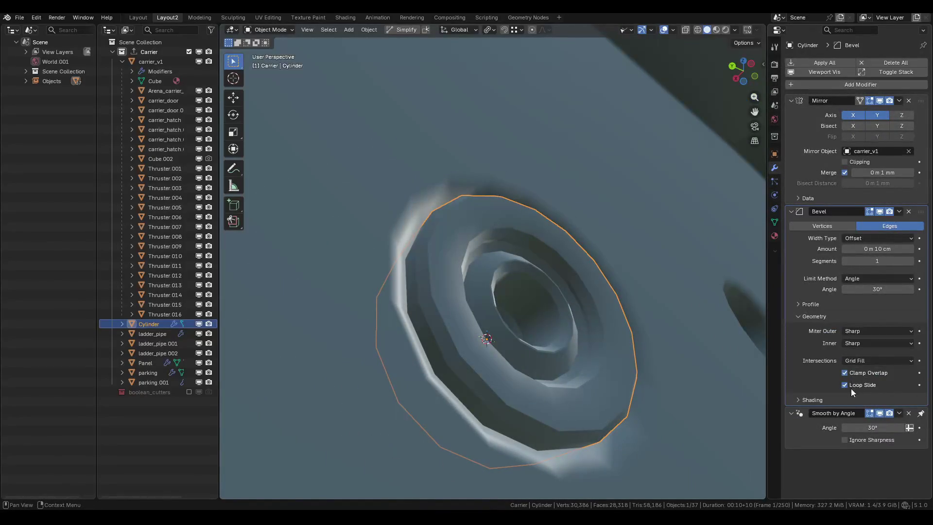
{"action": "left_click_drag", "start_coordinate": [844, 373], "coordinate": [844, 385]}
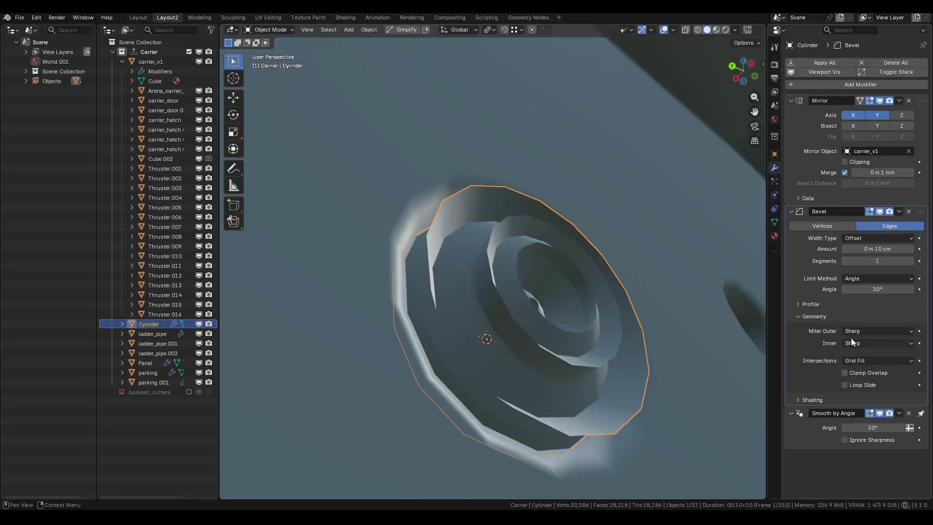
{"action": "left_click", "coordinate": [852, 363]}
{"action": "left_click", "coordinate": [815, 315]}
Step: Enable Harden Normals, set the bevel Limit Method to Weight, and select a fitting edge loop
{"action": "left_click", "coordinate": [809, 330]}
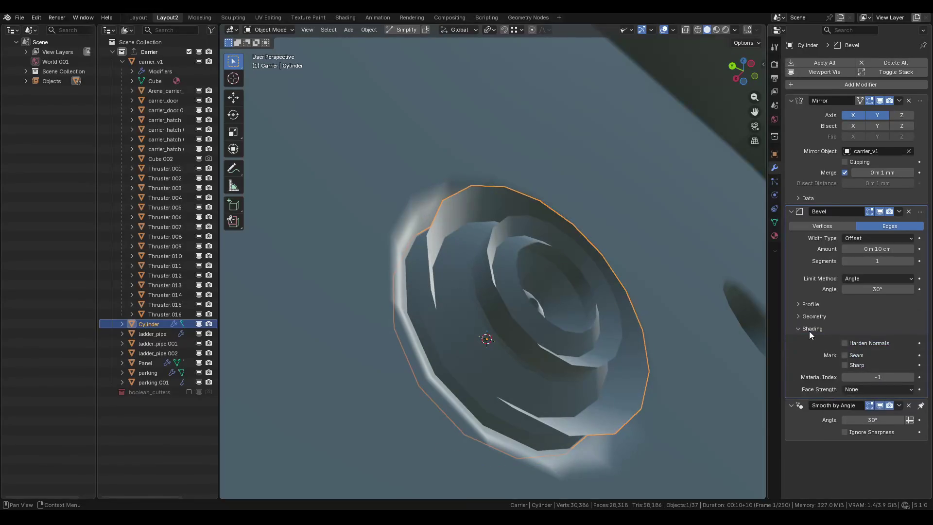
{"action": "left_click", "coordinate": [845, 344]}
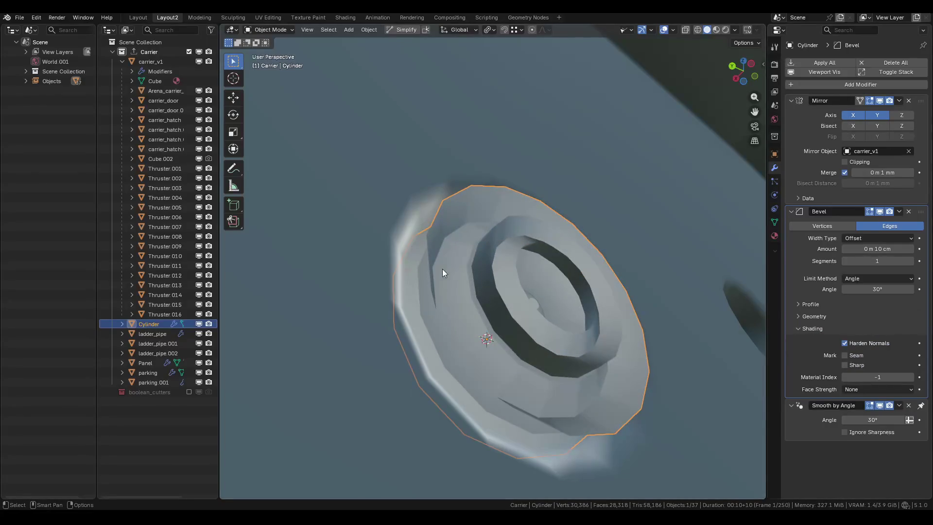
{"action": "left_click", "coordinate": [821, 329]}
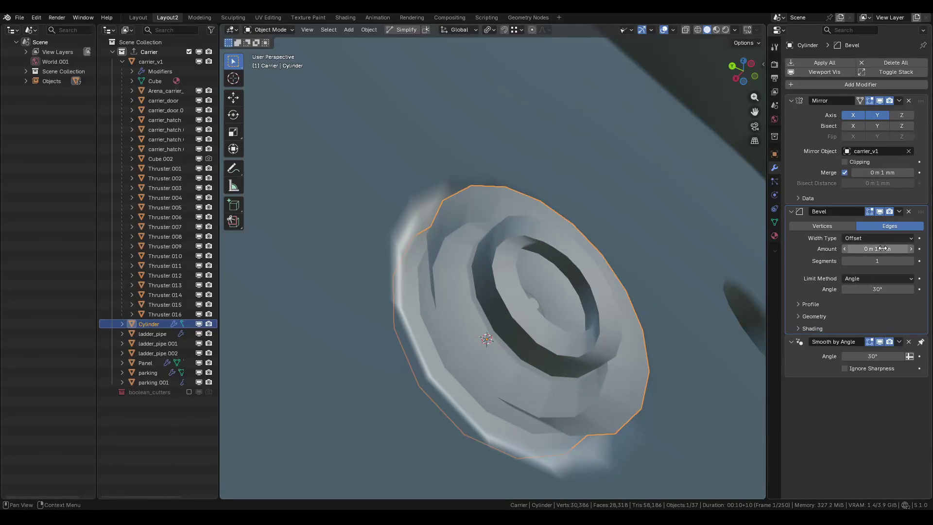
{"action": "left_click", "coordinate": [870, 278]}
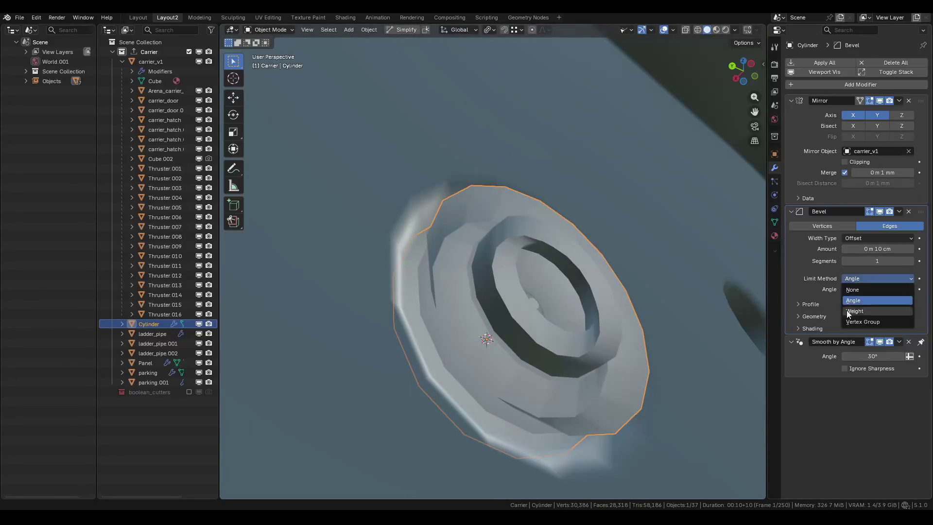
{"action": "left_click", "coordinate": [848, 311]}
{"action": "key", "text": "Tab"}
{"action": "left_click", "coordinate": [522, 218], "text": "alt"}
Step: Raise the selected edge loop's Mean Bevel Weight in the sidebar
{"action": "key", "text": "n"}
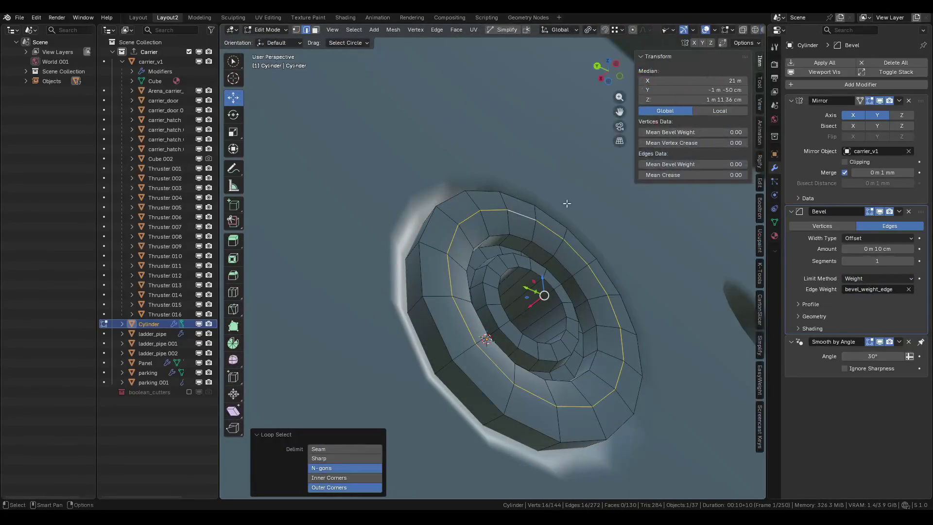
{"action": "left_click_drag", "start_coordinate": [687, 164], "coordinate": [709, 164]}
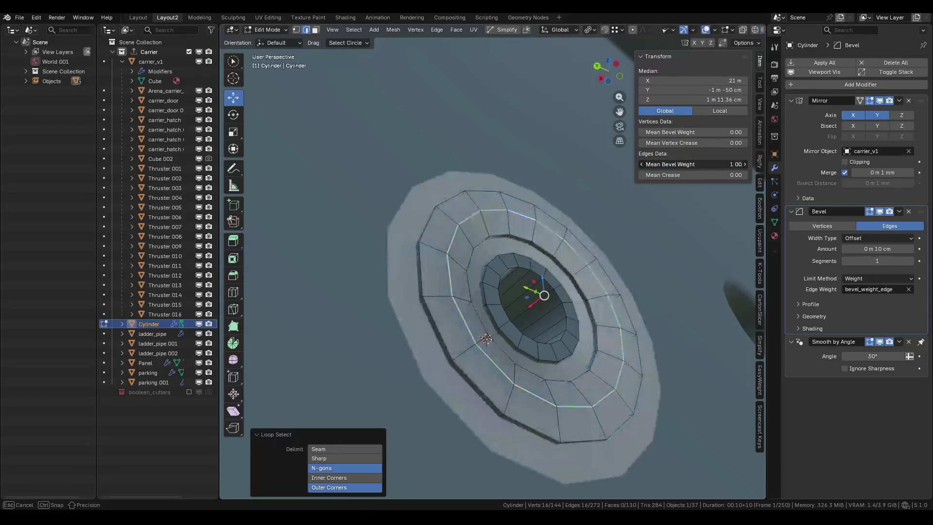
{"action": "key", "text": "Tab"}
{"action": "key", "text": "n"}
Step: Lower the Bevel amount toward 2 cm and set Segments to 2, checking with the wireframe overlay
{"action": "left_click_drag", "start_coordinate": [877, 249], "coordinate": [868, 249]}
{"action": "mouse_move", "coordinate": [544, 248]}
{"action": "middle_mouse_down"}
{"action": "mouse_move", "coordinate": [535, 244]}
{"action": "mouse_move", "coordinate": [545, 225]}
{"action": "mouse_move", "coordinate": [456, 243]}
{"action": "middle_mouse_up"}
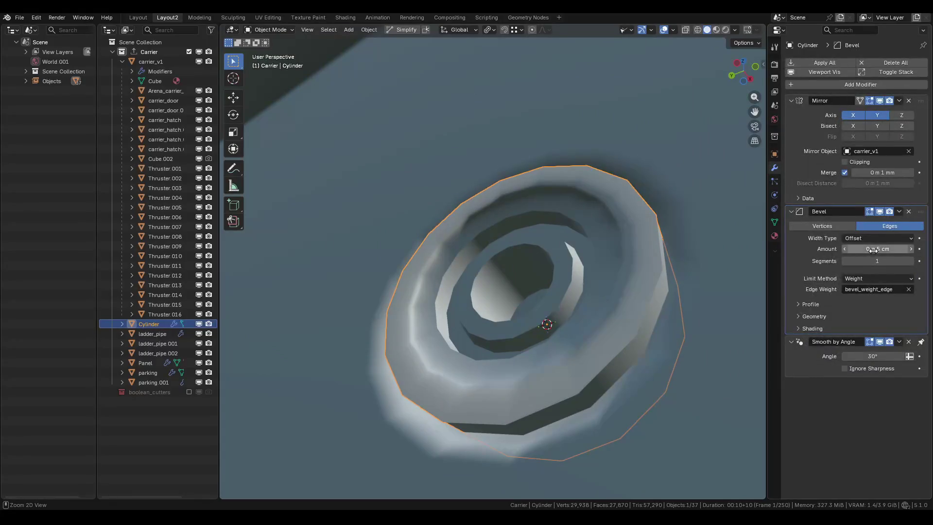
{"action": "left_click_drag", "start_coordinate": [873, 250], "coordinate": [870, 250]}
{"action": "key", "text": "q"}
{"action": "left_click", "coordinate": [424, 275]}
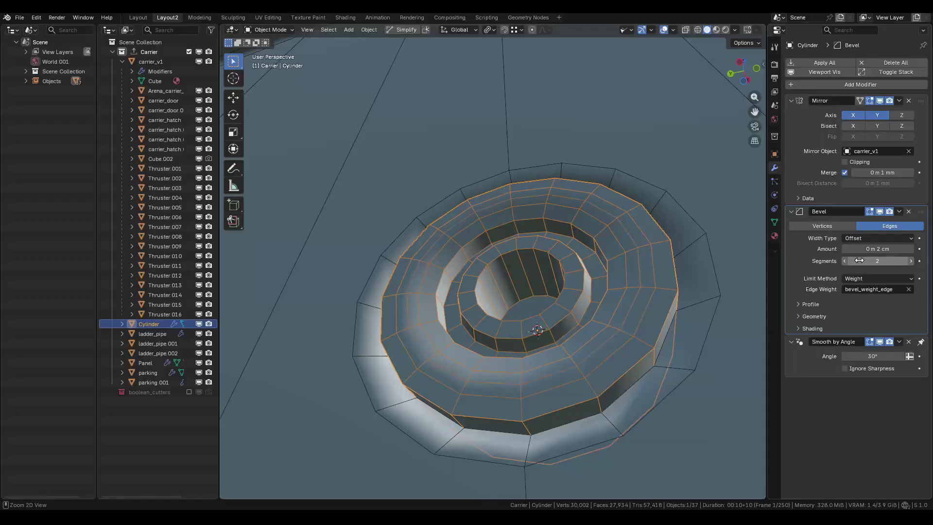
{"action": "left_click_drag", "start_coordinate": [860, 261], "coordinate": [853, 261]}
{"action": "key", "text": "q"}
{"action": "left_click", "coordinate": [597, 238]}
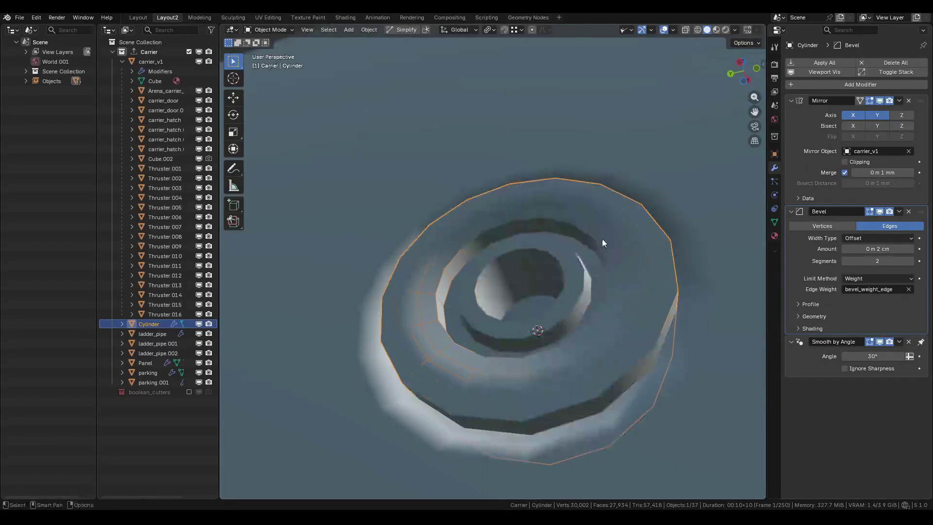
Step: Give a second edge loop a bevel weight and save Carrier.blend
{"action": "mouse_move", "coordinate": [580, 253]}
{"action": "middle_mouse_down"}
{"action": "mouse_move", "coordinate": [426, 271]}
{"action": "mouse_move", "coordinate": [447, 256]}
{"action": "mouse_move", "coordinate": [454, 277]}
{"action": "mouse_move", "coordinate": [564, 281]}
{"action": "middle_mouse_up"}
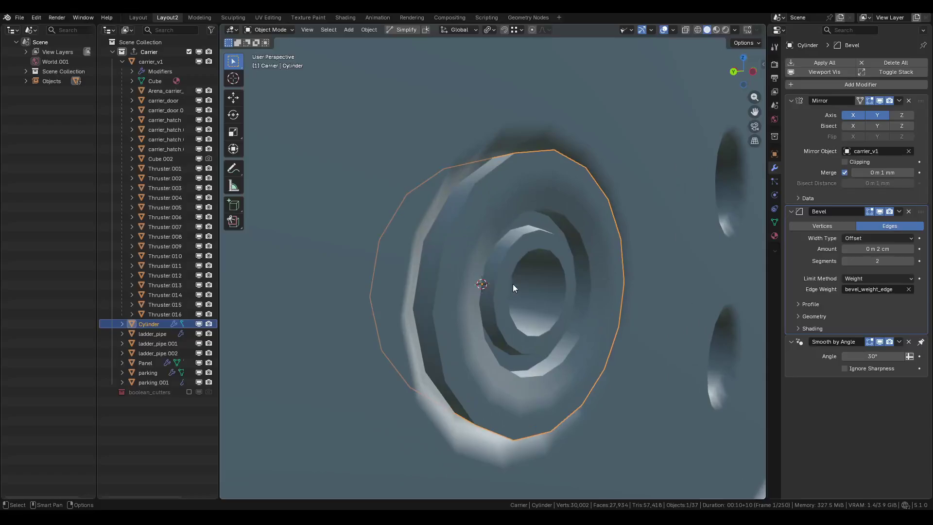
{"action": "key", "text": "Tab"}
{"action": "left_click", "coordinate": [589, 262], "text": "alt"}
{"action": "key", "text": "n"}
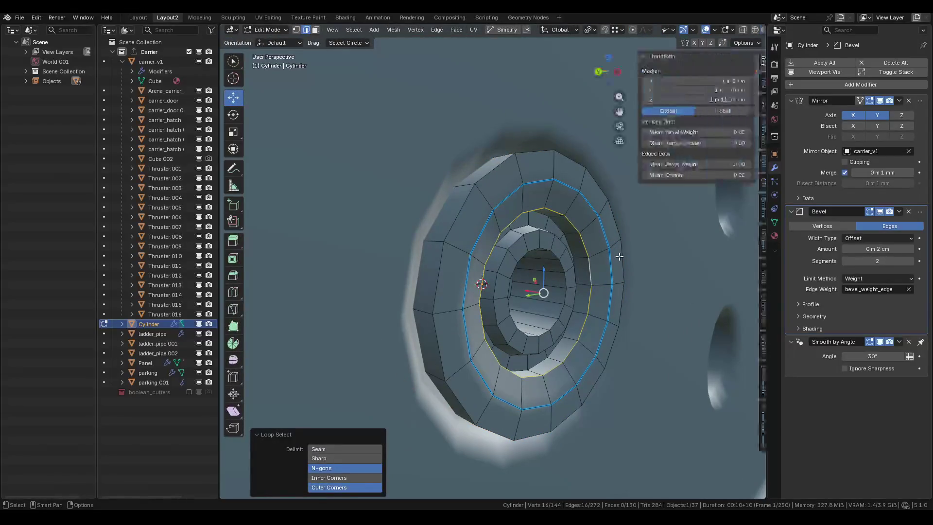
{"action": "key", "text": "Tab"}
{"action": "key", "text": "n"}
{"action": "mouse_move", "coordinate": [474, 235]}
{"action": "middle_mouse_down"}
{"action": "mouse_move", "coordinate": [421, 189]}
{"action": "mouse_move", "coordinate": [421, 202]}
{"action": "mouse_move", "coordinate": [389, 221]}
{"action": "mouse_move", "coordinate": [386, 245]}
{"action": "mouse_move", "coordinate": [530, 233]}
{"action": "mouse_move", "coordinate": [477, 223]}
{"action": "middle_mouse_up"}
{"action": "key", "text": "ctrl+s"}
Step: Apply Shade Auto Smooth, save, and switch the viewport to Rendered shading
{"action": "right_click", "coordinate": [549, 229]}
{"action": "left_click", "coordinate": [515, 228]}
{"action": "key", "text": "ctrl+s"}
{"action": "scroll", "coordinate": [479, 223], "scroll_direction": "down", "scroll_amount": 8}
{"action": "mouse_move", "coordinate": [552, 215]}
{"action": "middle_mouse_down"}
{"action": "mouse_move", "coordinate": [542, 209]}
{"action": "mouse_move", "coordinate": [584, 212]}
{"action": "mouse_move", "coordinate": [559, 238]}
{"action": "middle_mouse_up"}
{"action": "scroll", "coordinate": [552, 248], "scroll_direction": "up", "scroll_amount": 3}
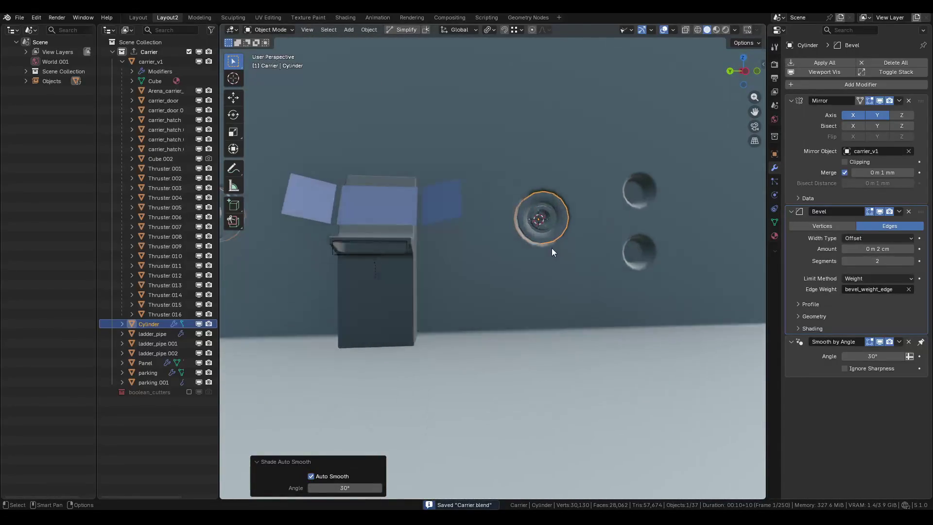
{"action": "scroll", "coordinate": [544, 209], "scroll_direction": "up", "scroll_amount": 5}
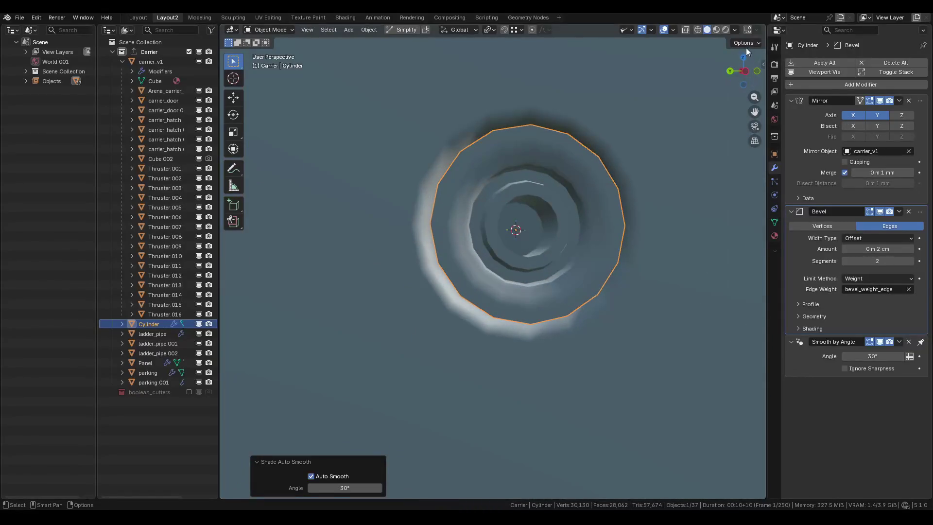
{"action": "left_click", "coordinate": [716, 31]}
{"action": "left_click", "coordinate": [725, 31]}
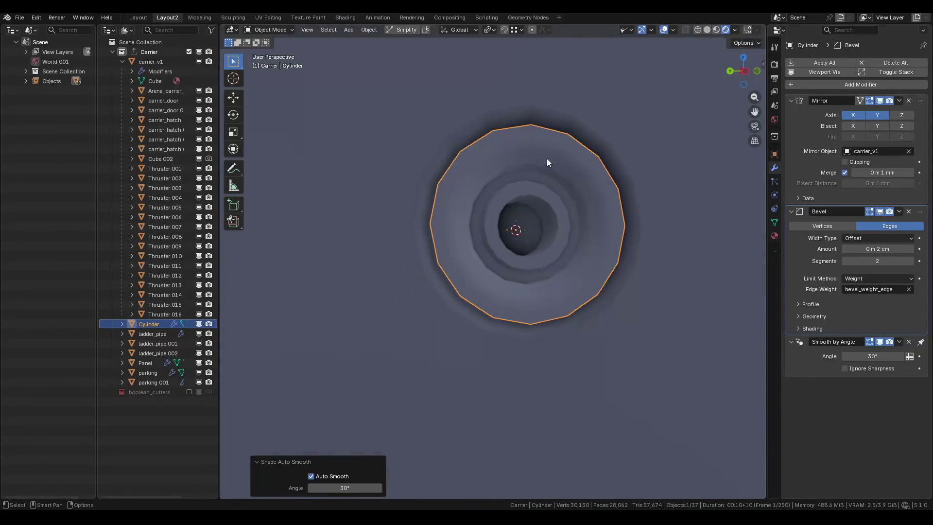
Step: Assign the Metal material to the cylinder and save the file
{"action": "scroll", "coordinate": [534, 145], "scroll_direction": "down", "scroll_amount": 5}
{"action": "scroll", "coordinate": [547, 184], "scroll_direction": "down", "scroll_amount": 4}
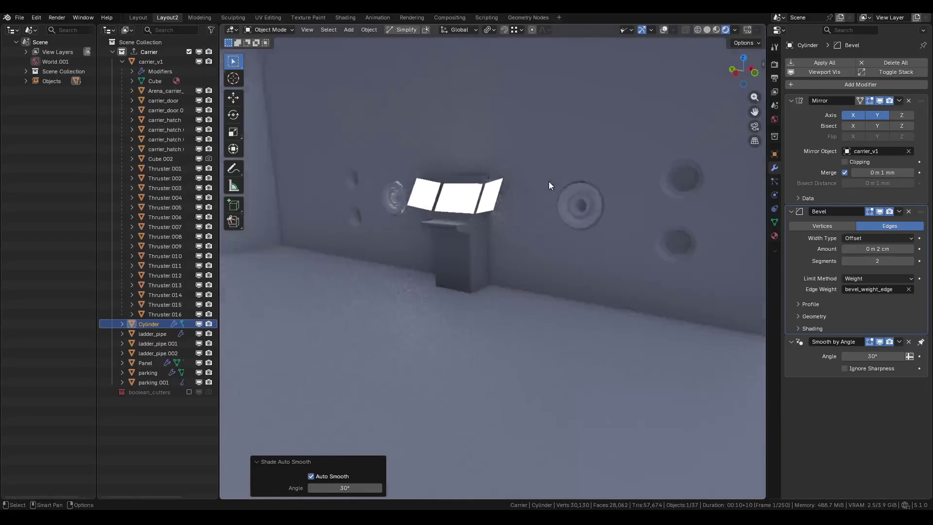
{"action": "left_click", "coordinate": [775, 236]}
{"action": "left_click", "coordinate": [792, 104]}
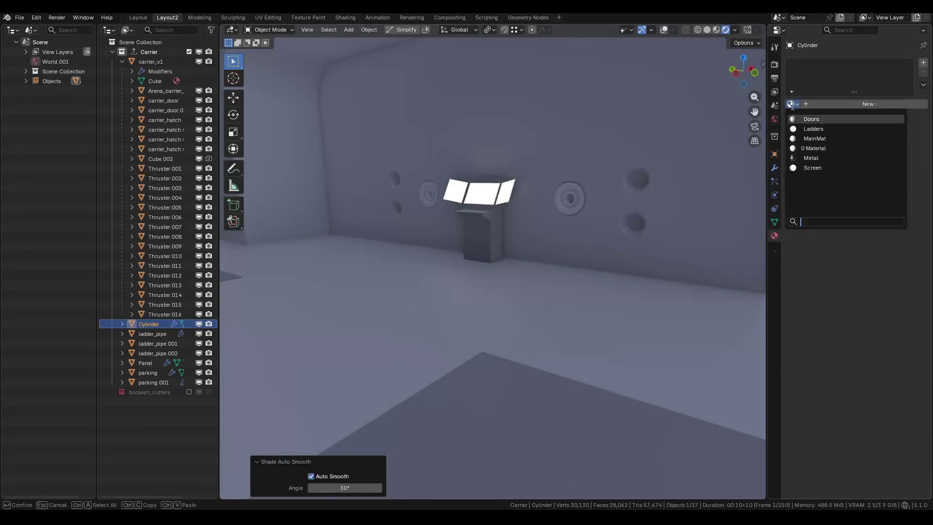
{"action": "left_click", "coordinate": [810, 158]}
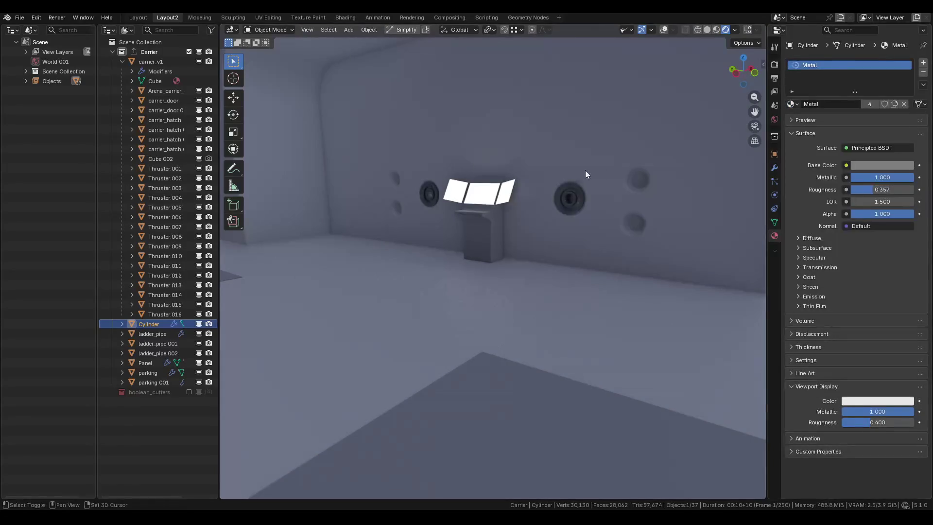
{"action": "key", "text": "ctrl+s"}
Step: Change the cylinder's material to Doors, then switch to the browser's reference images
{"action": "mouse_move", "coordinate": [589, 190]}
{"action": "middle_mouse_down"}
{"action": "mouse_move", "coordinate": [651, 180]}
{"action": "mouse_move", "coordinate": [564, 179]}
{"action": "mouse_move", "coordinate": [590, 167]}
{"action": "middle_mouse_up"}
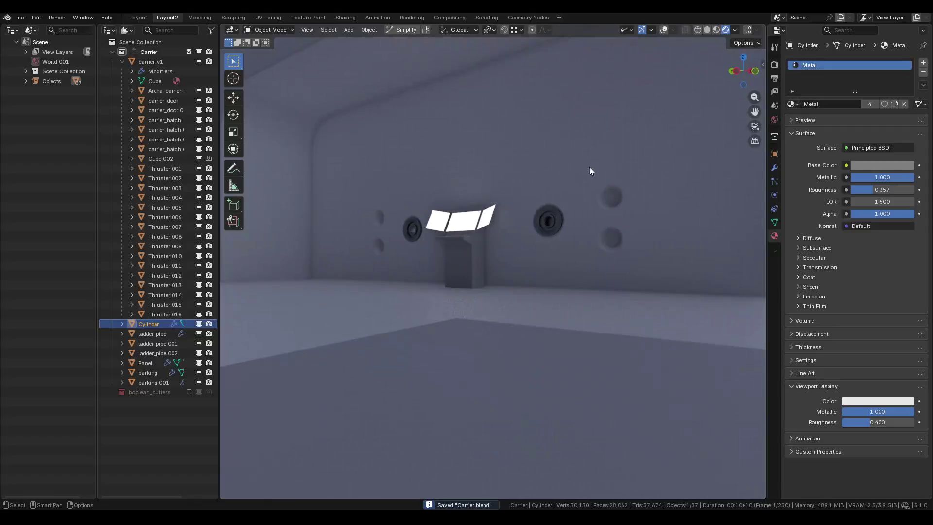
{"action": "left_click", "coordinate": [792, 103]}
{"action": "left_click", "coordinate": [811, 119]}
{"action": "mouse_move", "coordinate": [576, 185]}
{"action": "middle_mouse_down"}
{"action": "mouse_move", "coordinate": [573, 199]}
{"action": "mouse_move", "coordinate": [611, 192]}
{"action": "mouse_move", "coordinate": [599, 206]}
{"action": "mouse_move", "coordinate": [567, 207]}
{"action": "mouse_move", "coordinate": [604, 195]}
{"action": "mouse_move", "coordinate": [547, 246]}
{"action": "middle_mouse_up"}
{"action": "key", "text": "alt+Tab"}
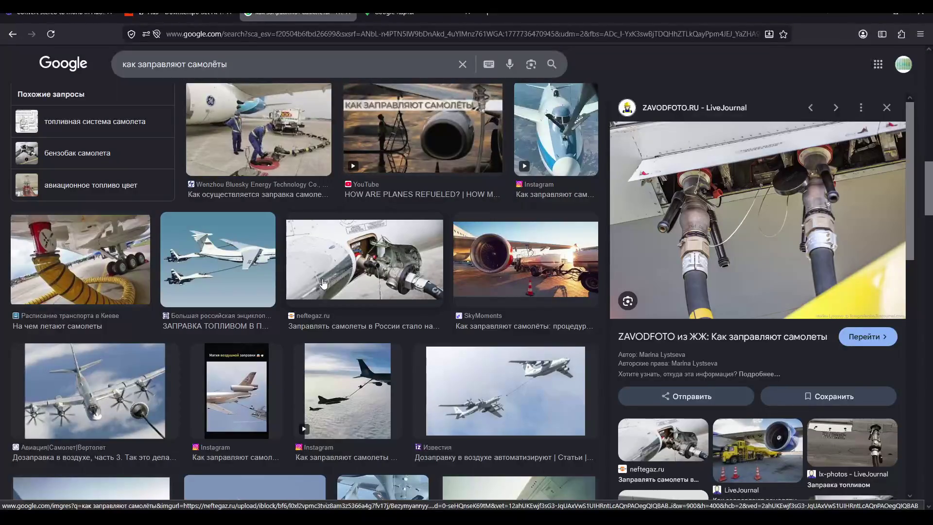
{"action": "scroll", "coordinate": [291, 277], "scroll_direction": "up", "scroll_amount": 10}
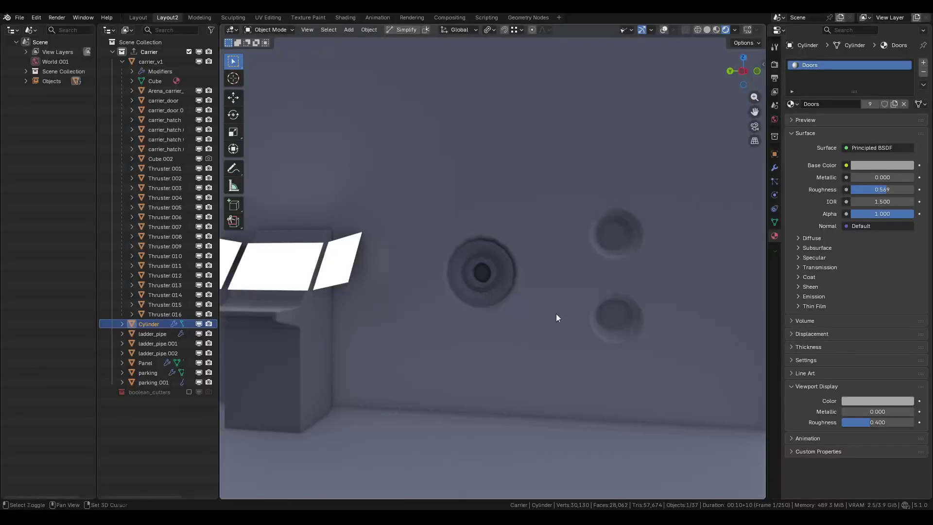
{"action": "mouse_move", "coordinate": [556, 314]}
{"action": "middle_mouse_down"}
{"action": "mouse_move", "coordinate": [467, 279]}
{"action": "mouse_move", "coordinate": [551, 157]}
{"action": "mouse_move", "coordinate": [724, 56]}
{"action": "middle_mouse_up"}
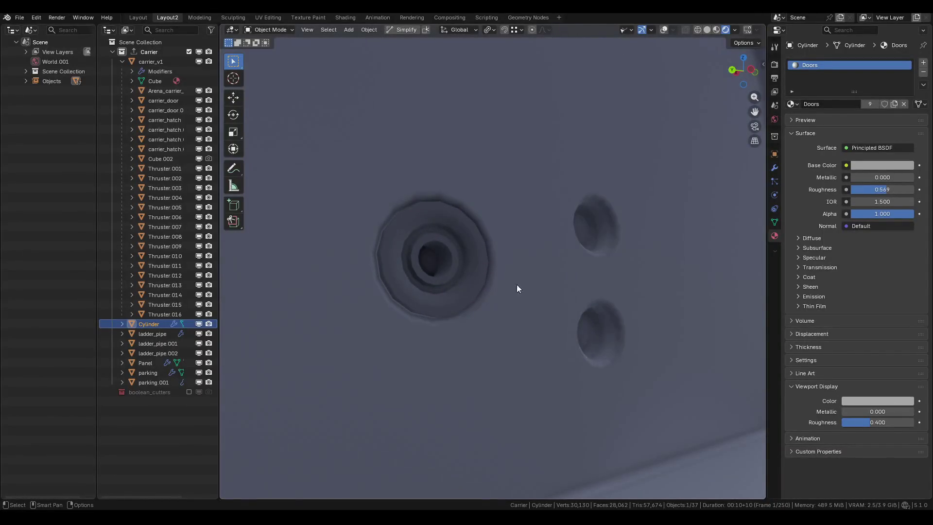
Step: Scale the fitting's inner edge loop slightly outward in Edit Mode
{"action": "key", "text": "Tab"}
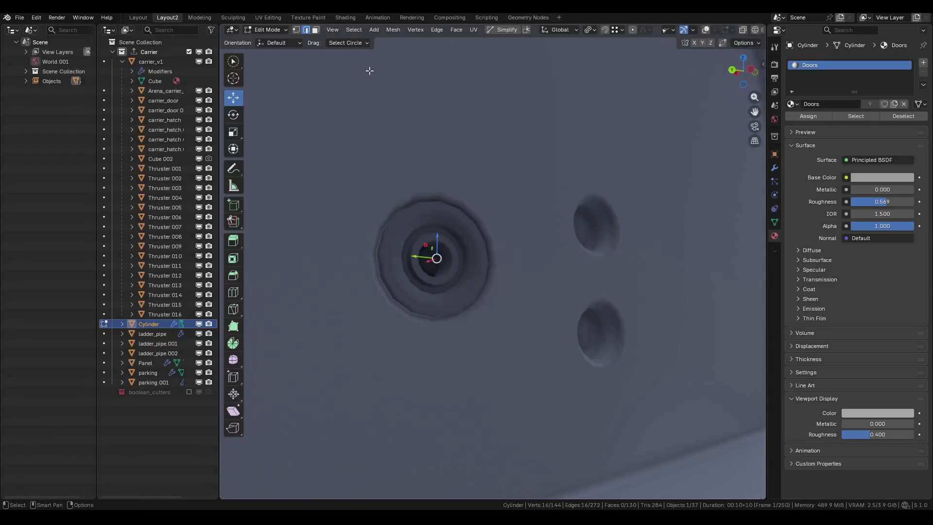
{"action": "key", "text": "Tab"}
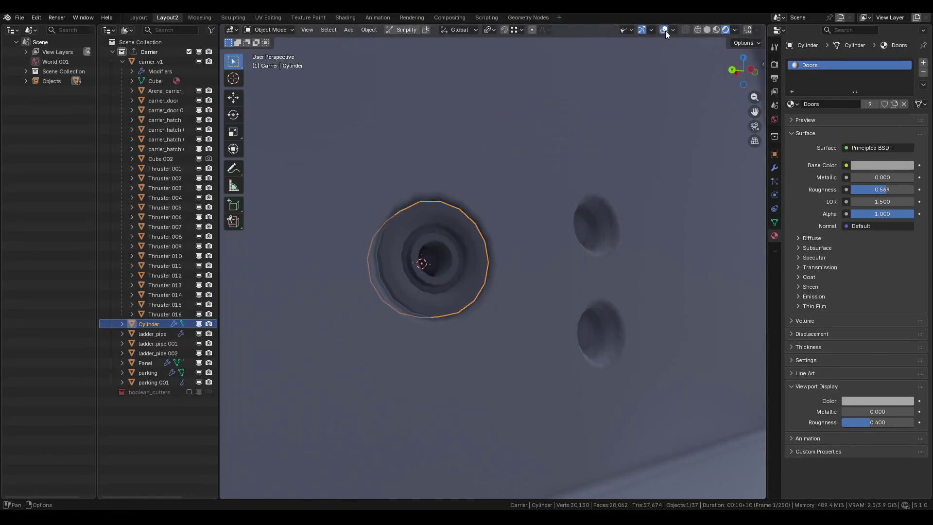
{"action": "key", "text": "Tab"}
{"action": "scroll", "coordinate": [455, 224], "scroll_direction": "up", "scroll_amount": 2}
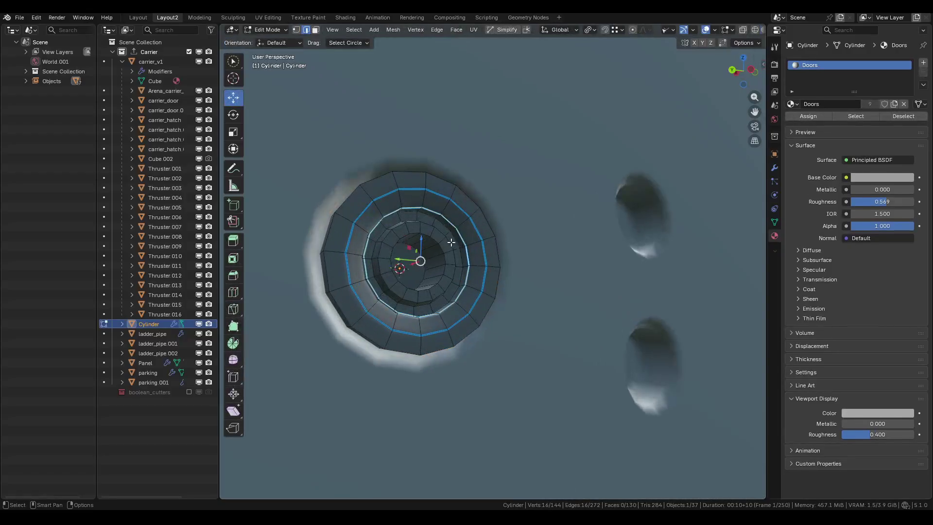
{"action": "key", "text": "s"}
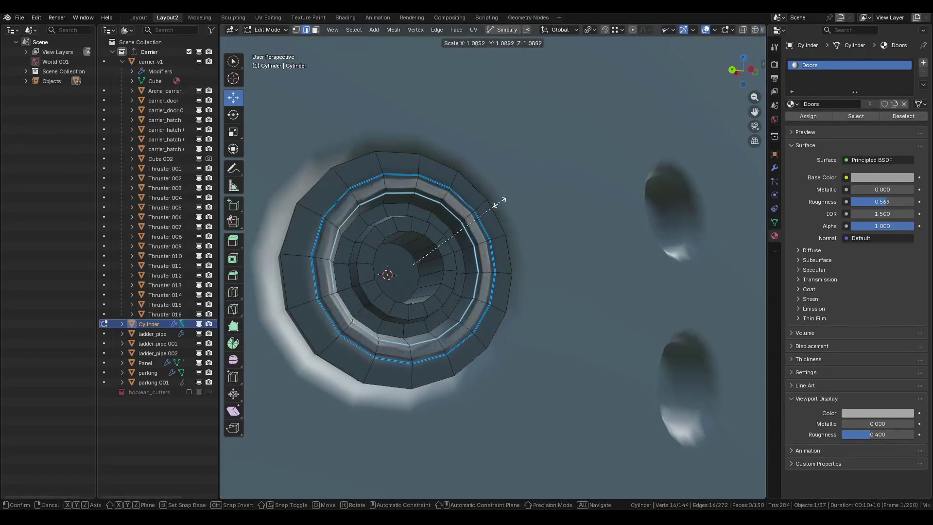
{"action": "left_click", "coordinate": [473, 200]}
{"action": "left_click", "coordinate": [439, 185], "text": "alt"}
{"action": "key", "text": "s"}
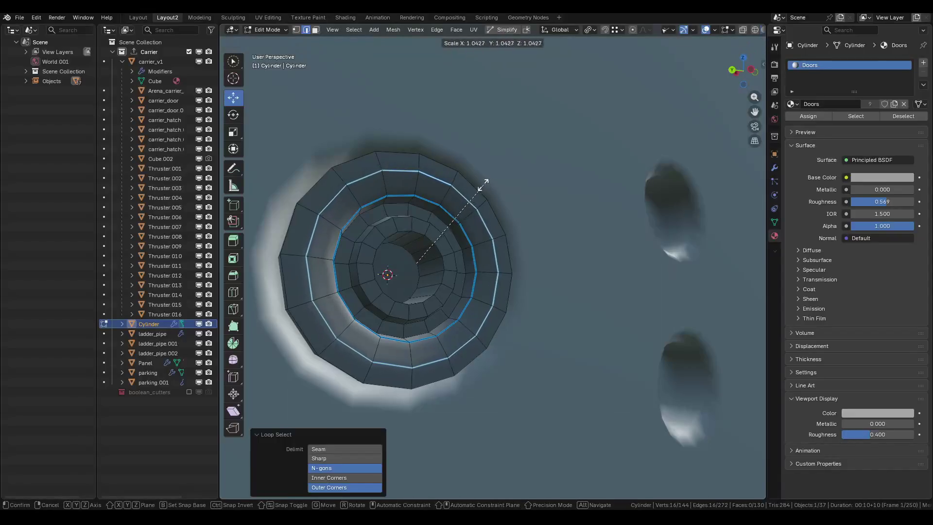
{"action": "key", "text": "Escape"}
Step: Set the selected loop's Mean Bevel Weight to 1.00 in the sidebar
{"action": "key", "text": "n"}
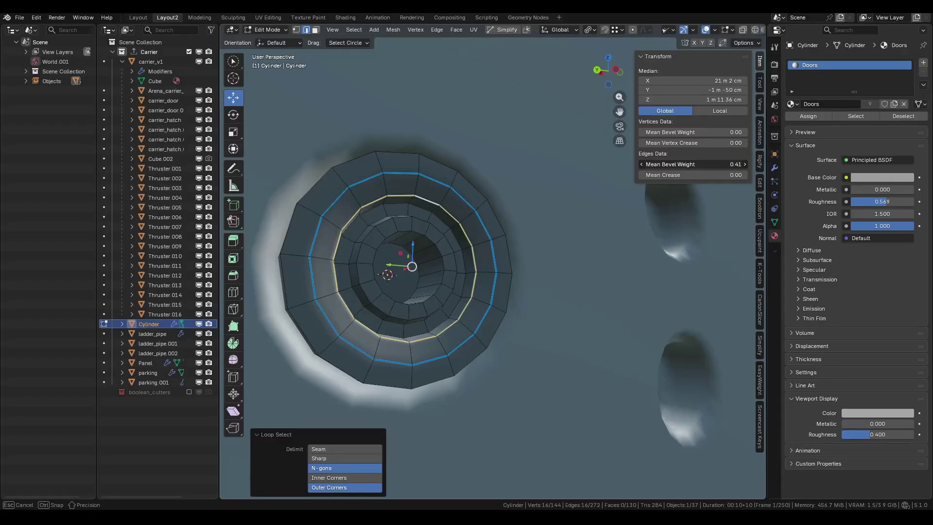
{"action": "left_click_drag", "start_coordinate": [695, 164], "coordinate": [644, 174]}
{"action": "left_click", "coordinate": [396, 175], "text": "alt"}
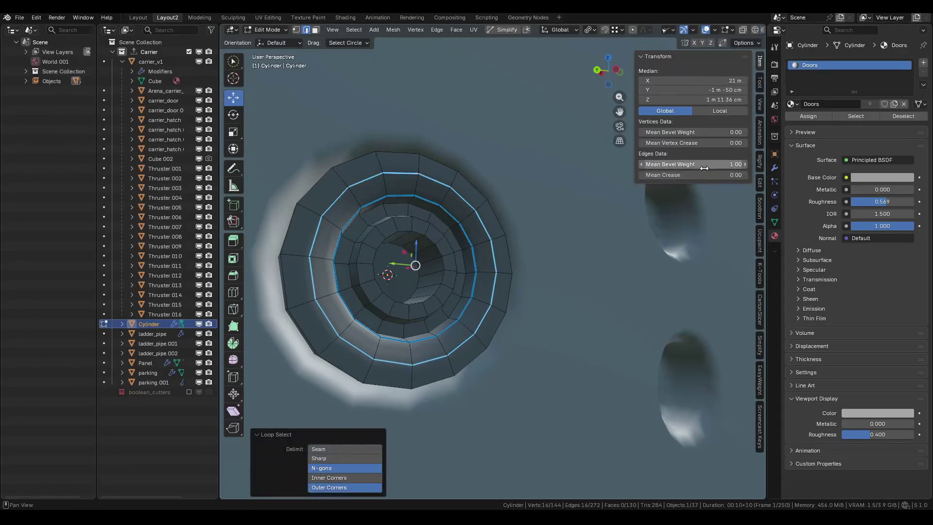
{"action": "mouse_move", "coordinate": [515, 161]}
{"action": "middle_mouse_down"}
{"action": "mouse_move", "coordinate": [467, 150]}
{"action": "mouse_move", "coordinate": [454, 171]}
{"action": "mouse_move", "coordinate": [495, 209]}
{"action": "middle_mouse_up"}
{"action": "key", "text": "Tab"}
Step: Save the file and lower the Bevel modifier from 2 segments to 1
{"action": "key", "text": "Tab"}
{"action": "scroll", "coordinate": [501, 291], "scroll_direction": "up", "scroll_amount": 3}
{"action": "key", "text": "ctrl+s"}
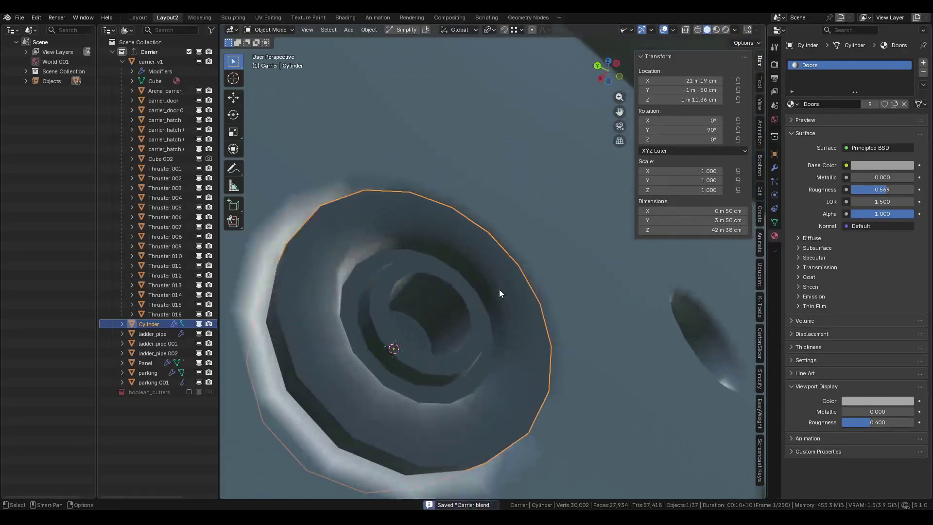
{"action": "scroll", "coordinate": [565, 287], "scroll_direction": "up", "scroll_amount": 2}
{"action": "middle_click_drag", "start_coordinate": [565, 286], "coordinate": [570, 265]}
{"action": "key", "text": "Tab"}
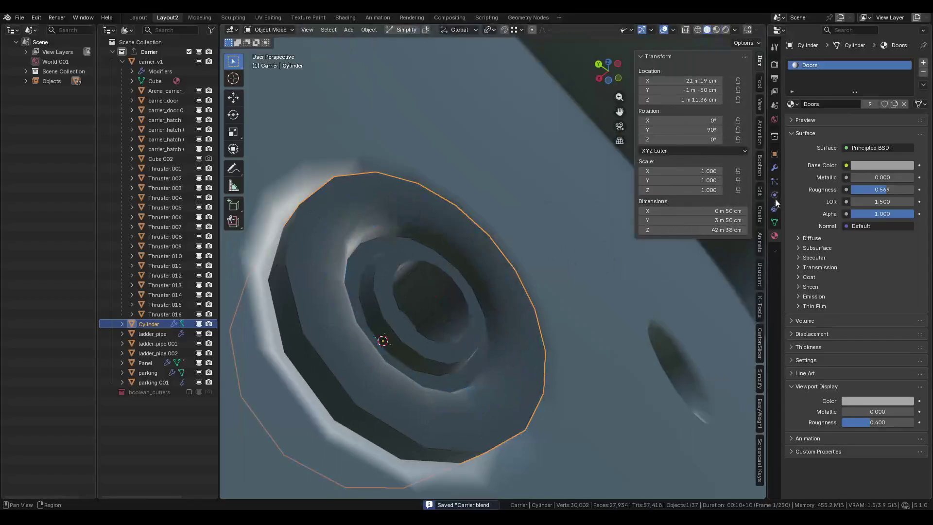
{"action": "left_click", "coordinate": [775, 167]}
{"action": "left_click", "coordinate": [845, 172]}
{"action": "left_click", "coordinate": [845, 172]}
Step: Toggle the wireframe display on the cylinder on and off, then save the blend file
{"action": "right_click", "coordinate": [544, 247]}
{"action": "left_click", "coordinate": [545, 247]}
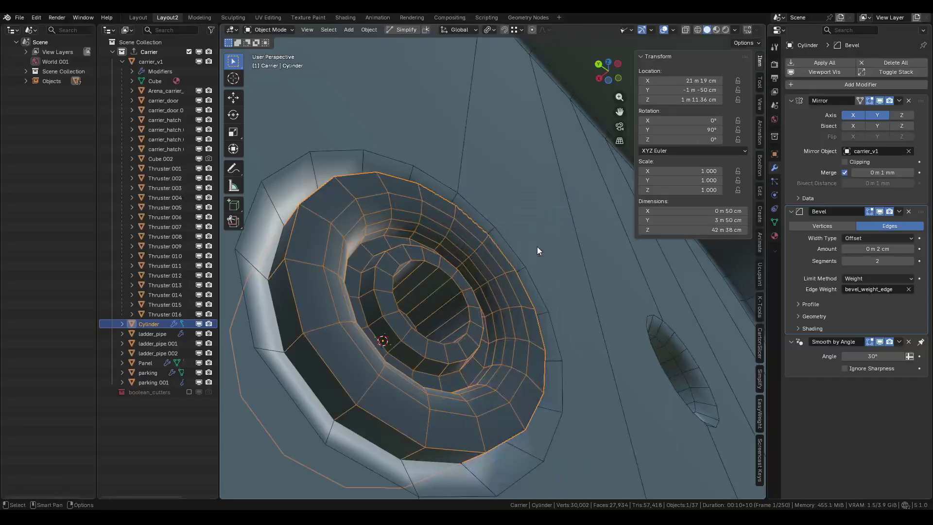
{"action": "scroll", "coordinate": [872, 261], "scroll_direction": "down", "scroll_amount": 1, "text": "ctrl"}
{"action": "right_click", "coordinate": [580, 239]}
{"action": "left_click", "coordinate": [579, 239]}
{"action": "mouse_move", "coordinate": [580, 239]}
{"action": "middle_mouse_down"}
{"action": "mouse_move", "coordinate": [467, 293]}
{"action": "mouse_move", "coordinate": [466, 246]}
{"action": "mouse_move", "coordinate": [519, 275]}
{"action": "middle_mouse_up"}
{"action": "key", "text": "ctrl+s"}
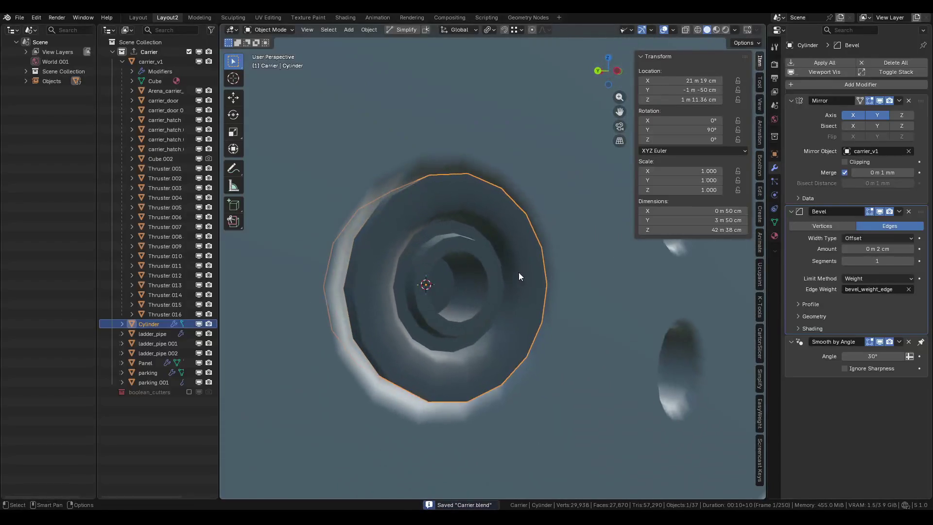
Step: Switch to face select mode in Edit Mode and pick a single inner face
{"action": "key", "text": "Tab"}
{"action": "scroll", "coordinate": [583, 272], "scroll_direction": "up", "scroll_amount": 3}
{"action": "mouse_move", "coordinate": [652, 272]}
{"action": "middle_mouse_down"}
{"action": "mouse_move", "coordinate": [476, 253]}
{"action": "mouse_move", "coordinate": [483, 258]}
{"action": "mouse_move", "coordinate": [456, 247]}
{"action": "middle_mouse_up"}
{"action": "key", "text": "3"}
{"action": "left_click", "coordinate": [477, 253]}
Step: Select the inner face ring and move it along global X
{"action": "left_click", "coordinate": [455, 247], "text": "alt"}
{"action": "left_click", "coordinate": [430, 241], "text": "alt"}
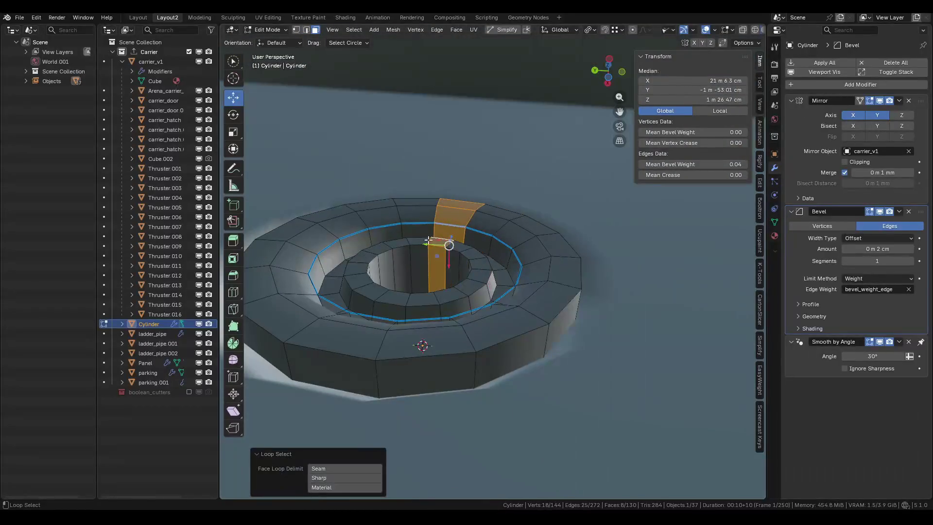
{"action": "left_click", "coordinate": [429, 241], "text": "alt"}
{"action": "key", "text": "g"}
{"action": "key", "text": "z"}
{"action": "key", "text": "g"}
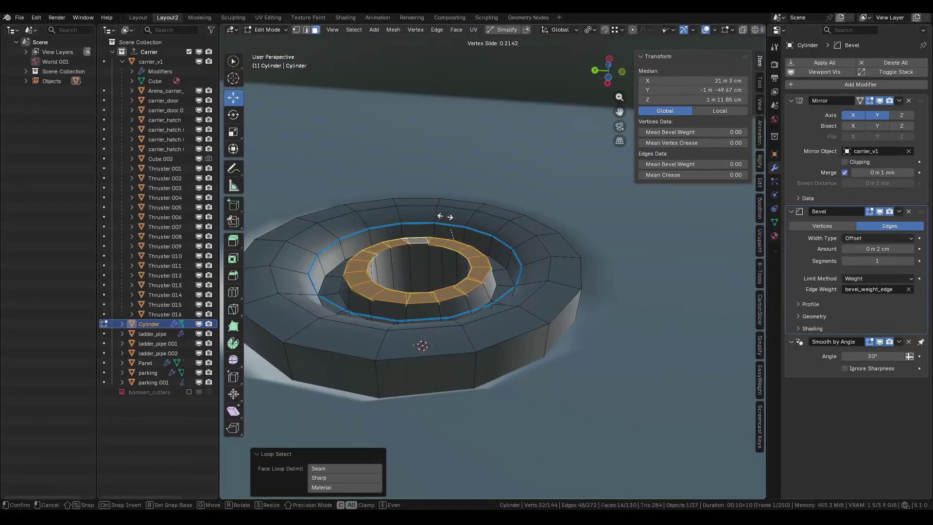
{"action": "key", "text": "g"}
{"action": "key", "text": "x"}
{"action": "middle_click_drag", "start_coordinate": [445, 217], "coordinate": [491, 226], "text": "alt"}
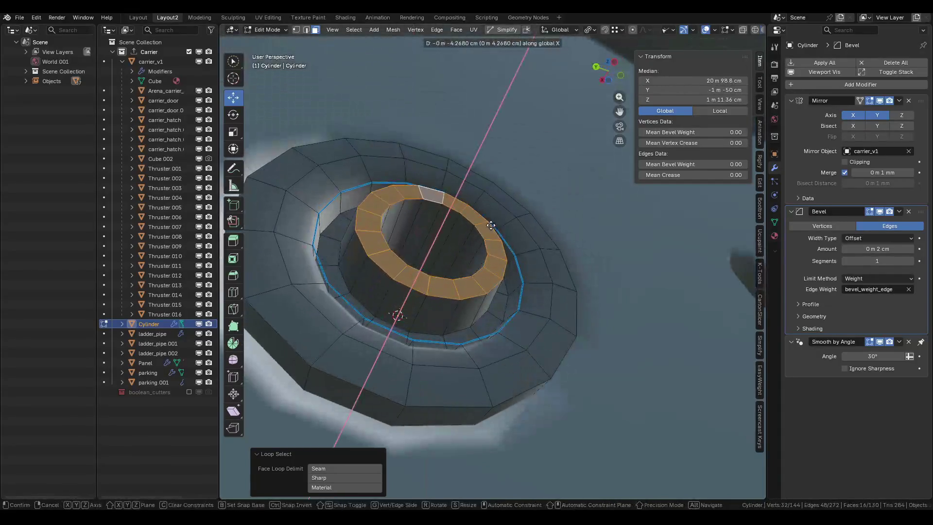
{"action": "left_click", "coordinate": [487, 227]}
{"action": "key", "text": "Tab"}
{"action": "mouse_move", "coordinate": [409, 235]}
{"action": "middle_mouse_down"}
{"action": "mouse_move", "coordinate": [444, 291]}
{"action": "mouse_move", "coordinate": [436, 312]}
{"action": "mouse_move", "coordinate": [466, 333]}
{"action": "mouse_move", "coordinate": [442, 304]}
{"action": "mouse_move", "coordinate": [431, 267]}
{"action": "mouse_move", "coordinate": [359, 243]}
{"action": "mouse_move", "coordinate": [406, 260]}
{"action": "middle_mouse_up"}
Step: Move the fitting's outer face ring along X
{"action": "key", "text": "Tab"}
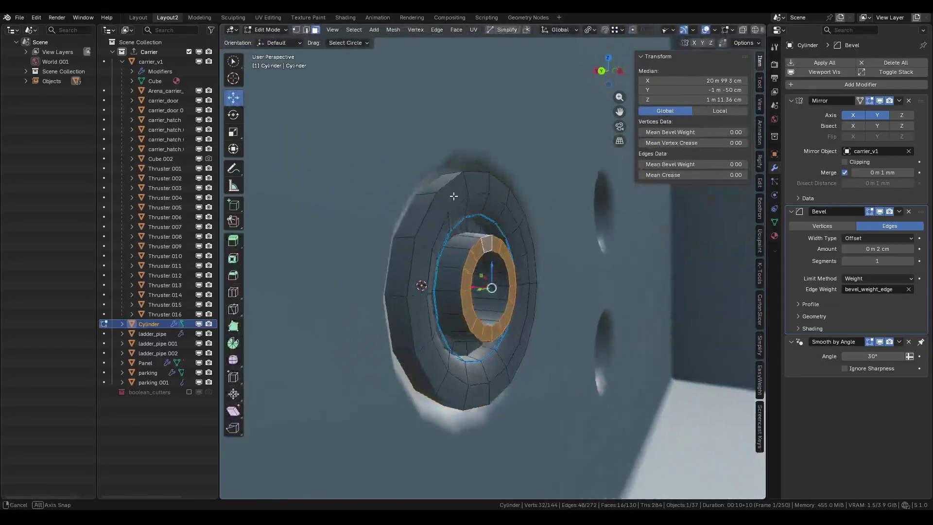
{"action": "left_click", "coordinate": [470, 171], "text": "alt"}
{"action": "key", "text": "g"}
{"action": "key", "text": "x"}
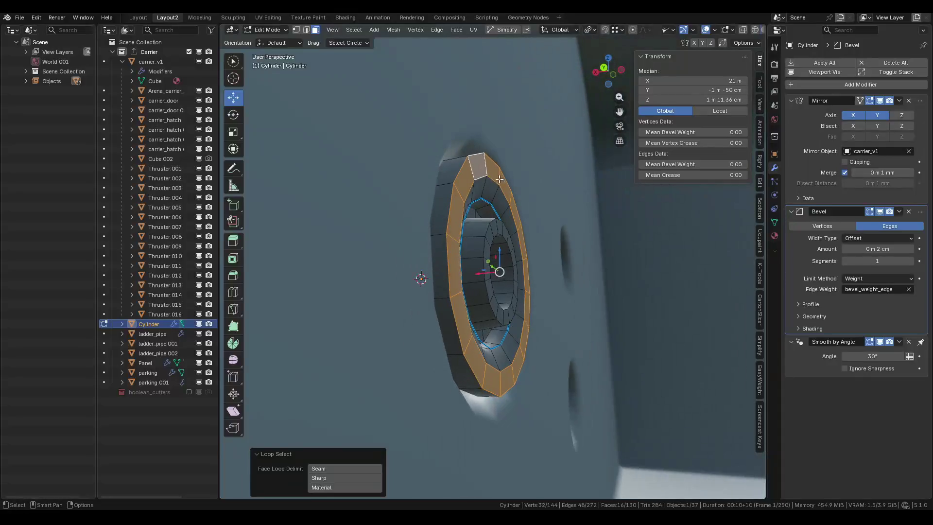
{"action": "left_click", "coordinate": [475, 186]}
{"action": "mouse_move", "coordinate": [475, 186]}
{"action": "middle_mouse_down"}
{"action": "mouse_move", "coordinate": [420, 220]}
{"action": "mouse_move", "coordinate": [375, 225]}
{"action": "mouse_move", "coordinate": [434, 228]}
{"action": "mouse_move", "coordinate": [413, 224]}
{"action": "mouse_move", "coordinate": [431, 236]}
{"action": "mouse_move", "coordinate": [438, 220]}
{"action": "mouse_move", "coordinate": [593, 192]}
{"action": "mouse_move", "coordinate": [443, 282]}
{"action": "mouse_move", "coordinate": [442, 184]}
{"action": "mouse_move", "coordinate": [417, 208]}
{"action": "mouse_move", "coordinate": [467, 194]}
{"action": "middle_mouse_up"}
{"action": "key", "text": "Tab"}
{"action": "key", "text": "Tab"}
Step: Move two inner edge loops along X by 2.46 cm and 4.14 cm
{"action": "left_click", "coordinate": [445, 197], "text": "alt"}
{"action": "key", "text": "g"}
{"action": "key", "text": "x"}
{"action": "left_click", "coordinate": [450, 188]}
{"action": "key", "text": "s"}
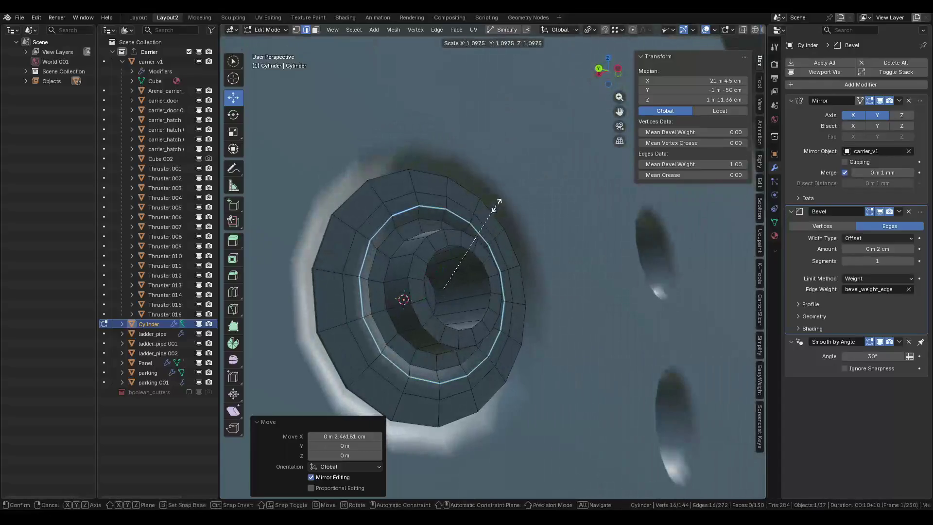
{"action": "key", "text": "Escape"}
{"action": "left_click", "coordinate": [434, 286], "text": "alt"}
{"action": "middle_click_drag", "start_coordinate": [434, 286], "coordinate": [486, 217]}
{"action": "key", "text": "g"}
{"action": "key", "text": "x"}
{"action": "left_click", "coordinate": [454, 246]}
{"action": "mouse_move", "coordinate": [454, 245]}
{"action": "middle_mouse_down"}
{"action": "mouse_move", "coordinate": [534, 230]}
{"action": "mouse_move", "coordinate": [372, 229]}
{"action": "mouse_move", "coordinate": [432, 238]}
{"action": "middle_mouse_up"}
{"action": "key", "text": "Tab"}
{"action": "key", "text": "Tab"}
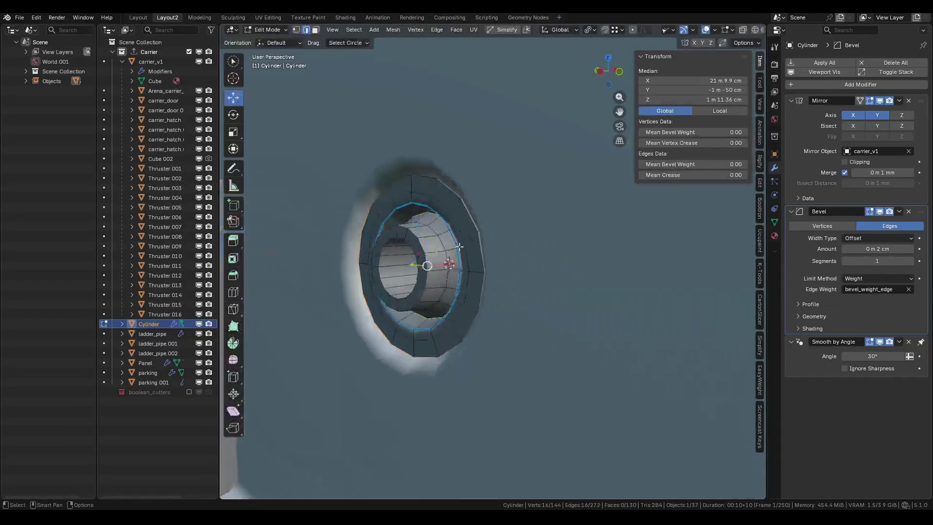
Step: Clear an inner edge loop's crease to zero and save the blend file
{"action": "left_click", "coordinate": [438, 240], "text": "alt"}
{"action": "key", "text": "BackSpace"}
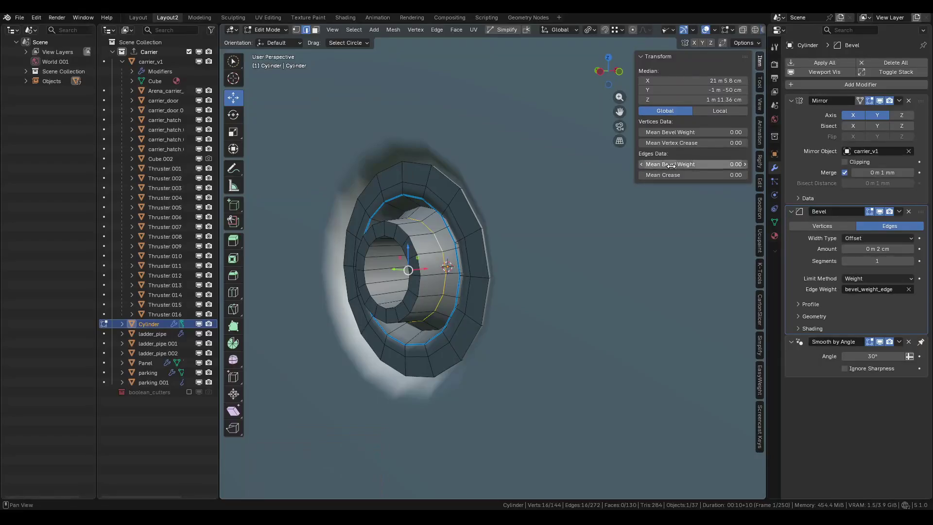
{"action": "key", "text": "Tab"}
{"action": "mouse_move", "coordinate": [379, 222]}
{"action": "middle_mouse_down"}
{"action": "mouse_move", "coordinate": [422, 230]}
{"action": "mouse_move", "coordinate": [482, 202]}
{"action": "mouse_move", "coordinate": [484, 224]}
{"action": "mouse_move", "coordinate": [454, 250]}
{"action": "mouse_move", "coordinate": [429, 247]}
{"action": "mouse_move", "coordinate": [471, 214]}
{"action": "mouse_move", "coordinate": [456, 207]}
{"action": "mouse_move", "coordinate": [486, 235]}
{"action": "mouse_move", "coordinate": [454, 233]}
{"action": "middle_mouse_up"}
{"action": "scroll", "coordinate": [421, 231], "scroll_direction": "down", "scroll_amount": 3}
{"action": "key", "text": "ctrl+s"}
{"action": "key", "text": "n"}
Step: Centre on the cylinder and try shrinking its inner edge loop, then undo
{"action": "key", "text": "KP_Decimal"}
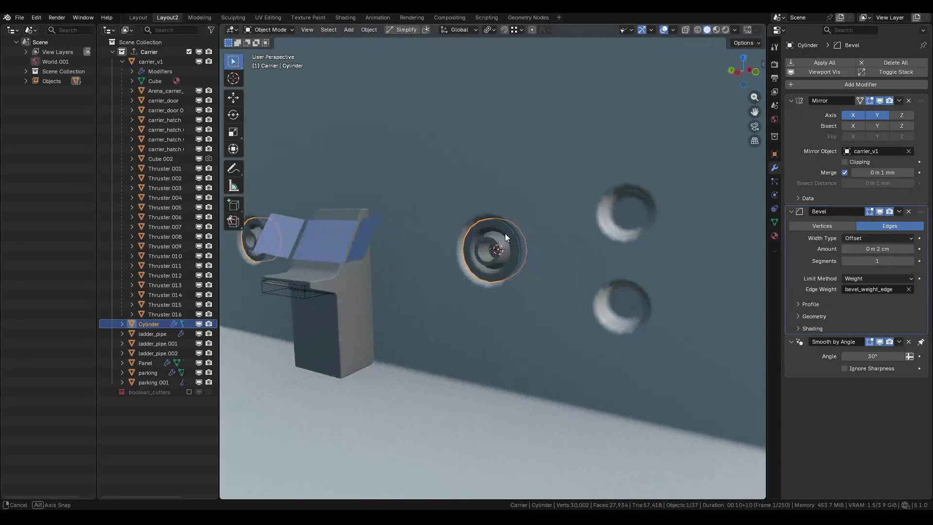
{"action": "key", "text": "Tab"}
{"action": "mouse_move", "coordinate": [558, 246]}
{"action": "middle_mouse_down"}
{"action": "mouse_move", "coordinate": [631, 246]}
{"action": "mouse_move", "coordinate": [452, 233]}
{"action": "middle_mouse_up"}
{"action": "left_click", "coordinate": [446, 232], "text": "alt"}
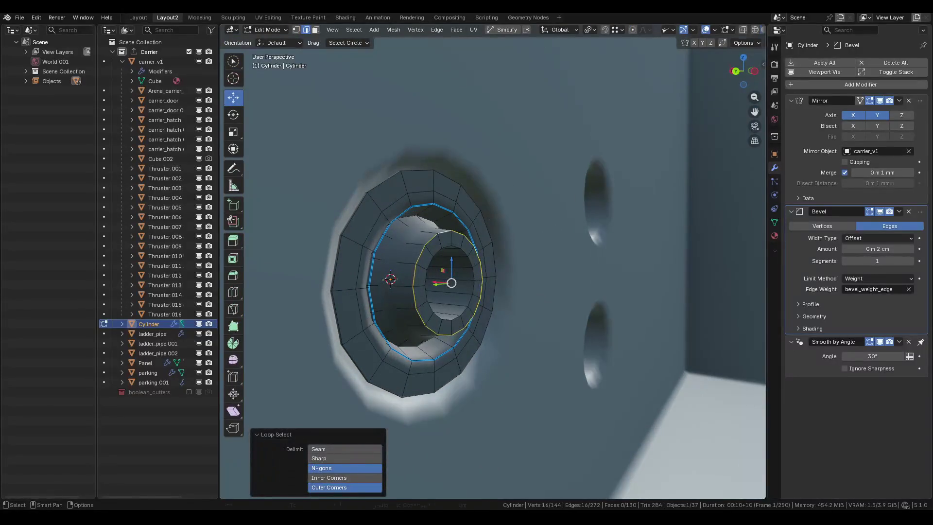
{"action": "key", "text": "s"}
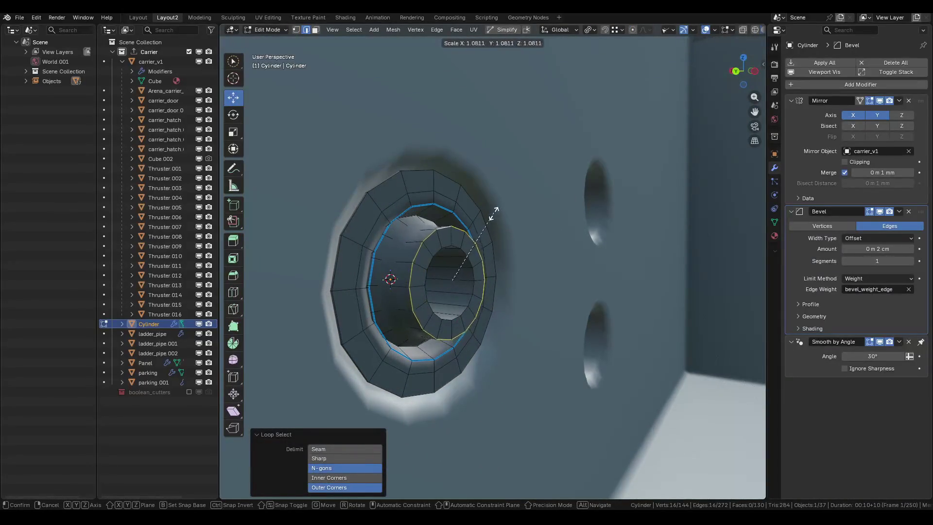
{"action": "left_click", "coordinate": [495, 213]}
{"action": "scroll", "coordinate": [433, 237], "scroll_direction": "up", "scroll_amount": 2}
{"action": "key", "text": "ctrl+z"}
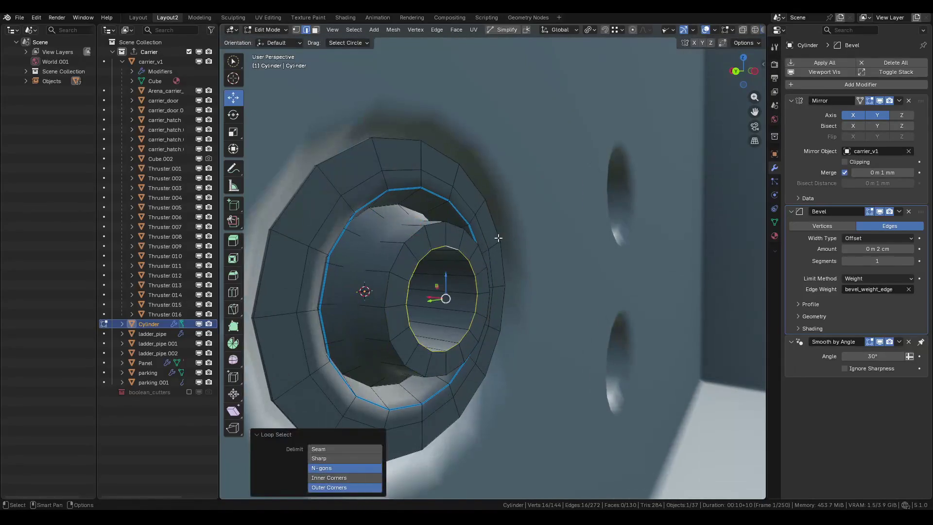
Step: Scale the inner edge loop up about 1.08× and save Carrier.blend
{"action": "key", "text": "s"}
{"action": "left_click", "coordinate": [524, 230]}
{"action": "key", "text": "Tab"}
{"action": "key", "text": "ctrl+s"}
{"action": "mouse_move", "coordinate": [354, 232]}
{"action": "middle_mouse_down"}
{"action": "mouse_move", "coordinate": [417, 210]}
{"action": "mouse_move", "coordinate": [448, 243]}
{"action": "mouse_move", "coordinate": [437, 235]}
{"action": "mouse_move", "coordinate": [493, 254]}
{"action": "middle_mouse_up"}
{"action": "scroll", "coordinate": [493, 255], "scroll_direction": "down", "scroll_amount": 3}
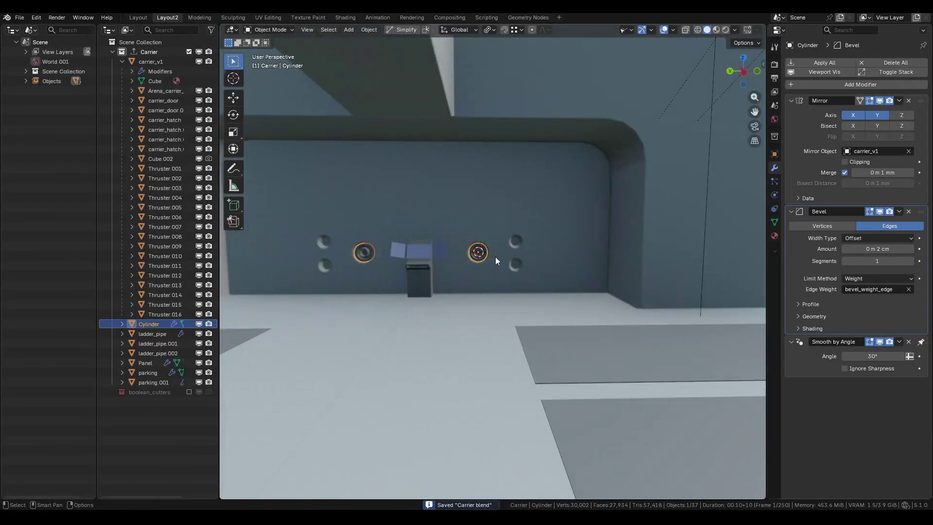
{"action": "scroll", "coordinate": [511, 249], "scroll_direction": "up", "scroll_amount": 8}
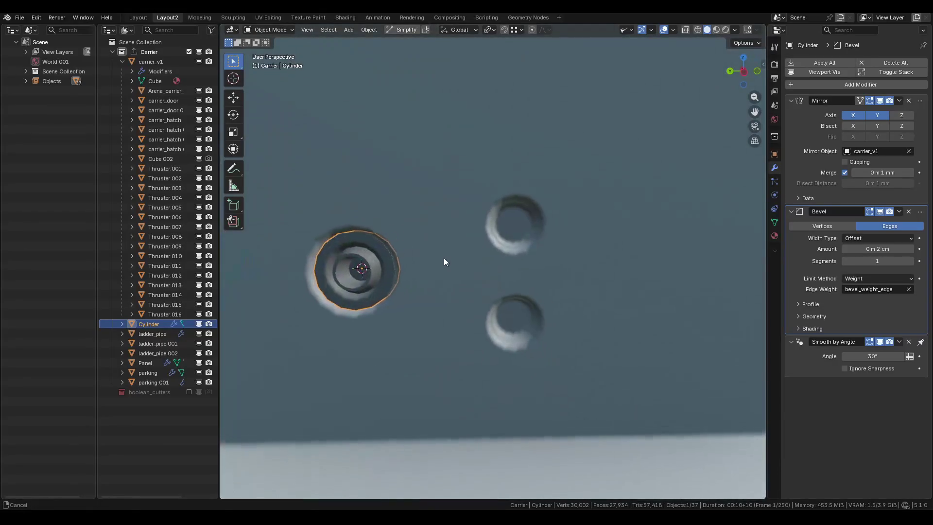
Step: Add a new cylinder mesh with a 15 cm radius
{"action": "left_click", "coordinate": [499, 237]}
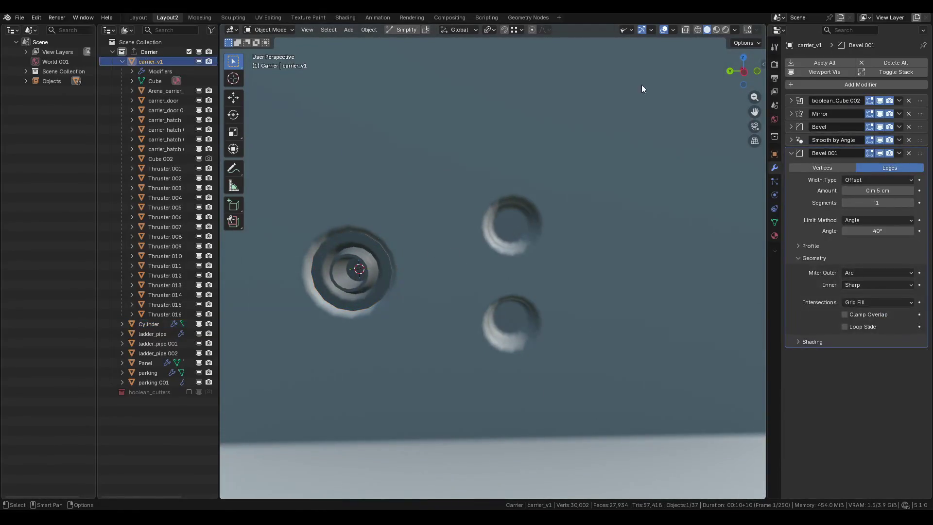
{"action": "key", "text": "ctrl+Tab"}
{"action": "key", "text": "ctrl+Tab"}
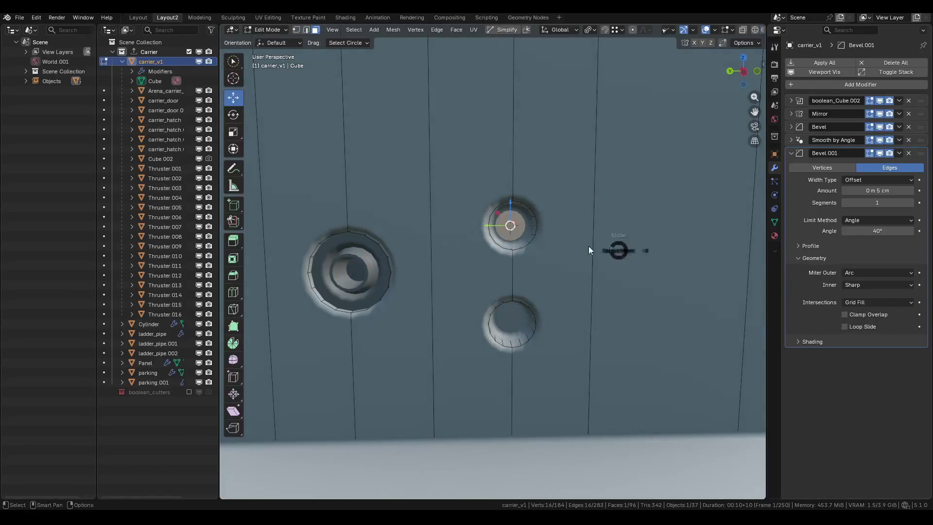
{"action": "key", "text": "shift+a"}
{"action": "mouse_move", "coordinate": [550, 217]}
{"action": "left_click", "coordinate": [593, 265]}
{"action": "type", "text": "0 m 15"}
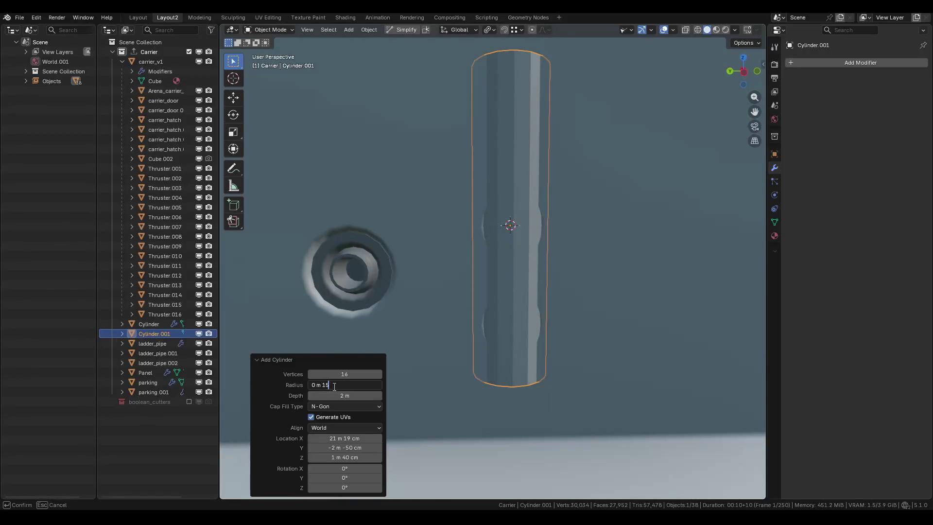
{"action": "key", "text": "Return"}
{"action": "mouse_move", "coordinate": [549, 236]}
{"action": "middle_mouse_down"}
{"action": "mouse_move", "coordinate": [487, 264]}
{"action": "mouse_move", "coordinate": [350, 265]}
{"action": "middle_mouse_up"}
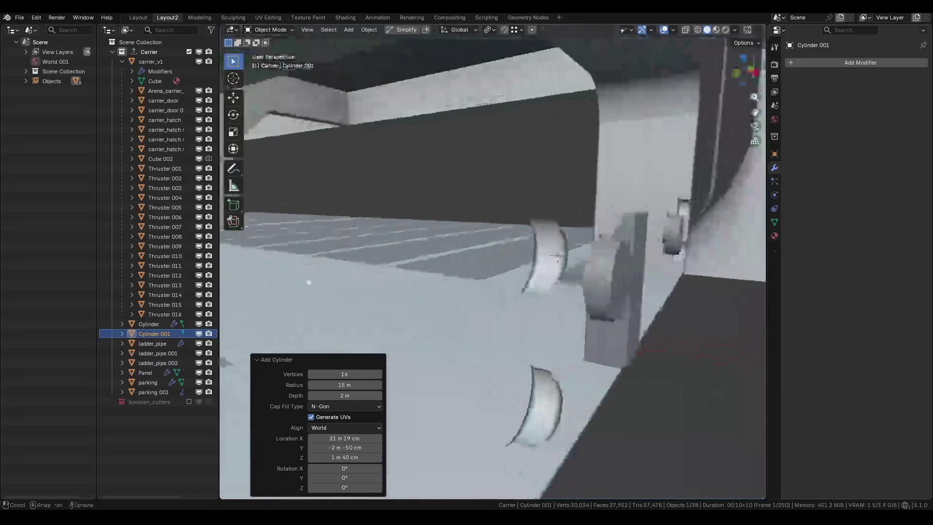
{"action": "type", "text": "m"}
{"action": "key", "text": "Return"}
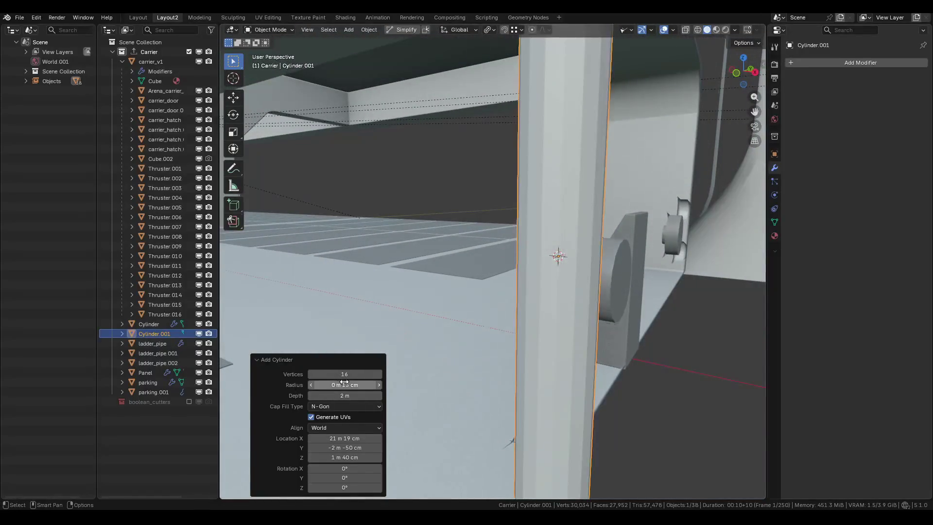
Step: Rotate the cylinder 90° about Y and apply Shade Auto Smooth
{"action": "mouse_move", "coordinate": [462, 320]}
{"action": "middle_mouse_down"}
{"action": "mouse_move", "coordinate": [585, 313]}
{"action": "mouse_move", "coordinate": [550, 314]}
{"action": "middle_mouse_up"}
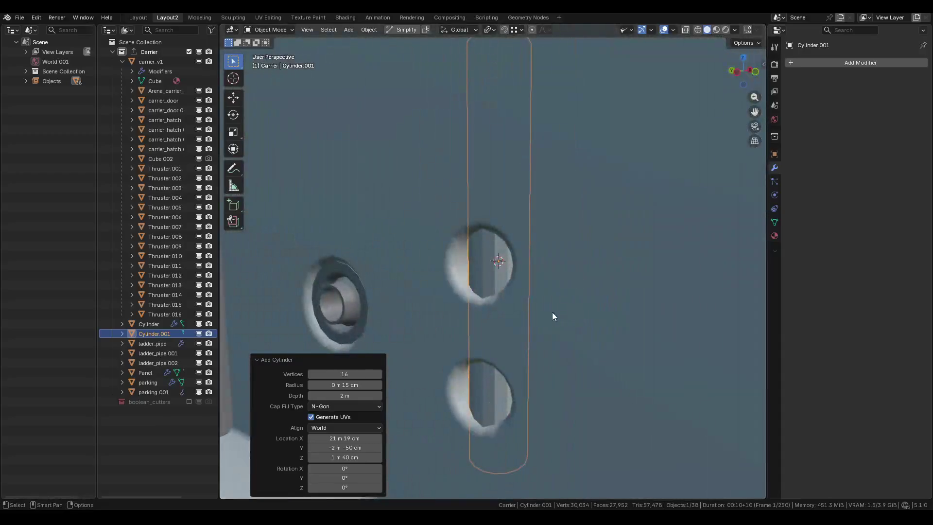
{"action": "middle_click_drag", "start_coordinate": [540, 276], "coordinate": [575, 275]}
{"action": "type", "text": "ry"}
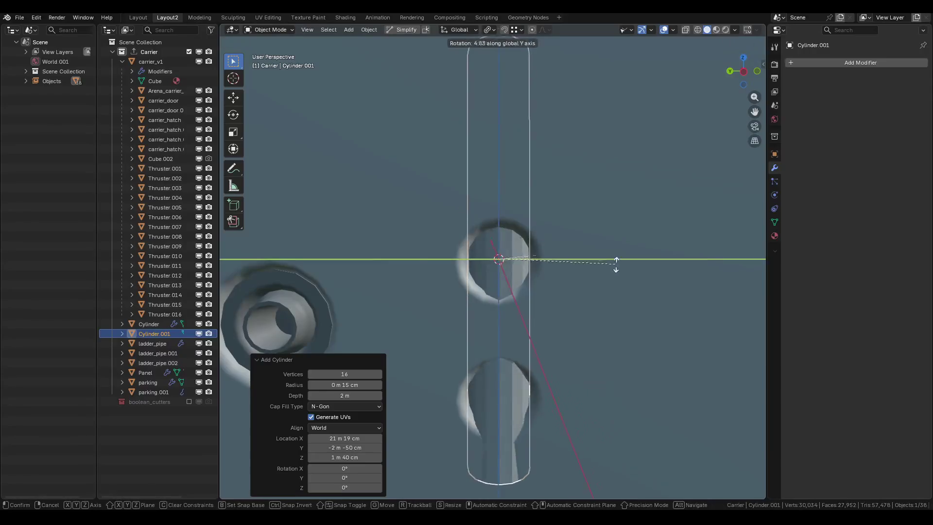
{"action": "type", "text": "90"}
{"action": "key", "text": "Return"}
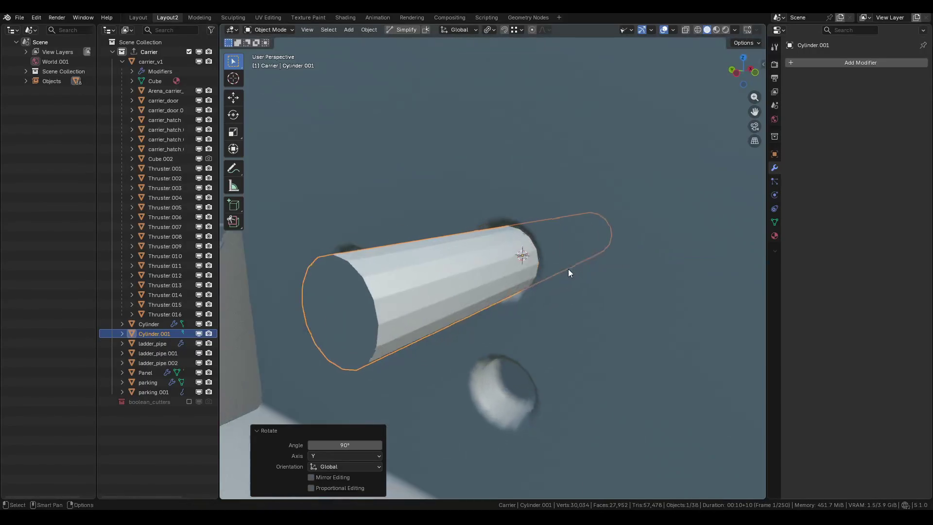
{"action": "right_click", "coordinate": [566, 268]}
{"action": "left_click", "coordinate": [532, 265]}
{"action": "mouse_move", "coordinate": [456, 287]}
{"action": "middle_mouse_down"}
{"action": "mouse_move", "coordinate": [500, 279]}
{"action": "mouse_move", "coordinate": [464, 284]}
{"action": "middle_mouse_up"}
Step: Select the cylinder's end-cap face in Edit Mode and move it along X
{"action": "key", "text": "Tab"}
{"action": "mouse_move", "coordinate": [635, 269]}
{"action": "middle_mouse_down"}
{"action": "mouse_move", "coordinate": [583, 272]}
{"action": "mouse_move", "coordinate": [604, 277]}
{"action": "mouse_move", "coordinate": [563, 287]}
{"action": "mouse_move", "coordinate": [466, 280]}
{"action": "middle_mouse_up"}
{"action": "left_click", "coordinate": [550, 293]}
{"action": "key", "text": "g"}
{"action": "key", "text": "x"}
{"action": "left_click", "coordinate": [413, 272]}
Step: Slide the end face back along X to shorten the cylinder into the port hole
{"action": "scroll", "coordinate": [417, 259], "scroll_direction": "up", "scroll_amount": 2}
{"action": "key", "text": "g"}
{"action": "key", "text": "y"}
{"action": "key", "text": "x"}
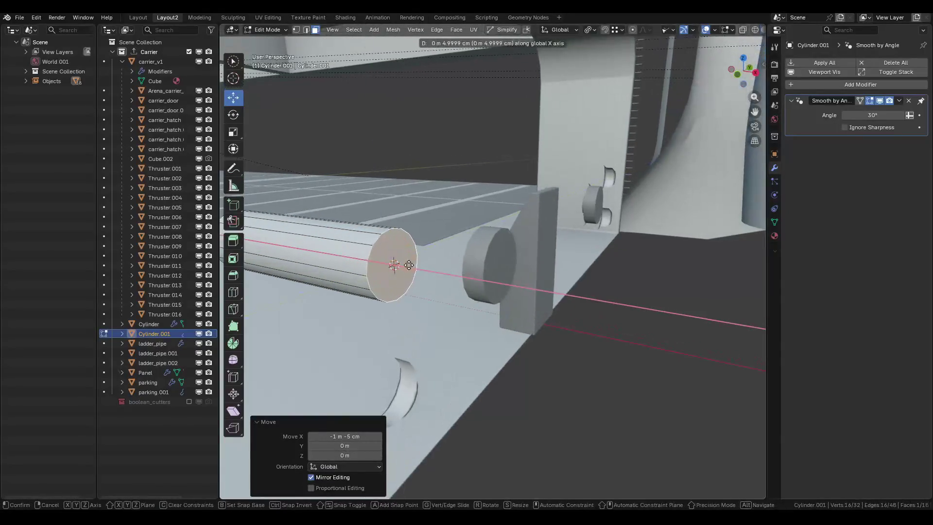
{"action": "left_click", "coordinate": [411, 267]}
{"action": "middle_click_drag", "start_coordinate": [410, 266], "coordinate": [373, 294]}
{"action": "key", "text": "g"}
{"action": "key", "text": "x"}
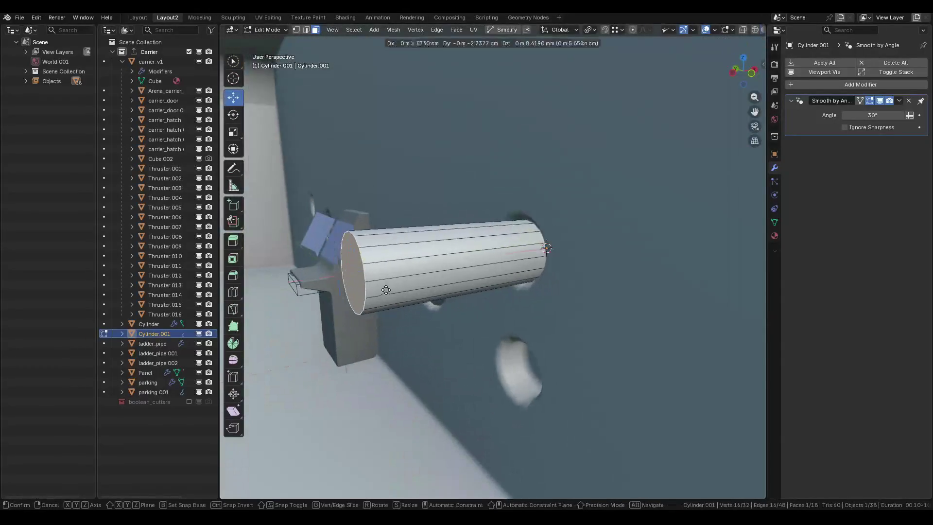
{"action": "left_click", "coordinate": [513, 229]}
{"action": "middle_click_drag", "start_coordinate": [513, 229], "coordinate": [529, 234]}
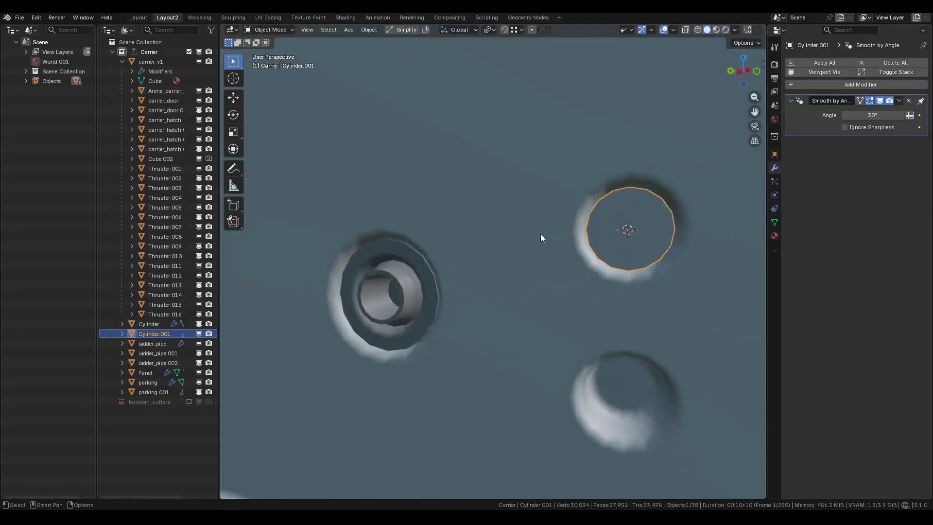
Step: Inset the upper-right cylinder's end face to form a rim
{"action": "key", "text": "KP_Decimal"}
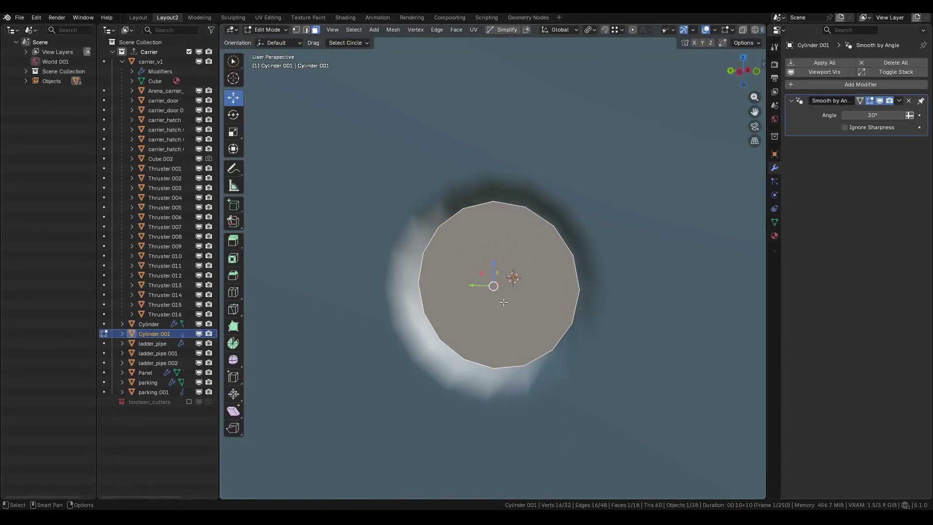
{"action": "left_click", "coordinate": [233, 67]}
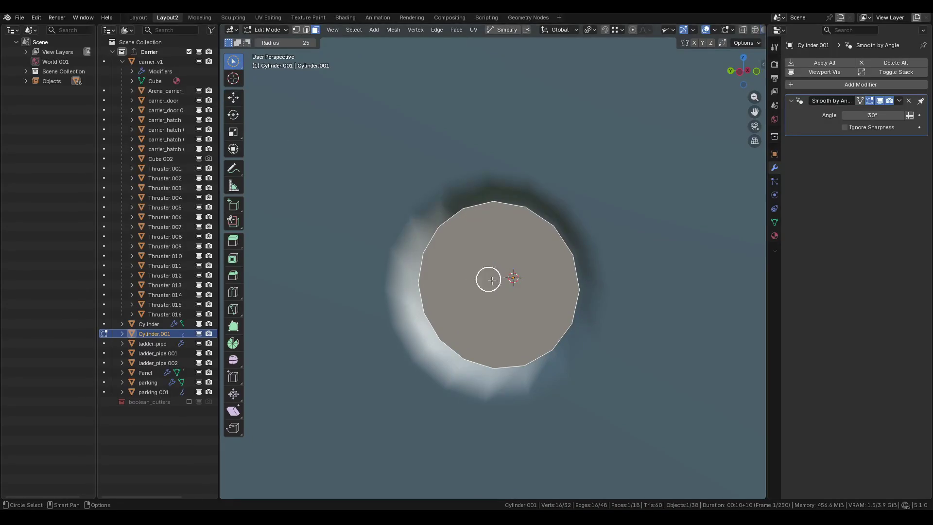
{"action": "key", "text": "i"}
{"action": "left_click", "coordinate": [574, 250]}
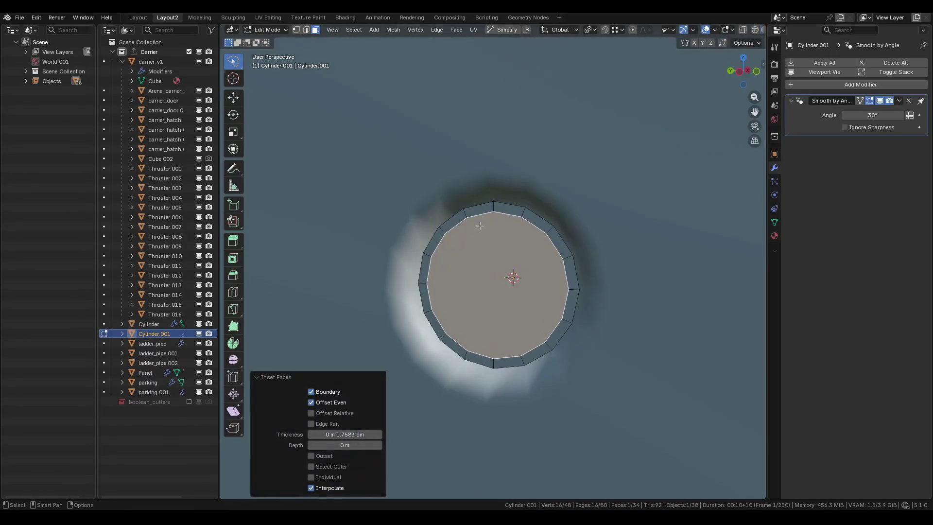
{"action": "mouse_move", "coordinate": [538, 263]}
{"action": "middle_mouse_down"}
{"action": "mouse_move", "coordinate": [573, 260]}
{"action": "mouse_move", "coordinate": [548, 261]}
{"action": "middle_mouse_up"}
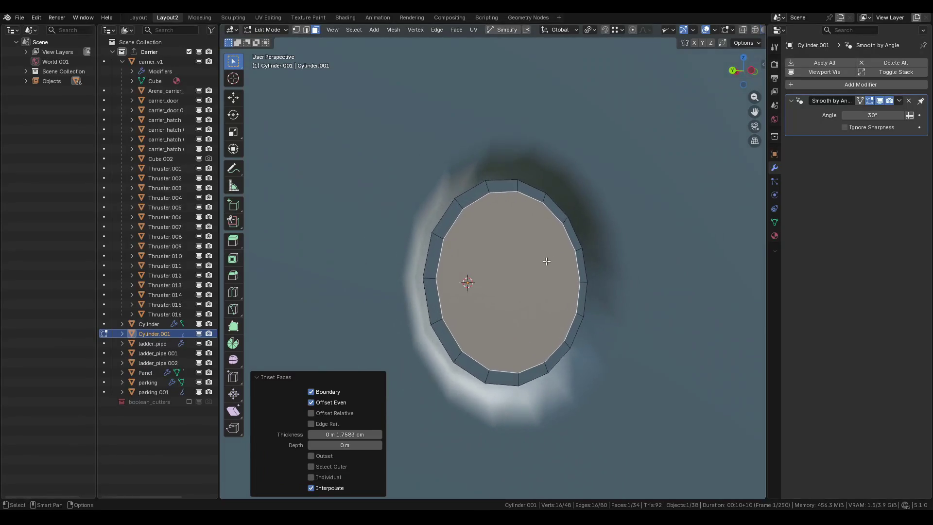
Step: Extrude the inset face along X and scale it to 0.966
{"action": "key", "text": "e"}
{"action": "key", "text": "x"}
{"action": "left_click", "coordinate": [526, 267]}
{"action": "key", "text": "s"}
{"action": "left_click", "coordinate": [651, 264]}
{"action": "middle_click_drag", "start_coordinate": [591, 258], "coordinate": [564, 253]}
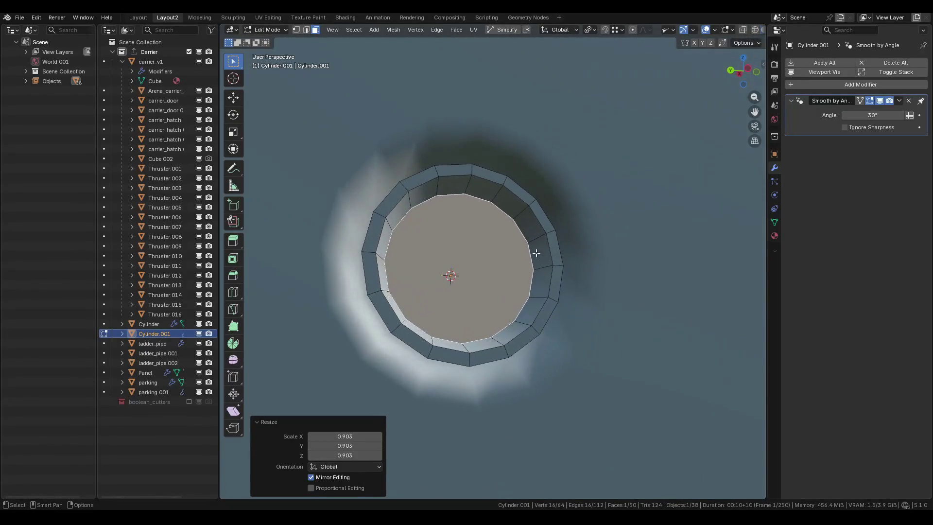
{"action": "mouse_move", "coordinate": [493, 244]}
{"action": "middle_mouse_down"}
{"action": "mouse_move", "coordinate": [525, 238]}
{"action": "mouse_move", "coordinate": [569, 250]}
{"action": "mouse_move", "coordinate": [520, 238]}
{"action": "mouse_move", "coordinate": [479, 244]}
{"action": "mouse_move", "coordinate": [475, 254]}
{"action": "mouse_move", "coordinate": [507, 254]}
{"action": "mouse_move", "coordinate": [479, 254]}
{"action": "mouse_move", "coordinate": [491, 250]}
{"action": "middle_mouse_up"}
{"action": "key", "text": "s"}
{"action": "left_click", "coordinate": [518, 251]}
Step: Extrude the inner face again and move it along Y to hollow the tube
{"action": "key", "text": "e"}
{"action": "left_click", "coordinate": [492, 244]}
{"action": "key", "text": "g"}
{"action": "key", "text": "y"}
{"action": "left_click", "coordinate": [485, 250]}
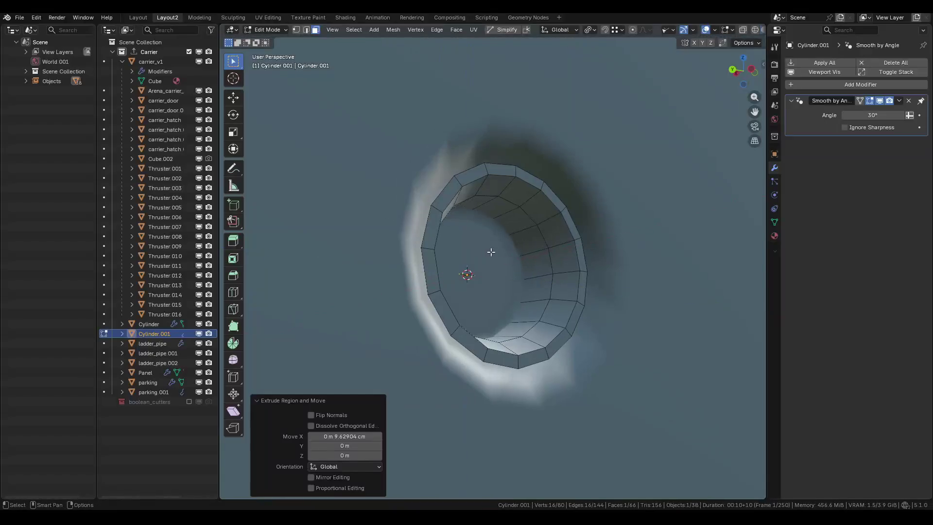
Step: Switch to editing the carrier wall mesh and select a face at the hole
{"action": "key", "text": "Tab"}
{"action": "scroll", "coordinate": [396, 270], "scroll_direction": "down", "scroll_amount": 5}
{"action": "left_click", "coordinate": [396, 271]}
{"action": "key", "text": "ctrl+Tab"}
{"action": "left_click", "coordinate": [383, 271]}
{"action": "middle_click_drag", "start_coordinate": [383, 271], "coordinate": [521, 272]}
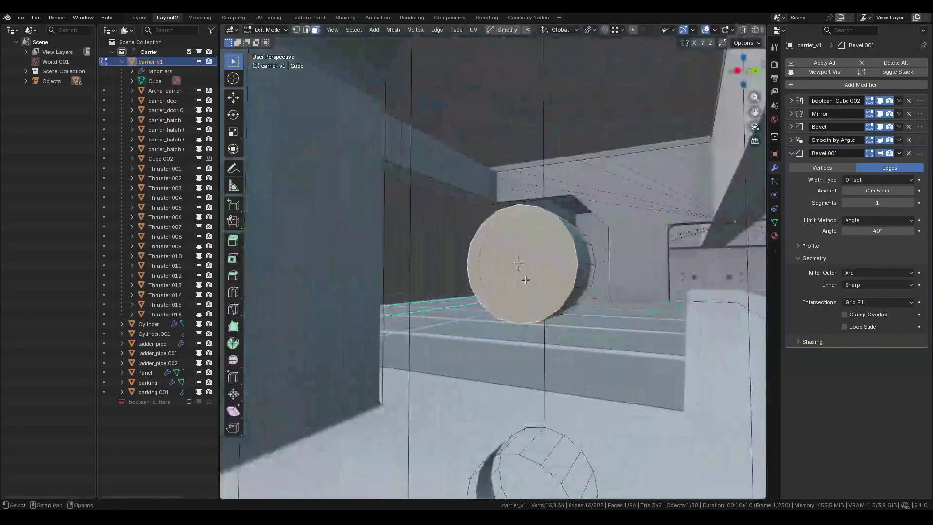
Step: Delete the selected wall faces around the tube with X > Faces
{"action": "key", "text": "x"}
{"action": "left_click", "coordinate": [478, 224]}
{"action": "mouse_move", "coordinate": [477, 224]}
{"action": "middle_mouse_down"}
{"action": "mouse_move", "coordinate": [623, 313]}
{"action": "mouse_move", "coordinate": [466, 332]}
{"action": "mouse_move", "coordinate": [438, 269]}
{"action": "mouse_move", "coordinate": [513, 243]}
{"action": "middle_mouse_up"}
{"action": "key", "text": "x"}
{"action": "left_click", "coordinate": [623, 312]}
{"action": "key", "text": "x"}
{"action": "left_click", "coordinate": [465, 332]}
Step: Return to Object Mode, select the tube, and save Carrier.blend
{"action": "key", "text": "Tab"}
{"action": "left_click", "coordinate": [520, 220]}
{"action": "key", "text": "ctrl+s"}
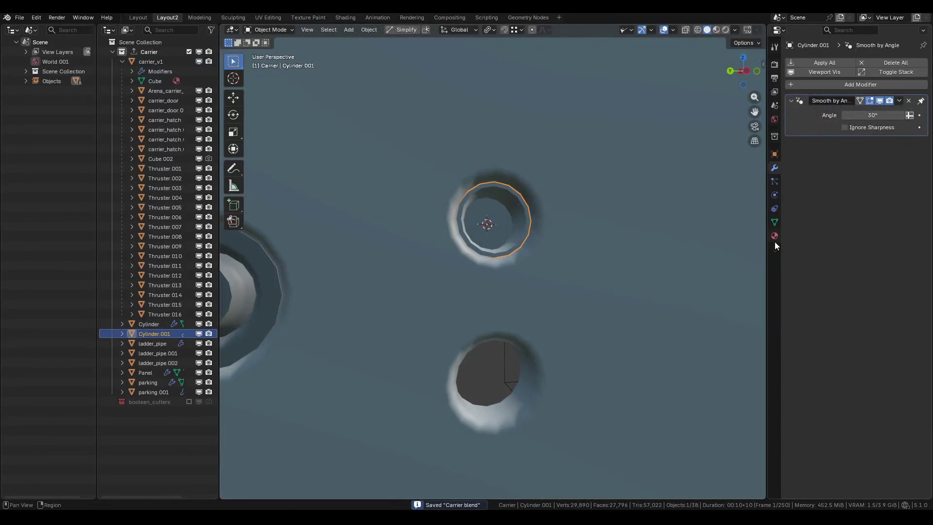
Step: Assign the Metal material to the tube and preview materials with overlays hidden
{"action": "left_click", "coordinate": [774, 236]}
{"action": "left_click", "coordinate": [792, 104]}
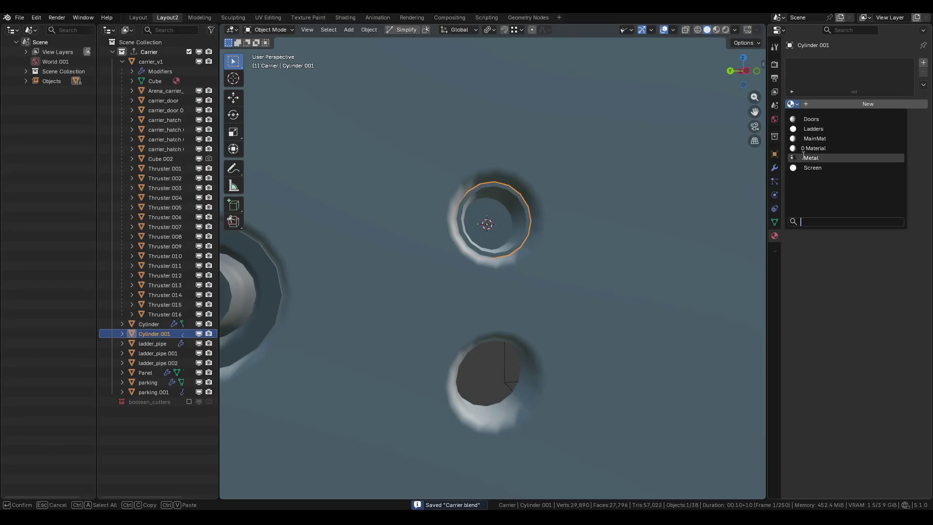
{"action": "left_click", "coordinate": [809, 158]}
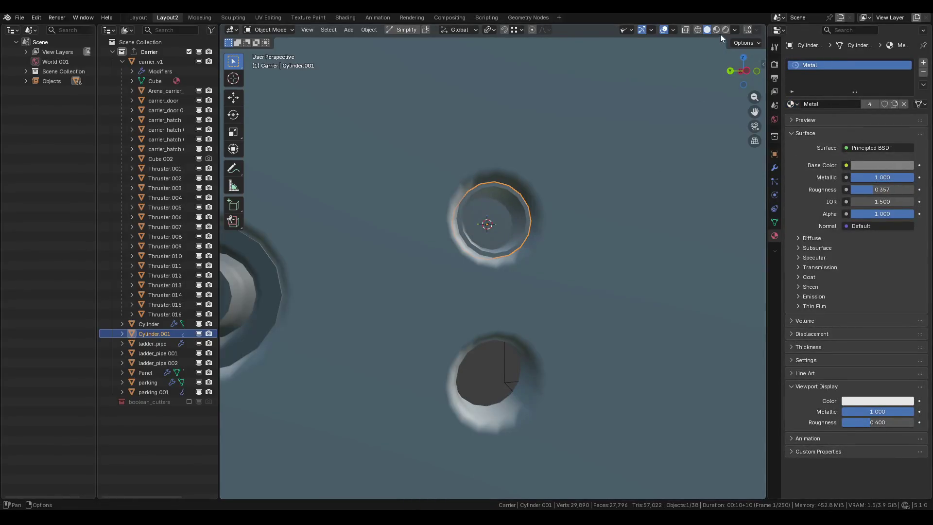
{"action": "mouse_move", "coordinate": [680, 73]}
{"action": "middle_mouse_down"}
{"action": "mouse_move", "coordinate": [556, 150]}
{"action": "mouse_move", "coordinate": [613, 108]}
{"action": "middle_mouse_up"}
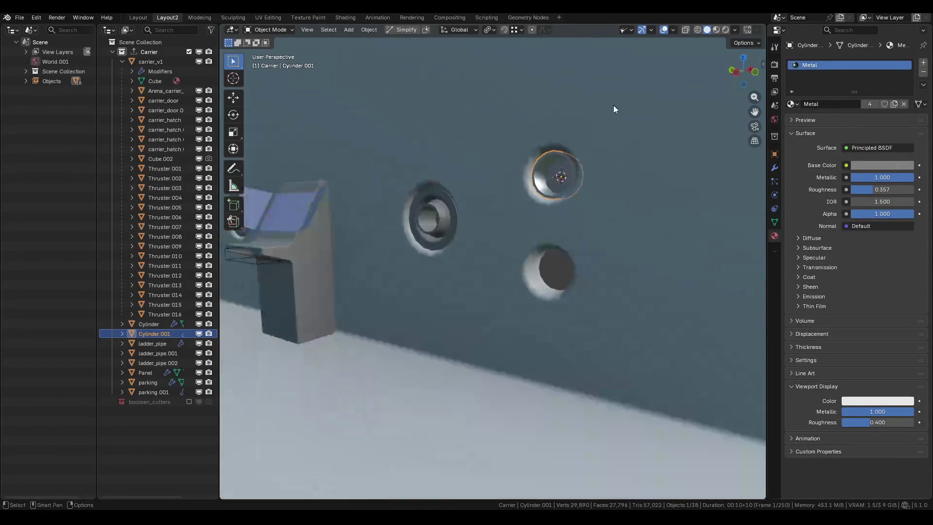
{"action": "left_click", "coordinate": [716, 30]}
{"action": "left_click", "coordinate": [664, 29]}
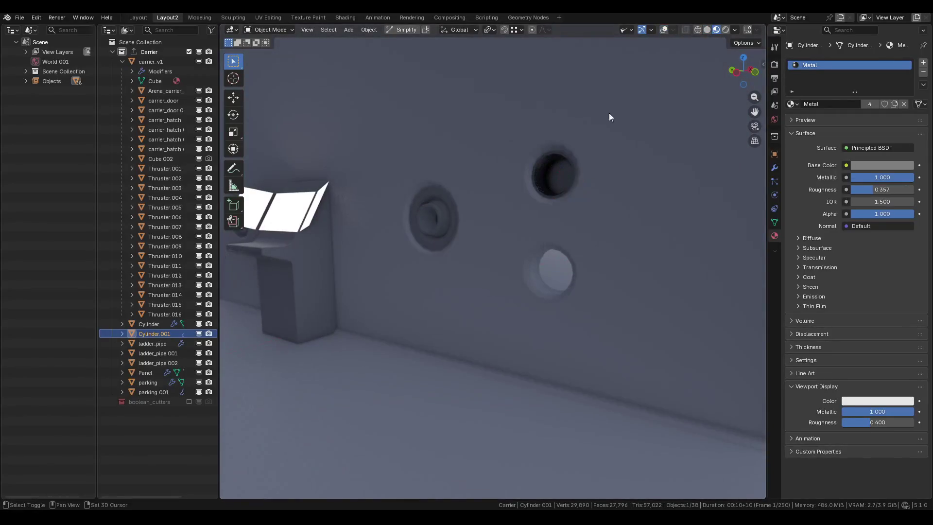
{"action": "middle_click_drag", "start_coordinate": [614, 103], "coordinate": [562, 181], "text": "shift"}
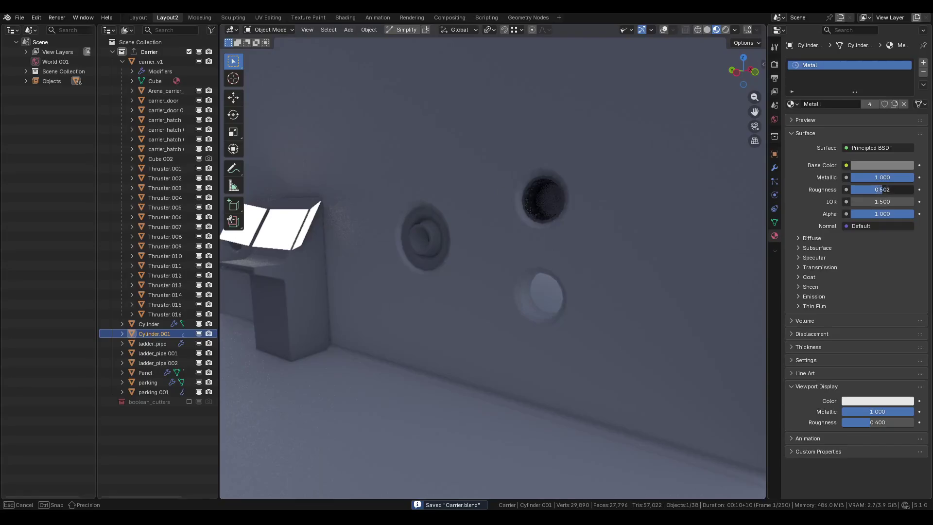
{"action": "middle_click_drag", "start_coordinate": [563, 190], "coordinate": [741, 214]}
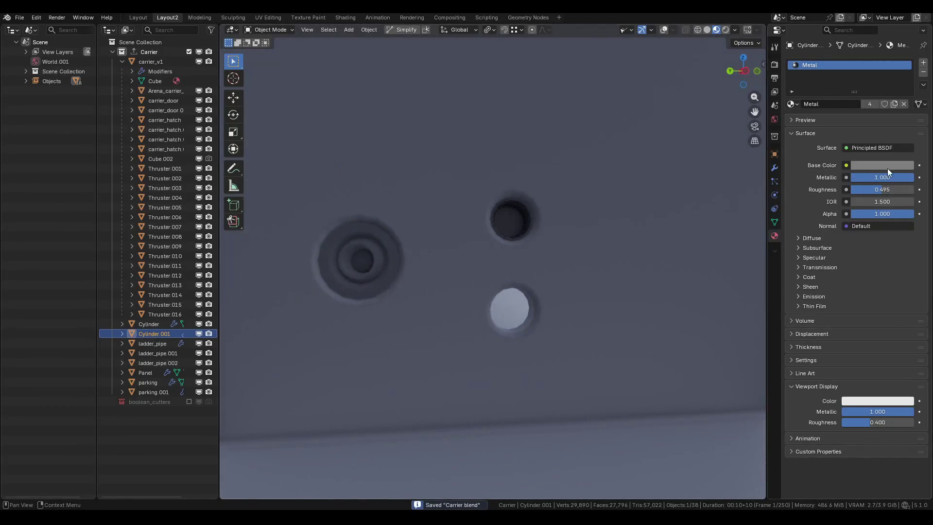
Step: Lighten the Metal material's base colour in the colour picker
{"action": "left_click", "coordinate": [886, 166]}
{"action": "left_click", "coordinate": [857, 265]}
{"action": "left_click", "coordinate": [886, 261]}
{"action": "left_click_drag", "start_coordinate": [858, 305], "coordinate": [866, 305]}
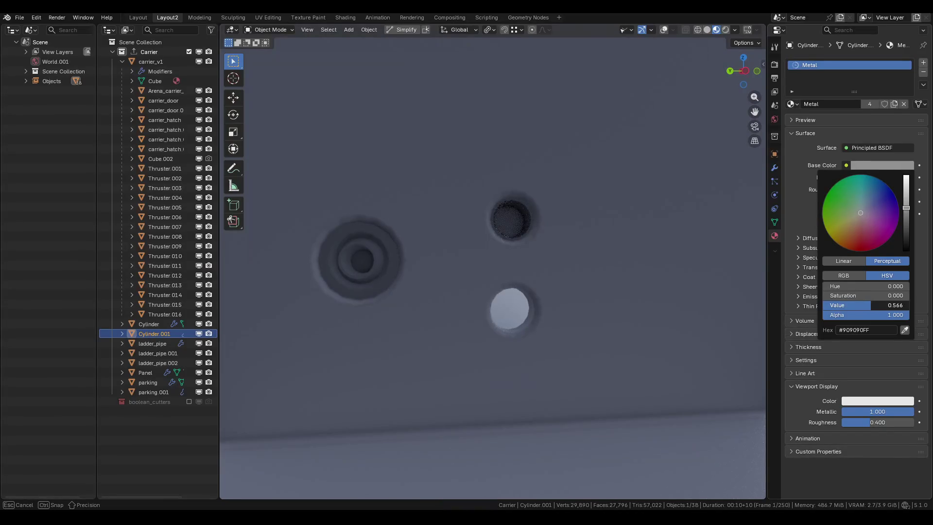
{"action": "left_click_drag", "start_coordinate": [872, 305], "coordinate": [881, 305]}
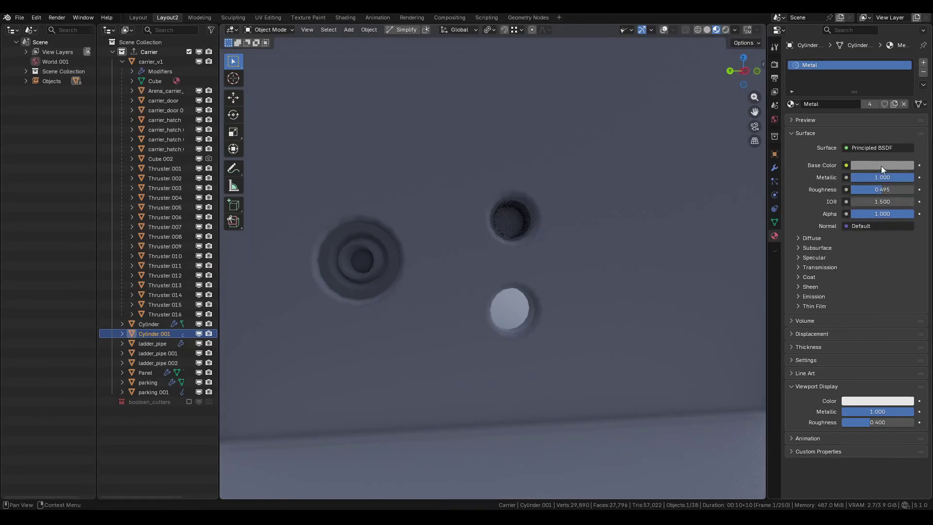
Step: Switch back to solid shading and darken the viewport display colour
{"action": "left_click", "coordinate": [710, 33]}
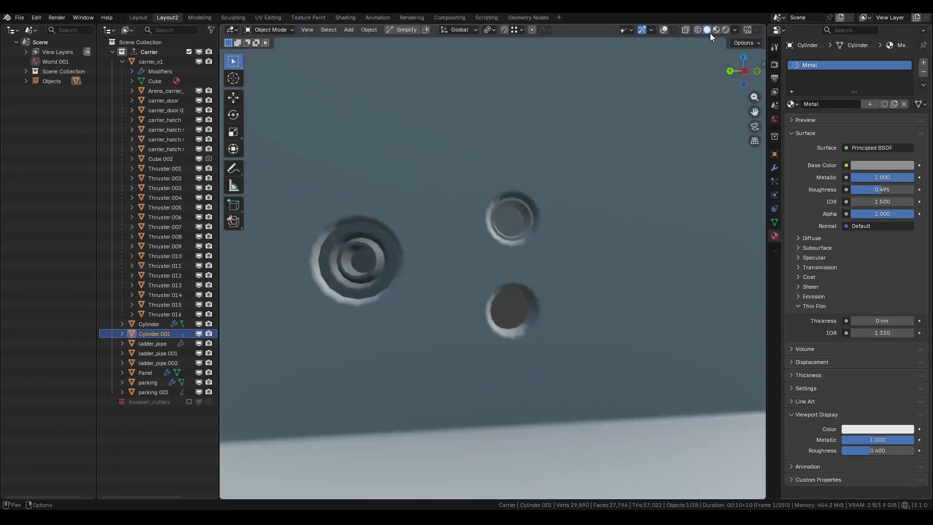
{"action": "left_click", "coordinate": [872, 429]}
{"action": "left_click_drag", "start_coordinate": [888, 391], "coordinate": [868, 390]}
{"action": "type", "text": "0."}
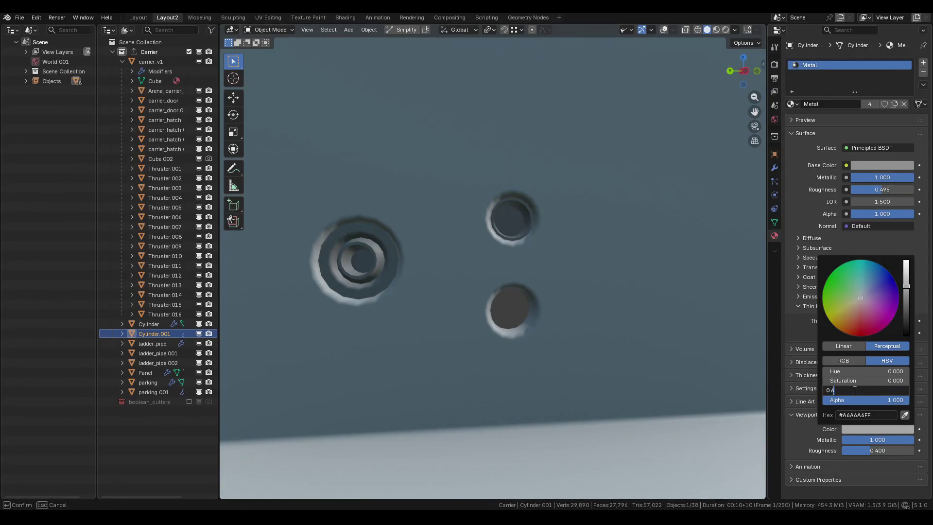
{"action": "type", "text": "6"}
{"action": "key", "text": "Return"}
Step: Lower the base colour Value to about 0.56 and save Carrier.blend
{"action": "left_click", "coordinate": [884, 165]}
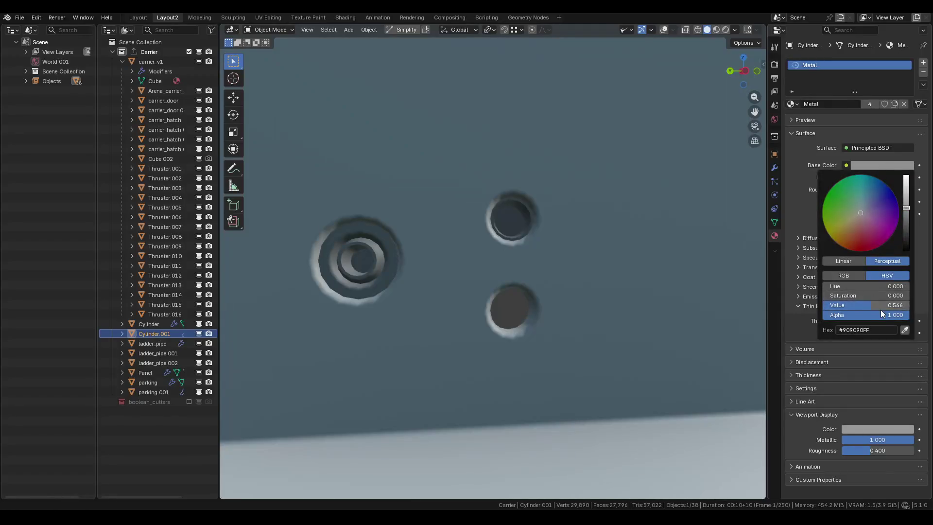
{"action": "left_click", "coordinate": [887, 307]}
{"action": "left_click_drag", "start_coordinate": [882, 305], "coordinate": [833, 306]}
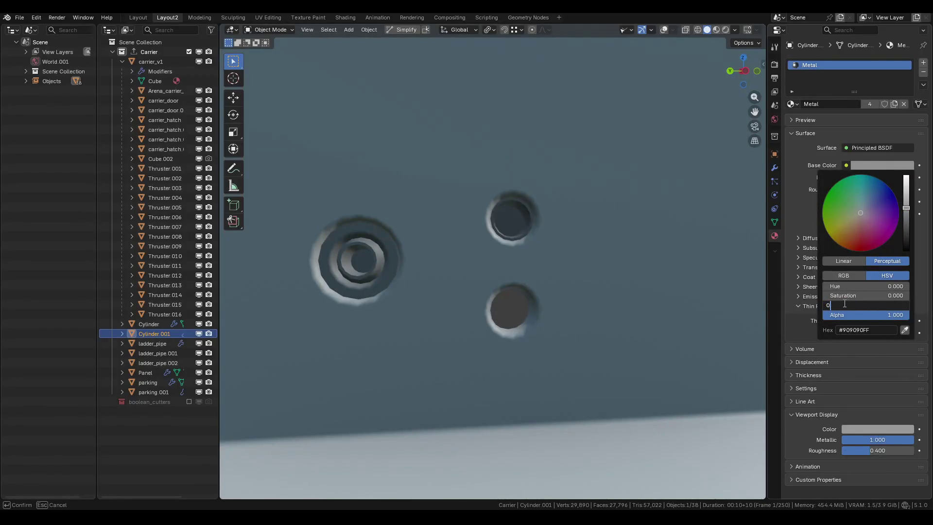
{"action": "type", "text": ".600"}
{"action": "key", "text": "ctrl+s"}
{"action": "scroll", "coordinate": [512, 222], "scroll_direction": "up", "scroll_amount": 6}
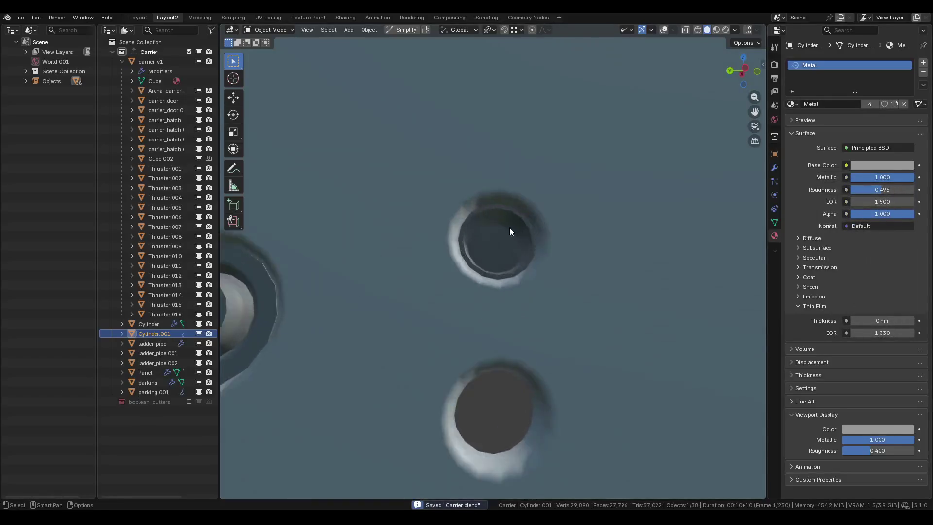
Step: Enter Edit Mode on the tube with overlays enabled, framing its inner end
{"action": "key", "text": "Tab"}
{"action": "mouse_move", "coordinate": [499, 243]}
{"action": "middle_mouse_down"}
{"action": "mouse_move", "coordinate": [486, 263]}
{"action": "mouse_move", "coordinate": [624, 240]}
{"action": "mouse_move", "coordinate": [516, 204]}
{"action": "middle_mouse_up"}
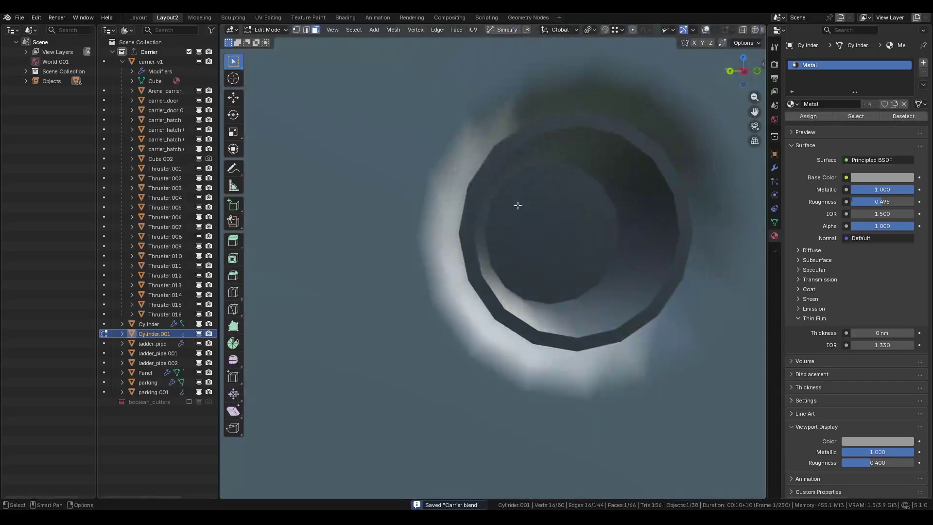
{"action": "key", "text": "q"}
{"action": "left_click", "coordinate": [518, 207]}
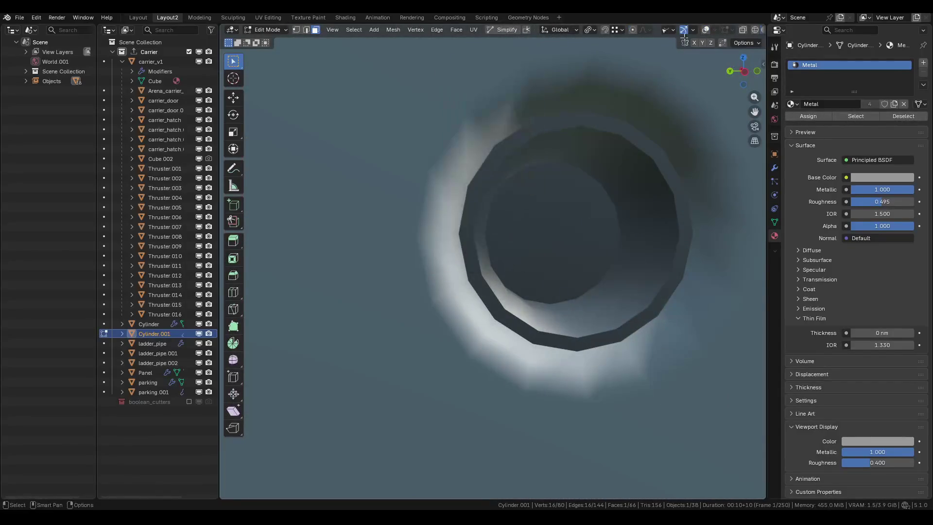
{"action": "left_click", "coordinate": [708, 29]}
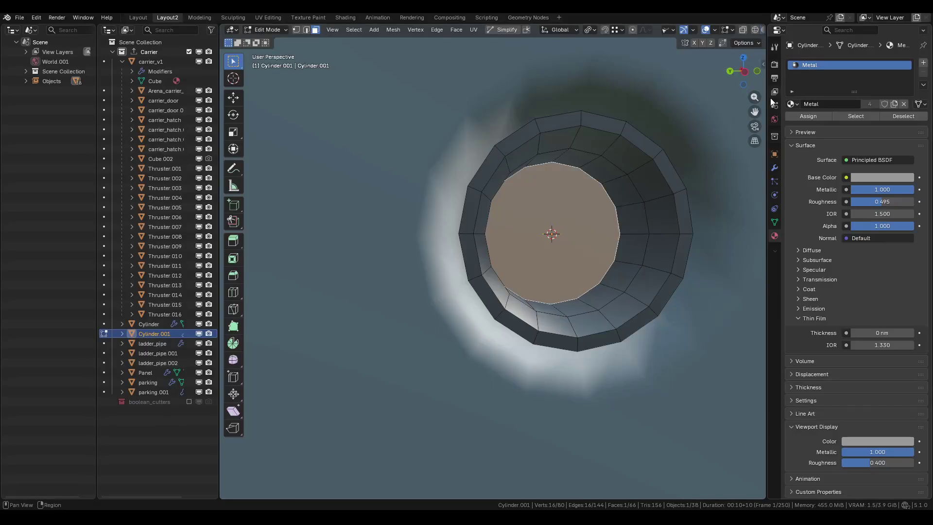
{"action": "scroll", "coordinate": [494, 237], "scroll_direction": "up", "scroll_amount": 2}
{"action": "middle_click_drag", "start_coordinate": [494, 237], "coordinate": [483, 243], "text": "shift"}
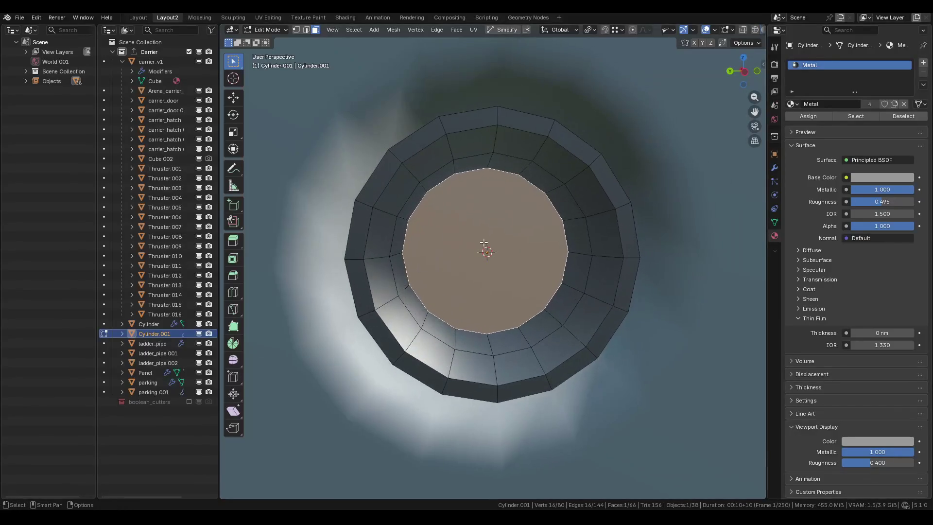
{"action": "mouse_move", "coordinate": [652, 254]}
{"action": "middle_mouse_down"}
{"action": "mouse_move", "coordinate": [608, 230]}
{"action": "mouse_move", "coordinate": [559, 227]}
{"action": "mouse_move", "coordinate": [507, 237]}
{"action": "mouse_move", "coordinate": [510, 252]}
{"action": "mouse_move", "coordinate": [513, 221]}
{"action": "mouse_move", "coordinate": [458, 225]}
{"action": "middle_mouse_up"}
Step: Delete the tube's inner end cap face and save the file
{"action": "key", "text": "x"}
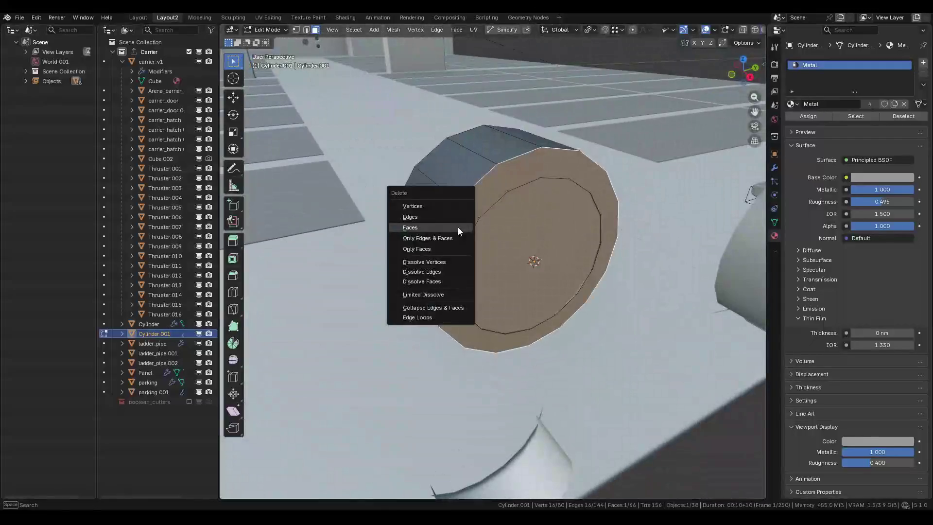
{"action": "left_click", "coordinate": [462, 229]}
{"action": "left_click", "coordinate": [535, 260], "text": "alt"}
{"action": "mouse_move", "coordinate": [534, 260]}
{"action": "middle_mouse_down"}
{"action": "mouse_move", "coordinate": [546, 207]}
{"action": "mouse_move", "coordinate": [468, 235]}
{"action": "mouse_move", "coordinate": [560, 202]}
{"action": "mouse_move", "coordinate": [551, 219]}
{"action": "middle_mouse_up"}
{"action": "key", "text": "Tab"}
{"action": "key", "text": "ctrl+s"}
{"action": "scroll", "coordinate": [546, 208], "scroll_direction": "down", "scroll_amount": 3}
Step: Select the tube's top rim edge loop and check its modifier stack
{"action": "key", "text": "Tab"}
{"action": "left_click", "coordinate": [559, 181], "text": "alt"}
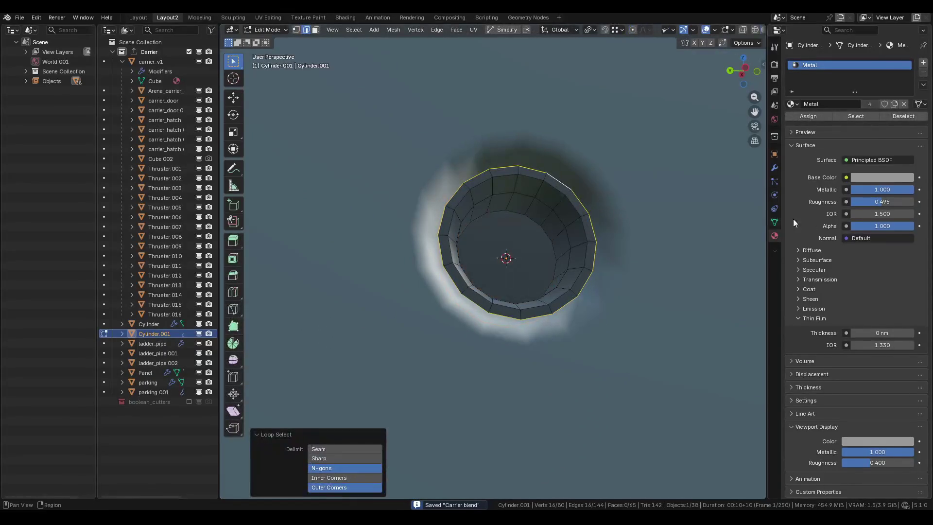
{"action": "left_click", "coordinate": [774, 167]}
{"action": "key", "text": "Tab"}
{"action": "middle_click_drag", "start_coordinate": [456, 188], "coordinate": [474, 241]}
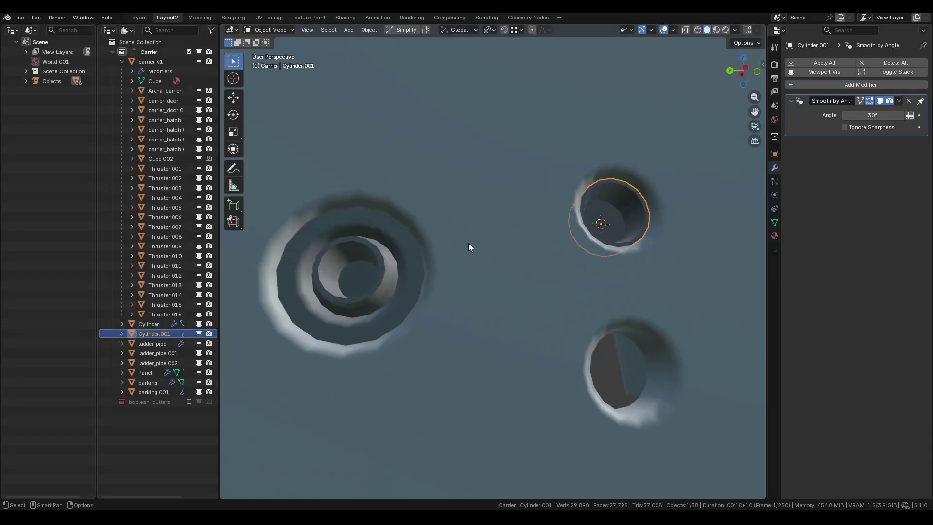
Step: Select the central Cylinder fitting and enter its Edit Mode
{"action": "left_click", "coordinate": [396, 253]}
{"action": "scroll", "coordinate": [464, 250], "scroll_direction": "up", "scroll_amount": 1}
{"action": "mouse_move", "coordinate": [395, 249]}
{"action": "middle_mouse_down", "text": "shift"}
{"action": "mouse_move", "coordinate": [464, 249]}
{"action": "mouse_move", "coordinate": [554, 289]}
{"action": "mouse_move", "coordinate": [604, 230]}
{"action": "middle_mouse_up", "text": "shift"}
{"action": "key", "text": "Tab"}
{"action": "left_click", "coordinate": [480, 232], "text": "alt"}
{"action": "scroll", "coordinate": [480, 232], "scroll_direction": "down", "scroll_amount": 2}
Step: Delete the central fitting's end cap face
{"action": "key", "text": "3"}
{"action": "left_click", "coordinate": [554, 289]}
{"action": "key", "text": "x"}
{"action": "left_click", "coordinate": [558, 291]}
Step: Give the fitting's outer rim edge loop a Mean Bevel Weight of 0.61
{"action": "key", "text": "2"}
{"action": "left_click", "coordinate": [604, 230], "text": "alt"}
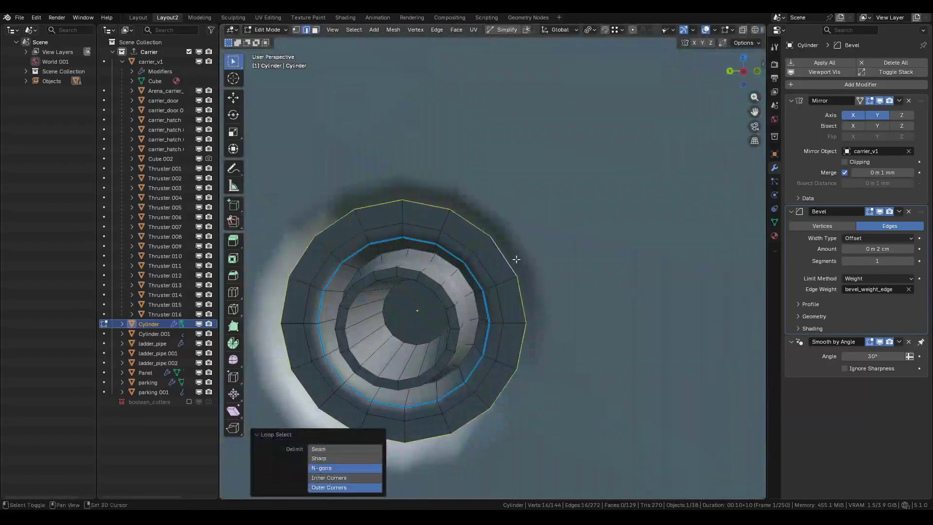
{"action": "left_click", "coordinate": [791, 102]}
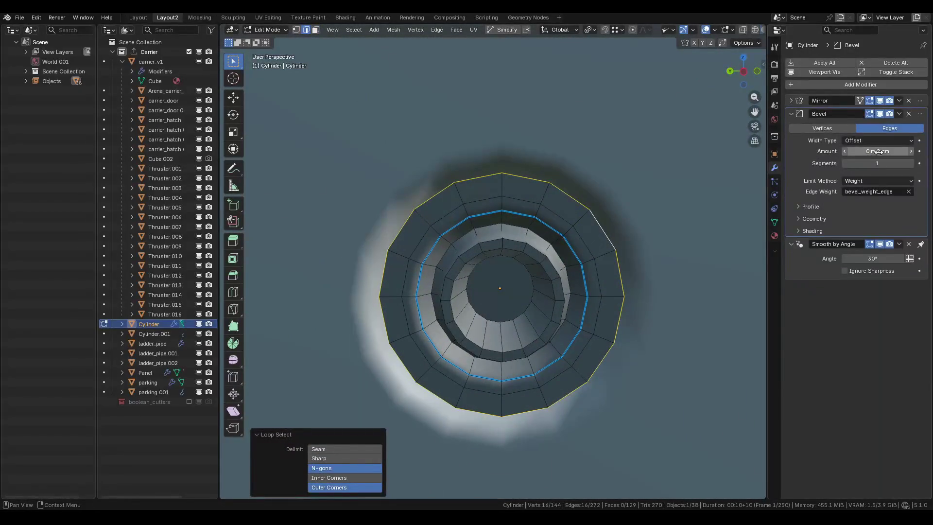
{"action": "middle_click_drag", "start_coordinate": [500, 246], "coordinate": [510, 243]}
{"action": "key", "text": "n"}
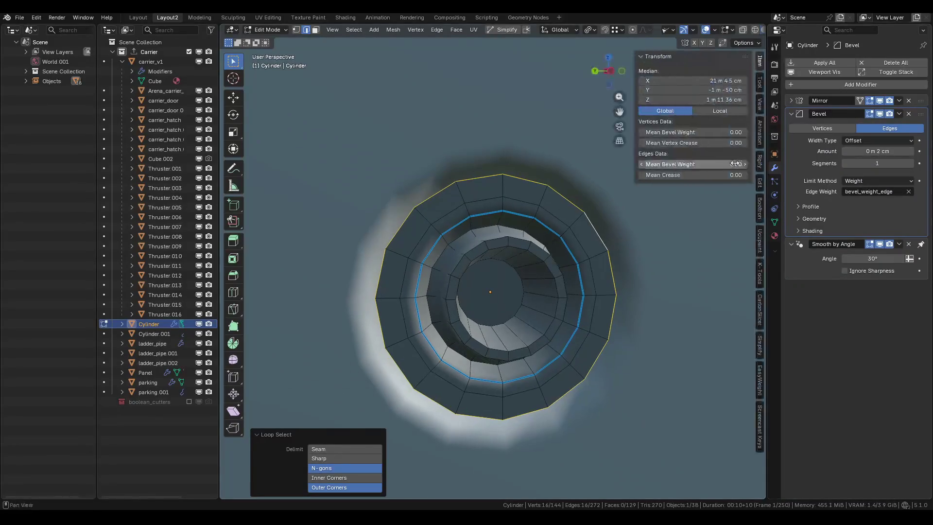
{"action": "mouse_move", "coordinate": [677, 160]}
{"action": "left_mouse_down"}
{"action": "mouse_move", "coordinate": [724, 164]}
{"action": "mouse_move", "coordinate": [679, 159]}
{"action": "left_mouse_up"}
{"action": "left_click", "coordinate": [677, 161]}
{"action": "type", "text": "0.61"}
Step: Leave Edit Mode, save Carrier.blend, and preview materials in the viewport
{"action": "key", "text": "Tab"}
{"action": "key", "text": "ctrl+s"}
{"action": "mouse_move", "coordinate": [458, 235]}
{"action": "middle_mouse_down"}
{"action": "mouse_move", "coordinate": [472, 224]}
{"action": "mouse_move", "coordinate": [481, 190]}
{"action": "mouse_move", "coordinate": [503, 201]}
{"action": "middle_mouse_up"}
{"action": "key", "text": "n"}
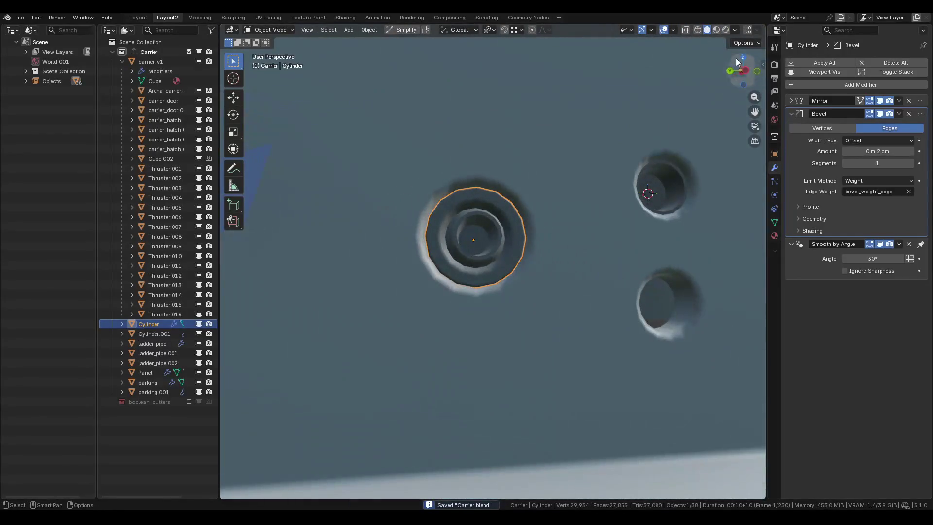
{"action": "left_click", "coordinate": [716, 30]}
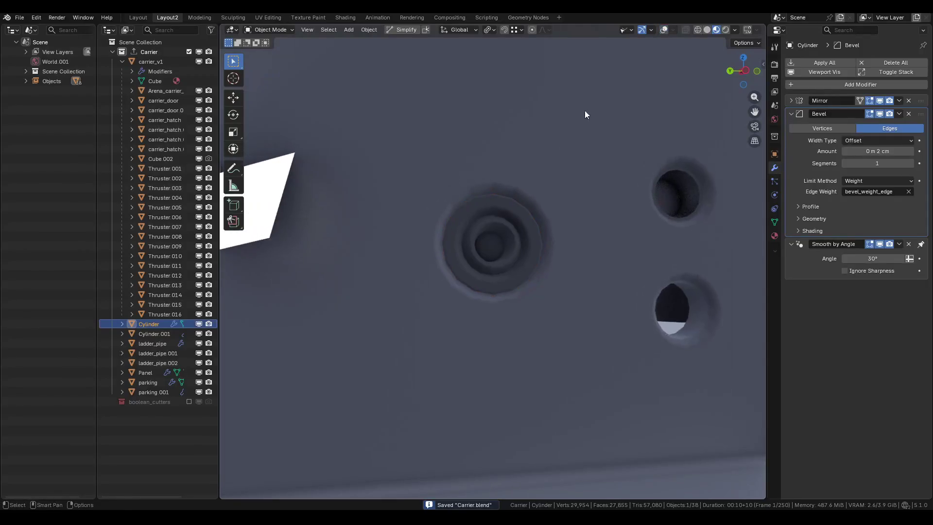
Step: Dissolve the extra edge loops on the central Cylinder fitting, viewed in solid shading
{"action": "scroll", "coordinate": [523, 131], "scroll_direction": "down", "scroll_amount": 3}
{"action": "middle_click_drag", "start_coordinate": [523, 131], "coordinate": [573, 119]}
{"action": "scroll", "coordinate": [477, 243], "scroll_direction": "up", "scroll_amount": 5}
{"action": "key", "text": "Tab"}
{"action": "key", "text": "ctrl+Tab"}
{"action": "left_click", "coordinate": [621, 56]}
{"action": "left_click", "coordinate": [707, 31]}
{"action": "mouse_move", "coordinate": [583, 92]}
{"action": "middle_mouse_down"}
{"action": "mouse_move", "coordinate": [530, 124]}
{"action": "mouse_move", "coordinate": [495, 185]}
{"action": "middle_mouse_up"}
{"action": "key", "text": "Tab"}
{"action": "middle_click_drag", "start_coordinate": [476, 243], "coordinate": [452, 207]}
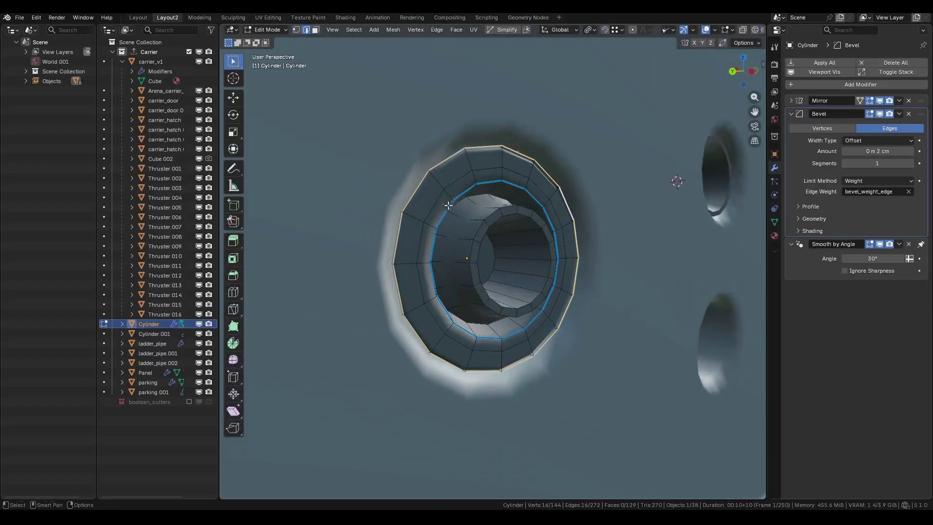
{"action": "left_click", "coordinate": [438, 194], "text": "alt+shift"}
{"action": "key", "text": "x"}
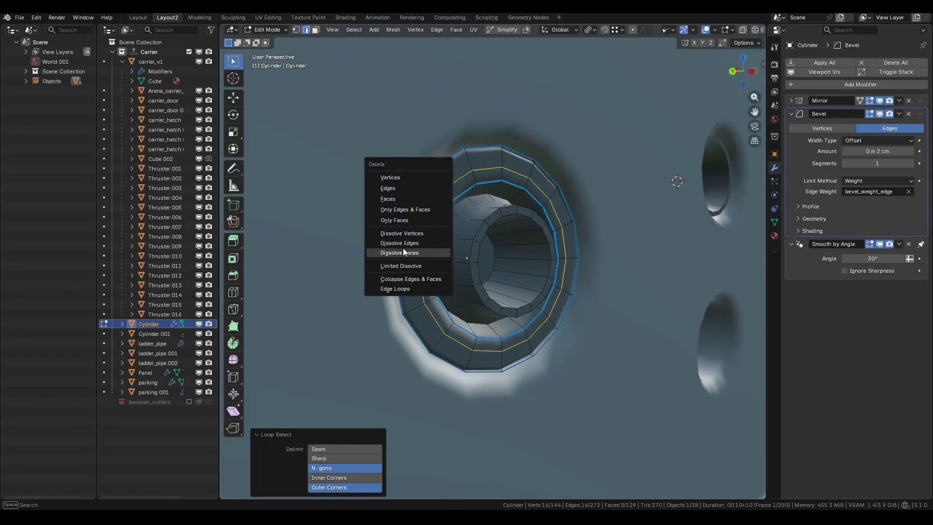
{"action": "left_click", "coordinate": [399, 243]}
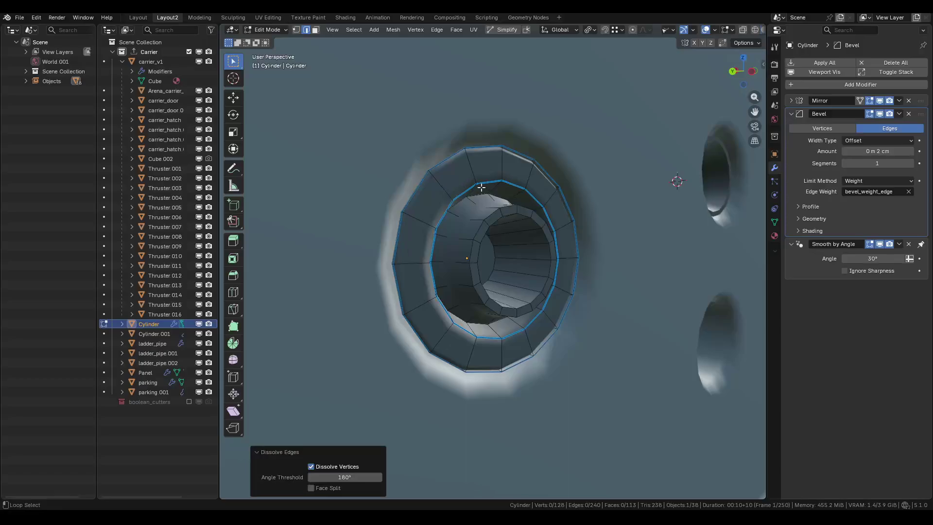
Step: Enlarge an inner edge loop of the fitting
{"action": "left_click", "coordinate": [481, 187], "text": "alt"}
{"action": "mouse_move", "coordinate": [481, 187]}
{"action": "middle_mouse_down"}
{"action": "mouse_move", "coordinate": [532, 126]}
{"action": "mouse_move", "coordinate": [559, 160]}
{"action": "mouse_move", "coordinate": [573, 163]}
{"action": "middle_mouse_up"}
{"action": "key", "text": "g"}
{"action": "key", "text": "x"}
{"action": "key", "text": "Escape"}
{"action": "key", "text": "s"}
{"action": "key", "text": "Escape"}
{"action": "key", "text": "s"}
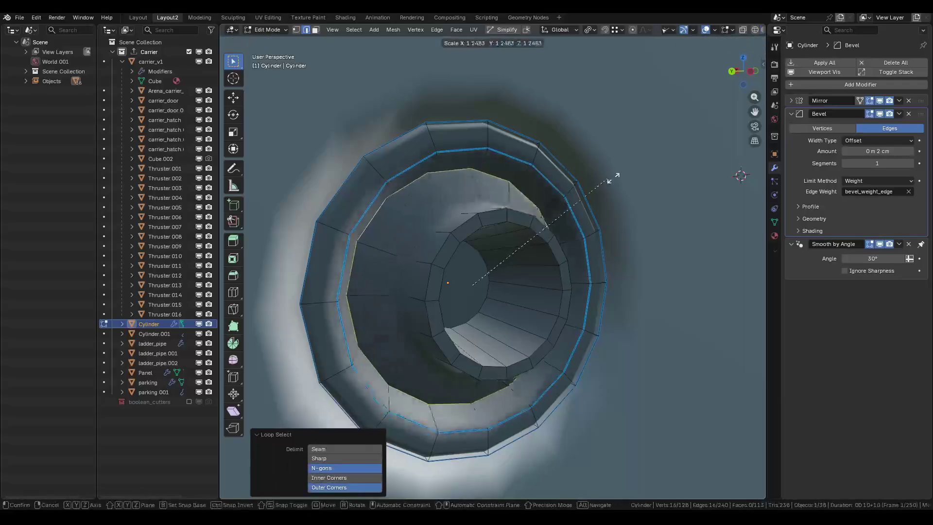
{"action": "left_click", "coordinate": [539, 226]}
Step: Enlarge the inner face ring while keeping its X depth fixed (Shift+X)
{"action": "mouse_move", "coordinate": [455, 237]}
{"action": "middle_mouse_down"}
{"action": "mouse_move", "coordinate": [447, 291]}
{"action": "mouse_move", "coordinate": [491, 328]}
{"action": "middle_mouse_up"}
{"action": "key", "text": "3"}
{"action": "left_click", "coordinate": [447, 291], "text": "alt"}
{"action": "key", "text": "s"}
{"action": "key", "text": "x"}
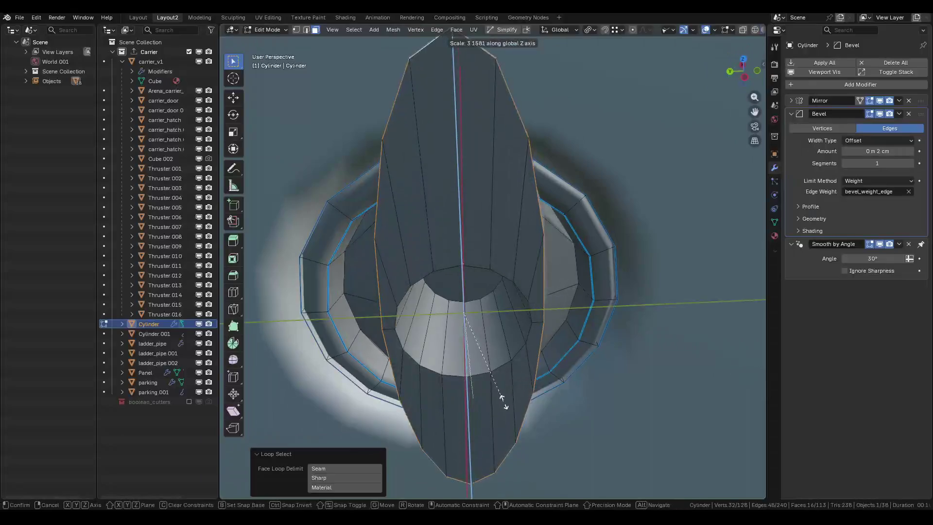
{"action": "right_click", "coordinate": [495, 413]}
{"action": "mouse_move", "coordinate": [494, 377]}
{"action": "middle_mouse_down"}
{"action": "mouse_move", "coordinate": [546, 334]}
{"action": "mouse_move", "coordinate": [619, 344]}
{"action": "middle_mouse_up"}
{"action": "key", "text": "s"}
{"action": "key", "text": "shift+x"}
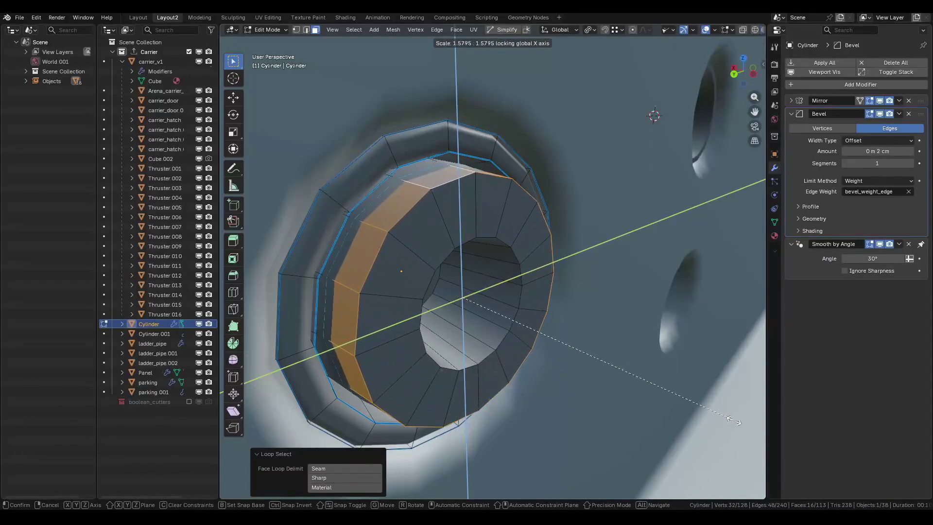
{"action": "left_click", "coordinate": [728, 419]}
Step: Move two inner edge loops along the X axis
{"action": "mouse_move", "coordinate": [728, 419]}
{"action": "middle_mouse_down"}
{"action": "mouse_move", "coordinate": [439, 237]}
{"action": "mouse_move", "coordinate": [566, 221]}
{"action": "mouse_move", "coordinate": [546, 227]}
{"action": "mouse_move", "coordinate": [548, 152]}
{"action": "mouse_move", "coordinate": [532, 167]}
{"action": "mouse_move", "coordinate": [520, 155]}
{"action": "middle_mouse_up"}
{"action": "key", "text": "2"}
{"action": "left_click", "coordinate": [520, 155], "text": "alt"}
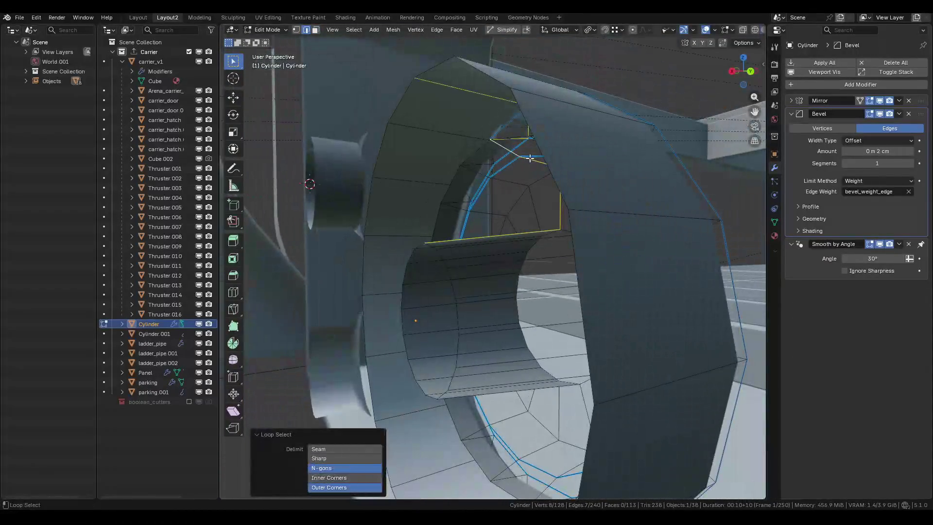
{"action": "left_click", "coordinate": [535, 155], "text": "alt+shift"}
{"action": "key", "text": "g"}
{"action": "key", "text": "x"}
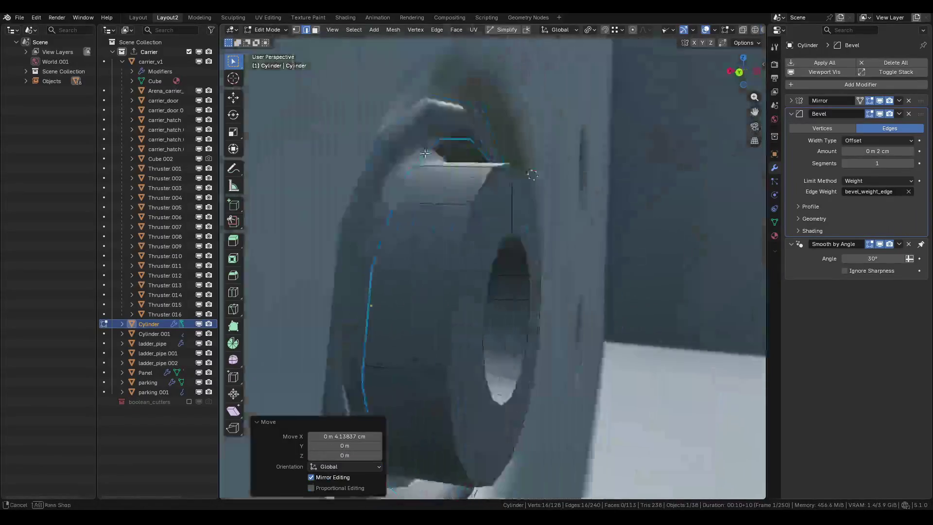
{"action": "middle_click_drag", "start_coordinate": [425, 153], "coordinate": [548, 152]}
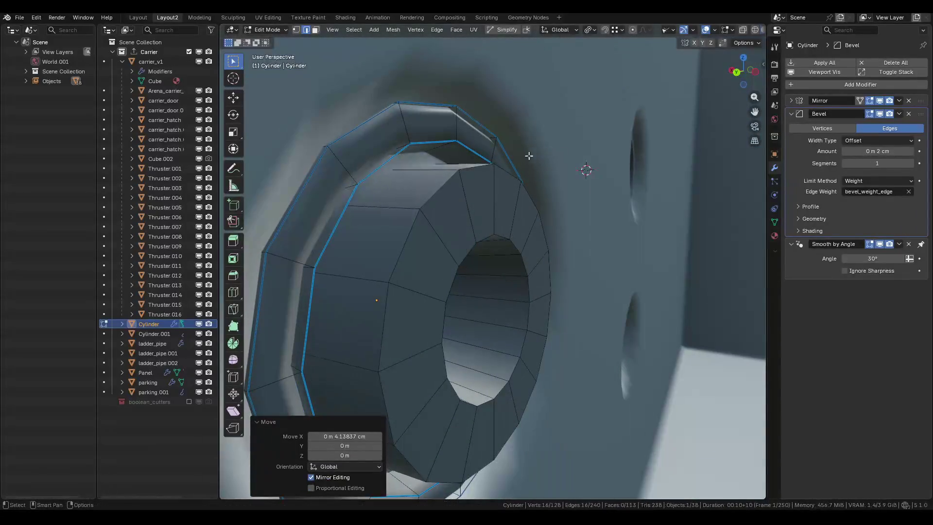
Step: Shrink the inner edge loop to 0.913, then rescale the next inner loop
{"action": "left_click", "coordinate": [434, 192], "text": "shift"}
{"action": "left_click", "coordinate": [434, 192], "text": "alt"}
{"action": "key", "text": "s"}
{"action": "left_click", "coordinate": [619, 150]}
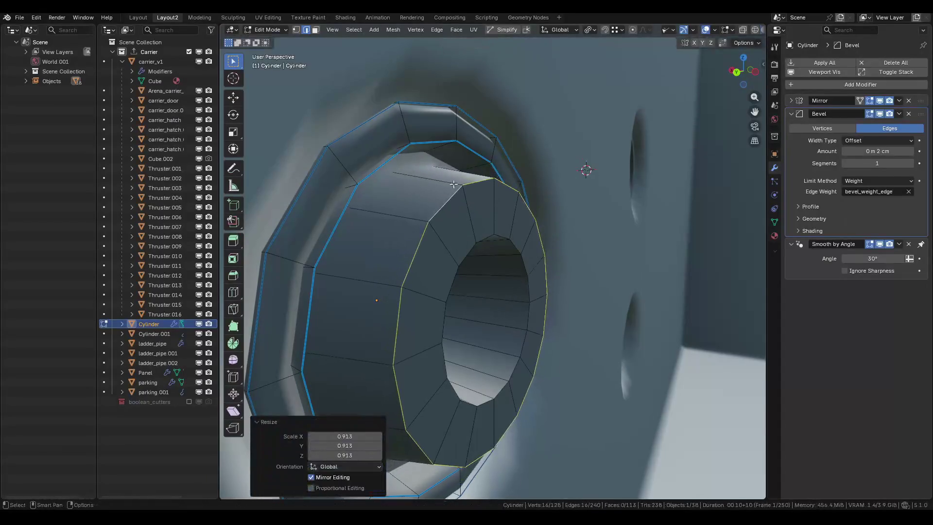
{"action": "middle_click_drag", "start_coordinate": [618, 150], "coordinate": [403, 163]}
{"action": "left_click", "coordinate": [402, 164], "text": "alt"}
{"action": "key", "text": "ctrl+z"}
{"action": "left_click", "coordinate": [540, 214], "text": "alt"}
{"action": "middle_click_drag", "start_coordinate": [436, 261], "coordinate": [410, 240]}
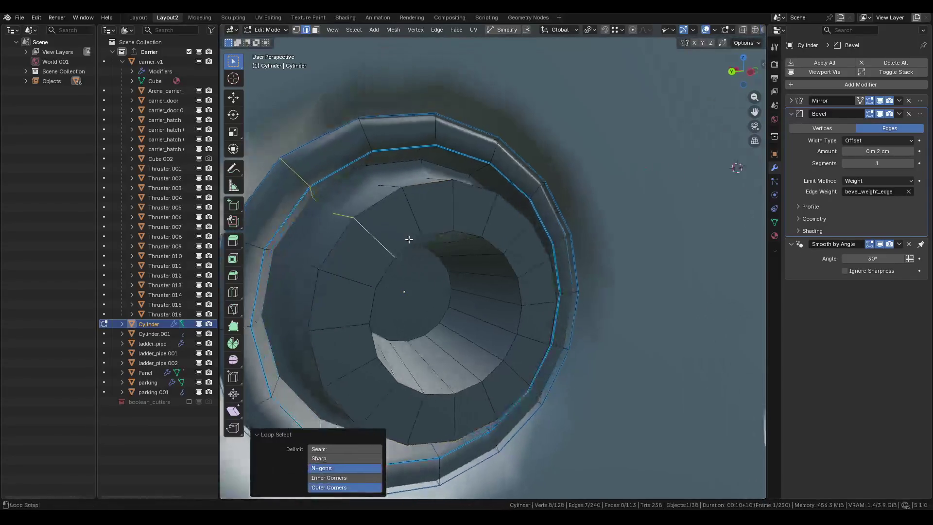
{"action": "key", "text": "s"}
{"action": "left_click", "coordinate": [552, 202]}
Step: Enlarge the inner end cap about 1.59× and push it 11.65 cm along X
{"action": "left_click", "coordinate": [447, 267], "text": "alt"}
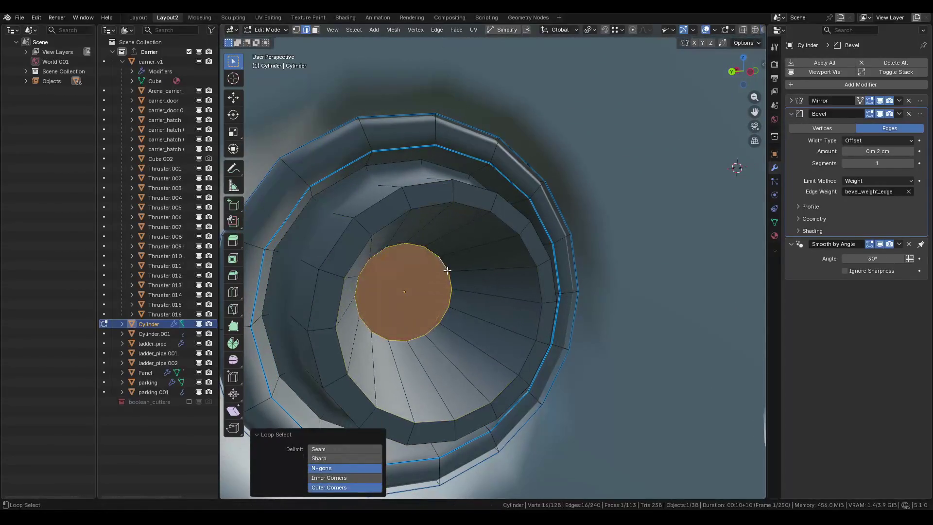
{"action": "key", "text": "s"}
{"action": "left_click", "coordinate": [552, 239]}
{"action": "middle_click_drag", "start_coordinate": [437, 260], "coordinate": [557, 258]}
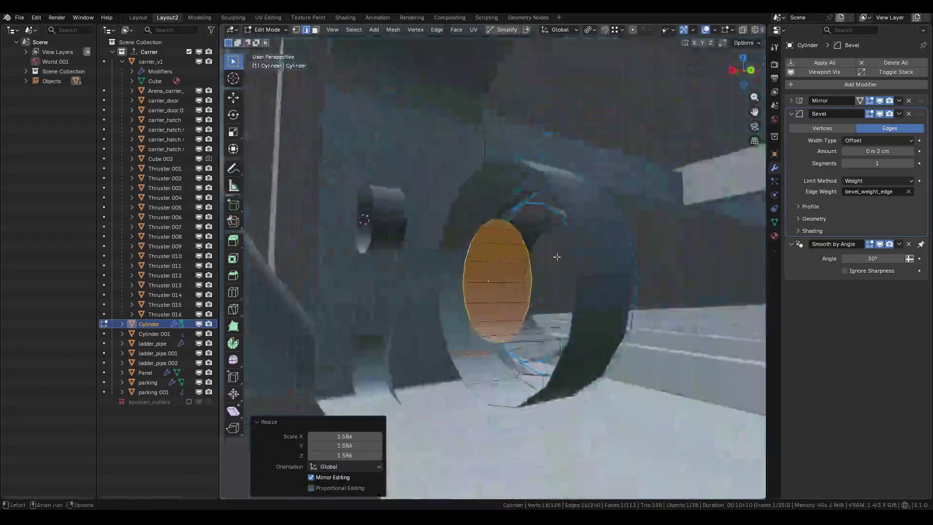
{"action": "key", "text": "g"}
{"action": "key", "text": "x"}
{"action": "left_click", "coordinate": [479, 264]}
{"action": "mouse_move", "coordinate": [480, 264]}
{"action": "middle_mouse_down"}
{"action": "mouse_move", "coordinate": [423, 240]}
{"action": "mouse_move", "coordinate": [448, 258]}
{"action": "mouse_move", "coordinate": [615, 212]}
{"action": "mouse_move", "coordinate": [593, 221]}
{"action": "middle_mouse_up"}
{"action": "key", "text": "Tab"}
{"action": "left_click", "coordinate": [611, 203]}
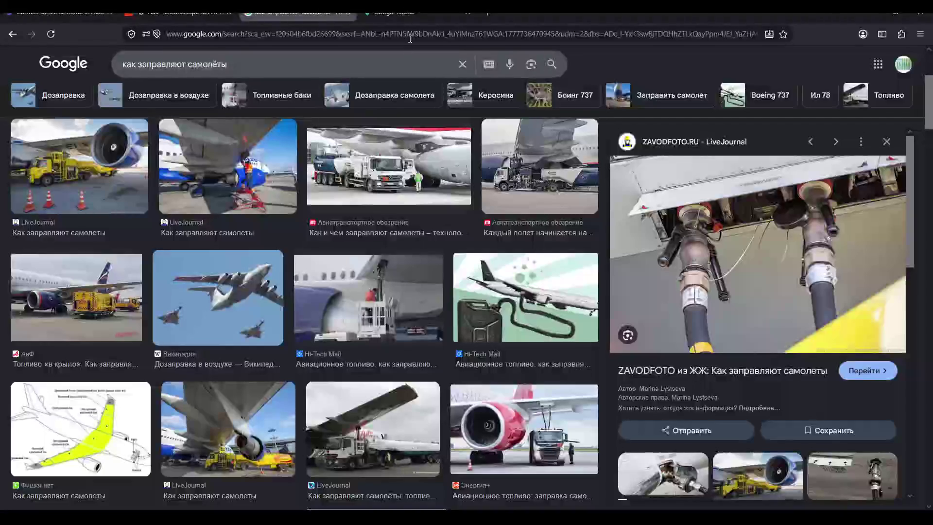
Step: Search Google Images for 'клапан' and preview valve images, including a blue check valve
{"action": "triple_click", "coordinate": [175, 64]}
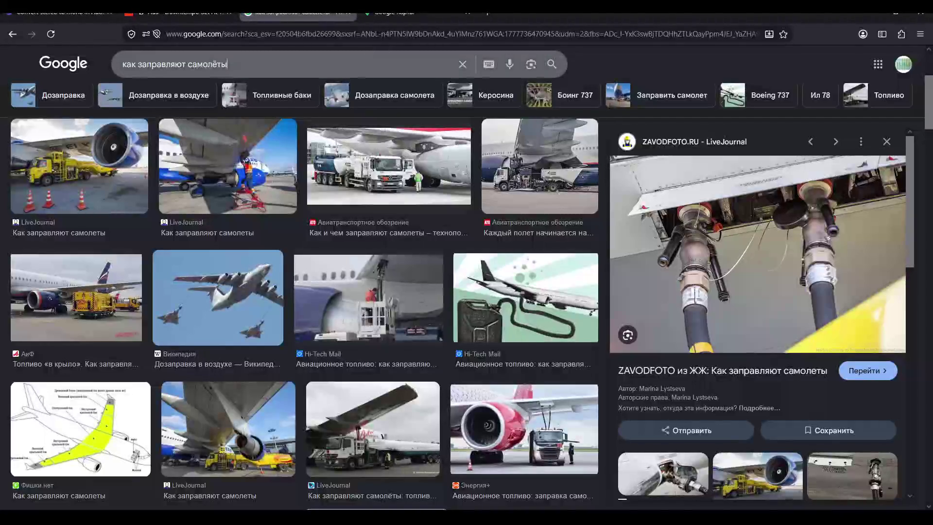
{"action": "type", "text": "клапан"}
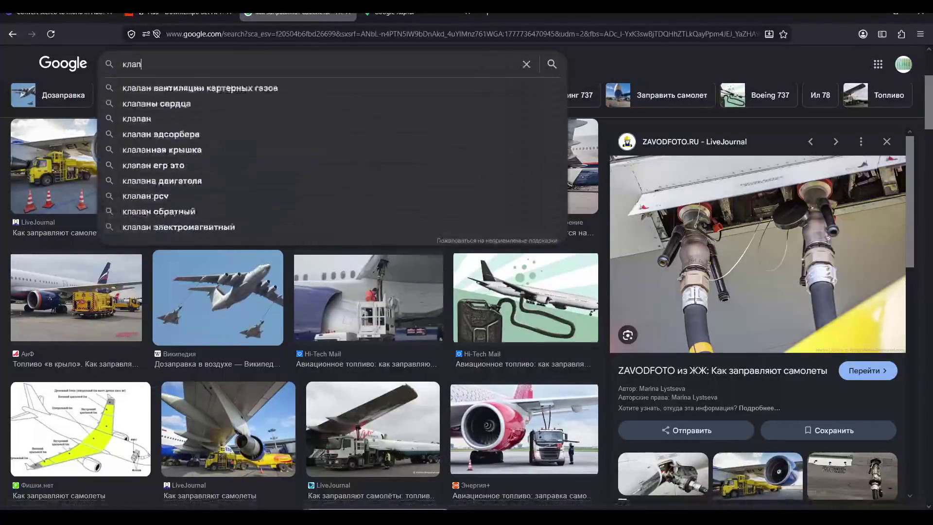
{"action": "key", "text": "Return"}
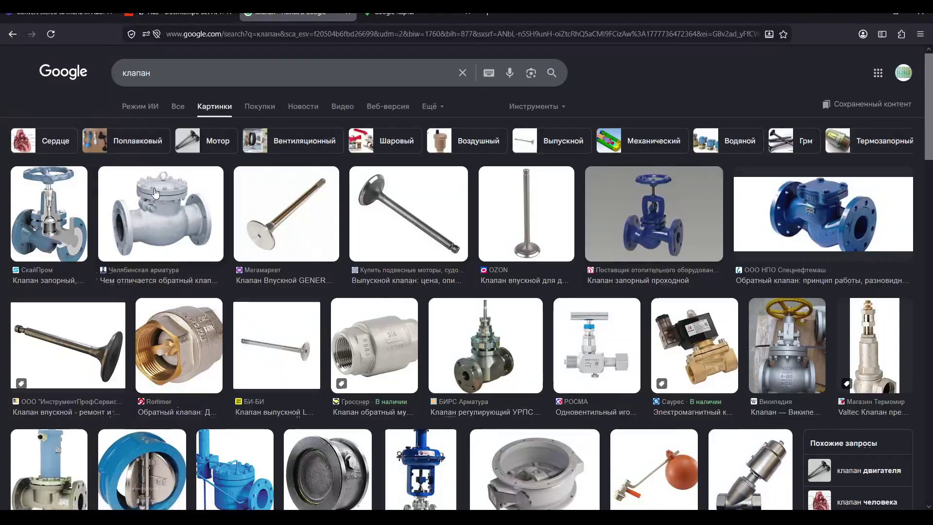
{"action": "left_click", "coordinate": [73, 225]}
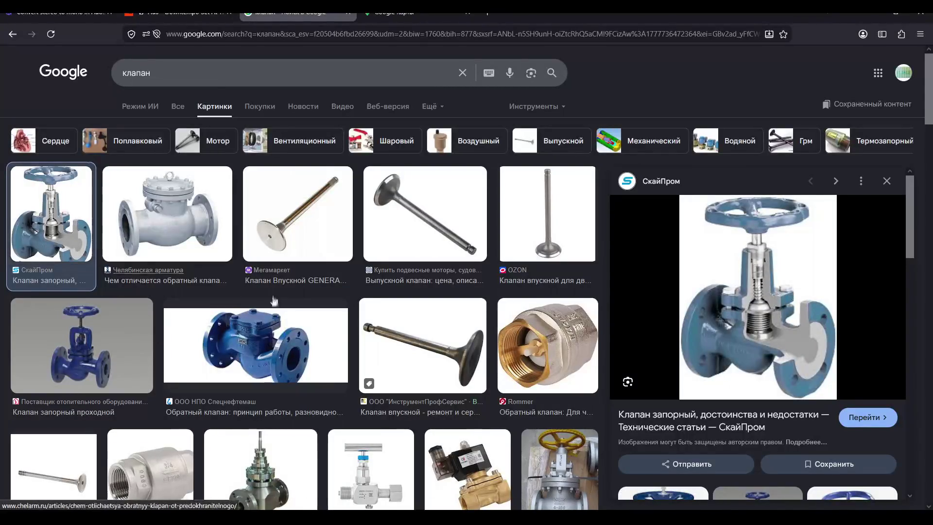
{"action": "scroll", "coordinate": [559, 351], "scroll_direction": "down", "scroll_amount": 3}
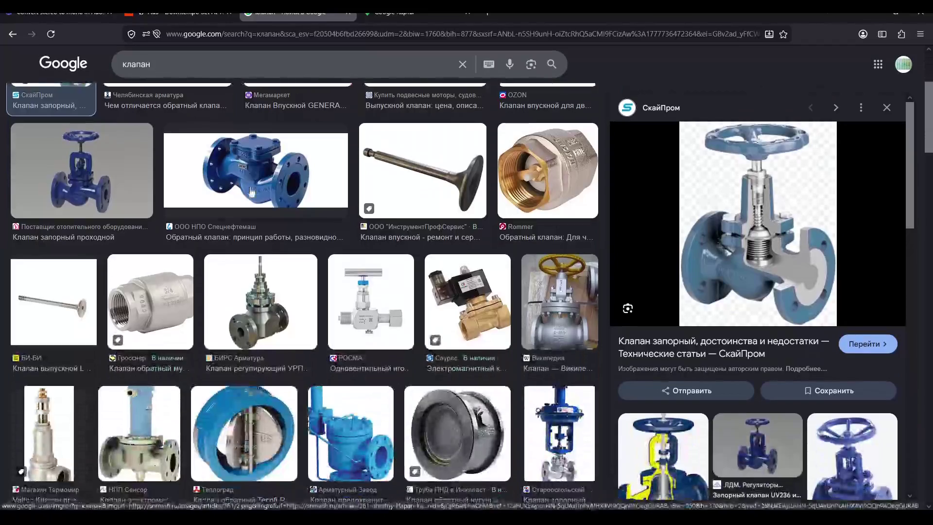
{"action": "left_click", "coordinate": [251, 192]}
{"action": "scroll", "coordinate": [346, 298], "scroll_direction": "down", "scroll_amount": 1}
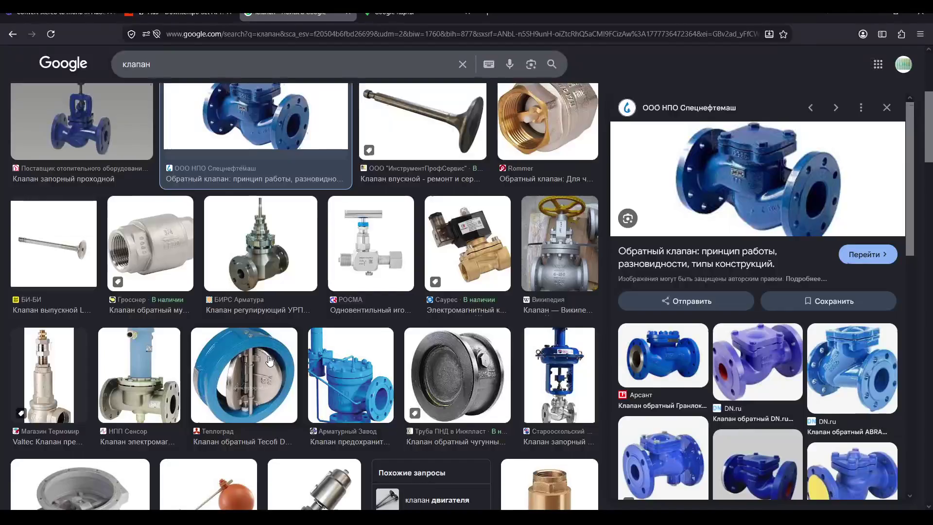
{"action": "scroll", "coordinate": [269, 360], "scroll_direction": "up", "scroll_amount": 5}
Step: Refine the search to 'клапан механизм работы' and view the check-valve types diagram
{"action": "left_click", "coordinate": [214, 68]}
{"action": "type", "text": "механизм работ"}
{"action": "key", "text": "Return"}
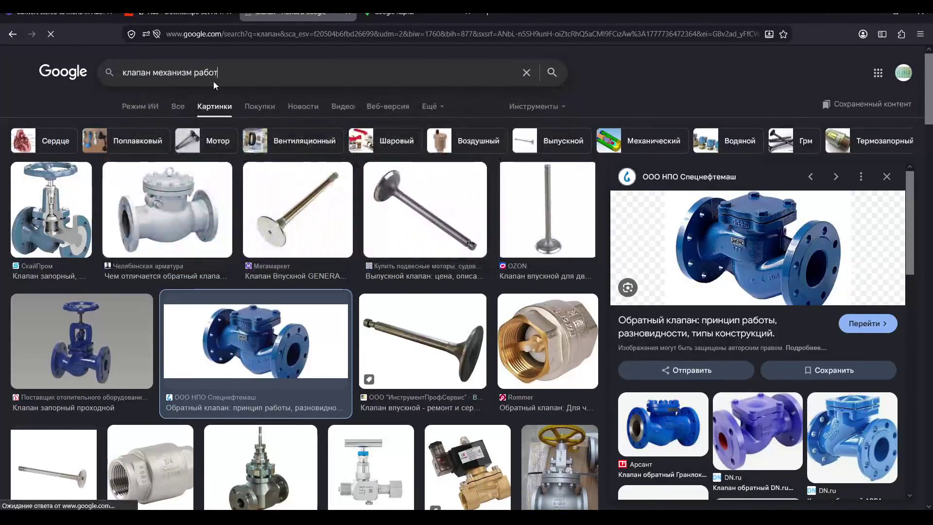
{"action": "key", "text": "Return"}
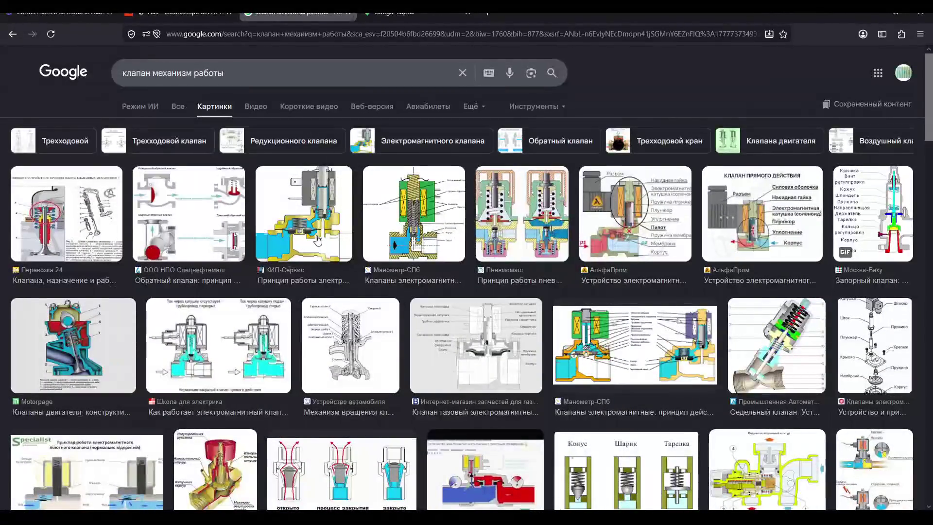
{"action": "left_click", "coordinate": [182, 219]}
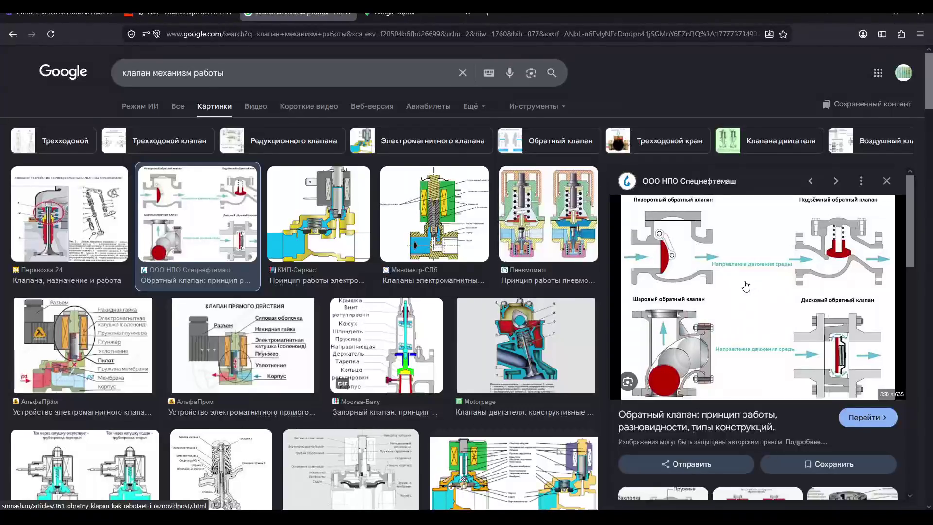
{"action": "scroll", "coordinate": [458, 307], "scroll_direction": "down", "scroll_amount": 1}
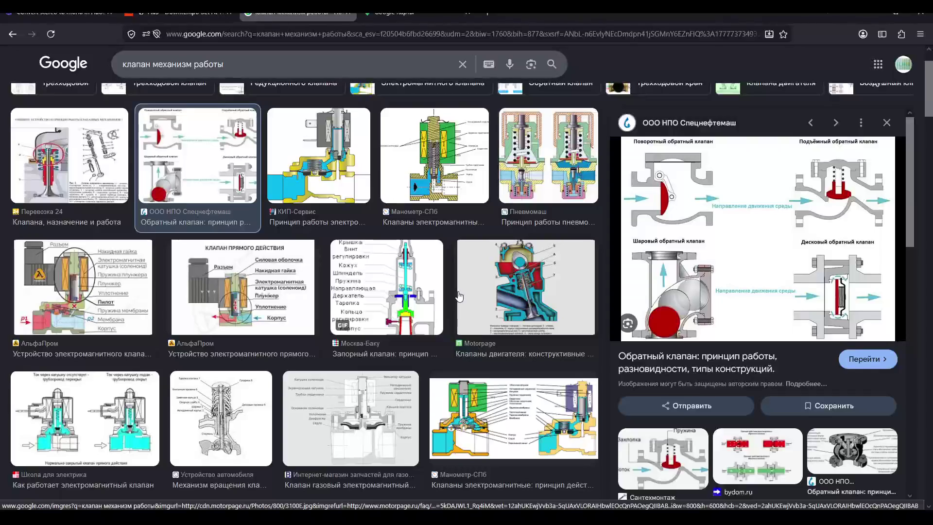
{"action": "scroll", "coordinate": [459, 291], "scroll_direction": "down", "scroll_amount": 3}
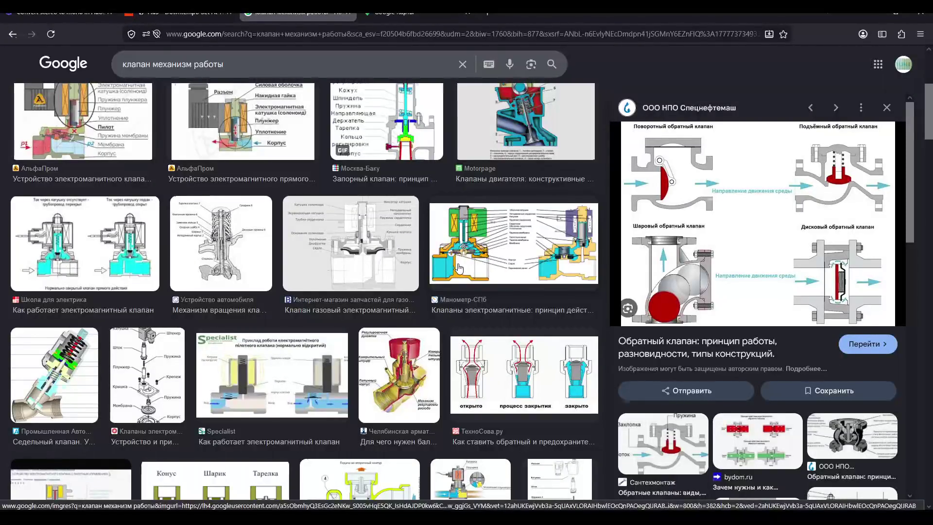
{"action": "scroll", "coordinate": [459, 267], "scroll_direction": "up", "scroll_amount": 4}
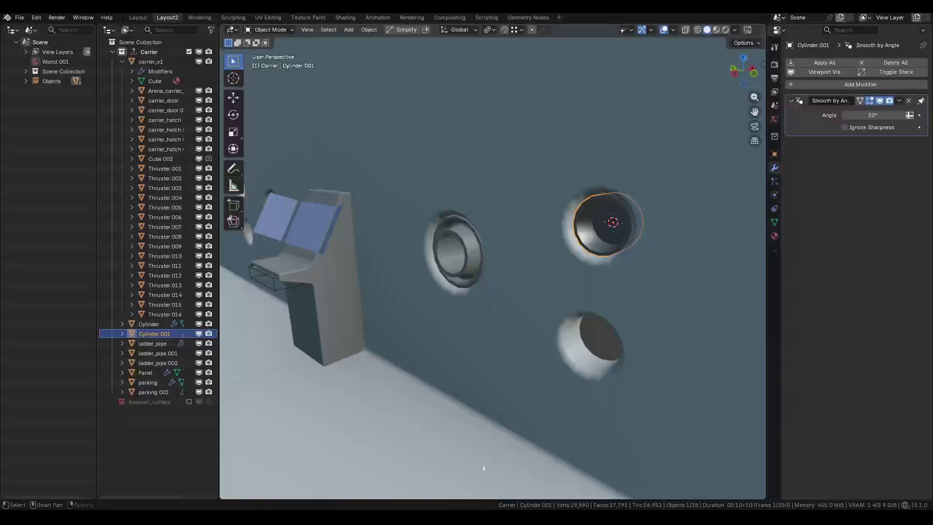
{"action": "scroll", "coordinate": [570, 200], "scroll_direction": "up", "scroll_amount": 3}
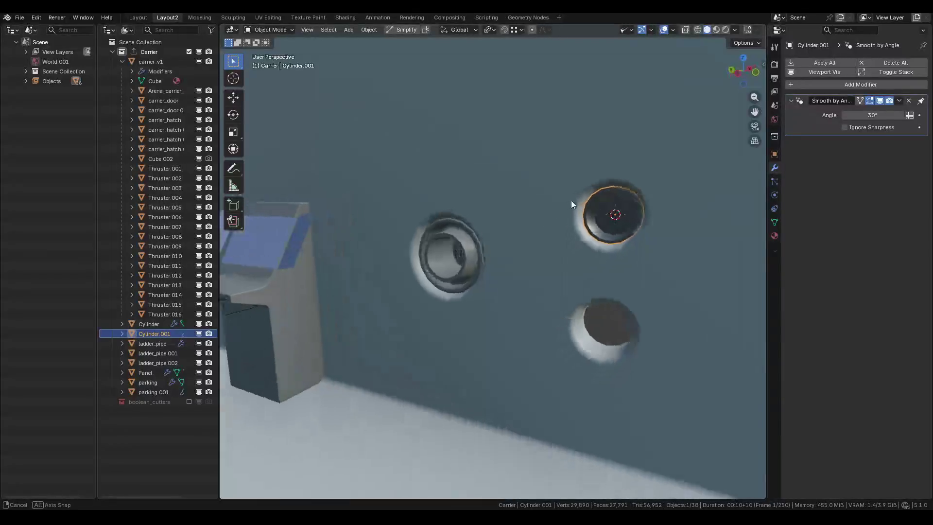
Step: Push the large cylinder's end face about 10 cm deeper along X
{"action": "scroll", "coordinate": [397, 275], "scroll_direction": "up", "scroll_amount": 2}
{"action": "left_click", "coordinate": [408, 273]}
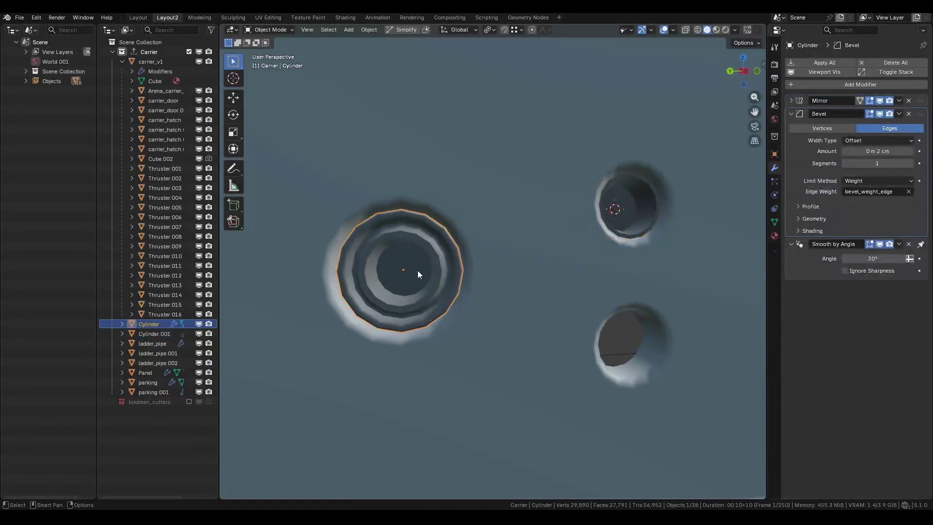
{"action": "key", "text": "Tab"}
{"action": "scroll", "coordinate": [417, 270], "scroll_direction": "up", "scroll_amount": 2}
{"action": "mouse_move", "coordinate": [419, 264]}
{"action": "middle_mouse_down"}
{"action": "mouse_move", "coordinate": [519, 258]}
{"action": "mouse_move", "coordinate": [485, 283]}
{"action": "mouse_move", "coordinate": [514, 285]}
{"action": "mouse_move", "coordinate": [414, 277]}
{"action": "middle_mouse_up"}
{"action": "key", "text": "g"}
{"action": "key", "text": "x"}
{"action": "left_click", "coordinate": [530, 282]}
Step: Try and undo an inset, then Beautify the cap into triangles and hide it
{"action": "key", "text": "i"}
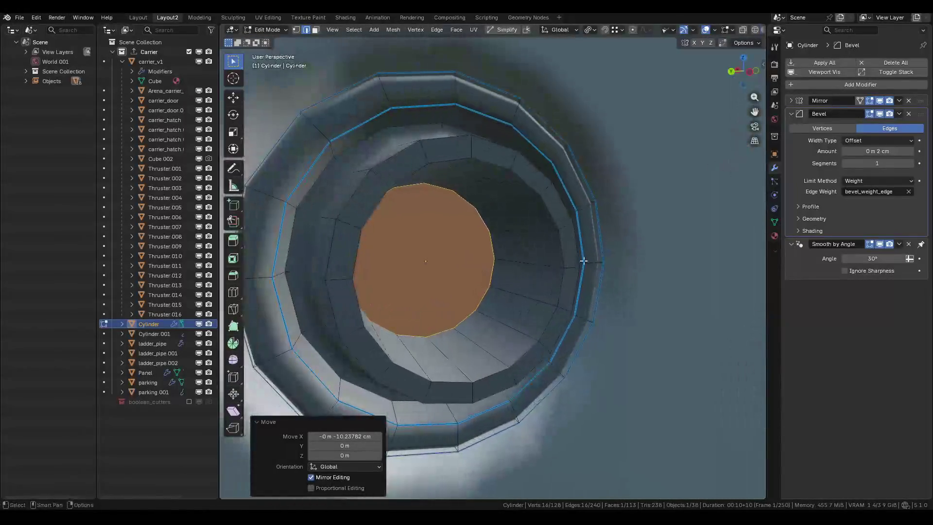
{"action": "left_click", "coordinate": [508, 212]}
{"action": "key", "text": "alt+s"}
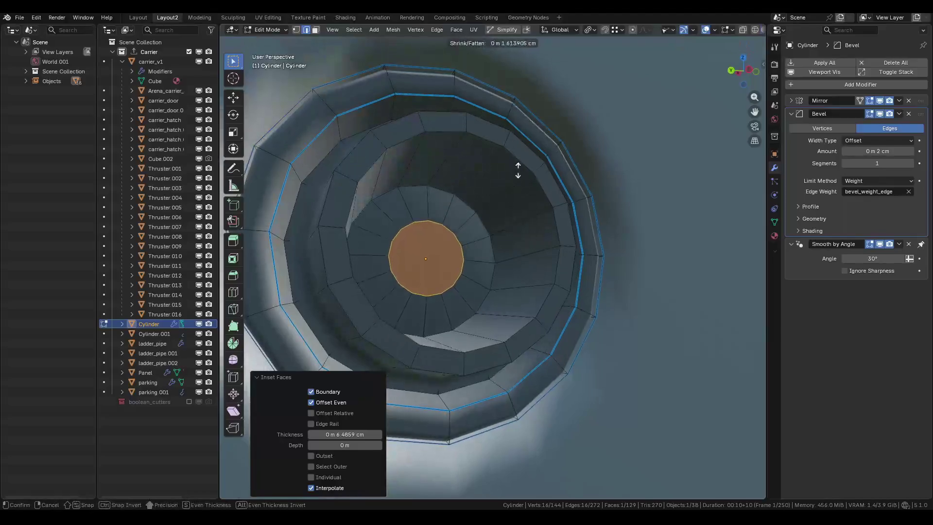
{"action": "key", "text": "Escape"}
{"action": "key", "text": "ctrl+z"}
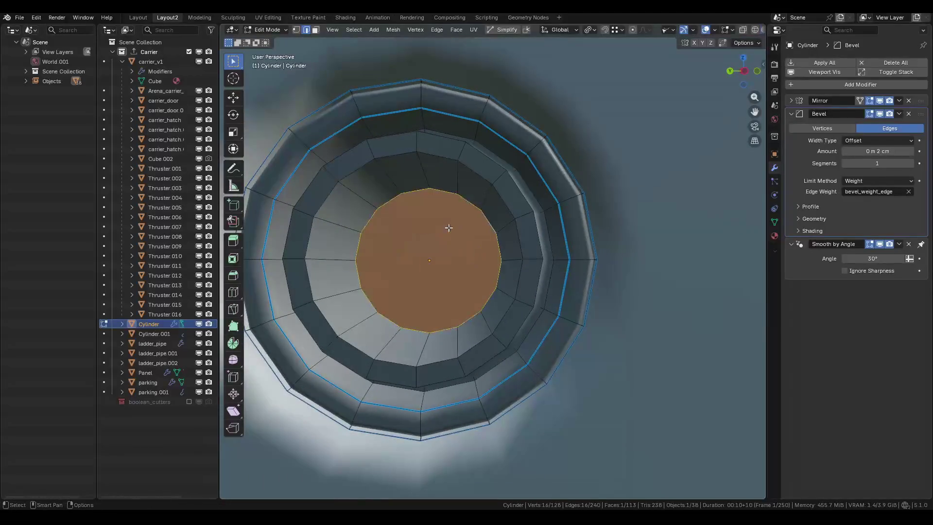
{"action": "key", "text": "x"}
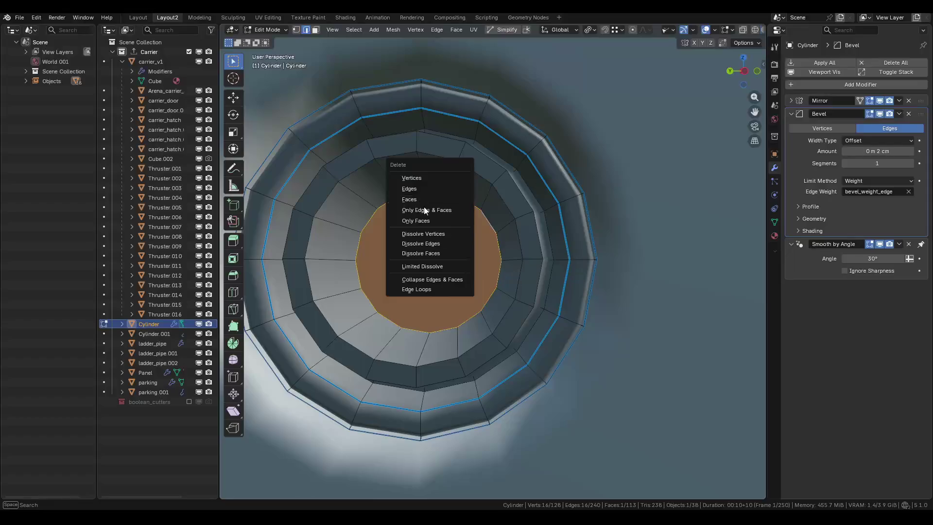
{"action": "key", "text": "Escape"}
{"action": "key", "text": "ctrl+f"}
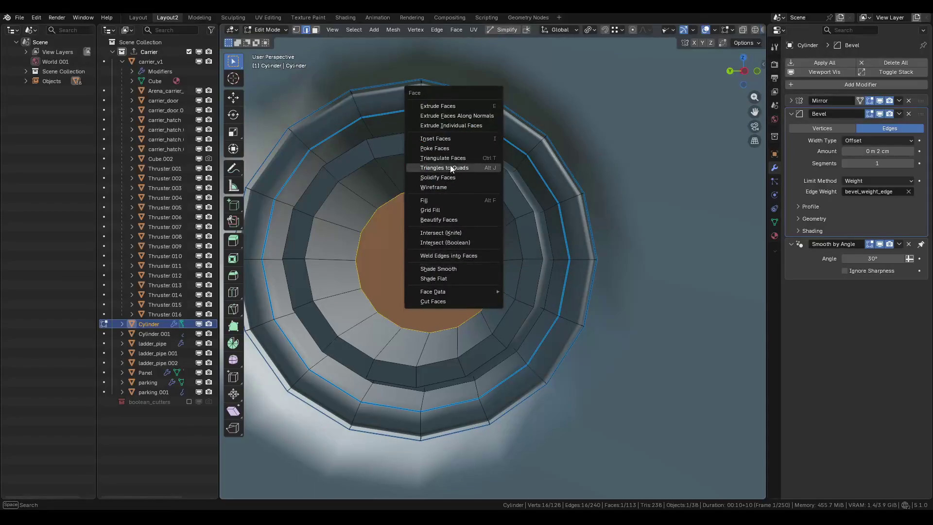
{"action": "left_click", "coordinate": [447, 224]}
{"action": "mouse_move", "coordinate": [447, 225]}
{"action": "middle_mouse_down"}
{"action": "mouse_move", "coordinate": [589, 243]}
{"action": "mouse_move", "coordinate": [437, 263]}
{"action": "mouse_move", "coordinate": [454, 271]}
{"action": "mouse_move", "coordinate": [427, 254]}
{"action": "mouse_move", "coordinate": [540, 255]}
{"action": "mouse_move", "coordinate": [531, 257]}
{"action": "middle_mouse_up"}
{"action": "key", "text": "h"}
Step: Select the cap's fan of faces and dissolve them into a single cap face
{"action": "key", "text": "alt+a"}
{"action": "left_click", "coordinate": [420, 238]}
{"action": "left_click", "coordinate": [448, 258], "text": "shift"}
{"action": "left_click", "coordinate": [388, 286], "text": "shift"}
{"action": "left_click", "coordinate": [379, 263], "text": "shift"}
{"action": "key", "text": "1"}
{"action": "left_click", "coordinate": [500, 260]}
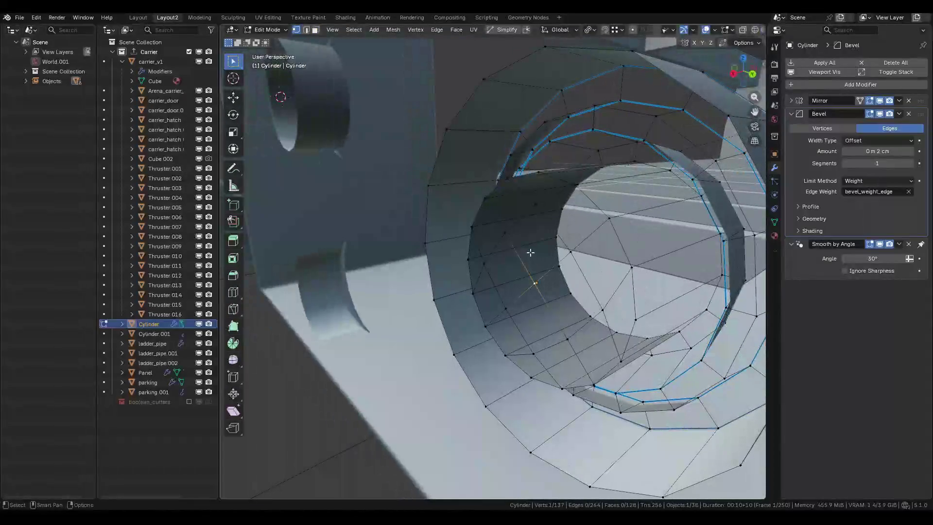
{"action": "key", "text": "3"}
{"action": "left_click", "coordinate": [531, 256]}
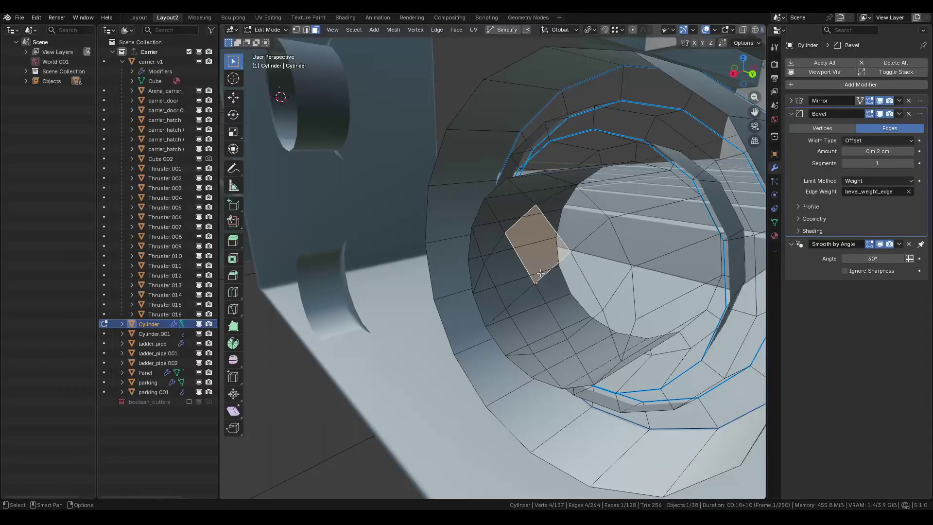
{"action": "key", "text": "1"}
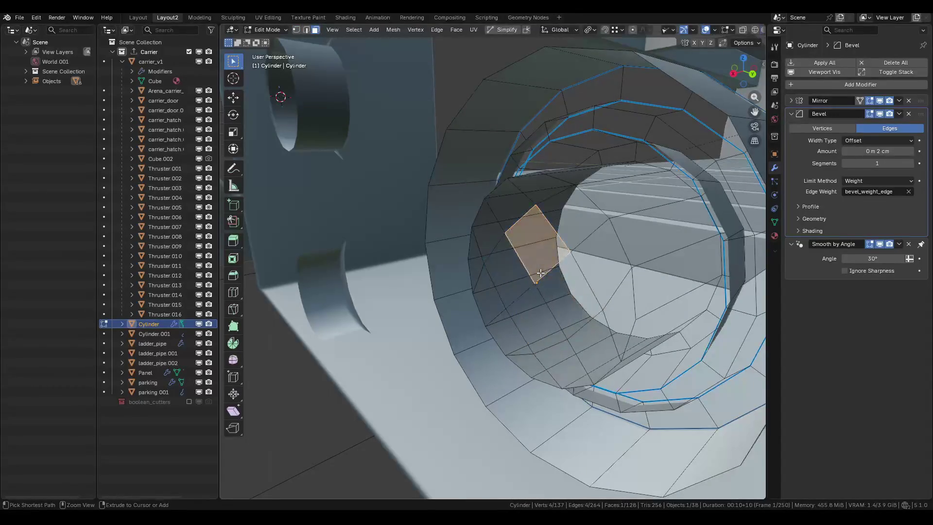
{"action": "key", "text": "ctrl+KP_Add"}
{"action": "key", "text": "ctrl+KP_Add"}
{"action": "key", "text": "ctrl+x"}
Step: Inset the cap face and Grid Fill it with Offset 2
{"action": "key", "text": "2"}
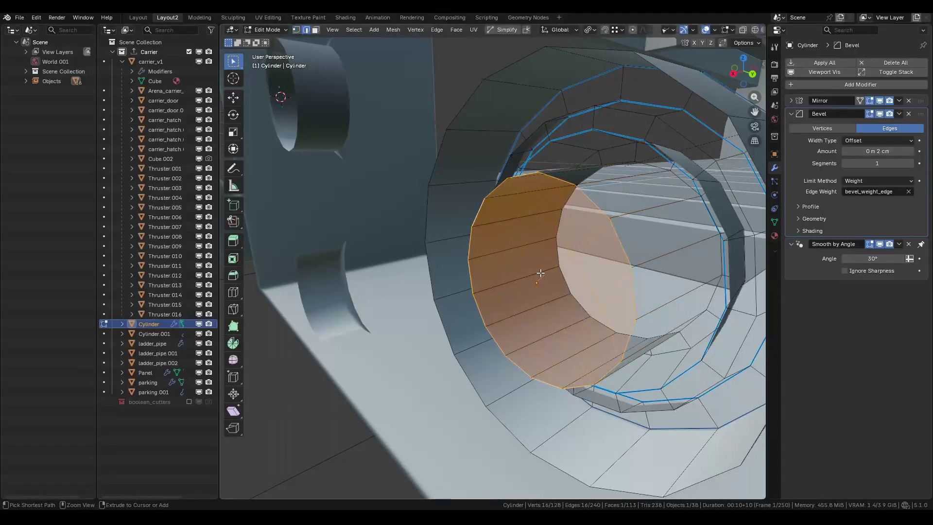
{"action": "middle_click_drag", "start_coordinate": [540, 273], "coordinate": [531, 270]}
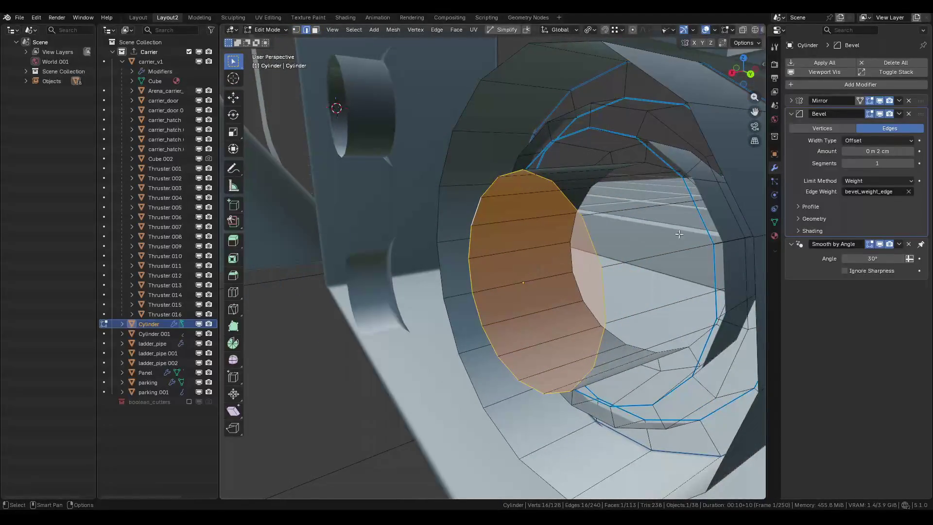
{"action": "key", "text": "i"}
{"action": "left_click", "coordinate": [607, 237]}
{"action": "key", "text": "g"}
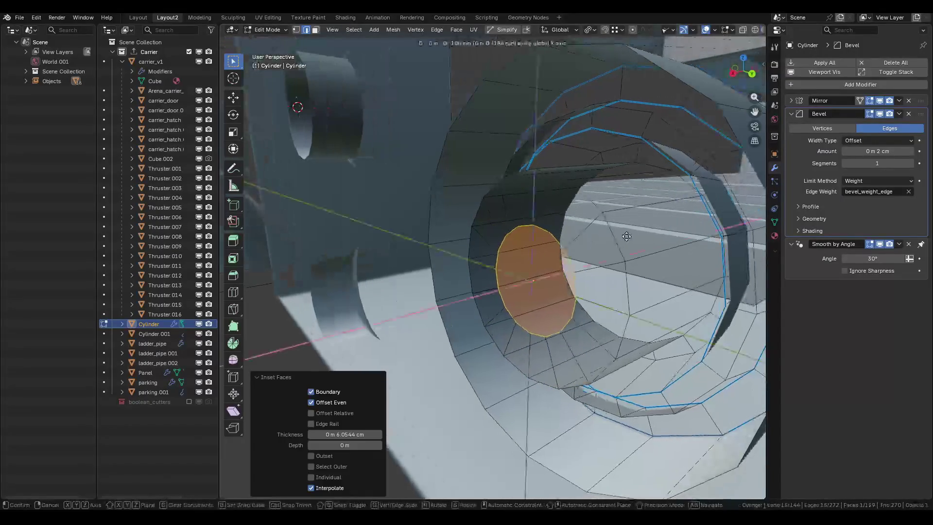
{"action": "left_click", "coordinate": [631, 233]}
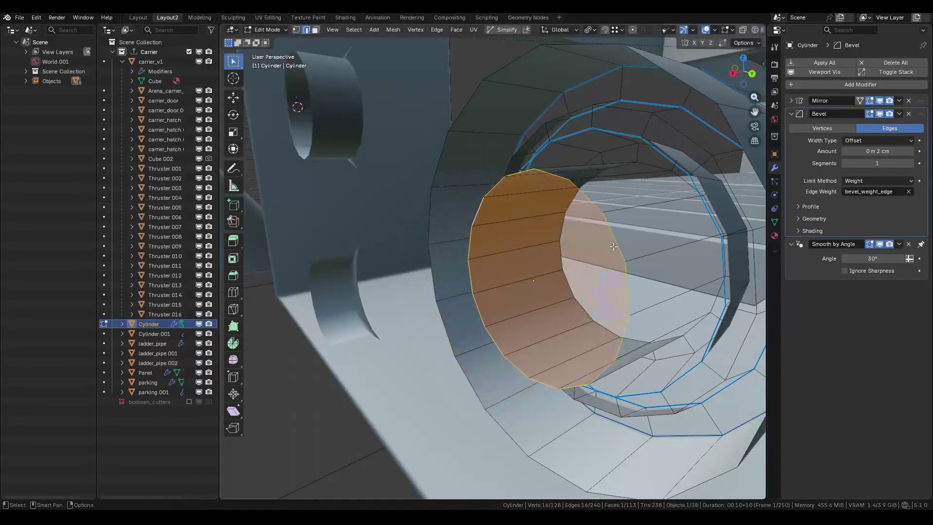
{"action": "key", "text": "ctrl+f"}
{"action": "left_click", "coordinate": [614, 246]}
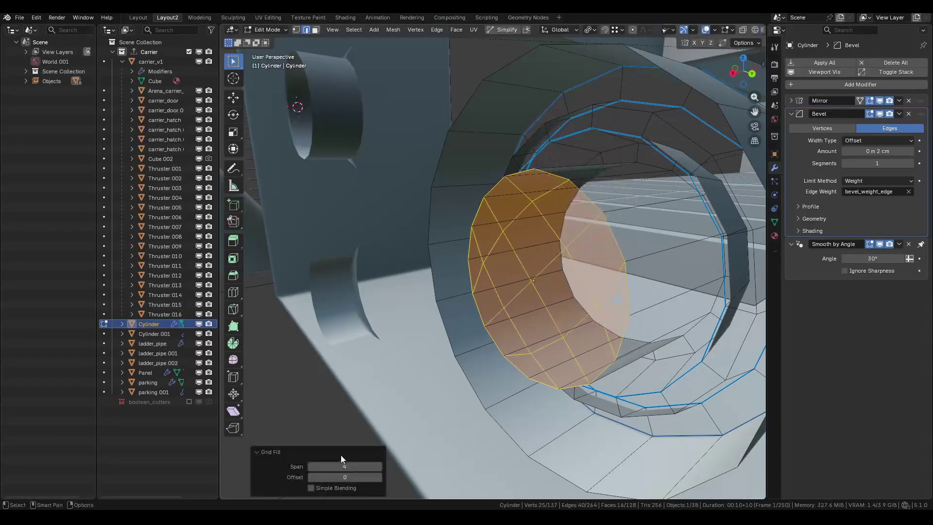
{"action": "left_click_drag", "start_coordinate": [344, 473], "coordinate": [345, 476]}
{"action": "mouse_move", "coordinate": [534, 291]}
{"action": "middle_mouse_down"}
{"action": "mouse_move", "coordinate": [504, 300]}
{"action": "mouse_move", "coordinate": [493, 287]}
{"action": "middle_mouse_up"}
Step: Move a tube vertex along X with Sphere-falloff proportional editing
{"action": "left_click", "coordinate": [493, 287]}
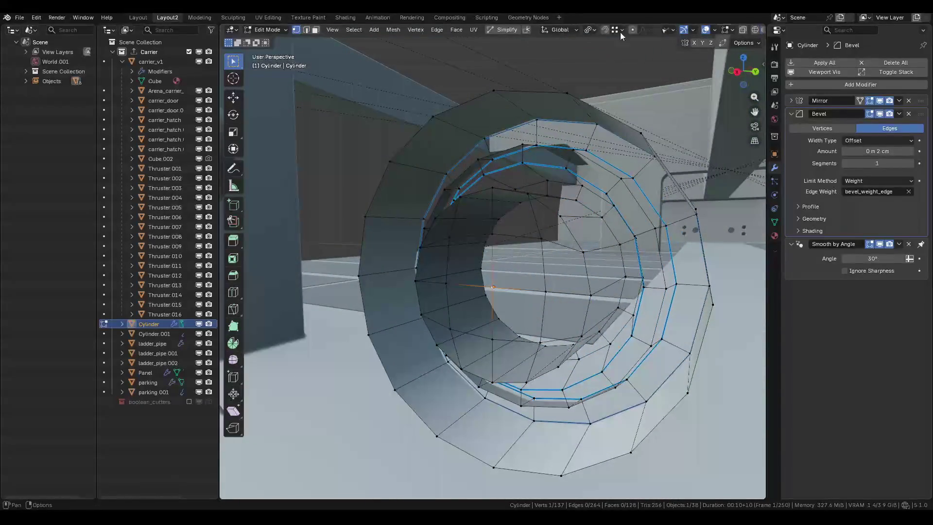
{"action": "left_click", "coordinate": [634, 30]}
{"action": "left_click", "coordinate": [644, 30]}
{"action": "left_click", "coordinate": [627, 83]}
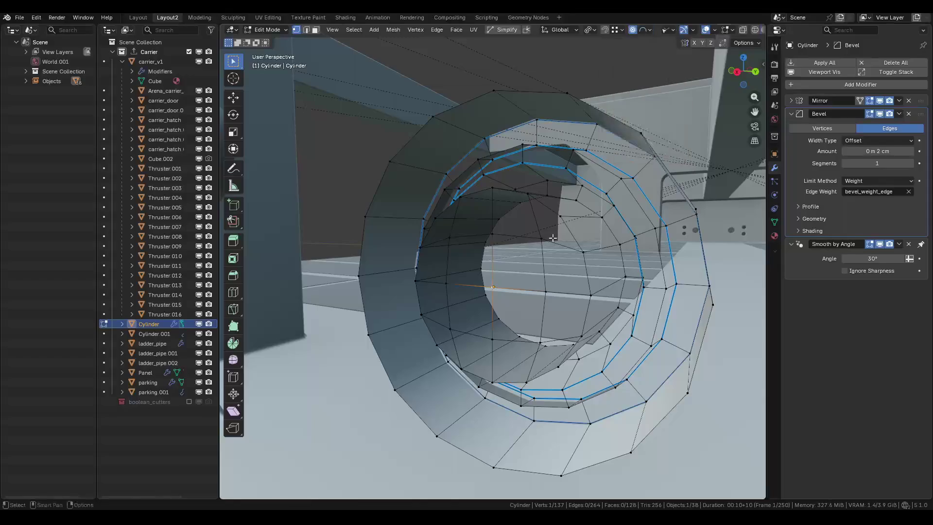
{"action": "key", "text": "g"}
{"action": "key", "text": "x"}
{"action": "scroll", "coordinate": [516, 281], "scroll_direction": "up", "scroll_amount": 10}
{"action": "scroll", "coordinate": [515, 281], "scroll_direction": "up", "scroll_amount": 11}
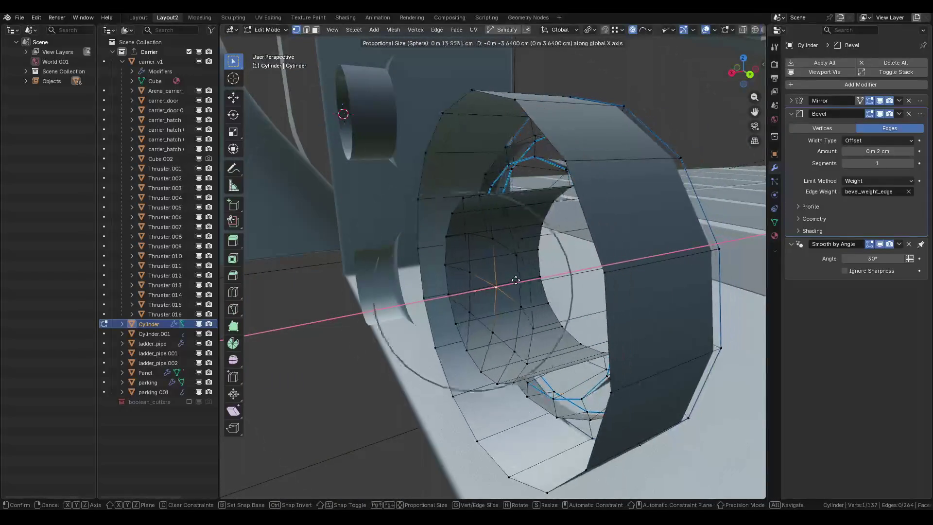
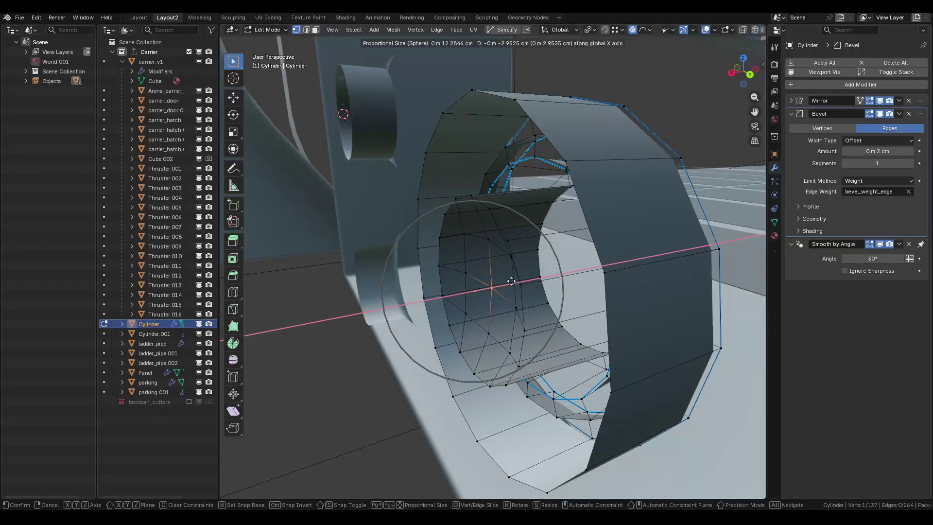
Step: Confirm pushing the inner dome vertex along X and look over the three holes in Object Mode
{"action": "left_click", "coordinate": [514, 281]}
{"action": "mouse_move", "coordinate": [514, 281]}
{"action": "middle_mouse_down"}
{"action": "mouse_move", "coordinate": [412, 276]}
{"action": "mouse_move", "coordinate": [477, 273]}
{"action": "mouse_move", "coordinate": [483, 225]}
{"action": "mouse_move", "coordinate": [533, 233]}
{"action": "middle_mouse_up"}
{"action": "key", "text": "Tab"}
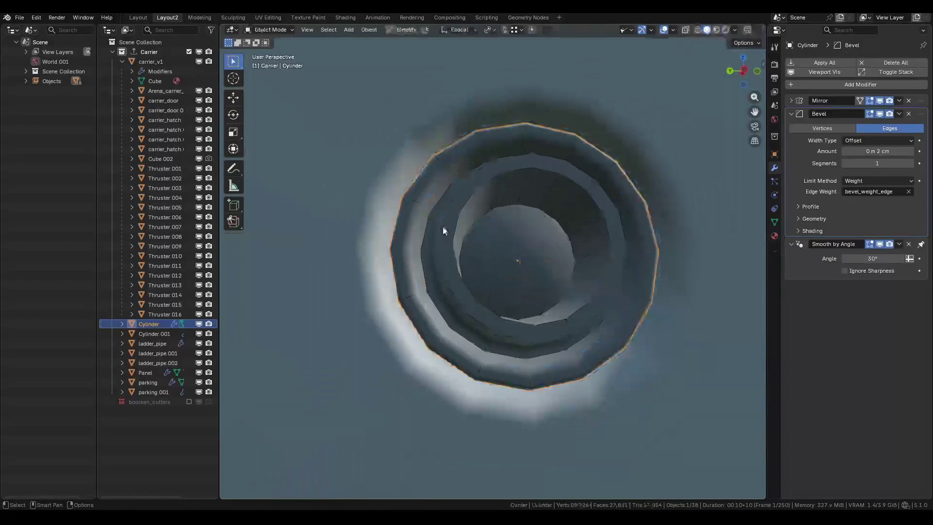
{"action": "scroll", "coordinate": [437, 233], "scroll_direction": "down", "scroll_amount": 5}
{"action": "mouse_move", "coordinate": [406, 249]}
{"action": "middle_mouse_down"}
{"action": "mouse_move", "coordinate": [383, 261]}
{"action": "mouse_move", "coordinate": [412, 261]}
{"action": "middle_mouse_up"}
{"action": "scroll", "coordinate": [422, 261], "scroll_direction": "up", "scroll_amount": 6}
Step: Back in Edit Mode, select three face loops inside the Cylinder hole
{"action": "key", "text": "Tab"}
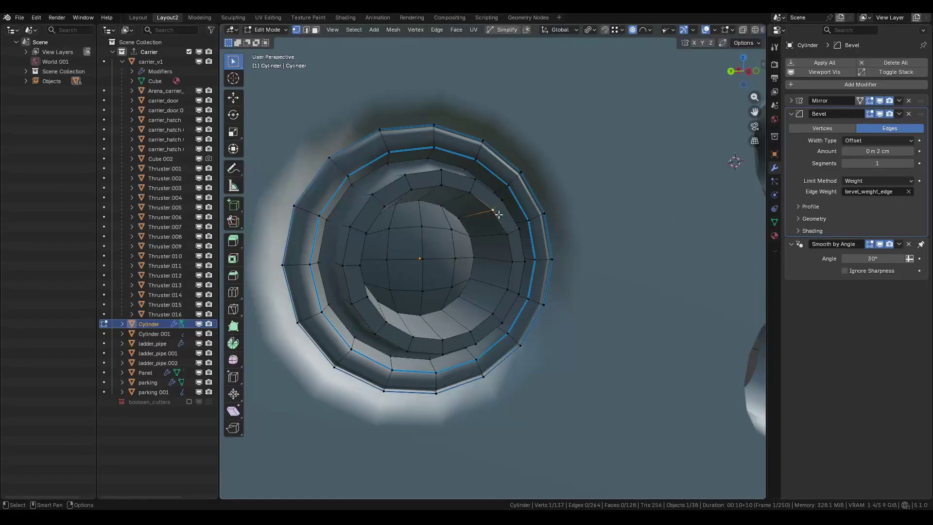
{"action": "mouse_move", "coordinate": [377, 194]}
{"action": "middle_mouse_down"}
{"action": "mouse_move", "coordinate": [424, 226]}
{"action": "mouse_move", "coordinate": [456, 177]}
{"action": "mouse_move", "coordinate": [358, 212]}
{"action": "middle_mouse_up"}
{"action": "left_click", "coordinate": [423, 226], "text": "alt"}
{"action": "left_click", "coordinate": [437, 239], "text": "alt+shift"}
{"action": "left_click", "coordinate": [456, 177], "text": "alt+shift"}
Step: Add one more face ring, then give the Cylinder a new material slot using Metal
{"action": "left_click", "coordinate": [375, 182], "text": "alt+shift"}
{"action": "left_click", "coordinate": [774, 236]}
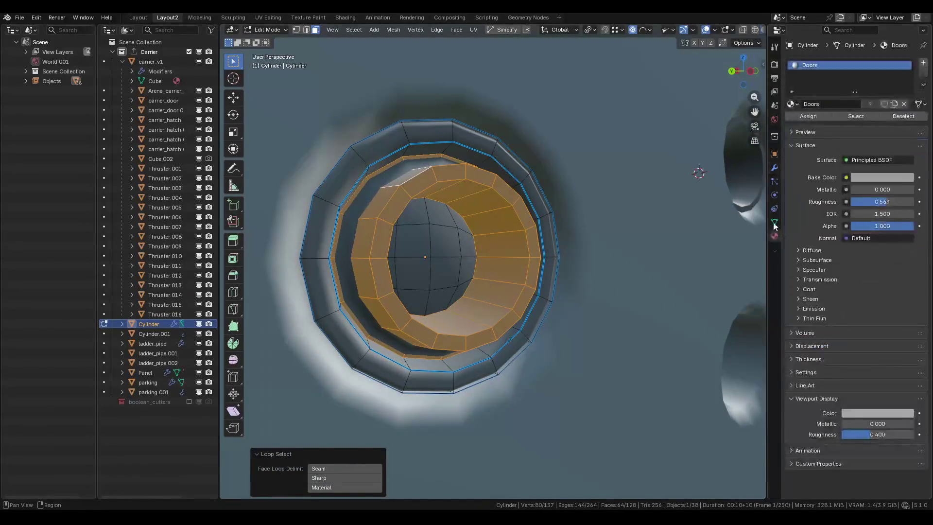
{"action": "left_click", "coordinate": [925, 65]}
{"action": "left_click", "coordinate": [793, 125]}
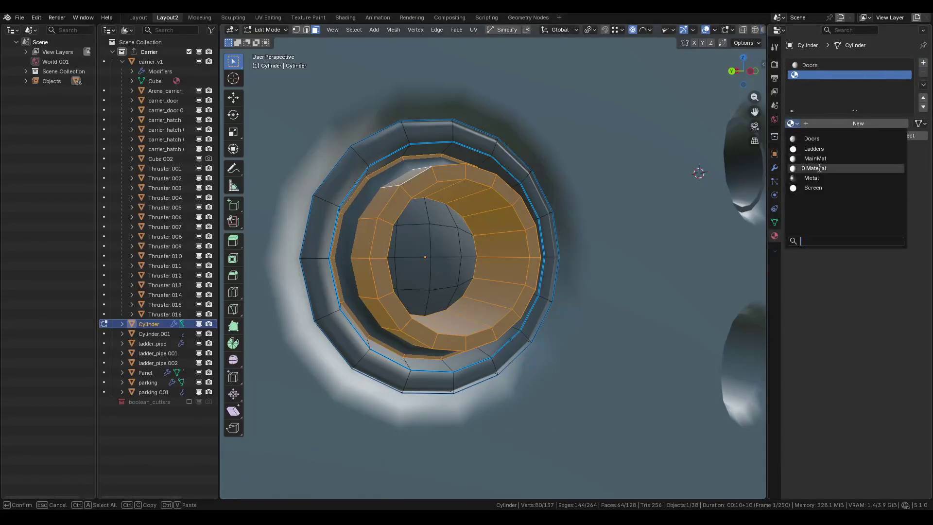
{"action": "left_click", "coordinate": [823, 179]}
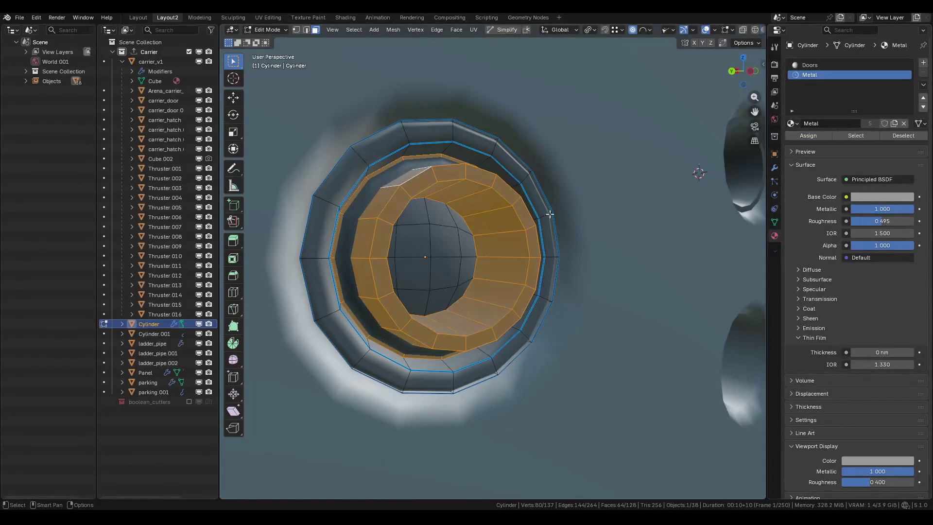
Step: Pick a dome face, undo an accidental whole-mesh selection, and re-enter Edit Mode
{"action": "left_click", "coordinate": [436, 228]}
{"action": "key", "text": "a"}
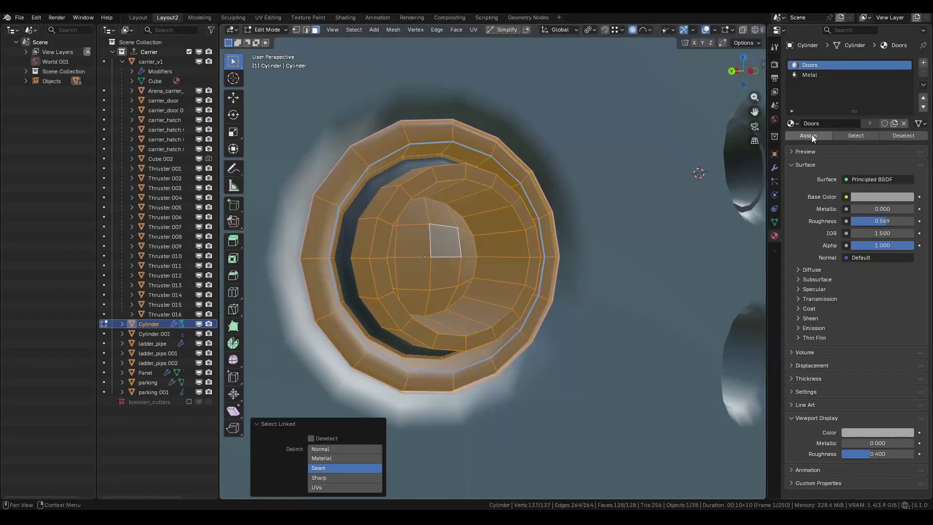
{"action": "key", "text": "ctrl+z"}
{"action": "mouse_move", "coordinate": [496, 211]}
{"action": "middle_mouse_down"}
{"action": "mouse_move", "coordinate": [409, 223]}
{"action": "mouse_move", "coordinate": [468, 206]}
{"action": "middle_mouse_up"}
{"action": "key", "text": "Tab"}
{"action": "scroll", "coordinate": [449, 248], "scroll_direction": "down", "scroll_amount": 3}
{"action": "scroll", "coordinate": [454, 228], "scroll_direction": "up", "scroll_amount": 2}
{"action": "key", "text": "Tab"}
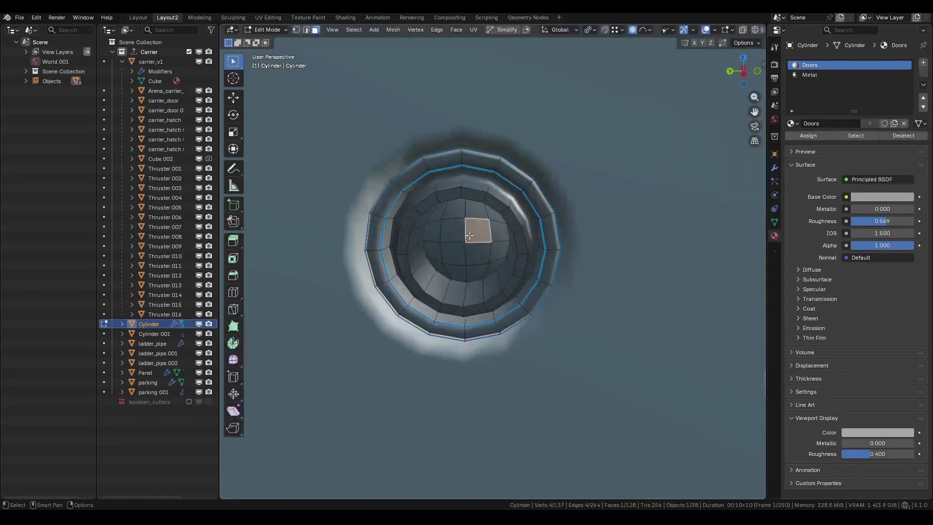
{"action": "scroll", "coordinate": [445, 219], "scroll_direction": "up", "scroll_amount": 1}
Step: Select the dome region, assign it the Metal slot, and save Carrier.blend
{"action": "left_click", "coordinate": [445, 219]}
{"action": "left_click", "coordinate": [501, 281], "text": "ctrl+shift"}
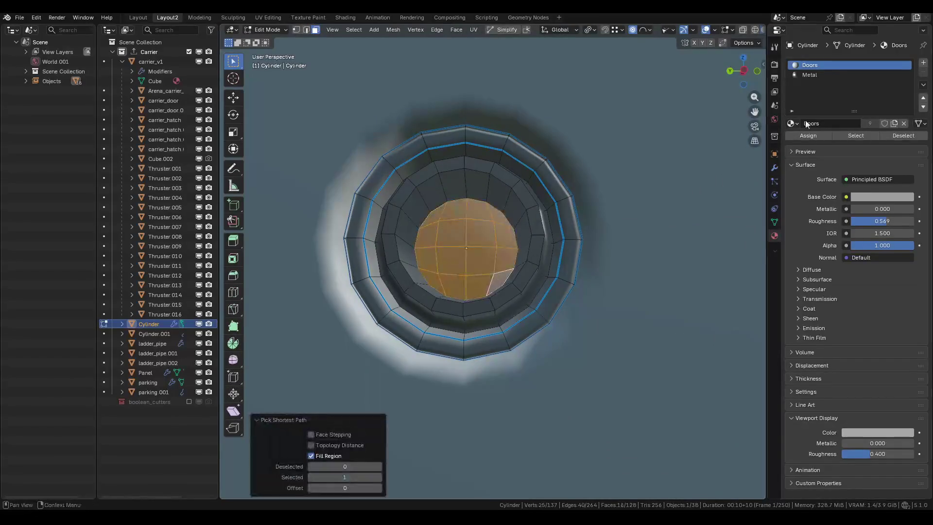
{"action": "left_click", "coordinate": [815, 77]}
{"action": "left_click", "coordinate": [808, 136]}
{"action": "key", "text": "Tab"}
{"action": "key", "text": "ctrl+s"}
{"action": "mouse_move", "coordinate": [433, 211]}
{"action": "middle_mouse_down"}
{"action": "mouse_move", "coordinate": [366, 237]}
{"action": "mouse_move", "coordinate": [381, 204]}
{"action": "mouse_move", "coordinate": [580, 129]}
{"action": "middle_mouse_up"}
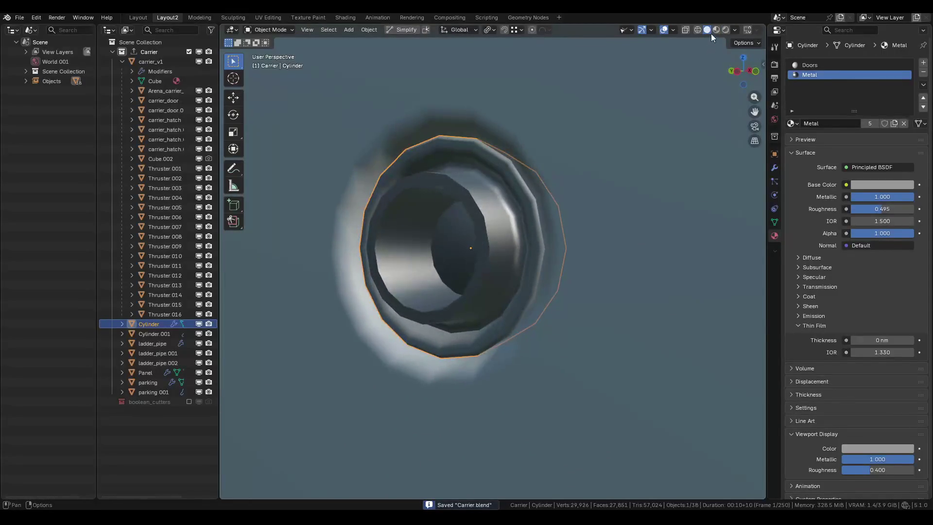
Step: Switch the viewport to Material Preview and orbit to an oblique view of the hull
{"action": "left_click", "coordinate": [716, 29]}
{"action": "scroll", "coordinate": [549, 181], "scroll_direction": "down", "scroll_amount": 8}
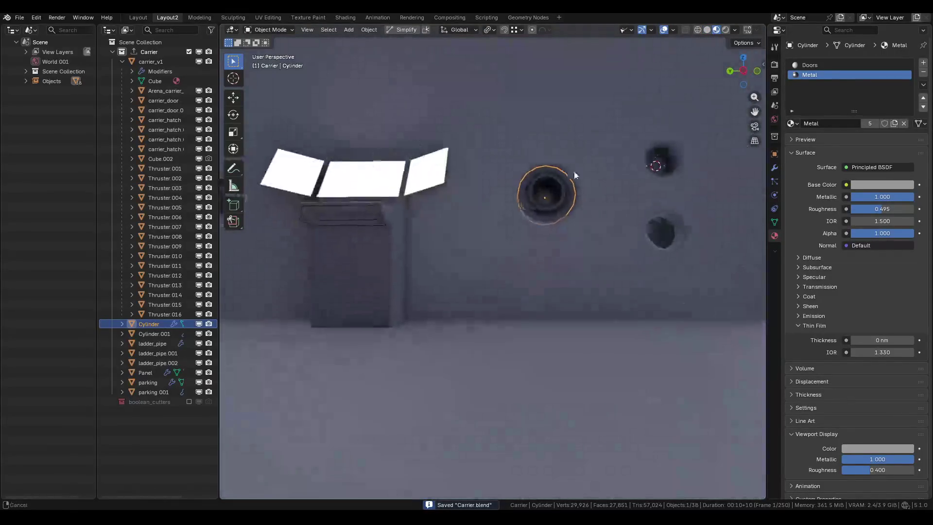
{"action": "mouse_move", "coordinate": [575, 174]}
{"action": "middle_mouse_down"}
{"action": "mouse_move", "coordinate": [501, 202]}
{"action": "mouse_move", "coordinate": [486, 219]}
{"action": "mouse_move", "coordinate": [427, 235]}
{"action": "mouse_move", "coordinate": [567, 214]}
{"action": "middle_mouse_up"}
{"action": "scroll", "coordinate": [610, 202], "scroll_direction": "up", "scroll_amount": 4}
Step: Enter Edit Mode on Cylinder.001 and Grid Fill its end cap face
{"action": "left_click", "coordinate": [601, 201]}
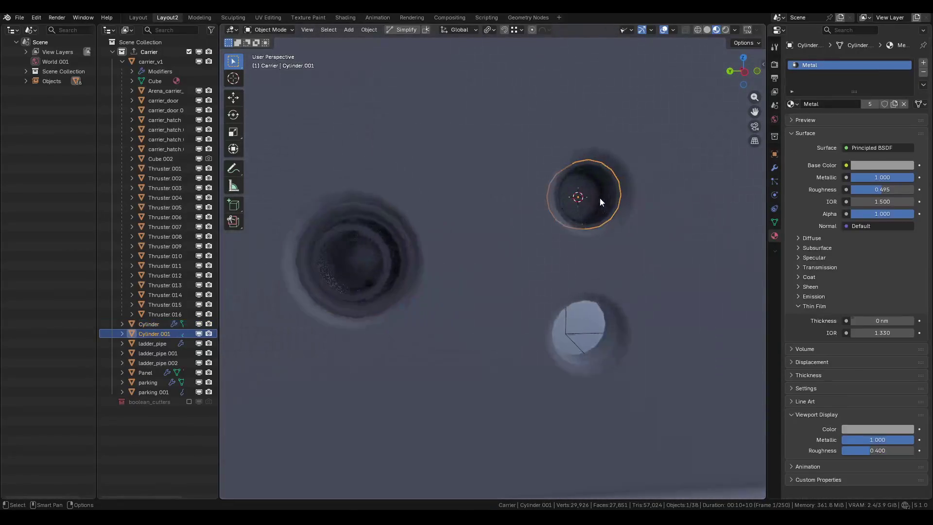
{"action": "key", "text": "ctrl+Tab"}
{"action": "left_click", "coordinate": [592, 194]}
{"action": "scroll", "coordinate": [592, 194], "scroll_direction": "up", "scroll_amount": 4}
{"action": "left_click", "coordinate": [592, 194]}
{"action": "mouse_move", "coordinate": [584, 199]}
{"action": "middle_mouse_down"}
{"action": "mouse_move", "coordinate": [486, 203]}
{"action": "mouse_move", "coordinate": [506, 242]}
{"action": "middle_mouse_up"}
{"action": "right_click", "coordinate": [493, 219]}
{"action": "left_click", "coordinate": [492, 220]}
Step: Push the filled cap's centre vertex inward along X, return to Object Mode, and save
{"action": "key", "text": "1"}
{"action": "left_click", "coordinate": [491, 245]}
{"action": "key", "text": "g"}
{"action": "key", "text": "x"}
{"action": "scroll", "coordinate": [523, 210], "scroll_direction": "up", "scroll_amount": 1}
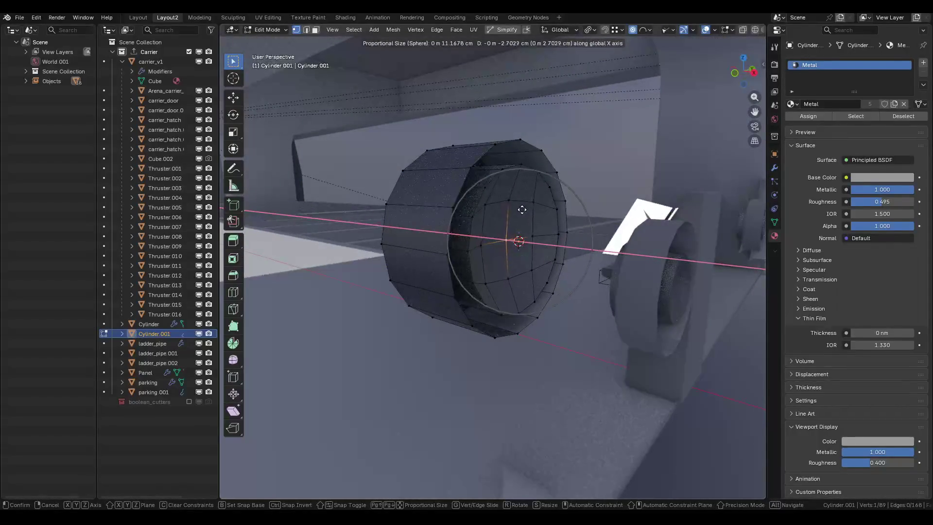
{"action": "left_click", "coordinate": [521, 209]}
{"action": "middle_click_drag", "start_coordinate": [522, 209], "coordinate": [597, 208]}
{"action": "key", "text": "Tab"}
{"action": "scroll", "coordinate": [494, 221], "scroll_direction": "down", "scroll_amount": 5}
{"action": "key", "text": "ctrl+s"}
Step: Duplicate Cylinder.001 as Cylinder.002 and move it −61.82543 cm down Z into the lower hole
{"action": "middle_click_drag", "start_coordinate": [514, 248], "coordinate": [506, 243]}
{"action": "key", "text": "shift+d"}
{"action": "key", "text": "z"}
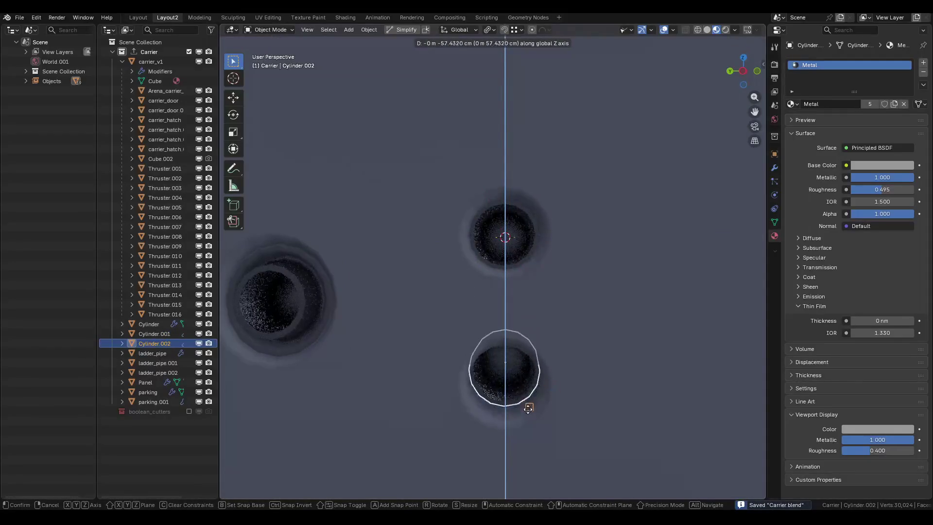
{"action": "left_click", "coordinate": [505, 407]}
{"action": "key", "text": "KP_Decimal"}
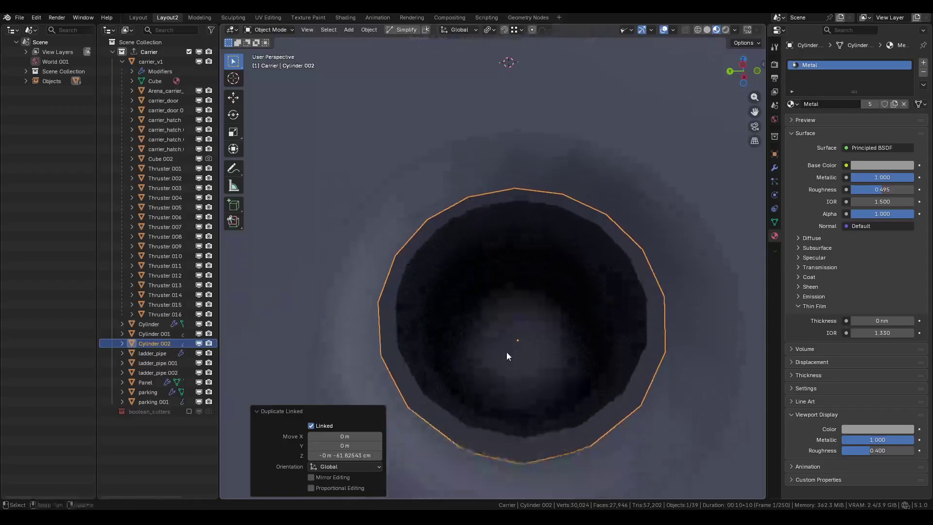
Step: Orbit to the other holes and reselect Cylinder.001 on its own
{"action": "scroll", "coordinate": [432, 271], "scroll_direction": "down", "scroll_amount": 6}
{"action": "mouse_move", "coordinate": [360, 239]}
{"action": "middle_mouse_down"}
{"action": "mouse_move", "coordinate": [444, 207]}
{"action": "mouse_move", "coordinate": [482, 273]}
{"action": "mouse_move", "coordinate": [497, 189]}
{"action": "middle_mouse_up"}
{"action": "scroll", "coordinate": [503, 175], "scroll_direction": "up", "scroll_amount": 3}
{"action": "left_click", "coordinate": [507, 166], "text": "shift"}
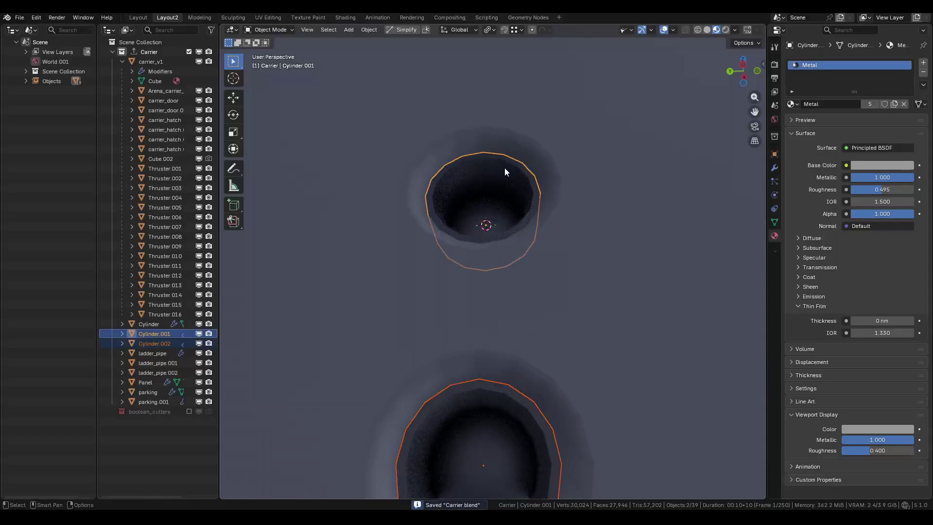
{"action": "left_click", "coordinate": [504, 167]}
{"action": "left_click", "coordinate": [774, 222]}
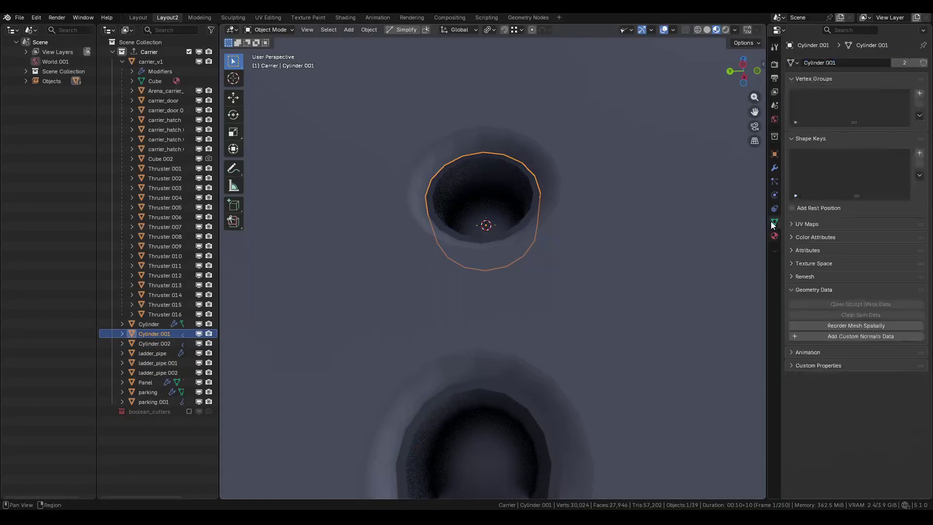
Step: Add a Bevel modifier to the upper Cylinder.001 hole
{"action": "left_click", "coordinate": [500, 411]}
{"action": "left_click", "coordinate": [521, 174]}
{"action": "scroll", "coordinate": [521, 177], "scroll_direction": "up", "scroll_amount": 3}
{"action": "left_click", "coordinate": [775, 167]}
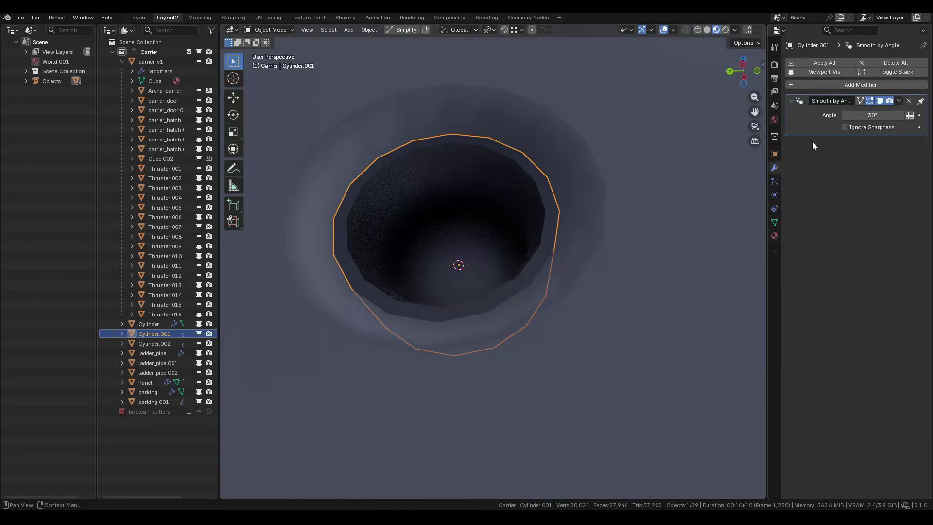
{"action": "left_click", "coordinate": [832, 81]}
{"action": "type", "text": "иу"}
{"action": "key", "text": "BackSpace"}
{"action": "key", "text": "BackSpace"}
{"action": "type", "text": "bev"}
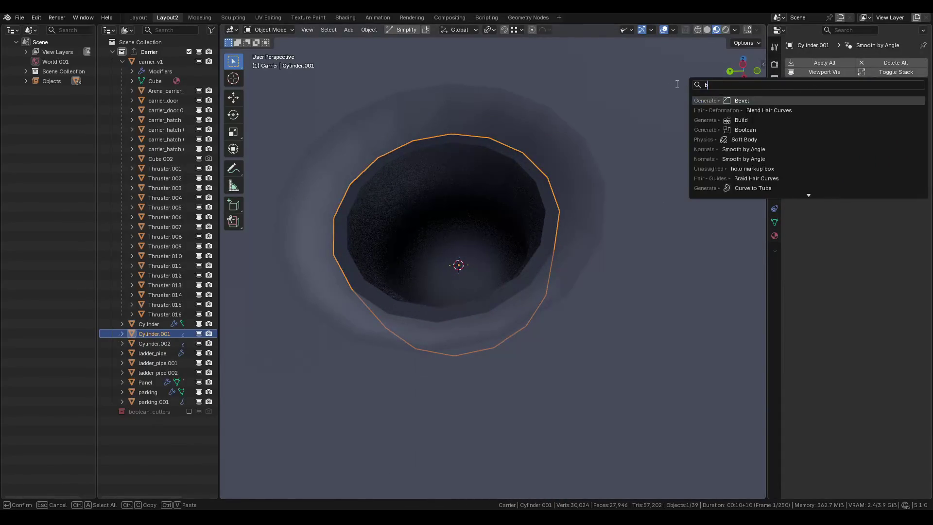
{"action": "key", "text": "Return"}
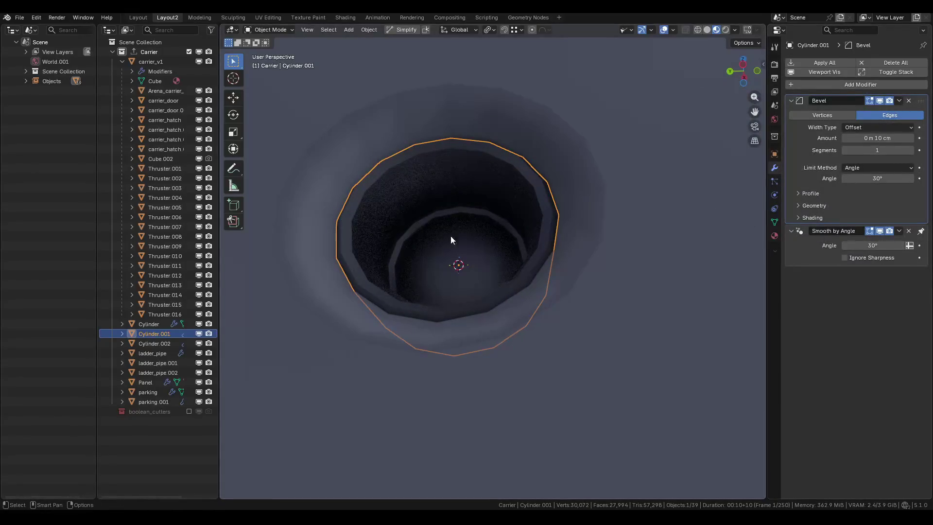
Step: Select the hole's rim edge loop and set the Bevel Limit Method to Weight
{"action": "key", "text": "Tab"}
{"action": "left_click", "coordinate": [531, 176], "text": "alt"}
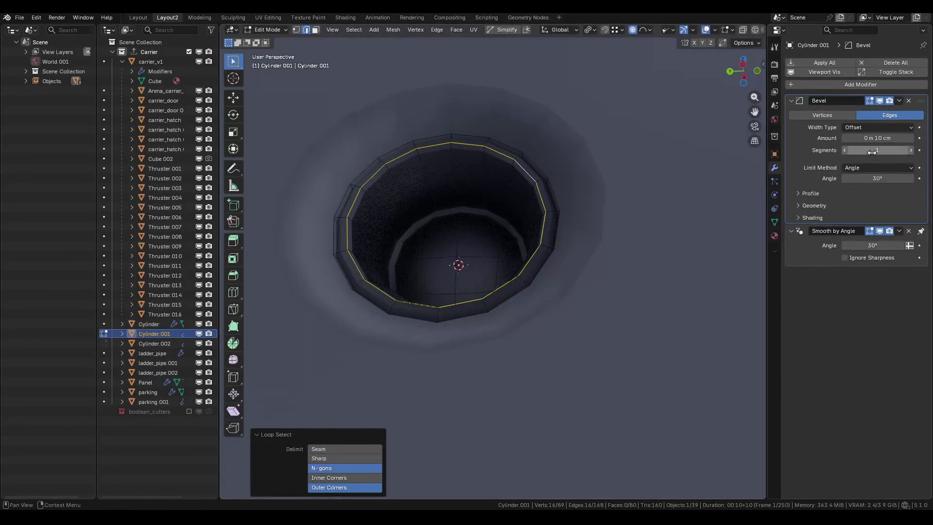
{"action": "left_click", "coordinate": [869, 167]}
{"action": "left_click", "coordinate": [864, 199]}
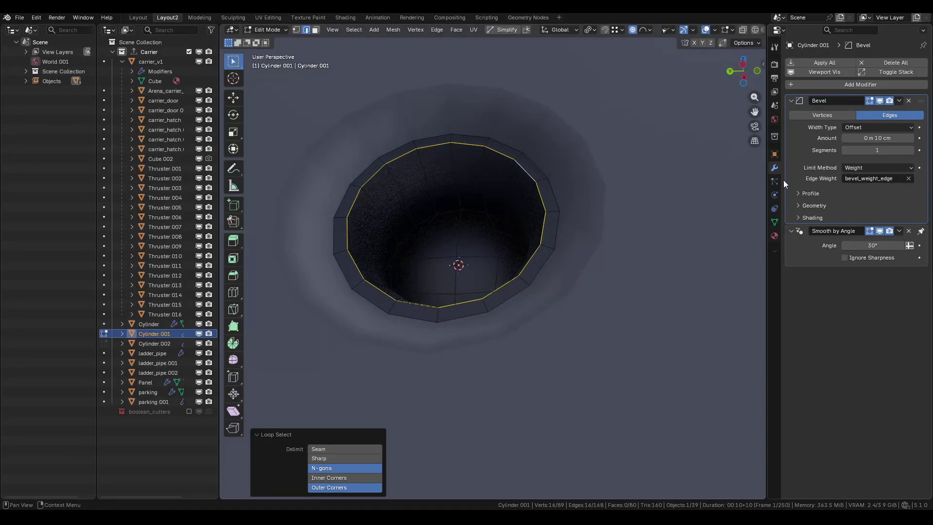
Step: Give the rim loop a mean bevel weight of 0.5 and return to Object Mode
{"action": "key", "text": "n"}
{"action": "left_click_drag", "start_coordinate": [674, 163], "coordinate": [730, 164]}
{"action": "key", "text": "n"}
{"action": "key", "text": "Tab"}
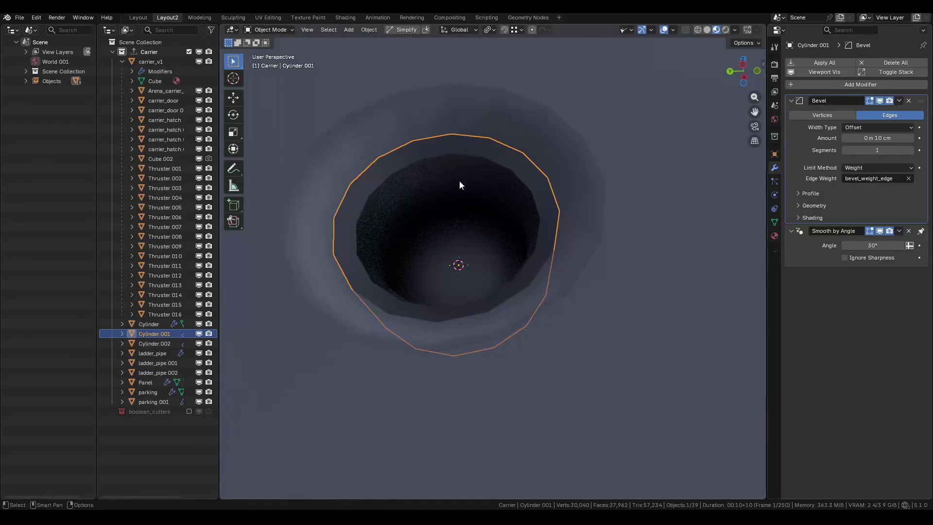
{"action": "middle_click_drag", "start_coordinate": [496, 180], "coordinate": [503, 192]}
{"action": "middle_click_drag", "start_coordinate": [603, 141], "coordinate": [609, 175]}
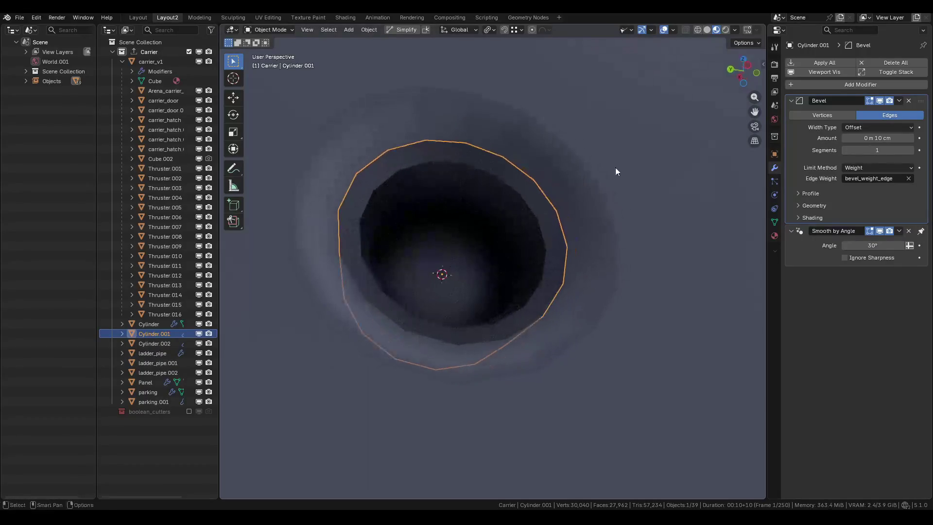
{"action": "left_click", "coordinate": [735, 30]}
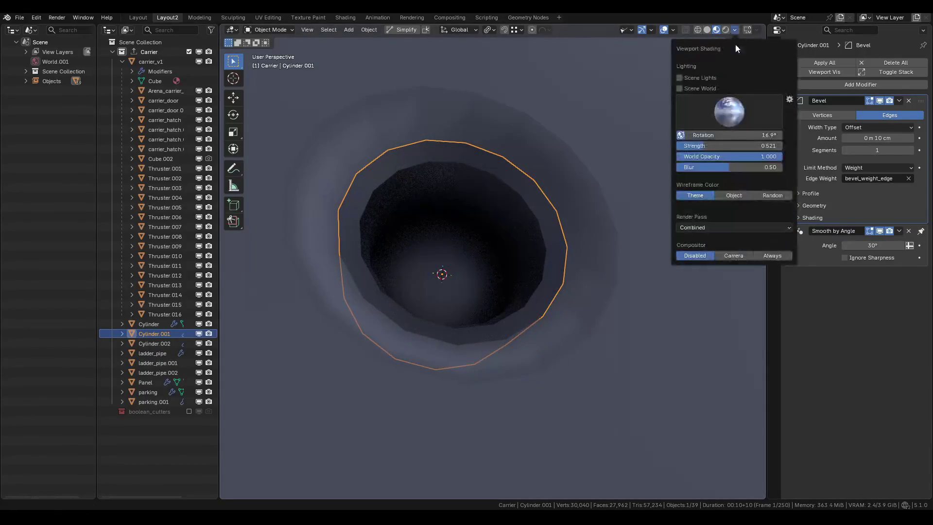
Step: Rotate the preview lighting and re-enter the Bevel amount, typing 4 after the 2 mm value
{"action": "left_click_drag", "start_coordinate": [714, 135], "coordinate": [767, 135]}
{"action": "left_click", "coordinate": [888, 138]}
{"action": "type", "text": "2mm"}
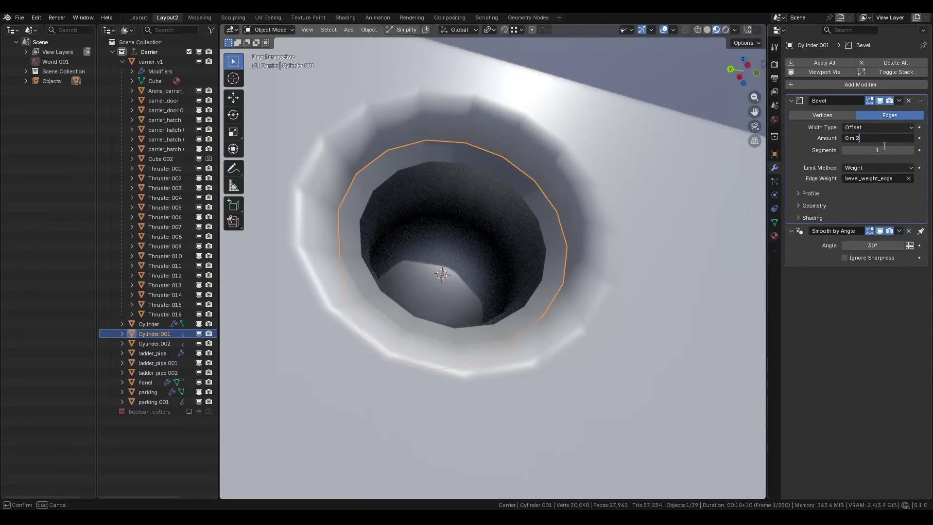
{"action": "key", "text": "Return"}
{"action": "left_click", "coordinate": [881, 138]}
{"action": "type", "text": "4mm"}
{"action": "key", "text": "Return"}
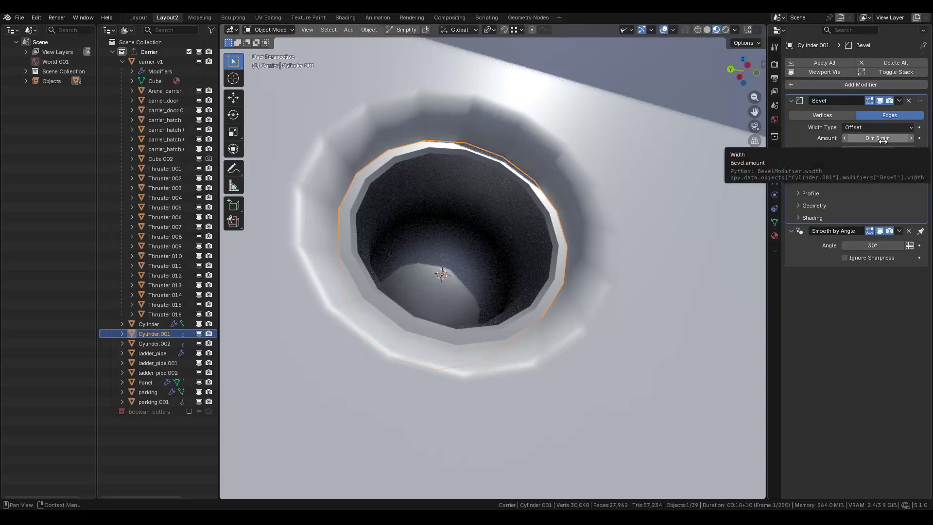
Step: Turn on Harden Normals in the Bevel shading options and save Carrier.blend
{"action": "left_click", "coordinate": [821, 220]}
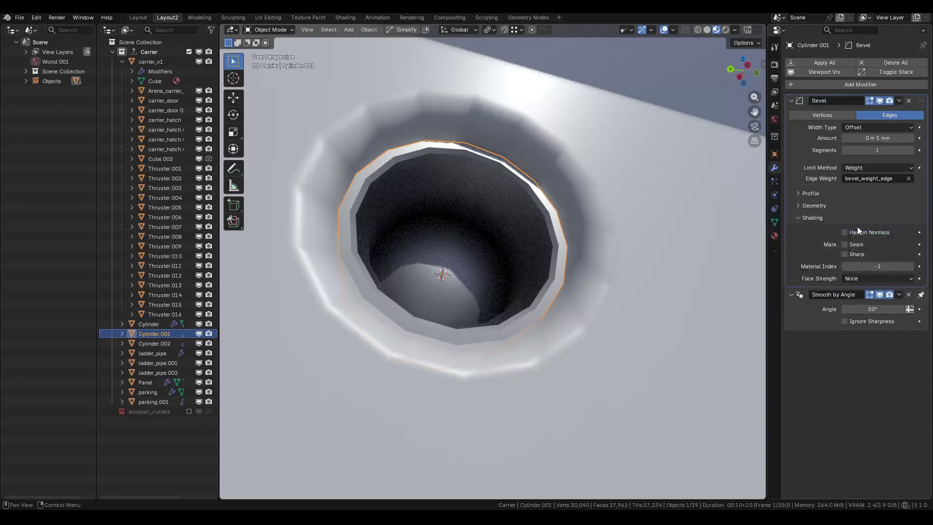
{"action": "left_click", "coordinate": [854, 231]}
{"action": "left_click", "coordinate": [812, 218]}
{"action": "key", "text": "ctrl+s"}
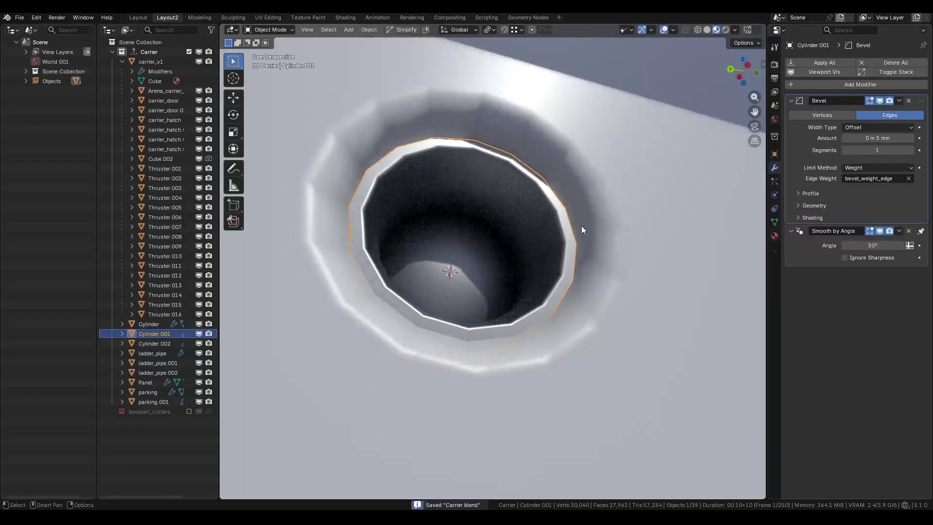
Step: Copy Cylinder.001's Bevel modifier to the lower Cylinder.002 hole and save
{"action": "scroll", "coordinate": [581, 226], "scroll_direction": "down", "scroll_amount": 5}
{"action": "middle_click_drag", "start_coordinate": [554, 207], "coordinate": [546, 304]}
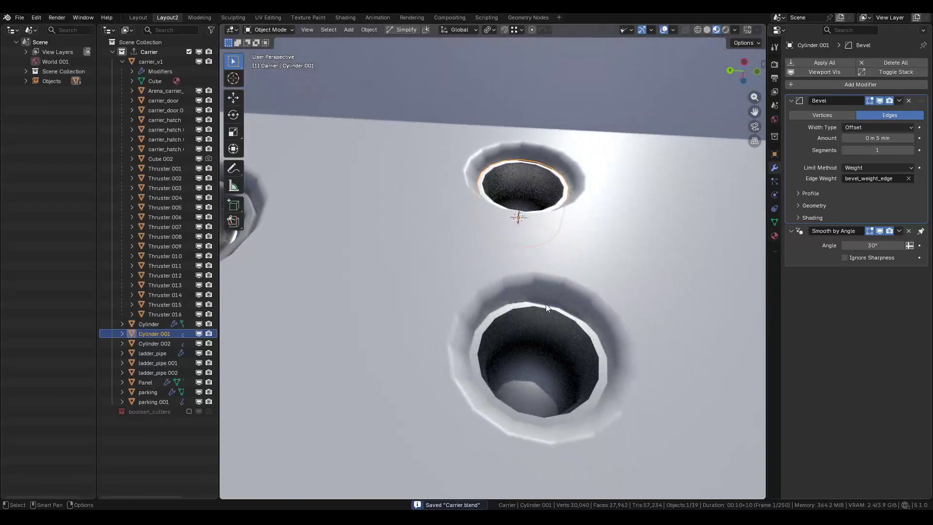
{"action": "left_click", "coordinate": [532, 308], "text": "shift"}
{"action": "left_click", "coordinate": [564, 187], "text": "shift"}
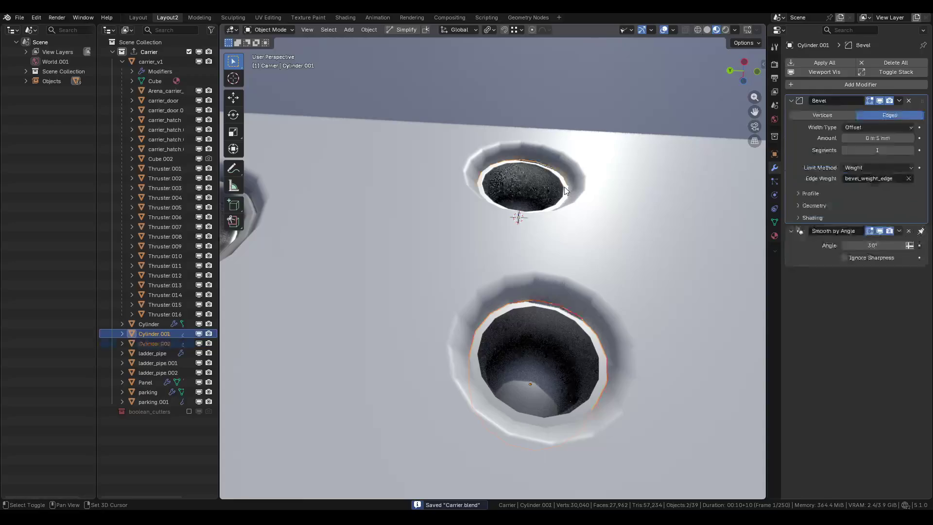
{"action": "left_click", "coordinate": [900, 101]}
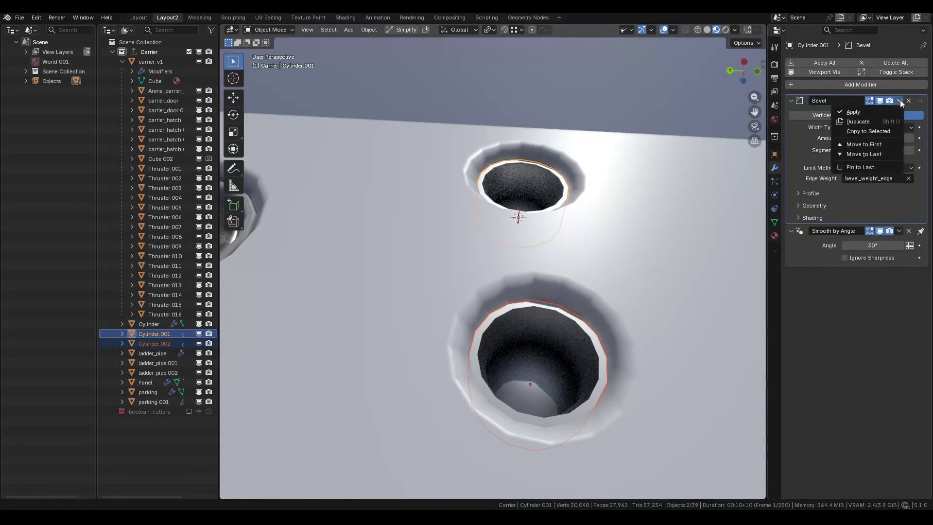
{"action": "left_click", "coordinate": [872, 131]}
{"action": "key", "text": "ctrl+s"}
Step: Select the large hole's Cylinder object and zoom in close on it
{"action": "mouse_move", "coordinate": [567, 258]}
{"action": "middle_mouse_down"}
{"action": "mouse_move", "coordinate": [590, 296]}
{"action": "mouse_move", "coordinate": [436, 267]}
{"action": "middle_mouse_up"}
{"action": "left_click", "coordinate": [435, 265]}
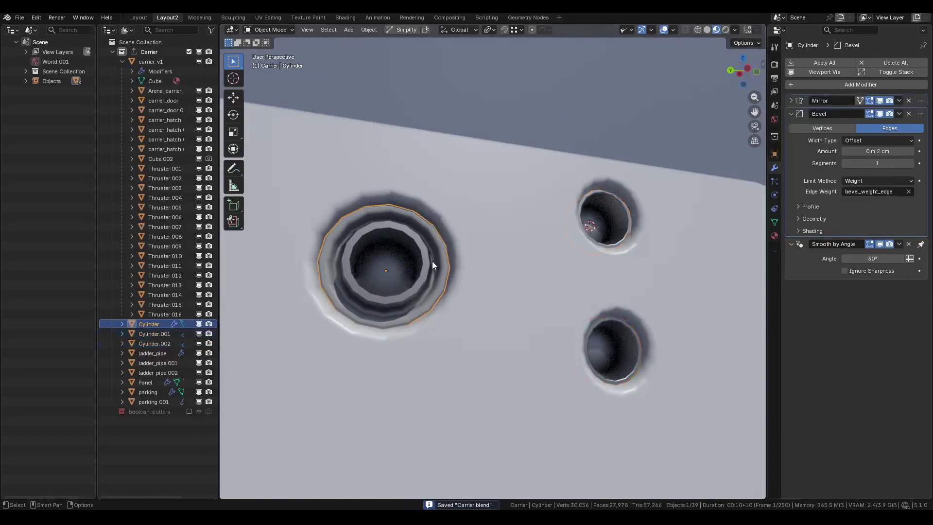
{"action": "scroll", "coordinate": [483, 275], "scroll_direction": "up", "scroll_amount": 3}
{"action": "mouse_move", "coordinate": [545, 224]}
{"action": "middle_mouse_down"}
{"action": "mouse_move", "coordinate": [479, 235]}
{"action": "mouse_move", "coordinate": [499, 233]}
{"action": "mouse_move", "coordinate": [432, 214]}
{"action": "middle_mouse_up"}
{"action": "scroll", "coordinate": [487, 239], "scroll_direction": "up", "scroll_amount": 2}
Step: Give the large hole's inner rim edge loop a 0.2 bevel weight and save
{"action": "key", "text": "Tab"}
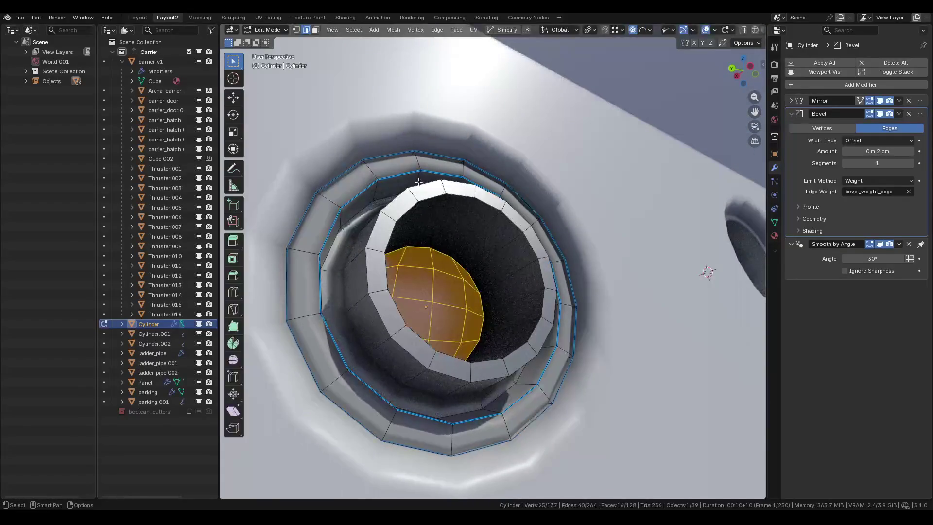
{"action": "key", "text": "alt+a"}
{"action": "left_click", "coordinate": [426, 197], "text": "alt"}
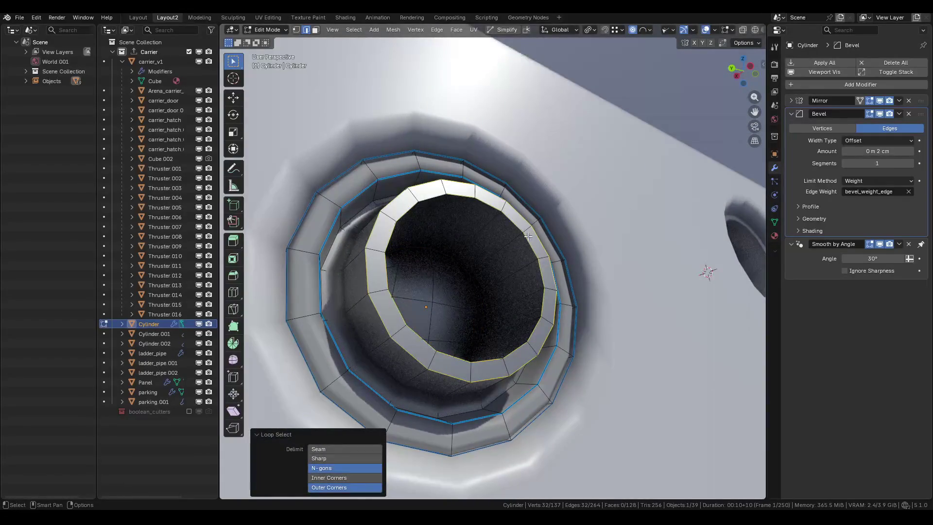
{"action": "key", "text": "n"}
{"action": "left_click_drag", "start_coordinate": [672, 164], "coordinate": [695, 163]}
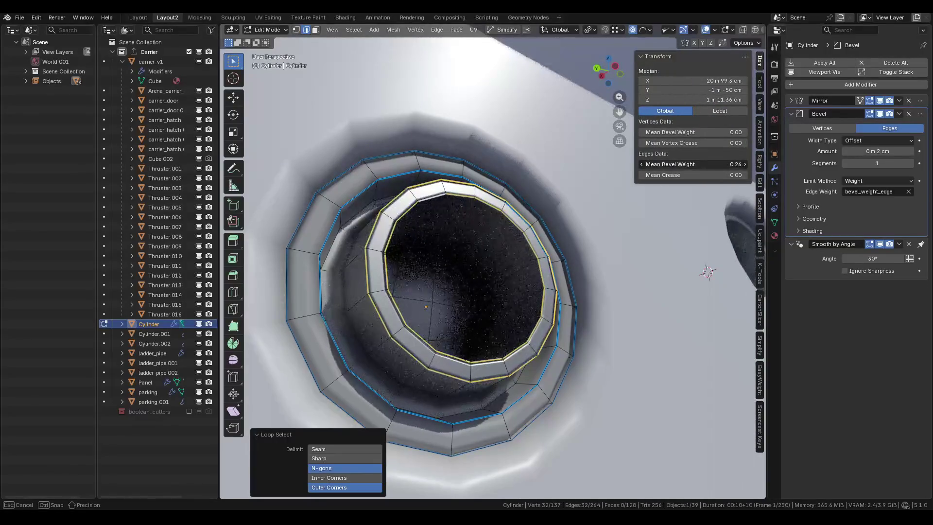
{"action": "left_click", "coordinate": [675, 163]}
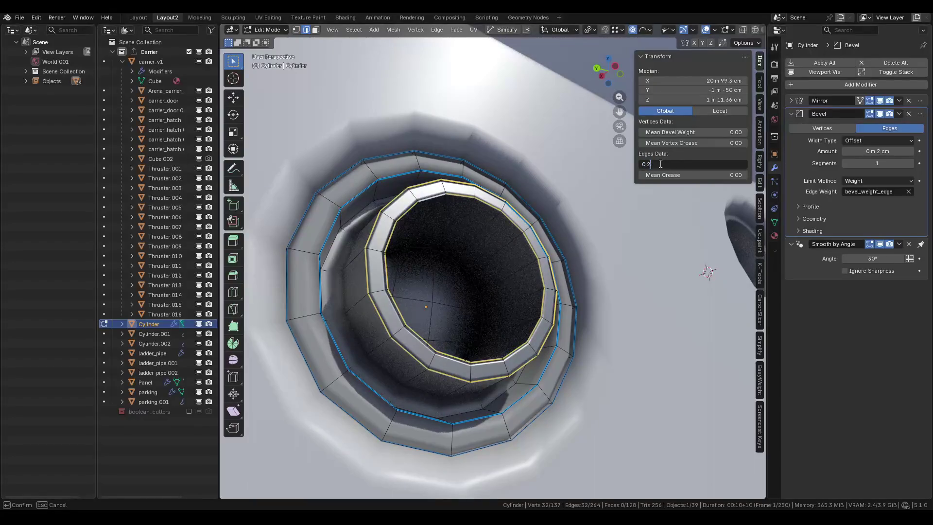
{"action": "middle_click_drag", "start_coordinate": [631, 209], "coordinate": [427, 239]}
{"action": "key", "text": "ctrl+s"}
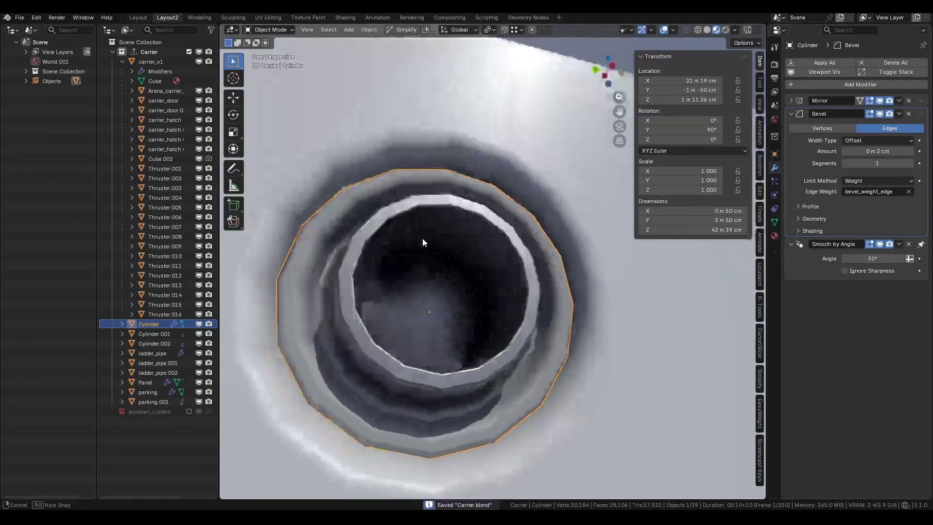
{"action": "key", "text": "Tab"}
{"action": "key", "text": "n"}
Step: Select all three hole cylinders, with the large hole's cylinder active
{"action": "scroll", "coordinate": [472, 256], "scroll_direction": "down", "scroll_amount": 10}
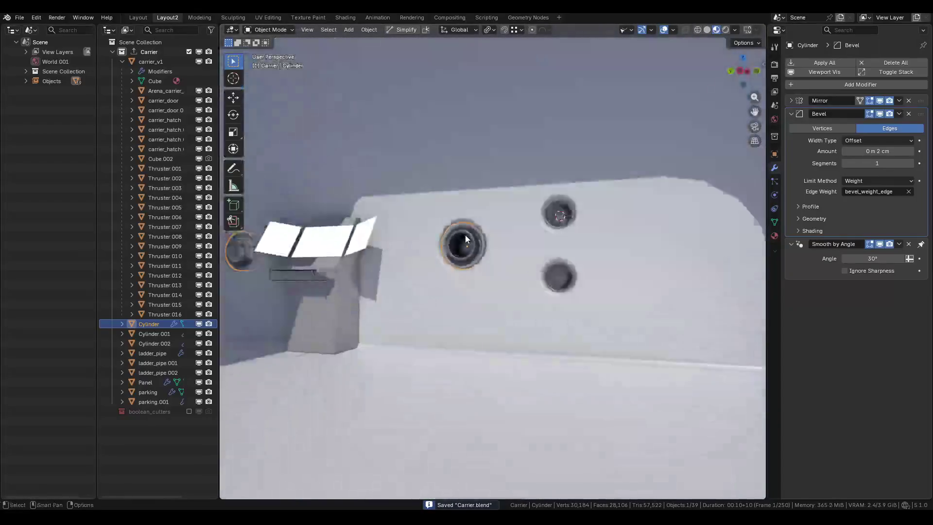
{"action": "mouse_move", "coordinate": [465, 234]}
{"action": "middle_mouse_down"}
{"action": "mouse_move", "coordinate": [455, 243]}
{"action": "mouse_move", "coordinate": [517, 238]}
{"action": "mouse_move", "coordinate": [536, 263]}
{"action": "mouse_move", "coordinate": [559, 238]}
{"action": "middle_mouse_up"}
{"action": "scroll", "coordinate": [536, 262], "scroll_direction": "up", "scroll_amount": 3}
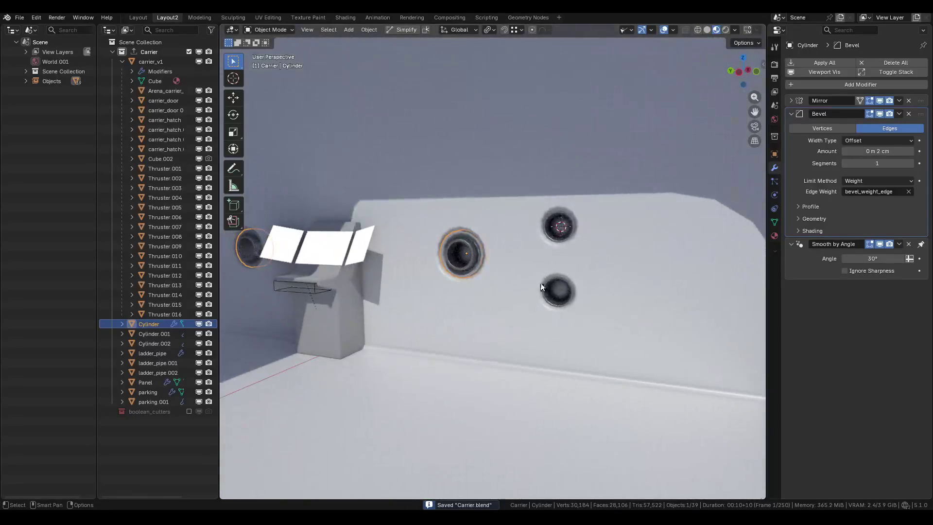
{"action": "scroll", "coordinate": [567, 226], "scroll_direction": "up", "scroll_amount": 3}
{"action": "left_click", "coordinate": [563, 200]}
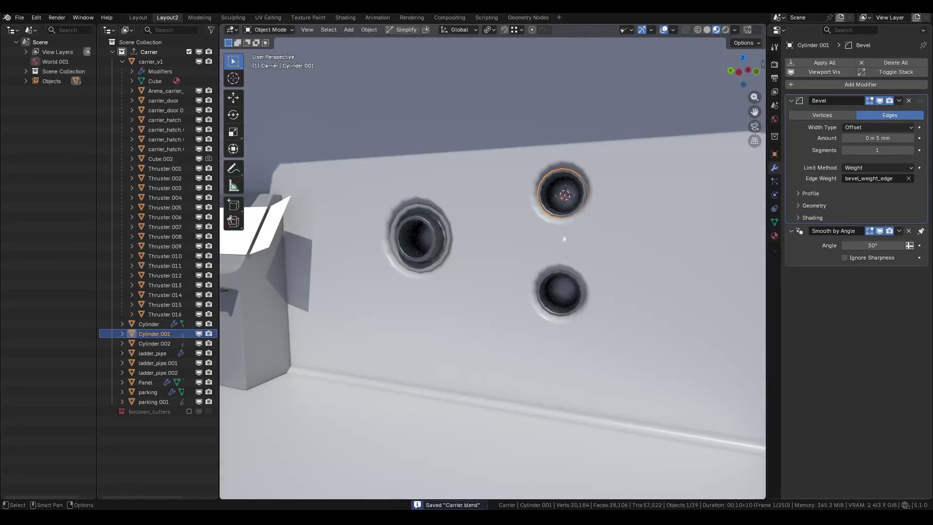
{"action": "left_click", "coordinate": [568, 277], "text": "shift"}
{"action": "scroll", "coordinate": [495, 236], "scroll_direction": "down", "scroll_amount": 5}
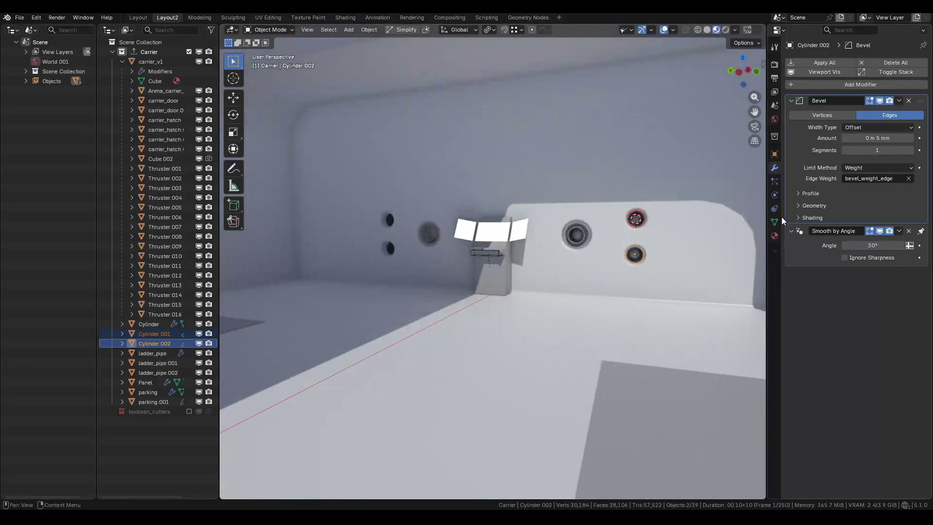
{"action": "scroll", "coordinate": [569, 255], "scroll_direction": "up", "scroll_amount": 2}
{"action": "left_click", "coordinate": [585, 217], "text": "shift"}
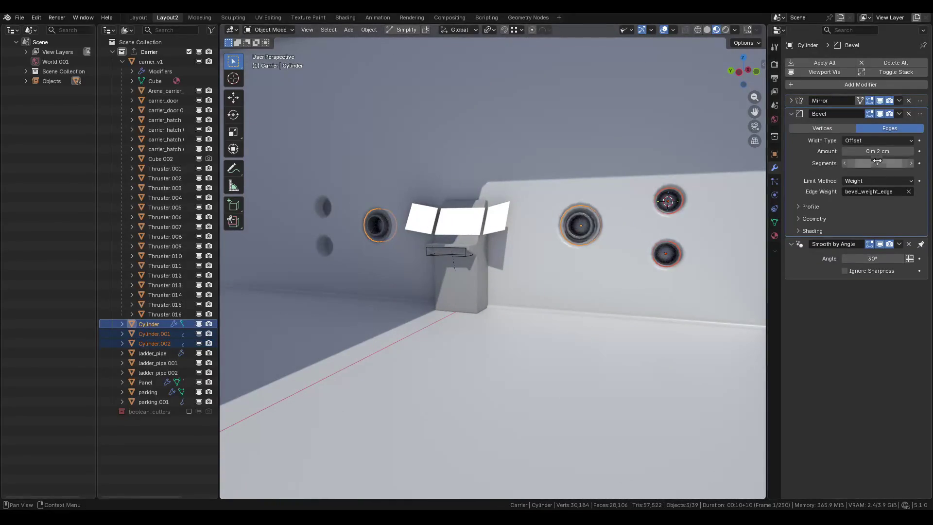
Step: Copy the Mirror modifier to the other hole cylinders, collapse the Bevel panel, and save
{"action": "left_click", "coordinate": [899, 101]}
{"action": "left_click", "coordinate": [876, 134]}
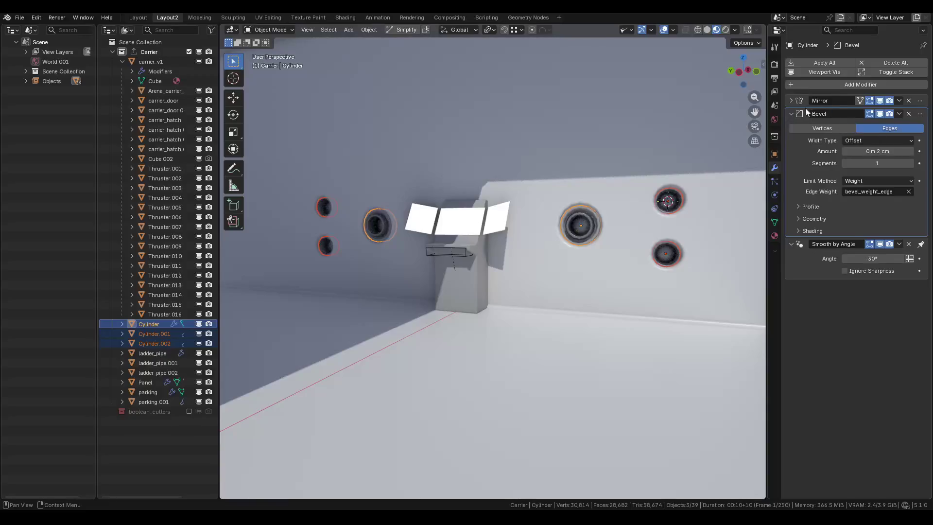
{"action": "left_click", "coordinate": [791, 113]}
{"action": "scroll", "coordinate": [664, 214], "scroll_direction": "down", "scroll_amount": 1}
{"action": "key", "text": "ctrl+s"}
{"action": "scroll", "coordinate": [373, 305], "scroll_direction": "down", "scroll_amount": 4}
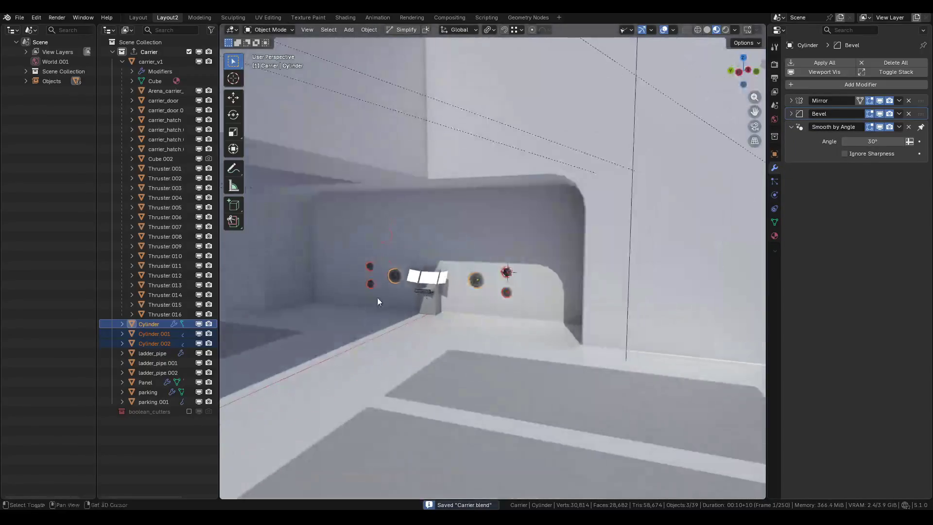
Step: Move the Outliner objects from Cylinder to parking.001 above the thrusters
{"action": "left_click", "coordinate": [138, 352]}
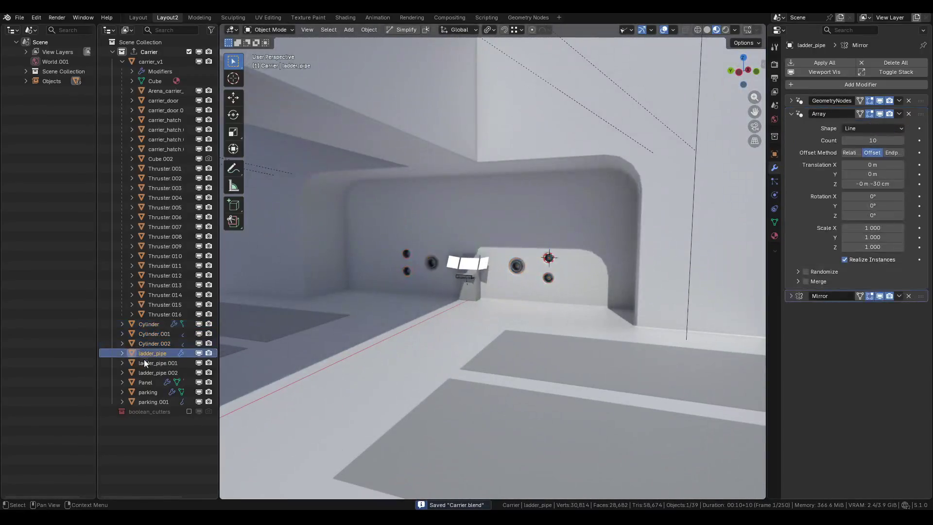
{"action": "left_click", "coordinate": [150, 402]}
{"action": "left_click", "coordinate": [148, 324]}
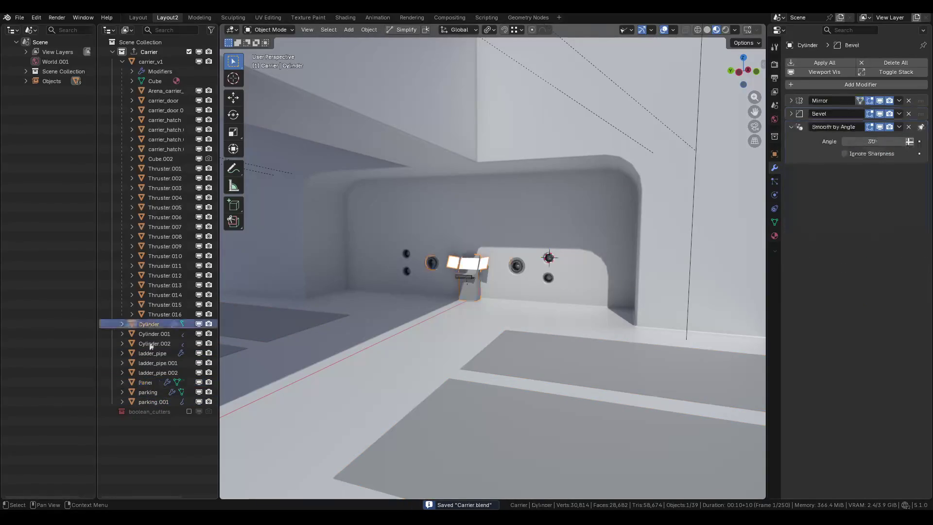
{"action": "left_click", "coordinate": [155, 401], "text": "shift"}
{"action": "left_click_drag", "start_coordinate": [147, 354], "coordinate": [151, 63]}
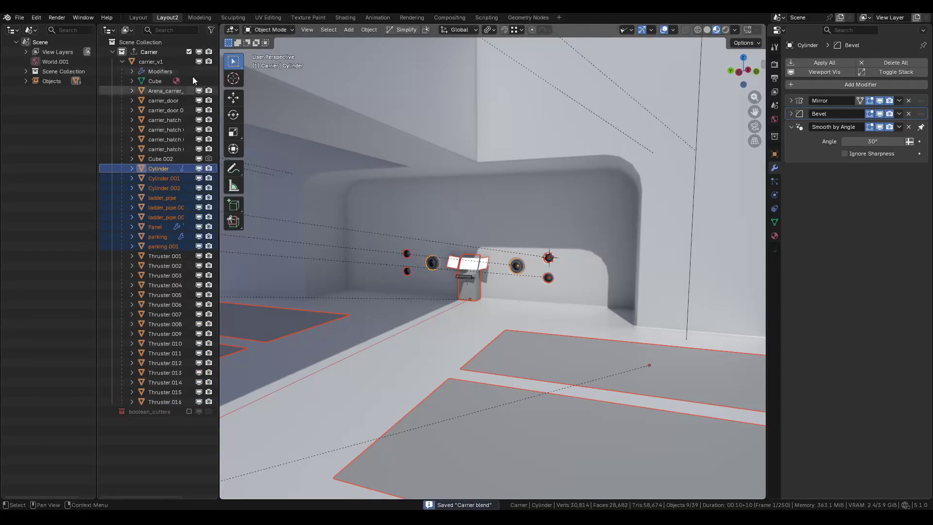
Step: Orbit into the hangar interior and select the Thruster.002 object
{"action": "mouse_move", "coordinate": [271, 111]}
{"action": "middle_mouse_down"}
{"action": "mouse_move", "coordinate": [617, 258]}
{"action": "mouse_move", "coordinate": [427, 285]}
{"action": "mouse_move", "coordinate": [502, 275]}
{"action": "middle_mouse_up"}
{"action": "mouse_move", "coordinate": [448, 221]}
{"action": "middle_mouse_down"}
{"action": "mouse_move", "coordinate": [527, 206]}
{"action": "mouse_move", "coordinate": [434, 217]}
{"action": "mouse_move", "coordinate": [536, 258]}
{"action": "mouse_move", "coordinate": [516, 246]}
{"action": "mouse_move", "coordinate": [447, 250]}
{"action": "mouse_move", "coordinate": [506, 241]}
{"action": "mouse_move", "coordinate": [351, 229]}
{"action": "mouse_move", "coordinate": [433, 219]}
{"action": "mouse_move", "coordinate": [522, 228]}
{"action": "middle_mouse_up"}
{"action": "mouse_move", "coordinate": [643, 275]}
{"action": "middle_mouse_down"}
{"action": "mouse_move", "coordinate": [542, 287]}
{"action": "mouse_move", "coordinate": [544, 258]}
{"action": "mouse_move", "coordinate": [501, 218]}
{"action": "mouse_move", "coordinate": [415, 243]}
{"action": "mouse_move", "coordinate": [525, 287]}
{"action": "mouse_move", "coordinate": [592, 269]}
{"action": "mouse_move", "coordinate": [583, 272]}
{"action": "mouse_move", "coordinate": [564, 187]}
{"action": "mouse_move", "coordinate": [565, 136]}
{"action": "mouse_move", "coordinate": [559, 282]}
{"action": "middle_mouse_up"}
{"action": "left_click", "coordinate": [519, 293]}
Step: Inspect Thruster.002's mesh in edit mode, then return to object mode
{"action": "key", "text": "Tab"}
{"action": "scroll", "coordinate": [555, 271], "scroll_direction": "up", "scroll_amount": 3}
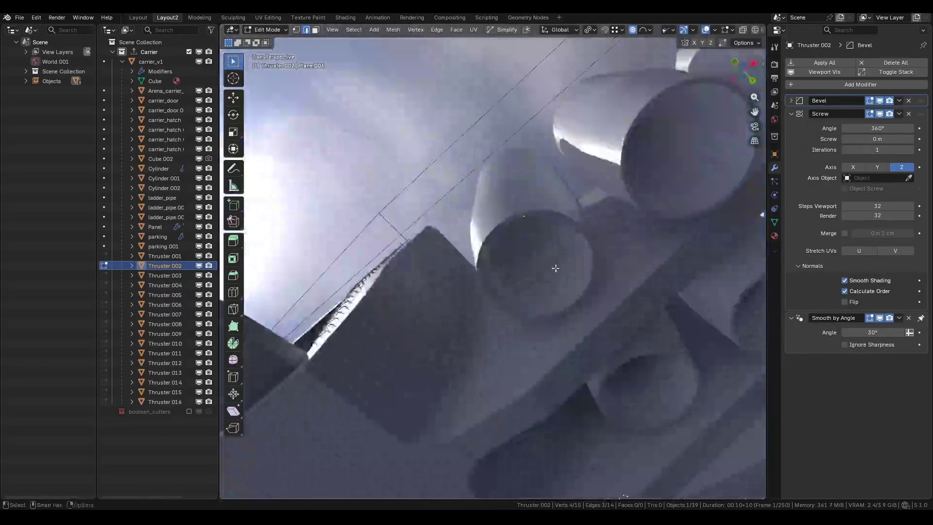
{"action": "scroll", "coordinate": [555, 271], "scroll_direction": "up", "scroll_amount": 2}
{"action": "key", "text": "ctrl+Tab"}
{"action": "left_click", "coordinate": [558, 191]}
{"action": "mouse_move", "coordinate": [559, 192]}
{"action": "middle_mouse_down"}
{"action": "mouse_move", "coordinate": [455, 363]}
{"action": "mouse_move", "coordinate": [533, 358]}
{"action": "mouse_move", "coordinate": [543, 343]}
{"action": "mouse_move", "coordinate": [553, 383]}
{"action": "mouse_move", "coordinate": [557, 374]}
{"action": "middle_mouse_up"}
Step: Collapse the Screw and Smooth by Angle modifier panels and save the file
{"action": "left_click", "coordinate": [790, 114]}
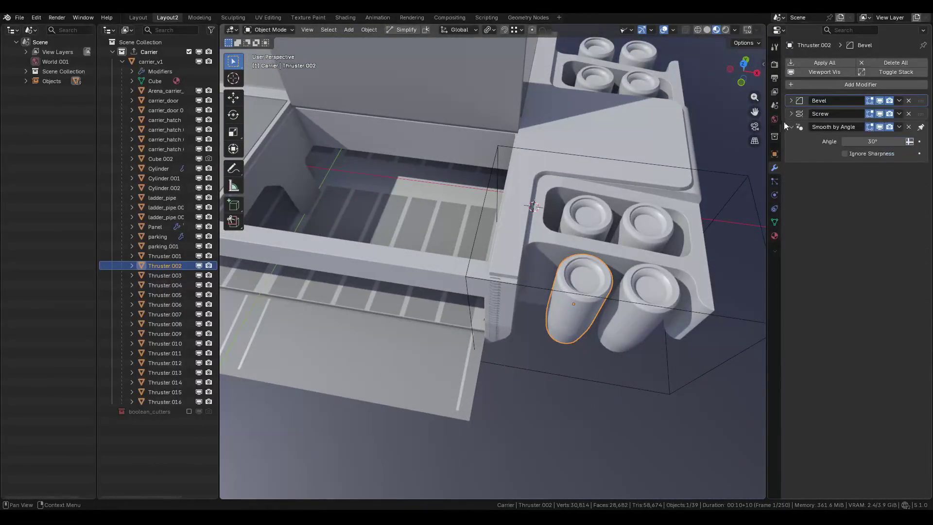
{"action": "left_click", "coordinate": [791, 127]}
{"action": "scroll", "coordinate": [486, 247], "scroll_direction": "down", "scroll_amount": 3}
{"action": "mouse_move", "coordinate": [486, 248]}
{"action": "middle_mouse_down"}
{"action": "mouse_move", "coordinate": [490, 223]}
{"action": "mouse_move", "coordinate": [599, 187]}
{"action": "mouse_move", "coordinate": [489, 217]}
{"action": "mouse_move", "coordinate": [495, 284]}
{"action": "mouse_move", "coordinate": [492, 217]}
{"action": "middle_mouse_up"}
{"action": "key", "text": "ctrl+s"}
Step: Trial-rotate carrier_hatch.001 open, undo it, deselect everything and save
{"action": "left_click", "coordinate": [538, 153]}
{"action": "mouse_move", "coordinate": [538, 154]}
{"action": "middle_mouse_down"}
{"action": "mouse_move", "coordinate": [456, 129]}
{"action": "mouse_move", "coordinate": [510, 165]}
{"action": "middle_mouse_up"}
{"action": "scroll", "coordinate": [522, 179], "scroll_direction": "up", "scroll_amount": 4}
{"action": "scroll", "coordinate": [486, 219], "scroll_direction": "down", "scroll_amount": 3}
{"action": "key", "text": "shift+d"}
{"action": "left_click", "coordinate": [467, 233]}
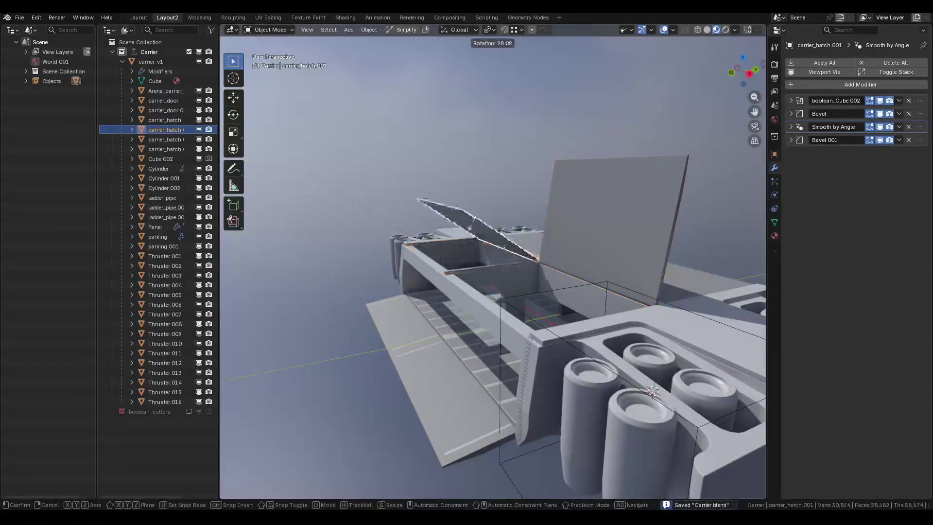
{"action": "key", "text": "r"}
{"action": "left_click", "coordinate": [484, 204]}
{"action": "mouse_move", "coordinate": [485, 204]}
{"action": "middle_mouse_down"}
{"action": "mouse_move", "coordinate": [450, 227]}
{"action": "mouse_move", "coordinate": [640, 158]}
{"action": "mouse_move", "coordinate": [529, 265]}
{"action": "middle_mouse_up"}
{"action": "key", "text": "ctrl+z"}
{"action": "left_click", "coordinate": [640, 159]}
{"action": "key", "text": "ctrl+s"}
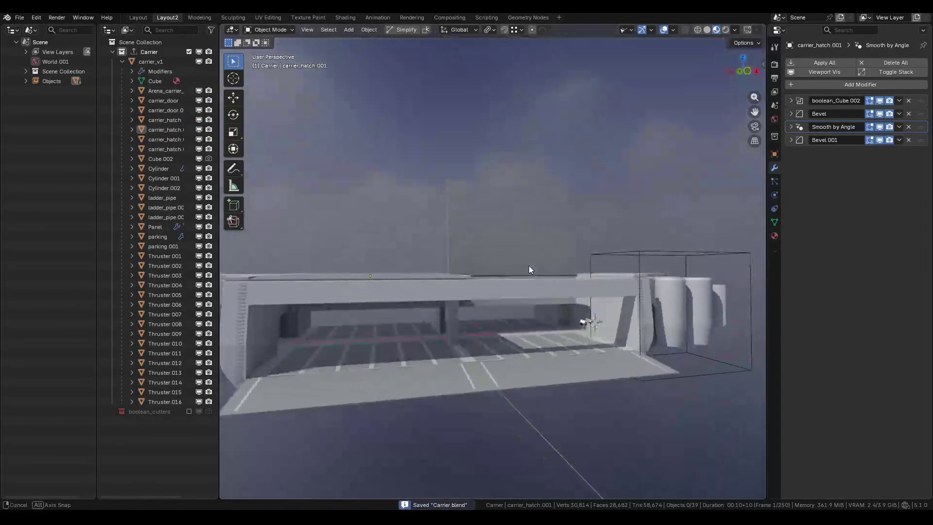
Step: Orbit under the deck to the hangar wall, save, and select carrier_v1
{"action": "mouse_move", "coordinate": [513, 325]}
{"action": "middle_mouse_down"}
{"action": "mouse_move", "coordinate": [505, 348]}
{"action": "mouse_move", "coordinate": [587, 336]}
{"action": "mouse_move", "coordinate": [381, 337]}
{"action": "mouse_move", "coordinate": [415, 348]}
{"action": "middle_mouse_up"}
{"action": "scroll", "coordinate": [423, 310], "scroll_direction": "up", "scroll_amount": 6}
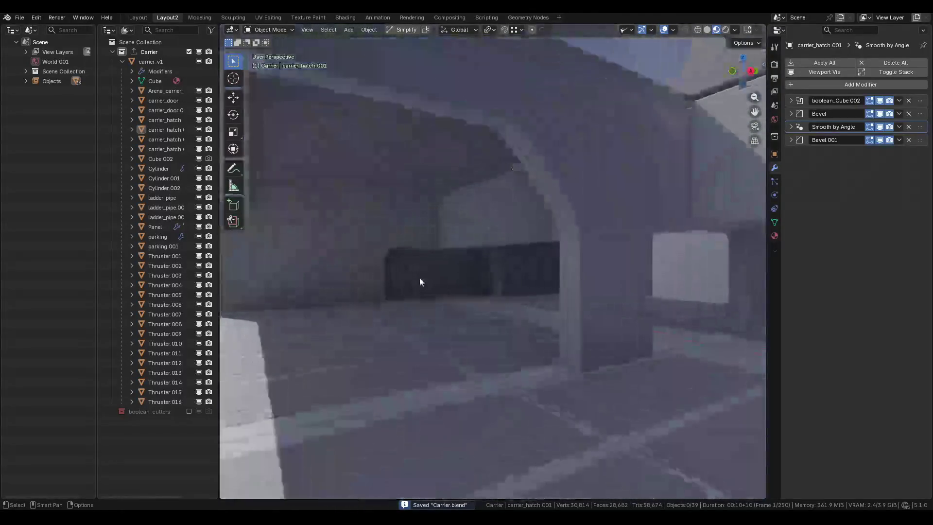
{"action": "mouse_move", "coordinate": [431, 285]}
{"action": "middle_mouse_down"}
{"action": "mouse_move", "coordinate": [454, 281]}
{"action": "mouse_move", "coordinate": [418, 276]}
{"action": "mouse_move", "coordinate": [425, 265]}
{"action": "mouse_move", "coordinate": [407, 278]}
{"action": "mouse_move", "coordinate": [562, 266]}
{"action": "mouse_move", "coordinate": [480, 278]}
{"action": "mouse_move", "coordinate": [515, 287]}
{"action": "mouse_move", "coordinate": [450, 268]}
{"action": "mouse_move", "coordinate": [392, 270]}
{"action": "mouse_move", "coordinate": [468, 264]}
{"action": "mouse_move", "coordinate": [449, 255]}
{"action": "mouse_move", "coordinate": [454, 275]}
{"action": "mouse_move", "coordinate": [480, 273]}
{"action": "mouse_move", "coordinate": [430, 276]}
{"action": "mouse_move", "coordinate": [445, 283]}
{"action": "mouse_move", "coordinate": [465, 279]}
{"action": "mouse_move", "coordinate": [445, 276]}
{"action": "mouse_move", "coordinate": [524, 273]}
{"action": "mouse_move", "coordinate": [491, 274]}
{"action": "middle_mouse_up"}
{"action": "key", "text": "ctrl+s"}
{"action": "scroll", "coordinate": [449, 256], "scroll_direction": "up", "scroll_amount": 3}
{"action": "left_click", "coordinate": [487, 188]}
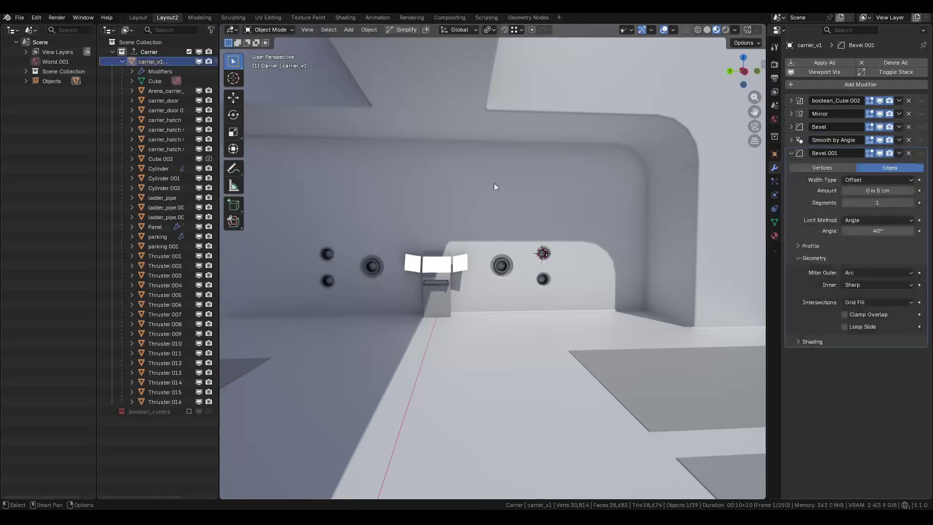
Step: Frame carrier_v1's hangar wall and enter Edit Mode on its mesh
{"action": "key", "text": "KP_Decimal"}
{"action": "scroll", "coordinate": [527, 237], "scroll_direction": "up", "scroll_amount": 2}
{"action": "key", "text": "Tab"}
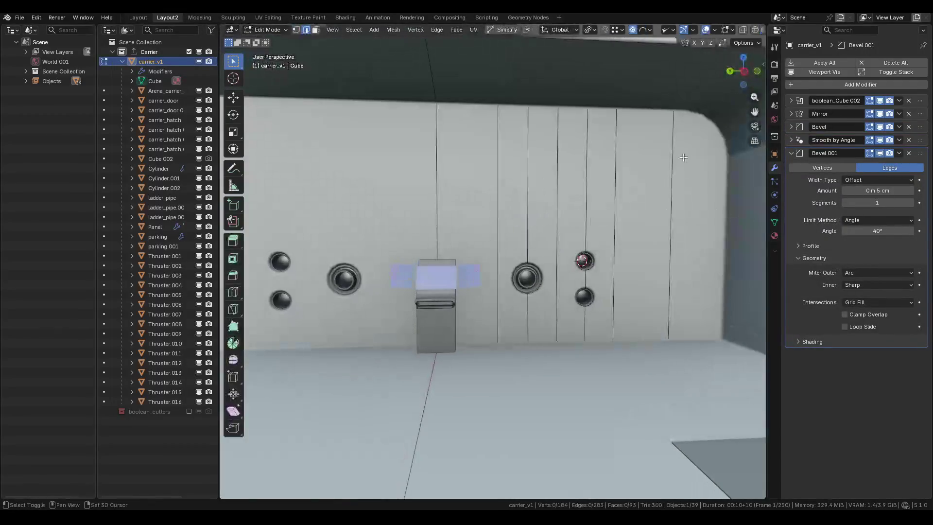
{"action": "scroll", "coordinate": [528, 237], "scroll_direction": "up", "scroll_amount": 3}
{"action": "middle_click_drag", "start_coordinate": [527, 236], "coordinate": [434, 306]}
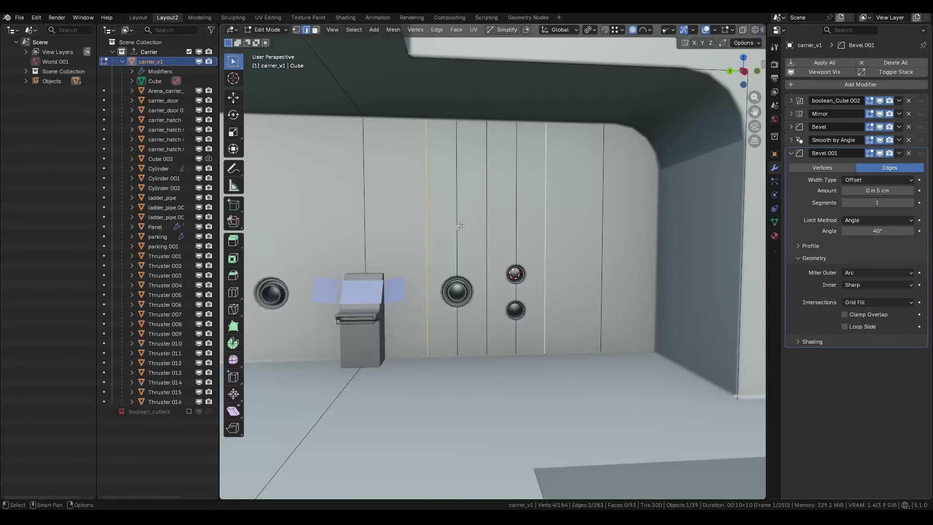
Step: Attempt an angle-constrained horizontal Knife cut across the wall, then cancel it
{"action": "key", "text": "k"}
{"action": "left_click", "coordinate": [427, 216]}
{"action": "key", "text": "a"}
{"action": "left_click", "coordinate": [548, 212]}
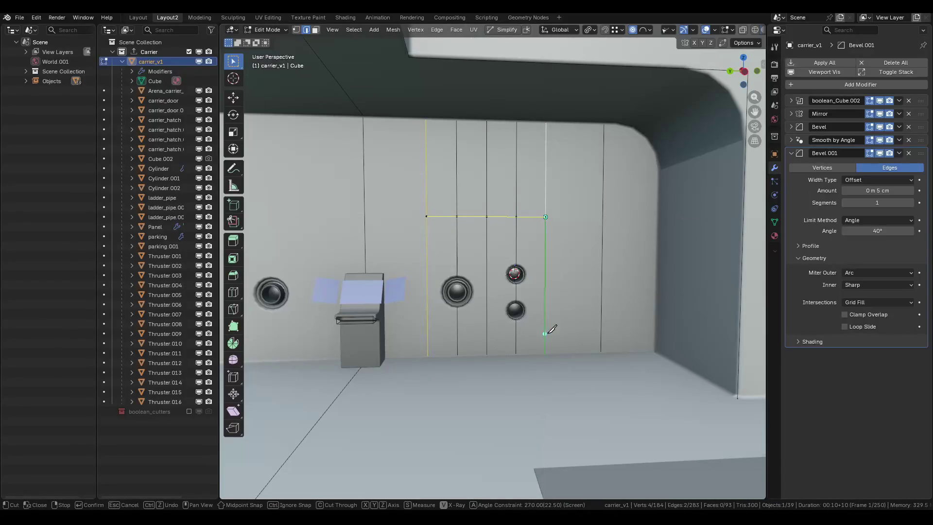
{"action": "key", "text": "a"}
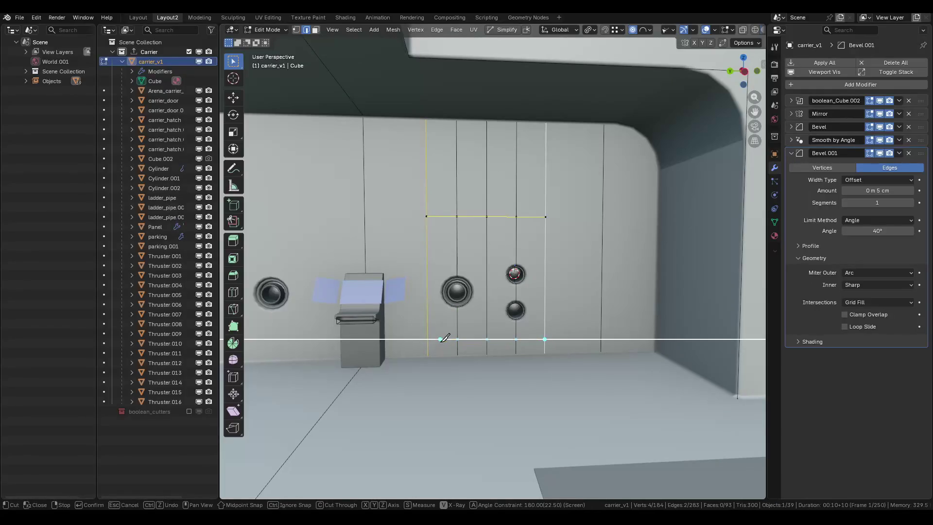
{"action": "key", "text": "a"}
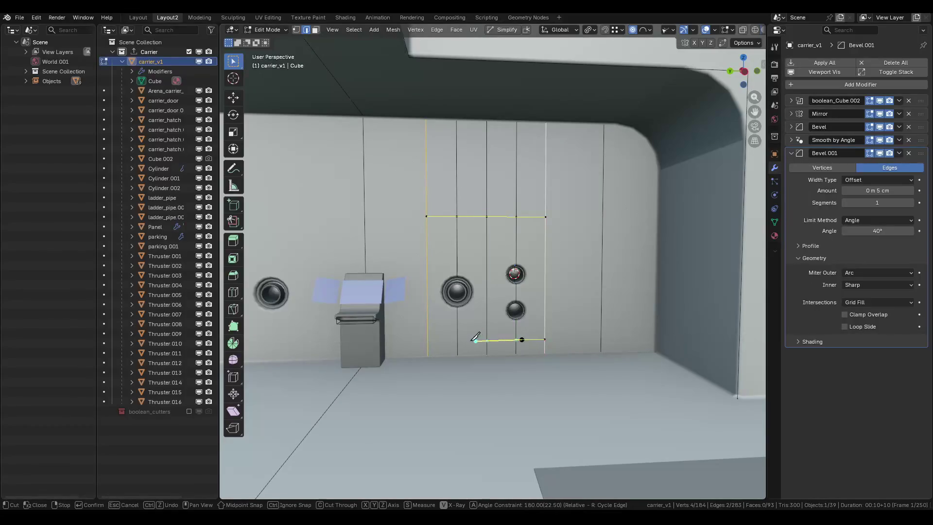
{"action": "key", "text": "Escape"}
{"action": "scroll", "coordinate": [463, 240], "scroll_direction": "up", "scroll_amount": 2}
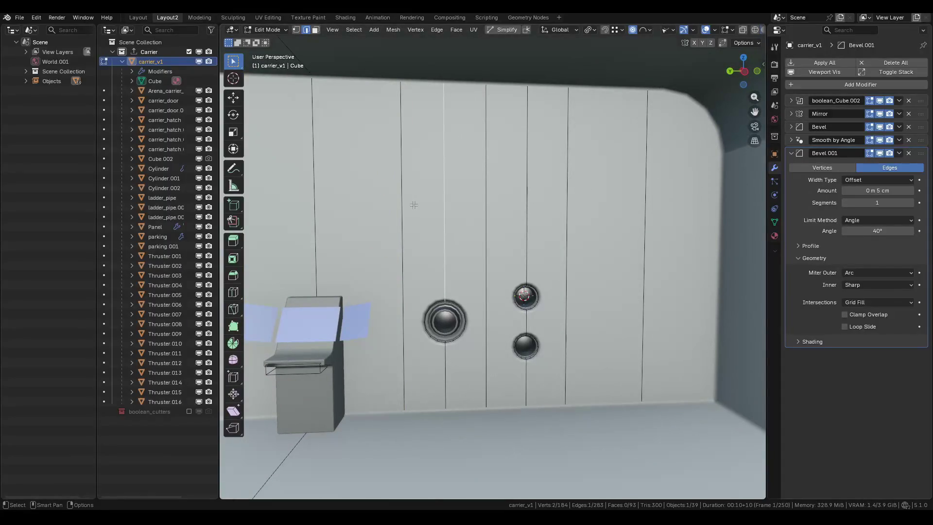
Step: Knife horizontal cuts across the wall panels, confirm, and select the new edge run
{"action": "key", "text": "k"}
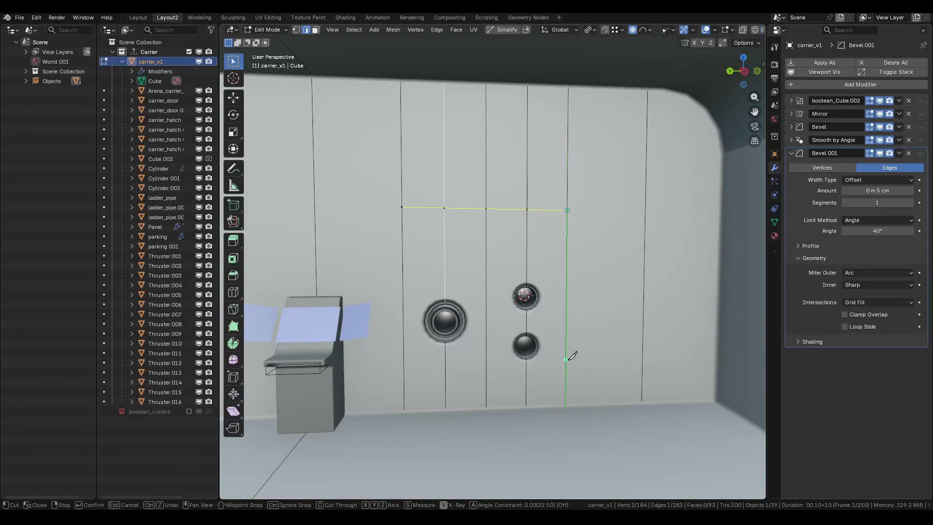
{"action": "key", "text": "Return"}
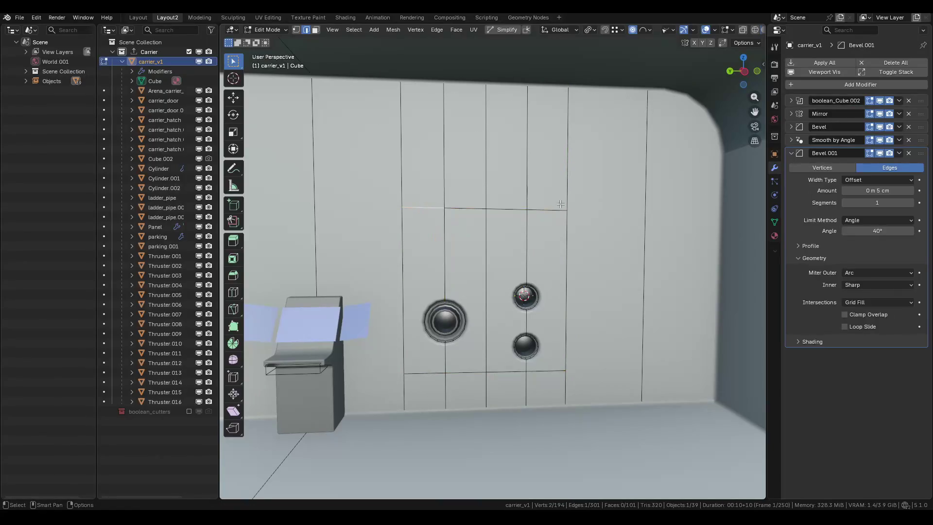
{"action": "left_click", "coordinate": [560, 204], "text": "ctrl"}
{"action": "key", "text": "g"}
{"action": "key", "text": "Escape"}
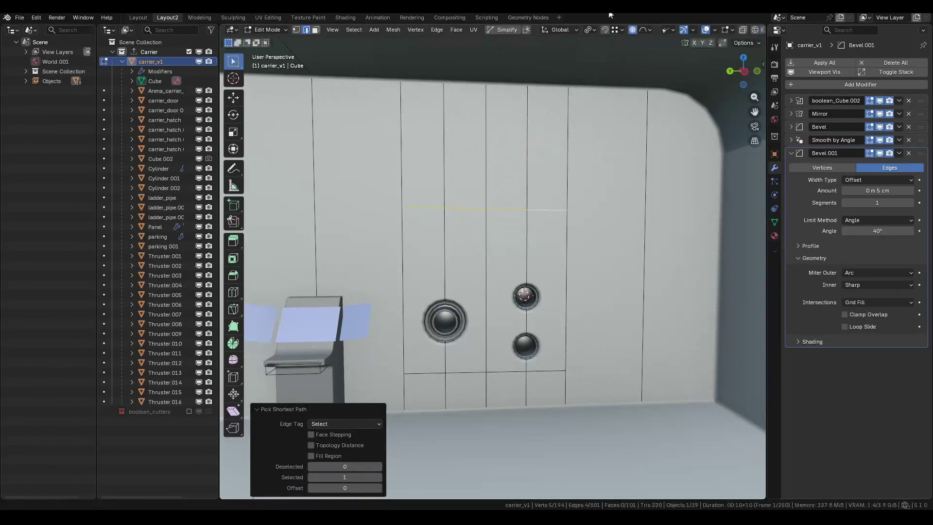
Step: Turn off proportional editing and flatten the selected edges to zero on Z
{"action": "left_click", "coordinate": [634, 30]}
{"action": "key", "text": "s"}
{"action": "key", "text": "z"}
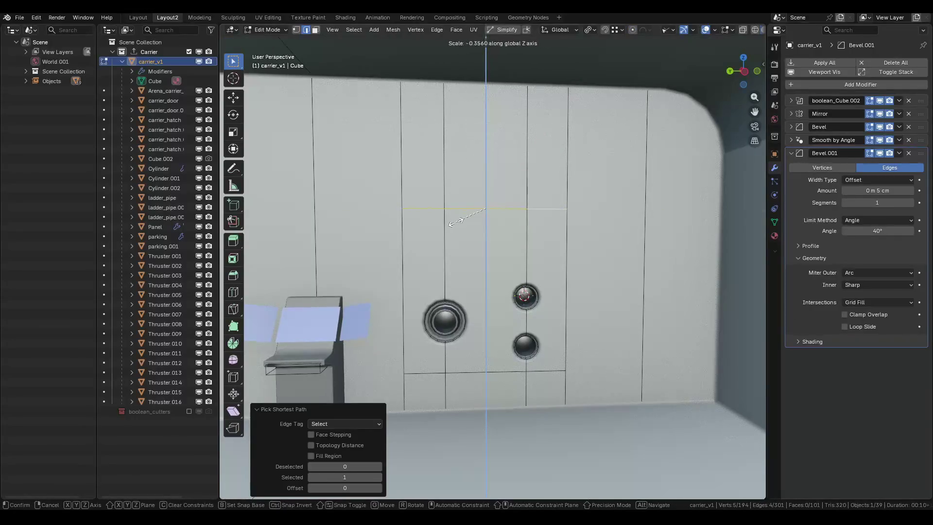
{"action": "left_click", "coordinate": [456, 221]}
{"action": "key", "text": "ctrl+z"}
{"action": "type", "text": "sz"}
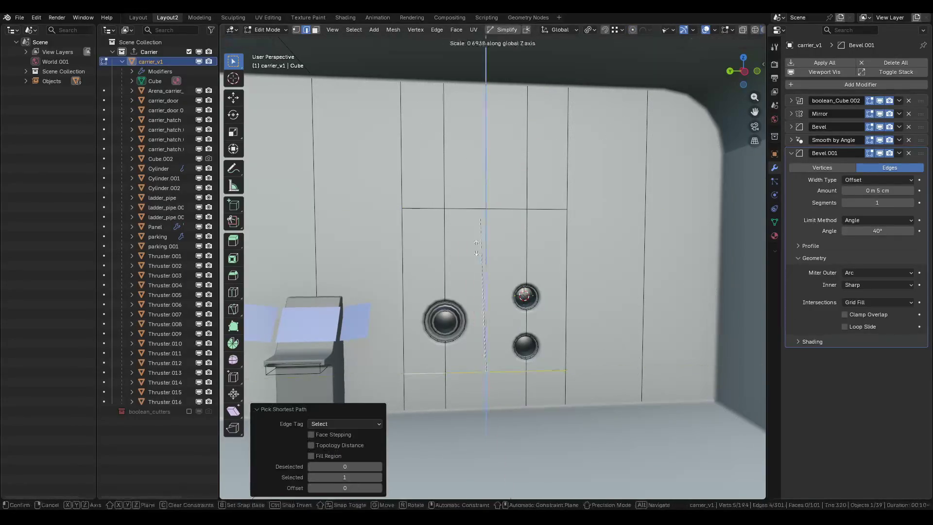
{"action": "type", "text": "0"}
{"action": "key", "text": "Return"}
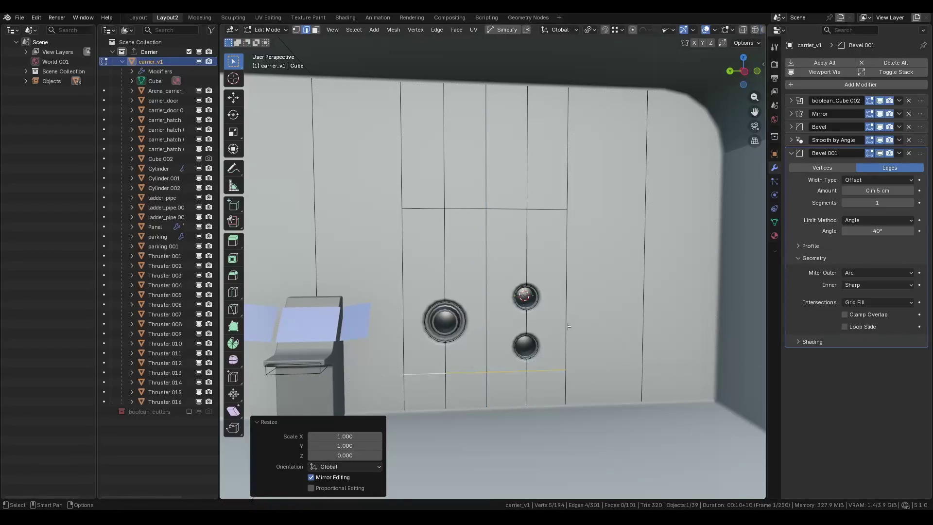
Step: Lower the horizontal edge loop across the wall about 27 cm along Z
{"action": "middle_click_drag", "start_coordinate": [564, 331], "coordinate": [529, 347]}
{"action": "key", "text": "g"}
{"action": "key", "text": "z"}
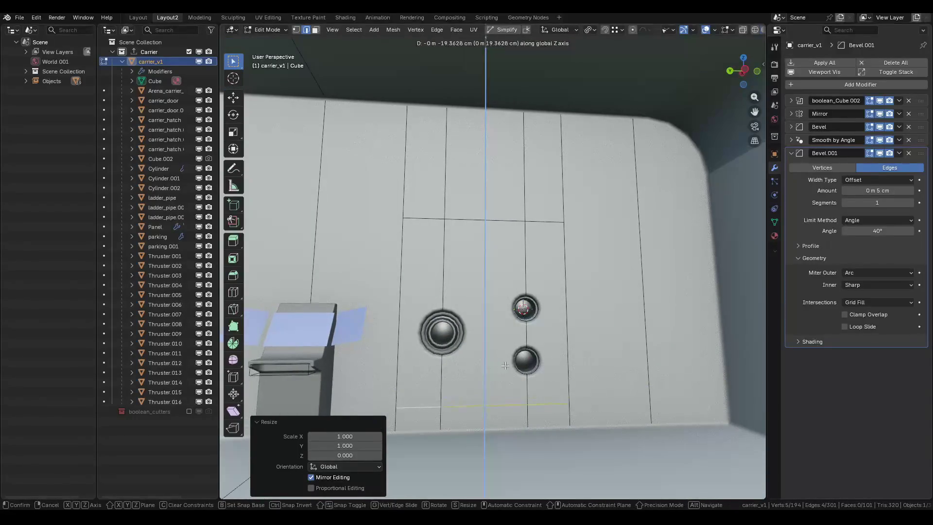
{"action": "right_click", "coordinate": [505, 365]}
{"action": "left_click", "coordinate": [506, 210], "text": "alt"}
{"action": "key", "text": "g"}
{"action": "key", "text": "z"}
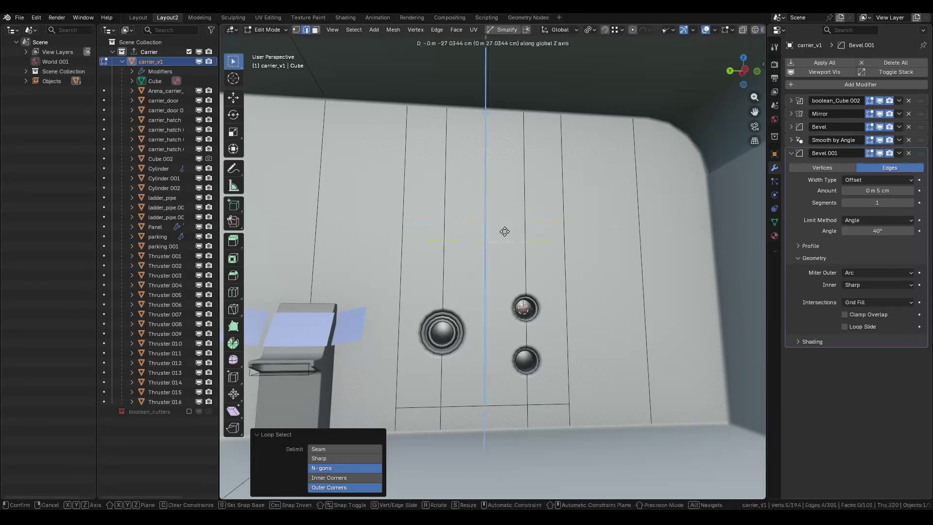
{"action": "left_click", "coordinate": [505, 222]}
Step: Select the rectangular edge outline around the three knobs and rip it with V
{"action": "middle_click_drag", "start_coordinate": [506, 223], "coordinate": [478, 244]}
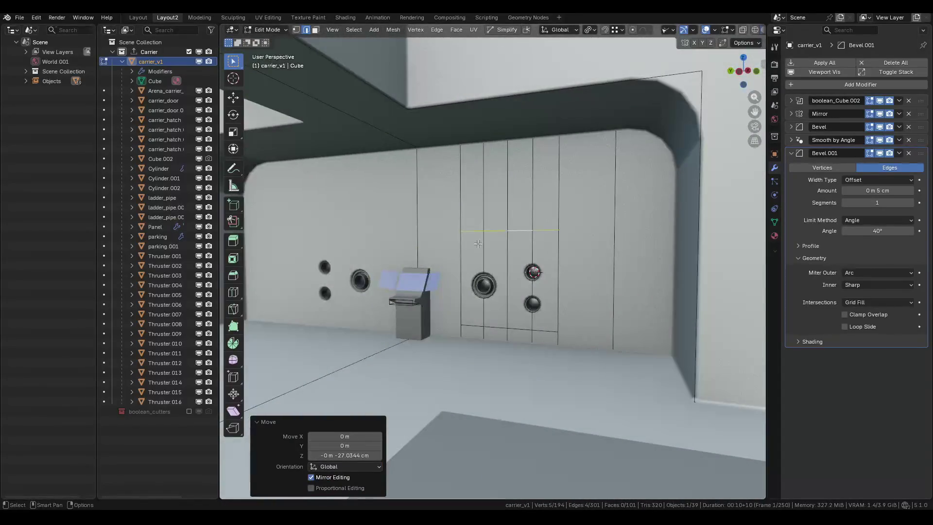
{"action": "left_click", "coordinate": [455, 262]}
{"action": "left_click", "coordinate": [474, 322], "text": "alt"}
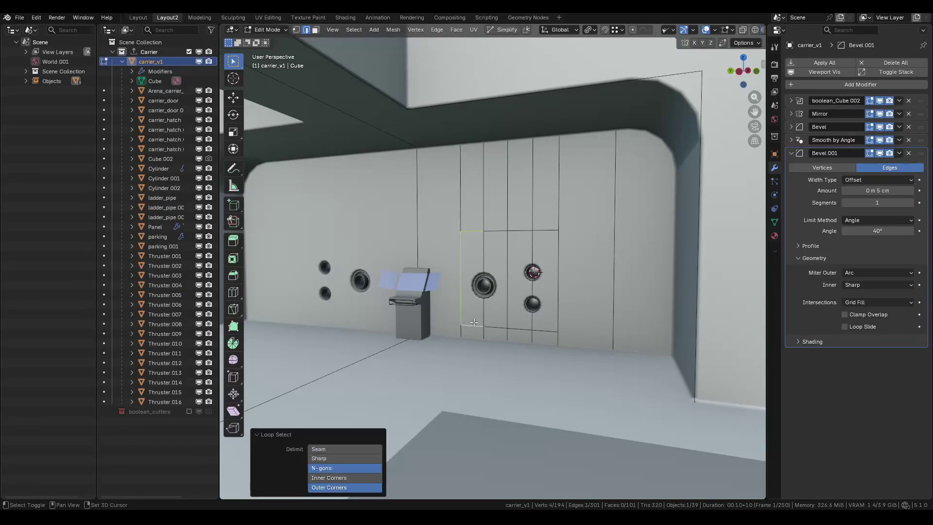
{"action": "left_click", "coordinate": [502, 326]}
{"action": "left_click", "coordinate": [461, 311], "text": "ctrl"}
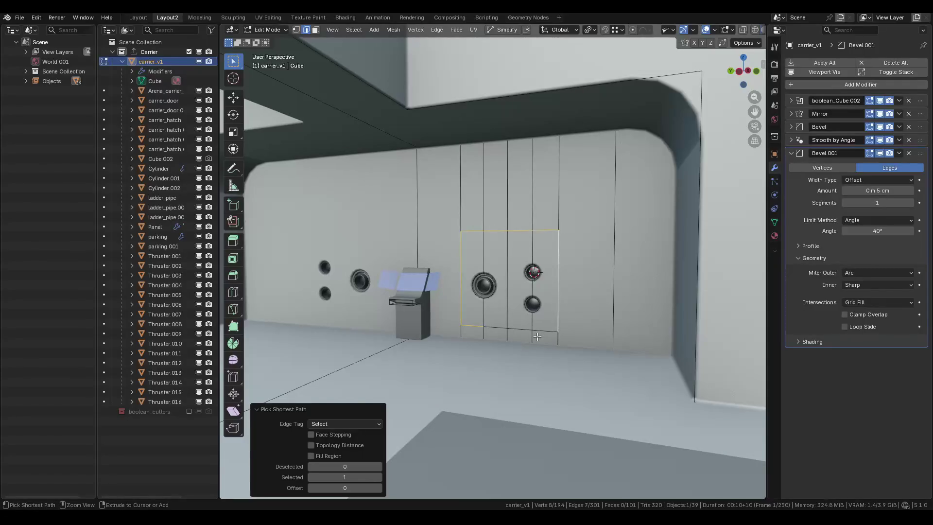
{"action": "left_click", "coordinate": [518, 329], "text": "ctrl"}
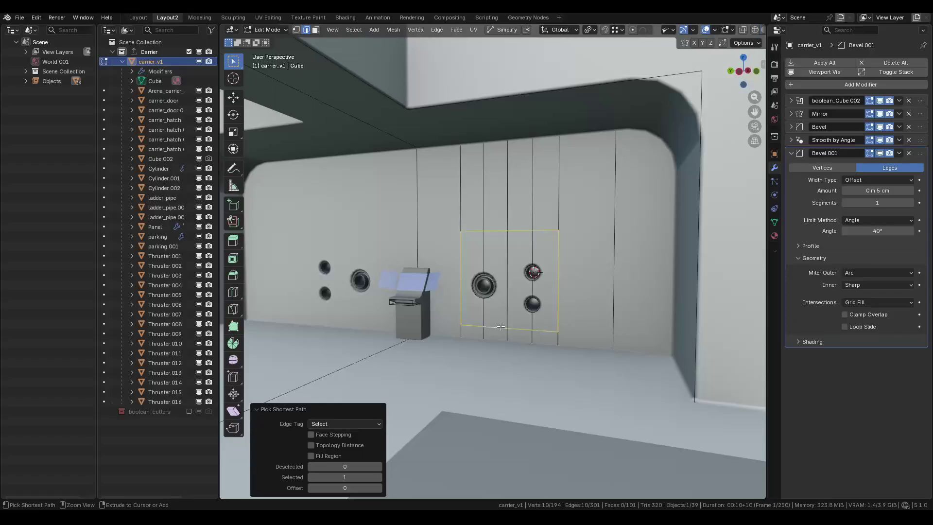
{"action": "key", "text": "v"}
{"action": "middle_click_drag", "start_coordinate": [505, 306], "coordinate": [530, 214]}
Step: Separate the ripped knob panel into its own object, carrier_v1.001
{"action": "left_click", "coordinate": [526, 238]}
{"action": "key", "text": "l"}
{"action": "key", "text": "p"}
{"action": "left_click", "coordinate": [502, 239]}
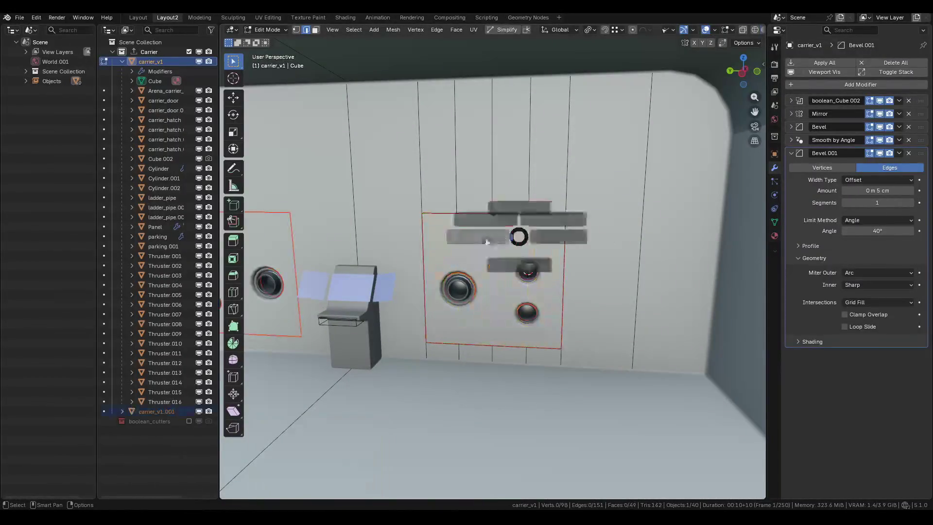
Step: Extrude carrier_v1.001's outer edge loop along X to give the panel thickness
{"action": "key", "text": "Tab"}
{"action": "left_click", "coordinate": [481, 241]}
{"action": "scroll", "coordinate": [481, 242], "scroll_direction": "up", "scroll_amount": 3}
{"action": "key", "text": "Tab"}
{"action": "left_click", "coordinate": [522, 204], "text": "alt"}
{"action": "middle_click_drag", "start_coordinate": [522, 204], "coordinate": [478, 201]}
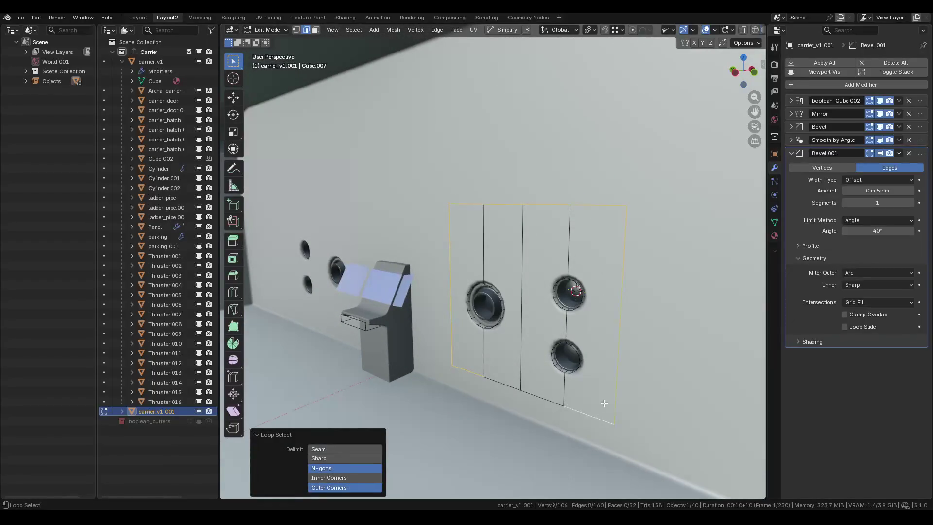
{"action": "middle_click_drag", "start_coordinate": [545, 364], "coordinate": [556, 323]}
{"action": "key", "text": "g"}
{"action": "key", "text": "x"}
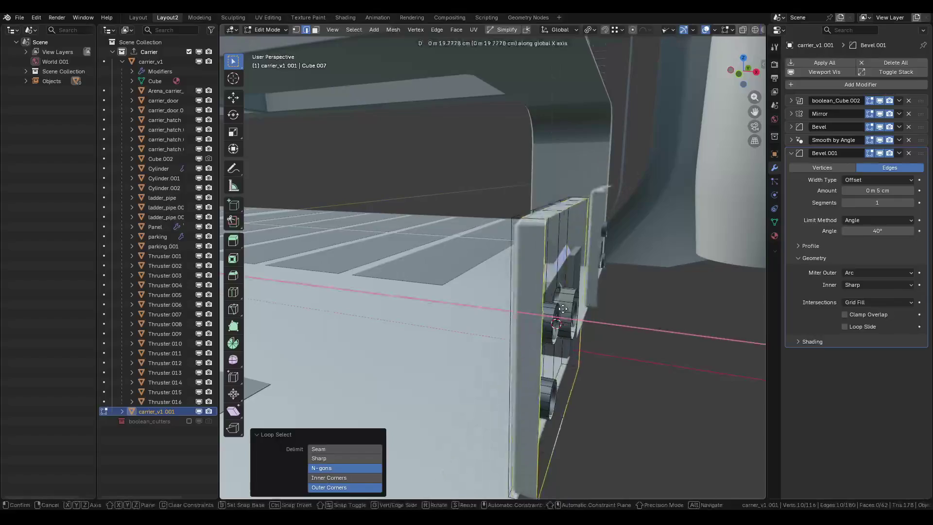
{"action": "left_click", "coordinate": [566, 311]}
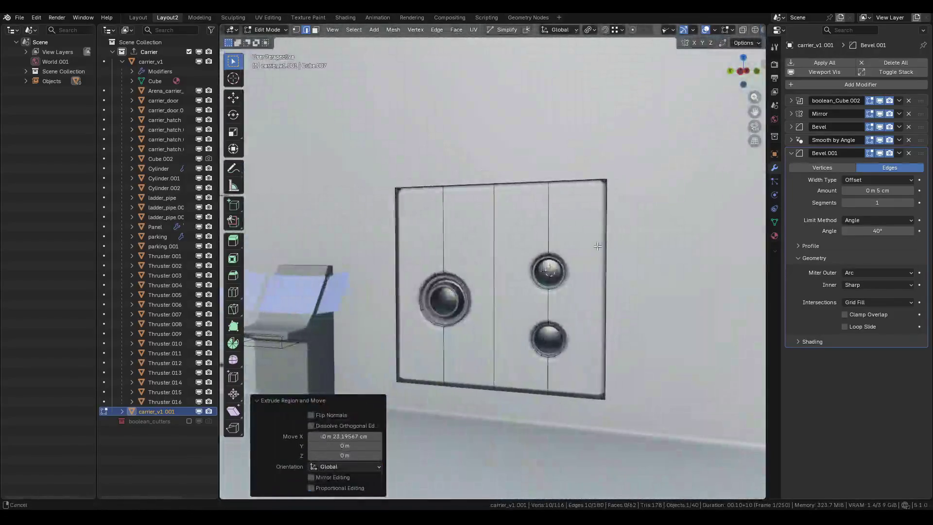
{"action": "key", "text": "Tab"}
Step: On carrier_v1, extrude the opening's border loop 18.9869 cm along X into a recess
{"action": "left_click", "coordinate": [529, 188]}
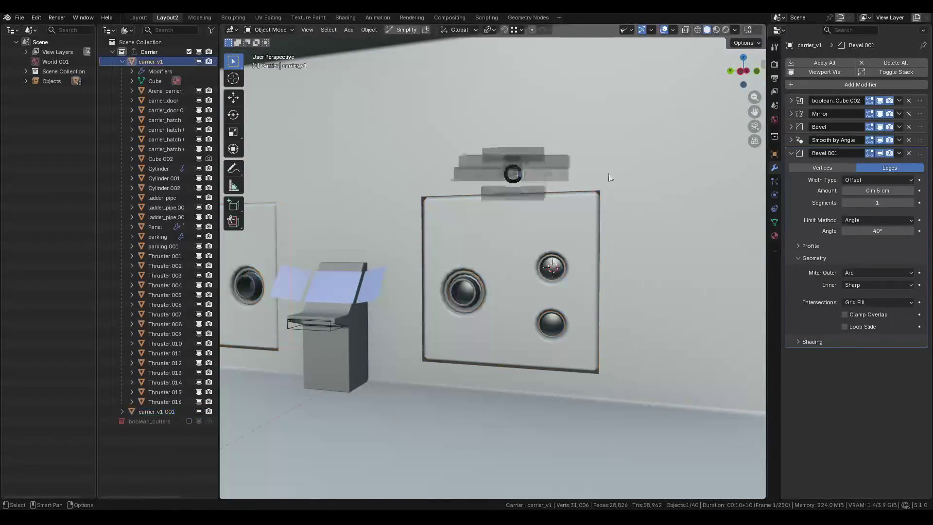
{"action": "key", "text": "Tab"}
{"action": "left_click", "coordinate": [449, 187], "text": "alt"}
{"action": "middle_click_drag", "start_coordinate": [450, 187], "coordinate": [535, 291]}
{"action": "key", "text": "g"}
{"action": "key", "text": "x"}
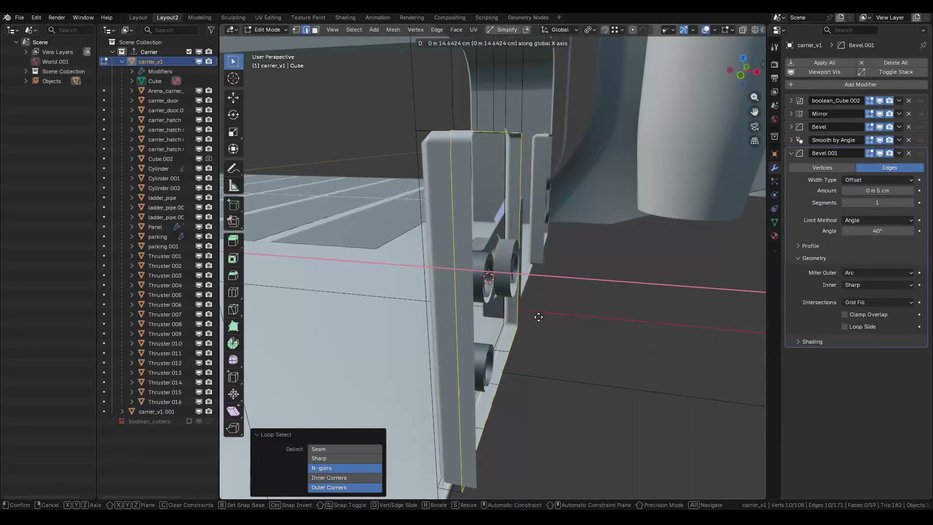
{"action": "left_click", "coordinate": [541, 318]}
{"action": "middle_click_drag", "start_coordinate": [541, 317], "coordinate": [476, 281]}
Step: Dissolve the stray edges on the wall above the panel
{"action": "key", "text": "KP_Decimal"}
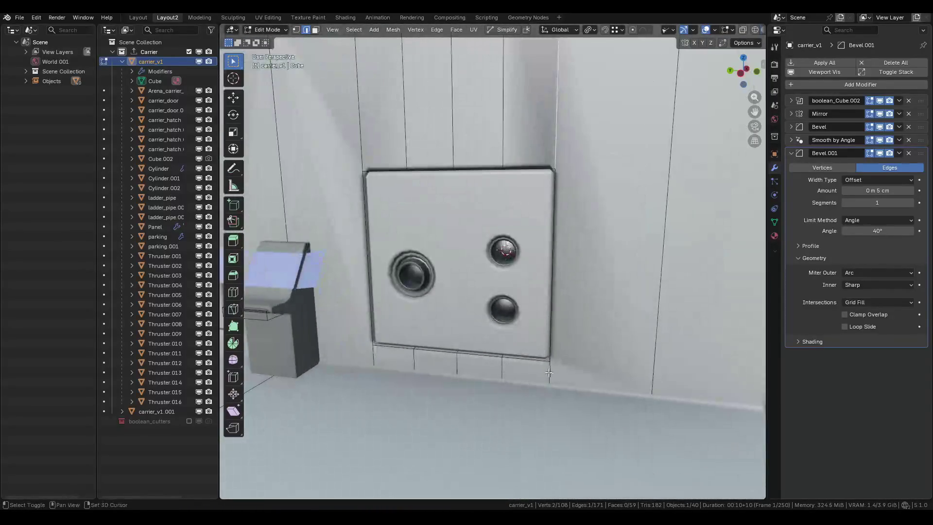
{"action": "key", "text": "x"}
{"action": "left_click", "coordinate": [539, 377]}
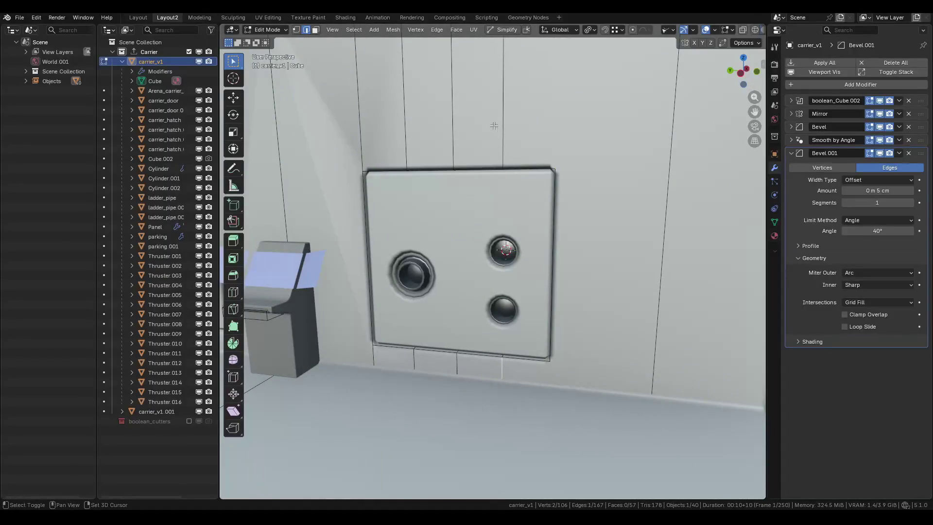
{"action": "middle_click_drag", "start_coordinate": [494, 125], "coordinate": [503, 191], "text": "shift"}
{"action": "key", "text": "x"}
{"action": "left_click", "coordinate": [505, 194]}
{"action": "left_click", "coordinate": [516, 216], "text": "alt"}
Step: Undo the last dissolve and review the edge loop along the panel
{"action": "scroll", "coordinate": [516, 216], "scroll_direction": "up", "scroll_amount": 1}
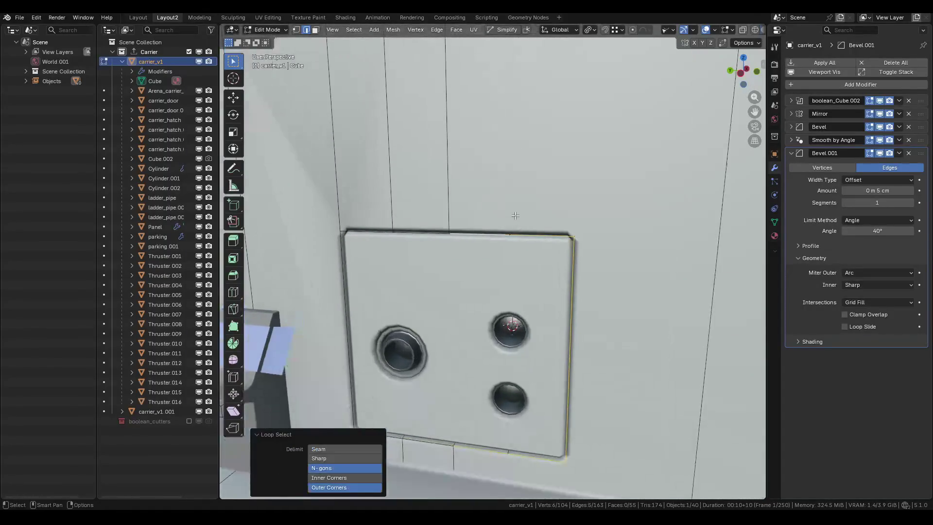
{"action": "scroll", "coordinate": [515, 216], "scroll_direction": "up", "scroll_amount": 1}
{"action": "key", "text": "ctrl+z"}
{"action": "key", "text": "ctrl+z"}
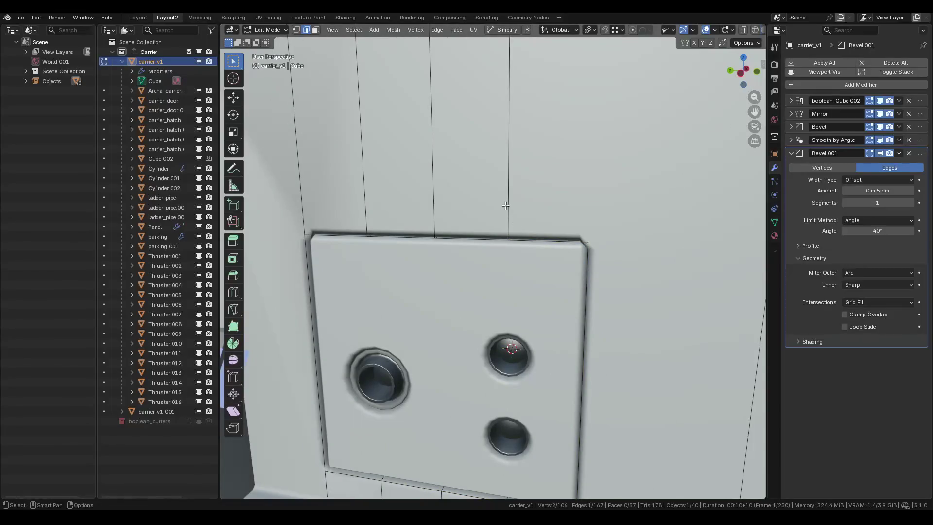
{"action": "left_click", "coordinate": [508, 205], "text": "alt"}
{"action": "middle_click_drag", "start_coordinate": [508, 205], "coordinate": [506, 166]}
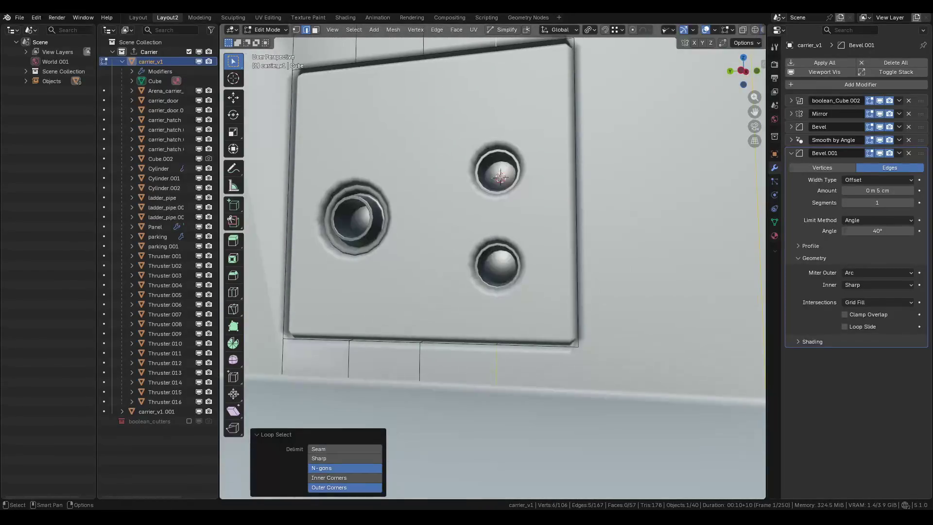
{"action": "right_click", "coordinate": [500, 362]}
{"action": "key", "text": "Escape"}
{"action": "scroll", "coordinate": [486, 362], "scroll_direction": "up", "scroll_amount": 4}
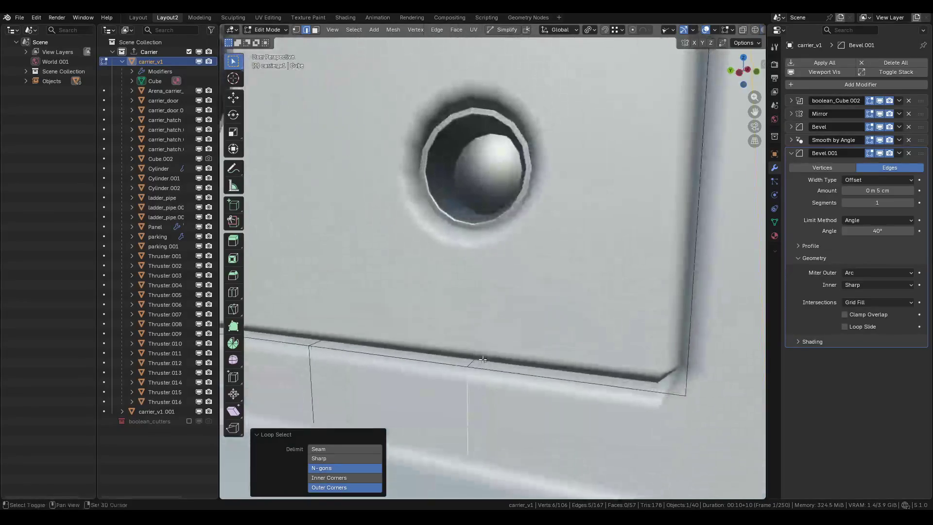
Step: Add the edge below the knob-panel hole to the selection, undoing a stray edge command
{"action": "left_click", "coordinate": [469, 363], "text": "shift"}
{"action": "right_click", "coordinate": [469, 363]}
{"action": "key", "text": "Escape"}
{"action": "scroll", "coordinate": [469, 363], "scroll_direction": "down", "scroll_amount": 5}
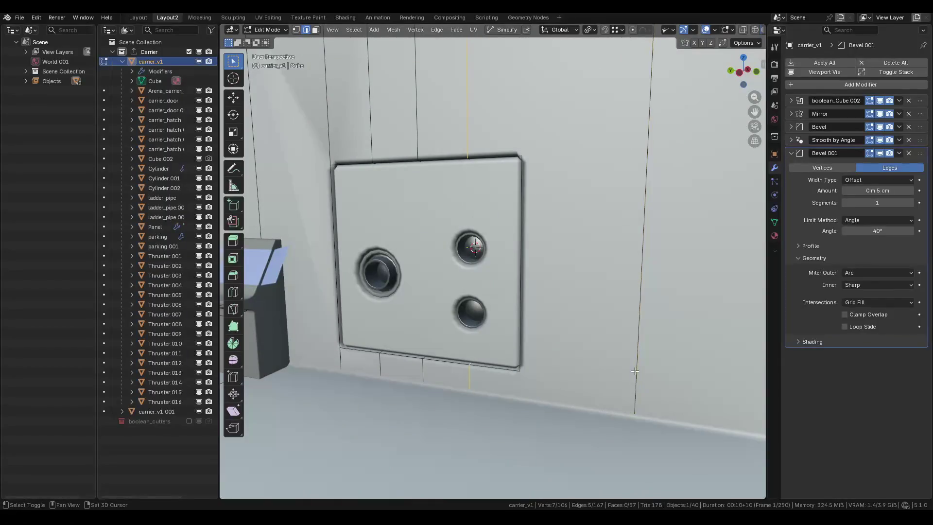
{"action": "middle_click_drag", "start_coordinate": [635, 371], "coordinate": [570, 366], "text": "shift"}
{"action": "right_click", "coordinate": [570, 366]}
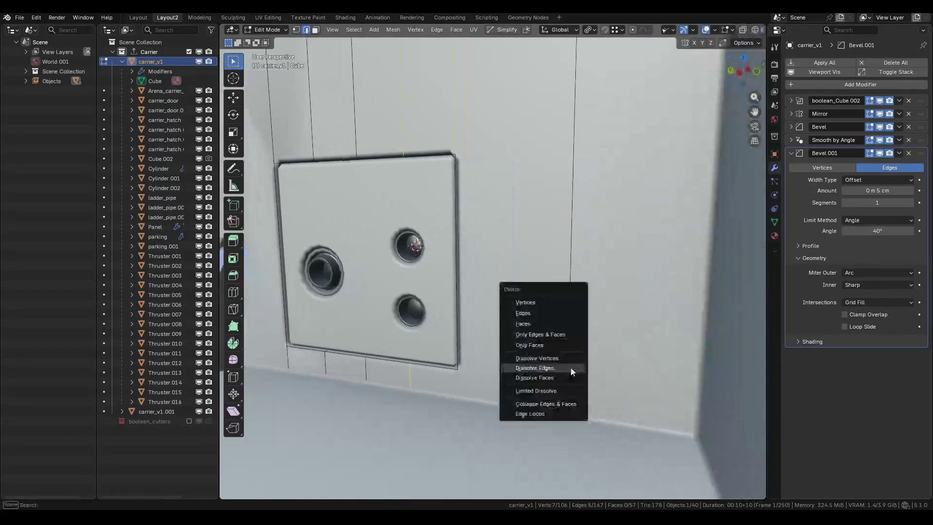
{"action": "left_click", "coordinate": [571, 368]}
{"action": "key", "text": "ctrl+z"}
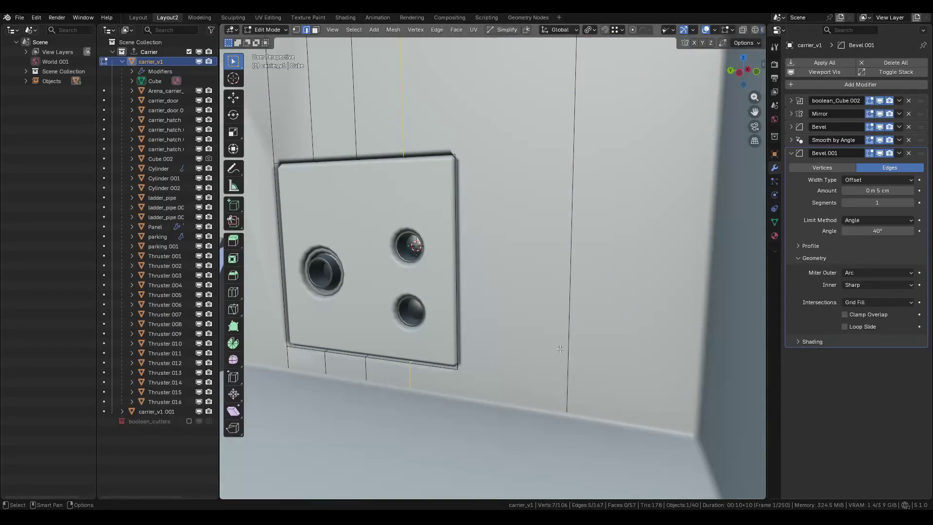
Step: Isolate the wall in see-through shading and dissolve the selected stray edges
{"action": "key", "text": "KP_Divide"}
{"action": "mouse_move", "coordinate": [536, 294]}
{"action": "middle_mouse_down"}
{"action": "mouse_move", "coordinate": [489, 359]}
{"action": "mouse_move", "coordinate": [458, 356]}
{"action": "mouse_move", "coordinate": [504, 361]}
{"action": "middle_mouse_up"}
{"action": "key", "text": "z"}
{"action": "left_click", "coordinate": [495, 352]}
{"action": "left_click", "coordinate": [465, 325], "text": "alt+shift"}
{"action": "key", "text": "x"}
{"action": "left_click", "coordinate": [464, 337]}
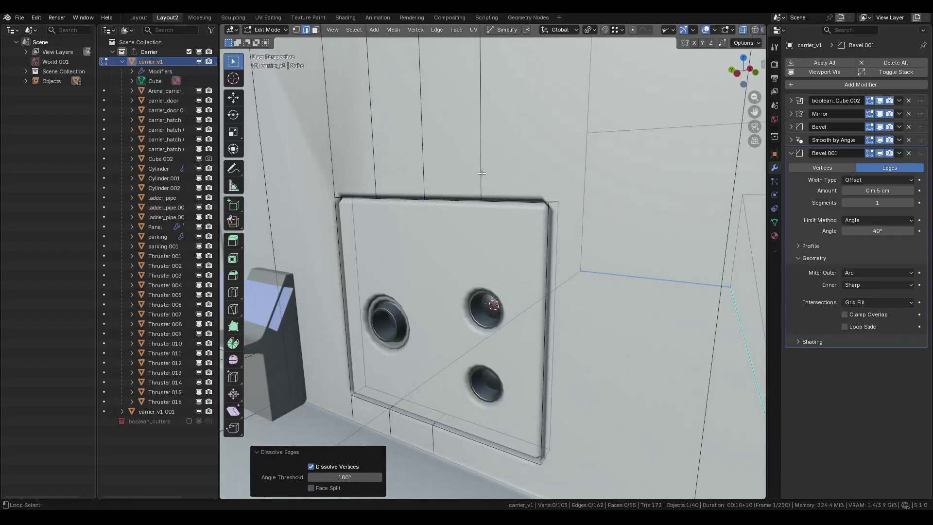
Step: Dissolve the remaining stray edges around the panel with repeated Dissolve Edges
{"action": "mouse_move", "coordinate": [481, 174]}
{"action": "middle_mouse_down"}
{"action": "mouse_move", "coordinate": [473, 183]}
{"action": "mouse_move", "coordinate": [490, 142]}
{"action": "mouse_move", "coordinate": [497, 235]}
{"action": "mouse_move", "coordinate": [477, 343]}
{"action": "middle_mouse_up"}
{"action": "key", "text": "ctrl+z"}
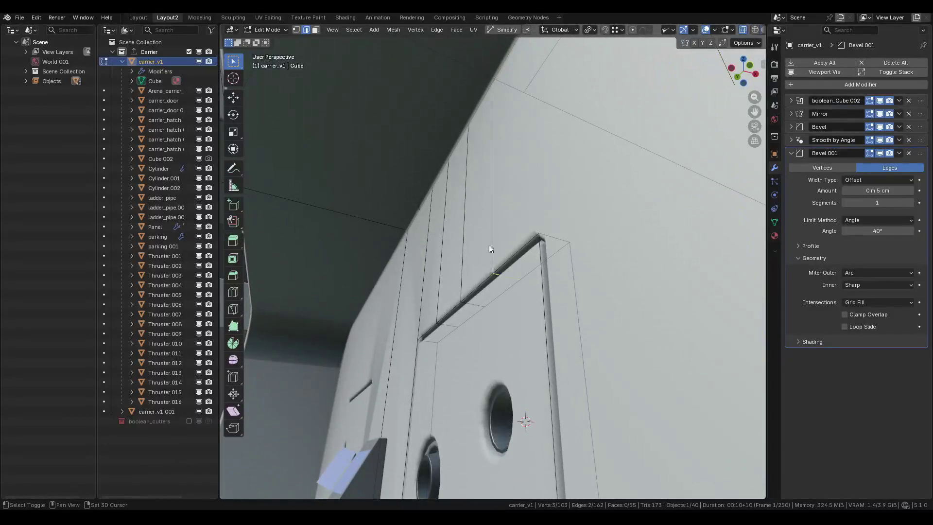
{"action": "key", "text": "x"}
{"action": "left_click", "coordinate": [489, 249]}
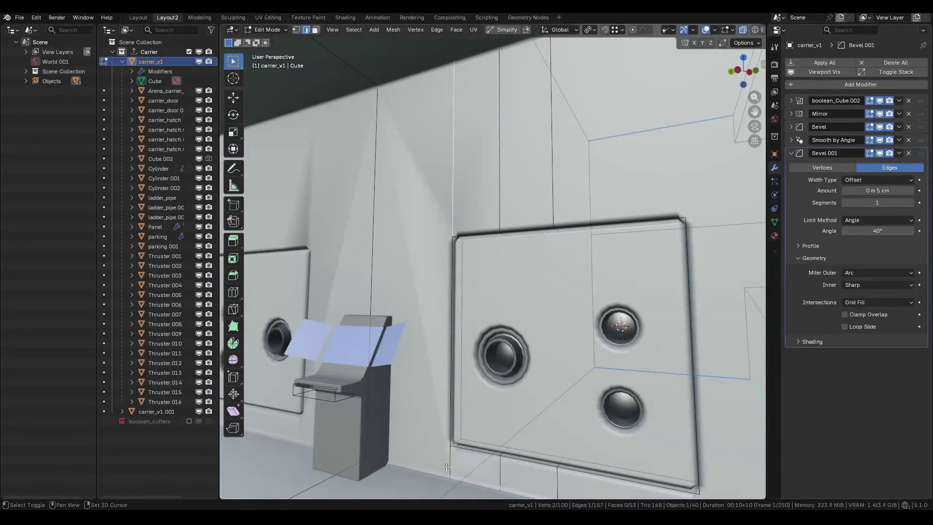
{"action": "key", "text": "x"}
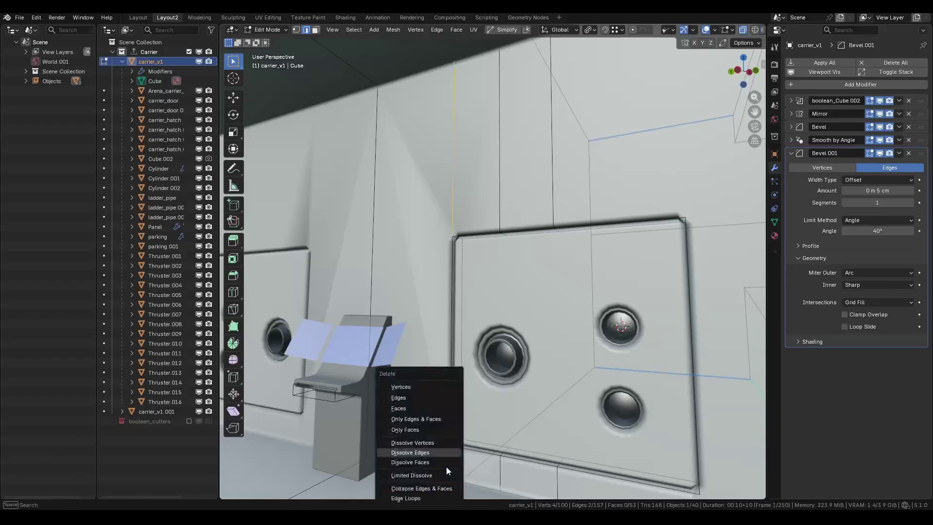
{"action": "left_click", "coordinate": [446, 466]}
{"action": "middle_click_drag", "start_coordinate": [446, 465], "coordinate": [489, 428]}
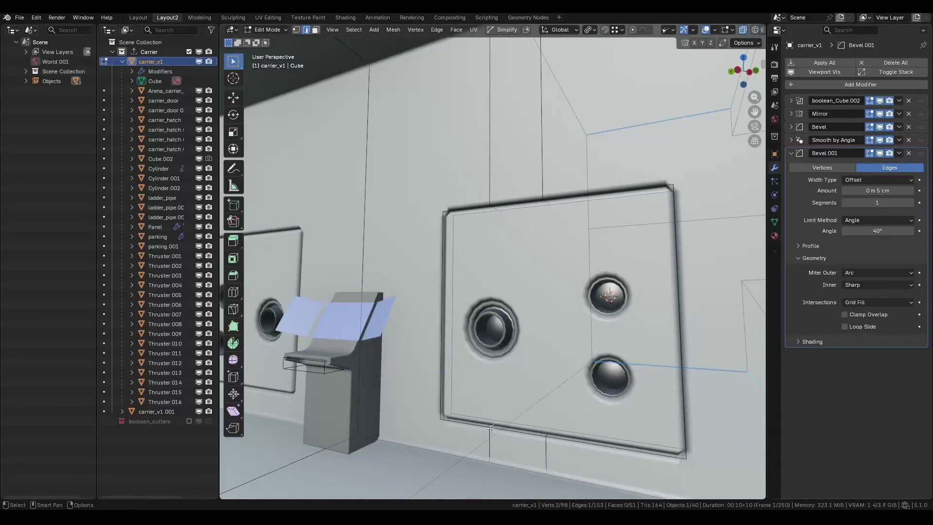
{"action": "key", "text": "x"}
{"action": "left_click", "coordinate": [493, 208]}
{"action": "mouse_move", "coordinate": [494, 208]}
{"action": "middle_mouse_down"}
{"action": "mouse_move", "coordinate": [343, 211]}
{"action": "mouse_move", "coordinate": [439, 200]}
{"action": "middle_mouse_up"}
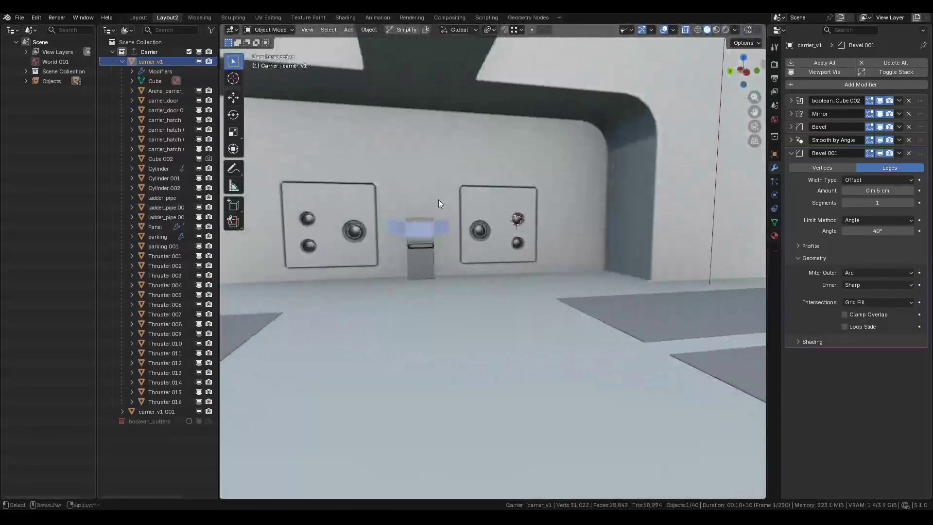
Step: Return to Object Mode and save Carrier.blend
{"action": "key", "text": "Tab"}
{"action": "key", "text": "ctrl+s"}
{"action": "scroll", "coordinate": [438, 199], "scroll_direction": "up", "scroll_amount": 3}
{"action": "mouse_move", "coordinate": [472, 161]}
{"action": "middle_mouse_down"}
{"action": "mouse_move", "coordinate": [475, 137]}
{"action": "mouse_move", "coordinate": [454, 147]}
{"action": "mouse_move", "coordinate": [477, 200]}
{"action": "middle_mouse_up"}
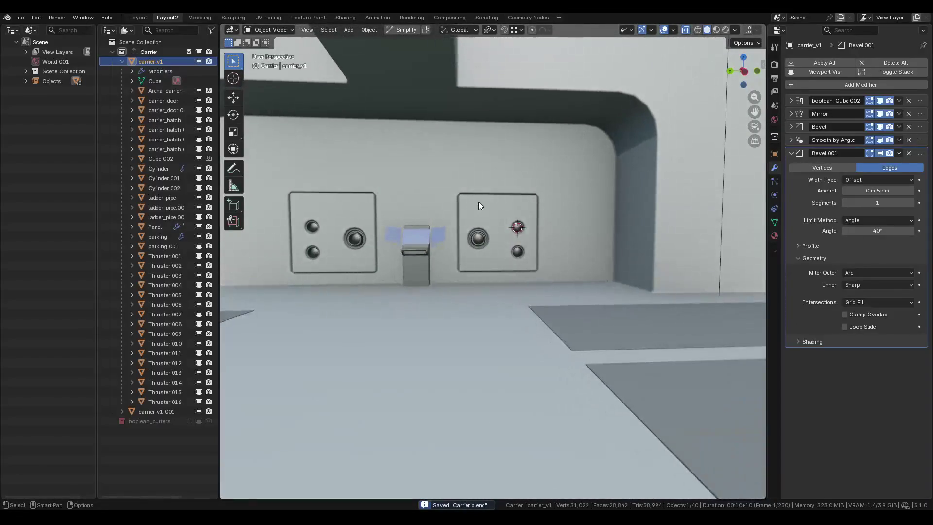
Step: Edit carrier_v1.001 and lower its top-left edge along Z to cut the corner
{"action": "scroll", "coordinate": [478, 199], "scroll_direction": "up", "scroll_amount": 2}
{"action": "left_click", "coordinate": [480, 204]}
{"action": "key", "text": "Tab"}
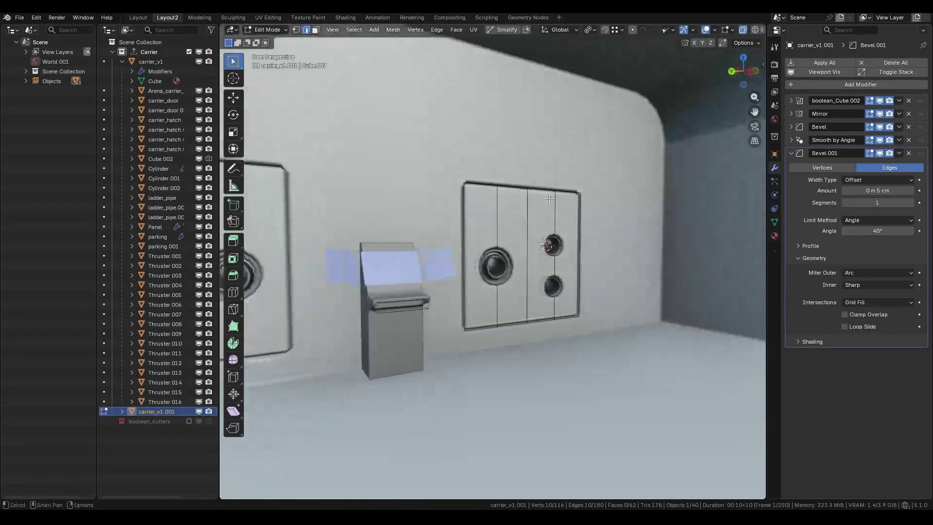
{"action": "scroll", "coordinate": [550, 198], "scroll_direction": "up", "scroll_amount": 2}
{"action": "left_click", "coordinate": [460, 180]}
{"action": "key", "text": "g"}
{"action": "key", "text": "z"}
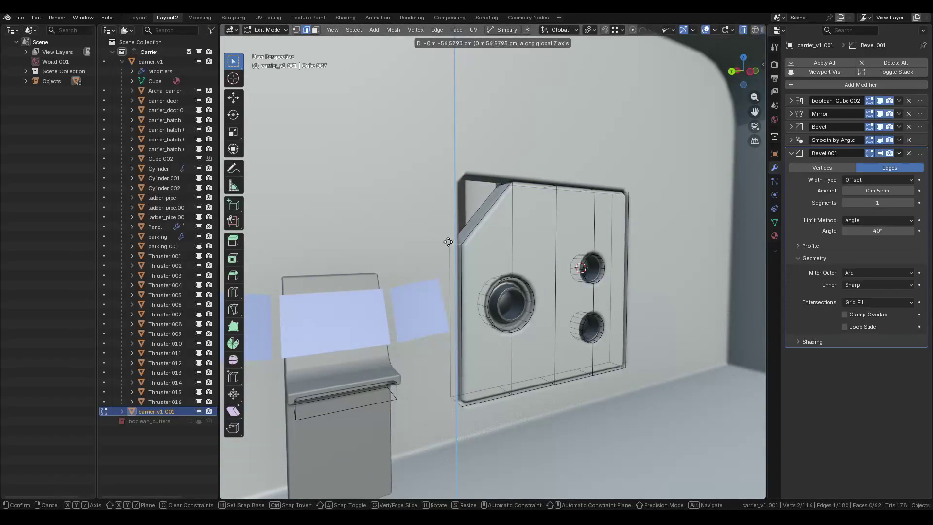
{"action": "left_click", "coordinate": [448, 256]}
Step: Lower the panel's top edge about 24 cm, inspect both panels, then undo it
{"action": "mouse_move", "coordinate": [449, 252]}
{"action": "middle_mouse_down"}
{"action": "mouse_move", "coordinate": [508, 192]}
{"action": "mouse_move", "coordinate": [517, 195]}
{"action": "middle_mouse_up"}
{"action": "left_click", "coordinate": [513, 188]}
{"action": "key", "text": "g"}
{"action": "key", "text": "z"}
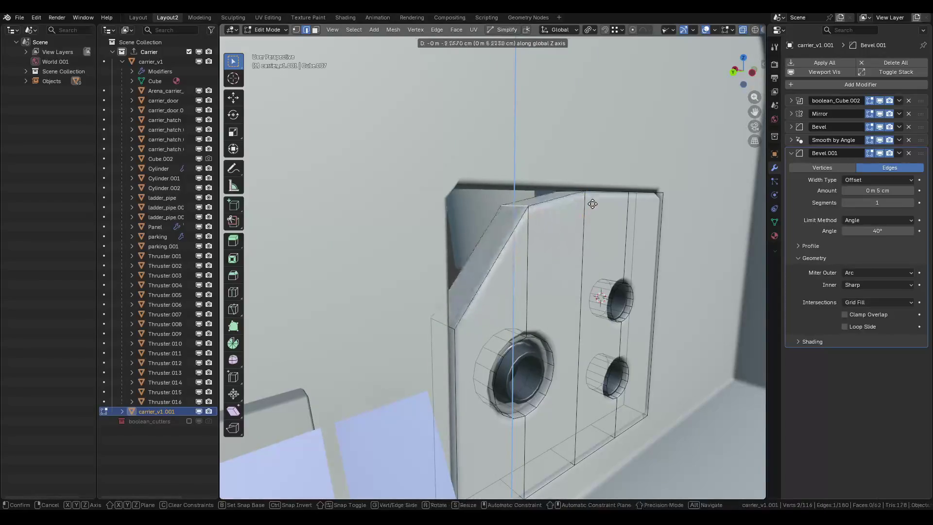
{"action": "left_click", "coordinate": [522, 239]}
{"action": "mouse_move", "coordinate": [523, 239]}
{"action": "middle_mouse_down"}
{"action": "mouse_move", "coordinate": [520, 209]}
{"action": "mouse_move", "coordinate": [467, 195]}
{"action": "middle_mouse_up"}
{"action": "scroll", "coordinate": [488, 225], "scroll_direction": "down", "scroll_amount": 3}
{"action": "mouse_move", "coordinate": [488, 226]}
{"action": "middle_mouse_down"}
{"action": "mouse_move", "coordinate": [594, 256]}
{"action": "mouse_move", "coordinate": [583, 244]}
{"action": "middle_mouse_up"}
{"action": "scroll", "coordinate": [565, 251], "scroll_direction": "up", "scroll_amount": 2}
{"action": "scroll", "coordinate": [601, 265], "scroll_direction": "up", "scroll_amount": 4}
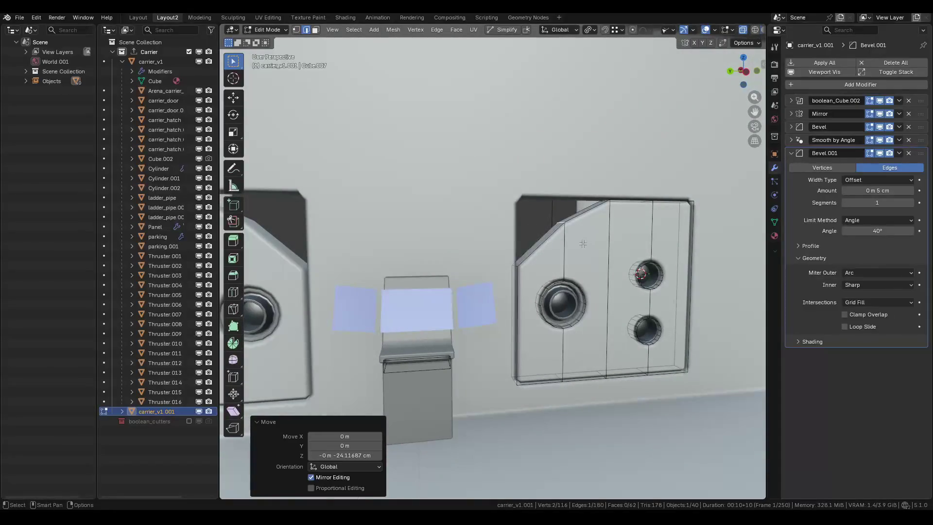
{"action": "key", "text": "ctrl+z"}
Step: Try a 52.63 cm vertical move on the selected faces, then undo it
{"action": "scroll", "coordinate": [583, 247], "scroll_direction": "down", "scroll_amount": 3}
{"action": "mouse_move", "coordinate": [583, 247]}
{"action": "middle_mouse_down"}
{"action": "mouse_move", "coordinate": [540, 236]}
{"action": "mouse_move", "coordinate": [525, 337]}
{"action": "middle_mouse_up"}
{"action": "scroll", "coordinate": [530, 253], "scroll_direction": "up", "scroll_amount": 2}
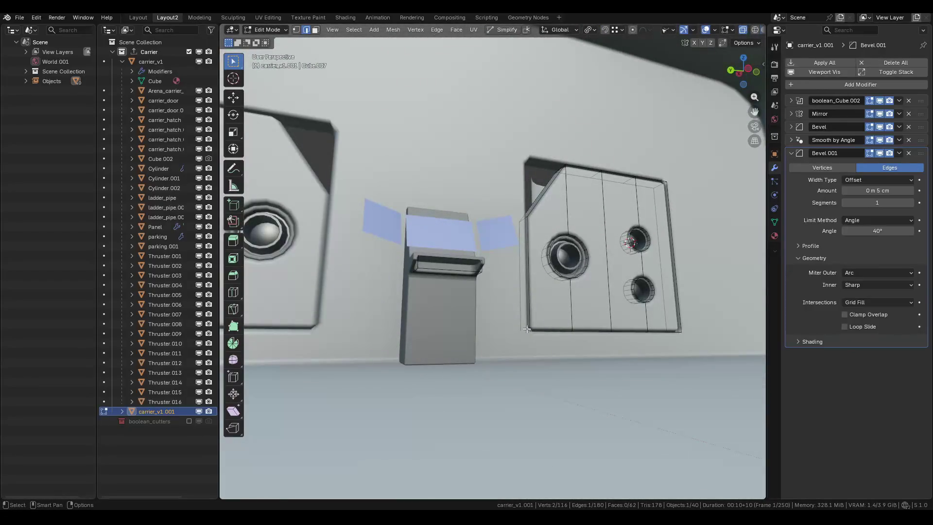
{"action": "scroll", "coordinate": [527, 329], "scroll_direction": "up", "scroll_amount": 3}
{"action": "key", "text": "g"}
{"action": "key", "text": "z"}
{"action": "left_click", "coordinate": [522, 253]}
{"action": "scroll", "coordinate": [522, 253], "scroll_direction": "down", "scroll_amount": 4}
{"action": "middle_click_drag", "start_coordinate": [522, 253], "coordinate": [543, 261]}
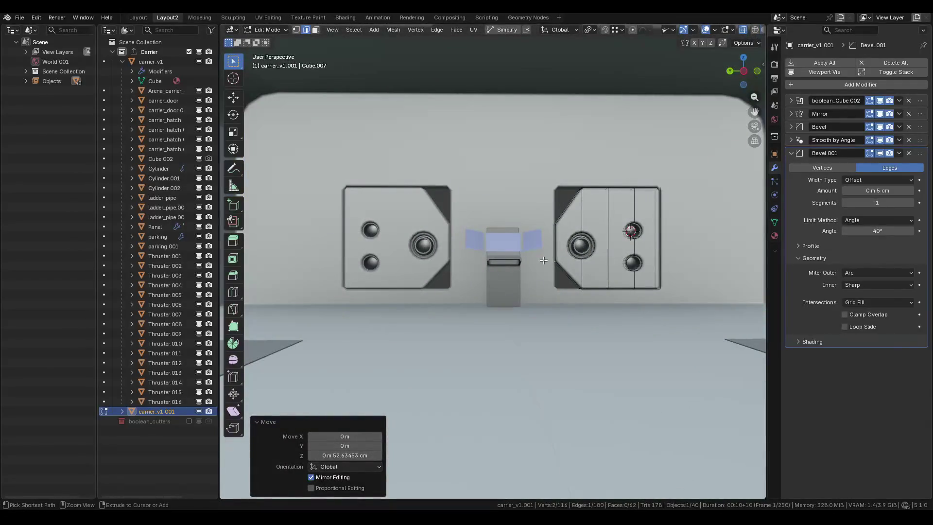
{"action": "key", "text": "ctrl+z"}
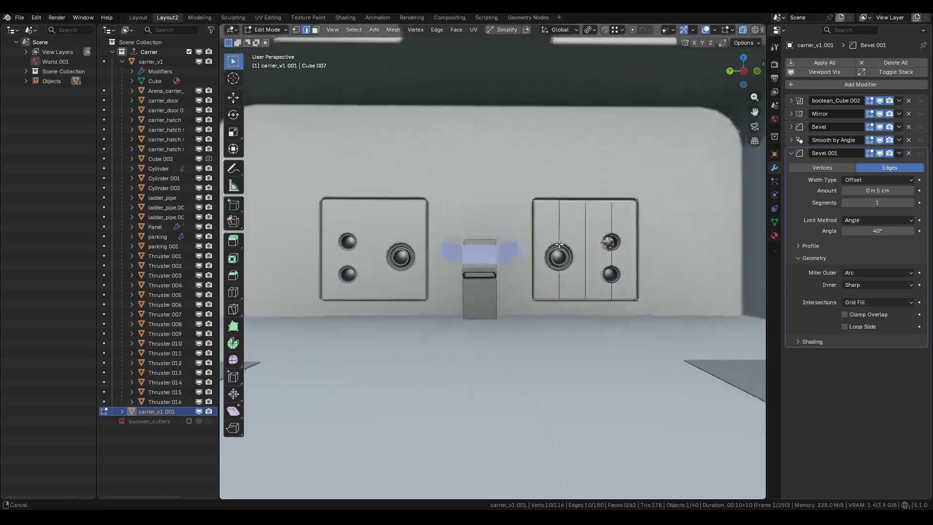
Step: In face mode, select the panel's top faces and move them along Z to raise the panel
{"action": "scroll", "coordinate": [581, 233], "scroll_direction": "up", "scroll_amount": 3}
{"action": "middle_click_drag", "start_coordinate": [581, 233], "coordinate": [525, 212]}
{"action": "key", "text": "3"}
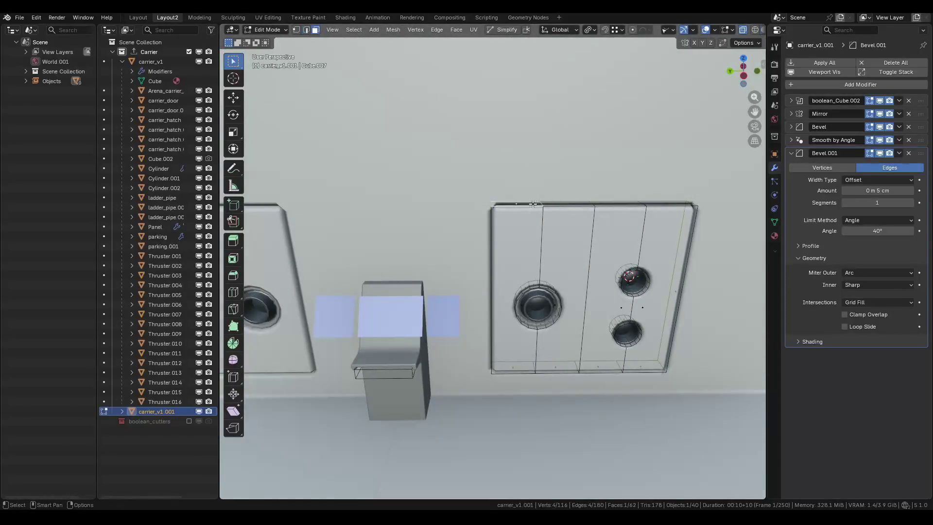
{"action": "left_click", "coordinate": [672, 205], "text": "ctrl"}
{"action": "scroll", "coordinate": [672, 205], "scroll_direction": "down", "scroll_amount": 3}
{"action": "key", "text": "g"}
{"action": "key", "text": "z"}
{"action": "left_click", "coordinate": [662, 204]}
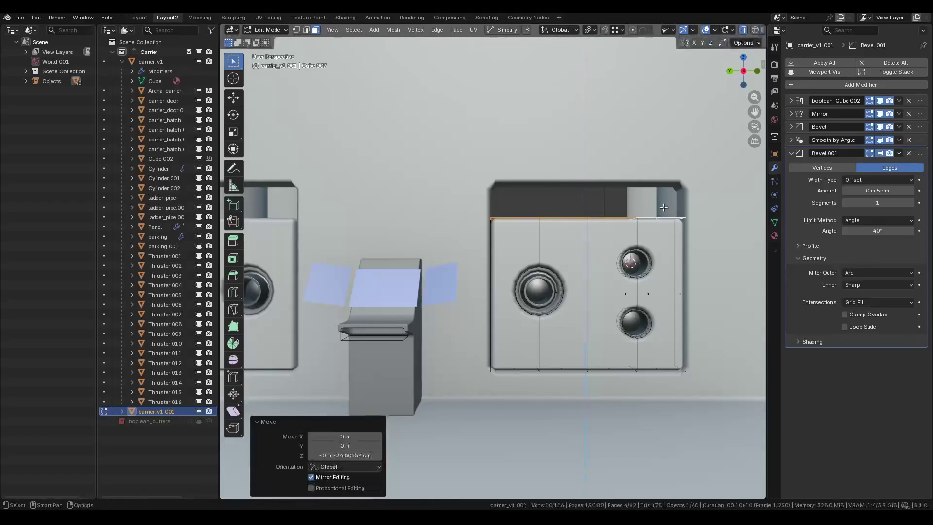
{"action": "middle_click_drag", "start_coordinate": [662, 204], "coordinate": [601, 206]}
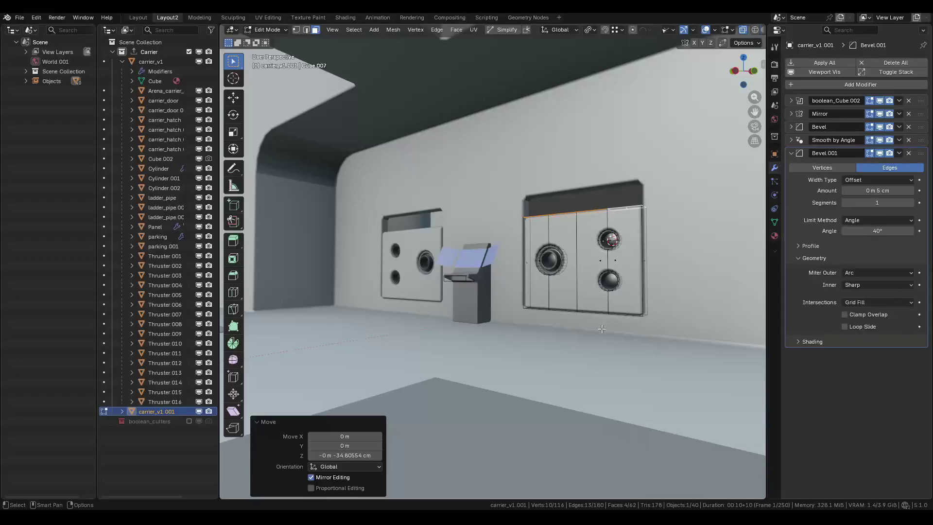
{"action": "key", "text": "g"}
{"action": "key", "text": "z"}
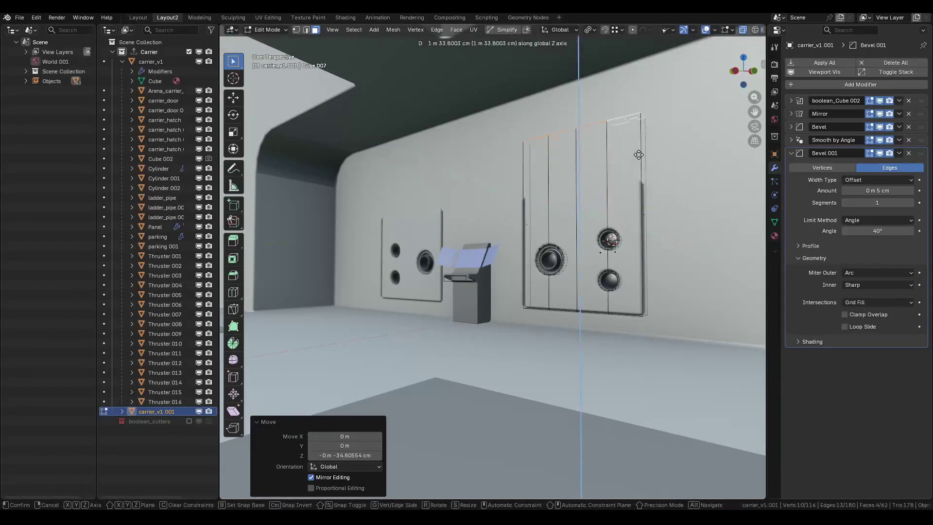
{"action": "key", "text": "Escape"}
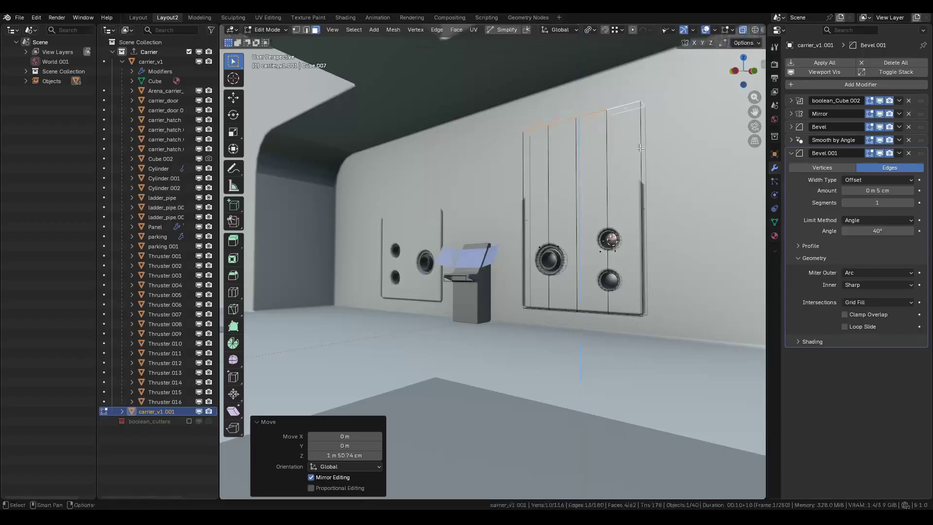
Step: Switch to editing carrier_v1 and select the top face of the wall recess
{"action": "key", "text": "Tab"}
{"action": "left_click", "coordinate": [693, 187]}
{"action": "key", "text": "ctrl+Tab"}
{"action": "left_click", "coordinate": [658, 194]}
{"action": "scroll", "coordinate": [559, 227], "scroll_direction": "up", "scroll_amount": 3}
{"action": "scroll", "coordinate": [559, 227], "scroll_direction": "up", "scroll_amount": 2}
{"action": "left_click", "coordinate": [529, 217]}
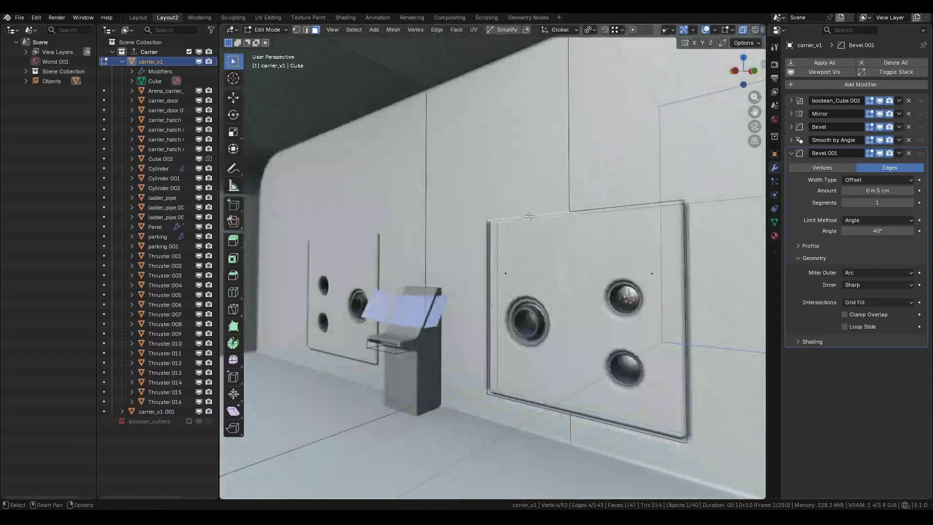
Step: Raise carrier_v1's recess top along Z and save Carrier.blend
{"action": "key", "text": "g"}
{"action": "key", "text": "z"}
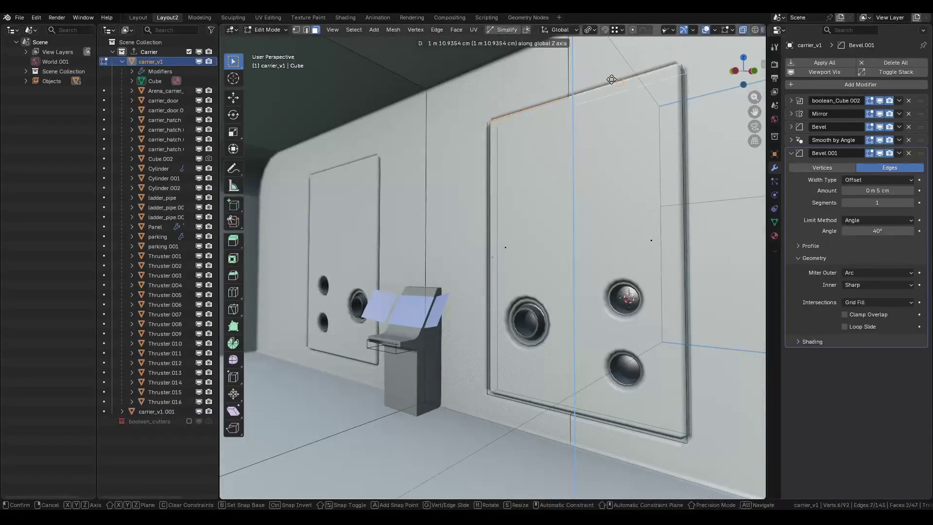
{"action": "left_click", "coordinate": [612, 72]}
{"action": "key", "text": "Tab"}
{"action": "scroll", "coordinate": [476, 174], "scroll_direction": "down", "scroll_amount": 5}
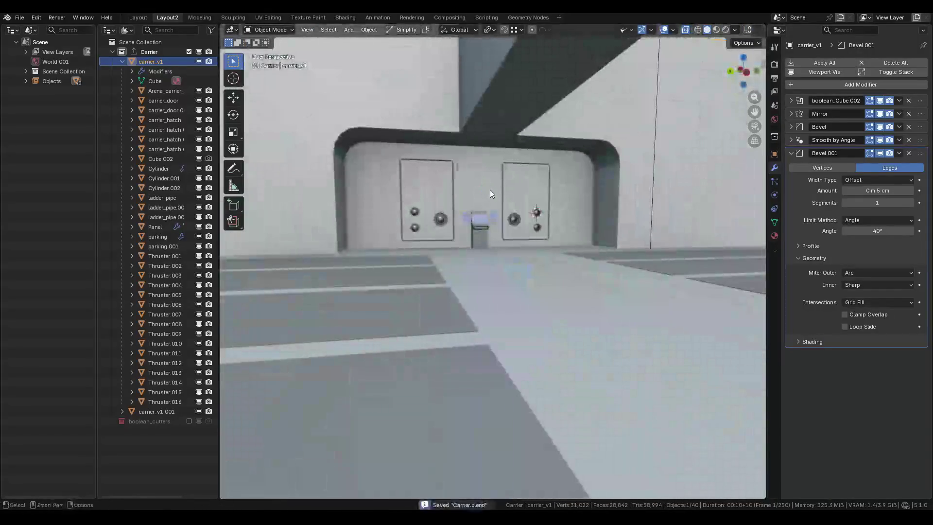
{"action": "key", "text": "ctrl+s"}
Step: Re-enter Edit Mode and move a panel edge along the vertical axis
{"action": "scroll", "coordinate": [481, 194], "scroll_direction": "up", "scroll_amount": 3}
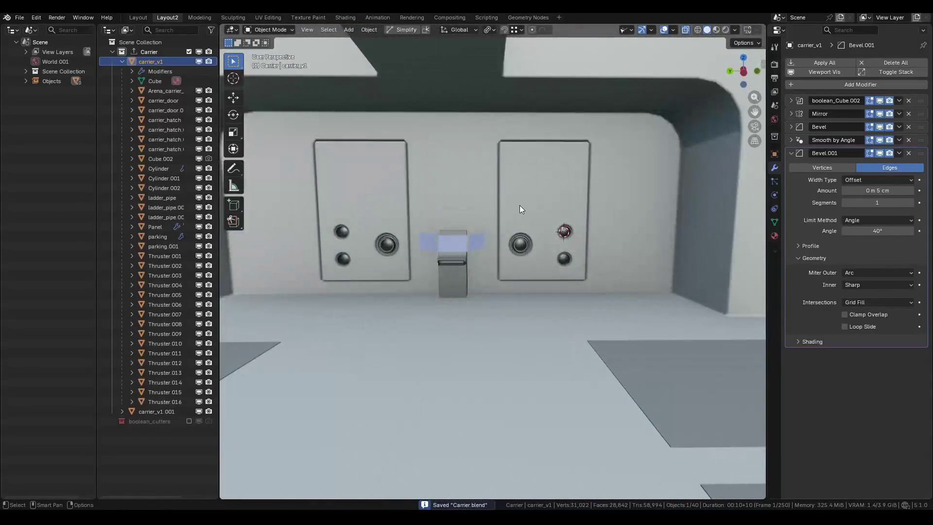
{"action": "scroll", "coordinate": [520, 204], "scroll_direction": "up", "scroll_amount": 2}
{"action": "mouse_move", "coordinate": [524, 259]}
{"action": "middle_mouse_down"}
{"action": "mouse_move", "coordinate": [508, 281]}
{"action": "mouse_move", "coordinate": [562, 249]}
{"action": "middle_mouse_up"}
{"action": "key", "text": "Tab"}
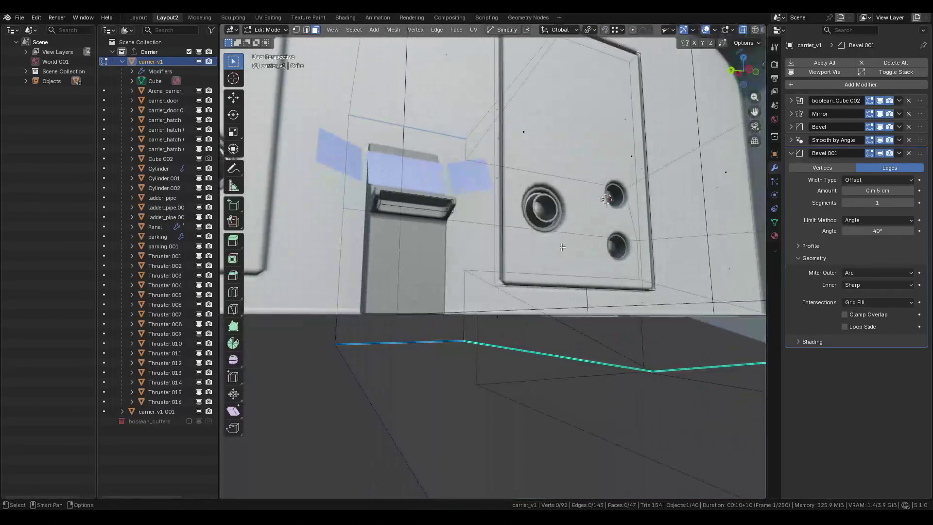
{"action": "mouse_move", "coordinate": [574, 125]}
{"action": "middle_mouse_down"}
{"action": "mouse_move", "coordinate": [576, 286]}
{"action": "mouse_move", "coordinate": [541, 282]}
{"action": "middle_mouse_up"}
{"action": "key", "text": "z"}
{"action": "left_click", "coordinate": [614, 272], "text": "shift"}
{"action": "key", "text": "g"}
{"action": "key", "text": "z"}
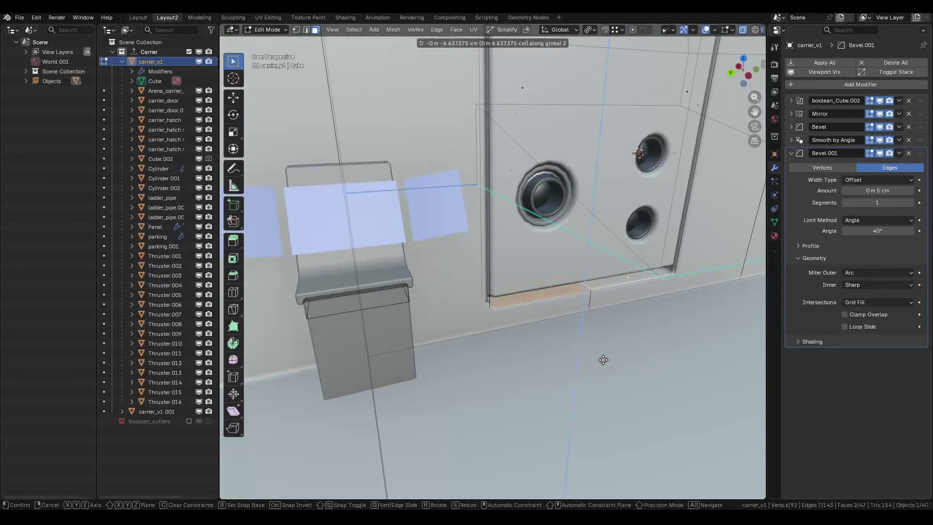
Step: Make the door panel active and select its full bottom edge path in edge mode
{"action": "left_click", "coordinate": [608, 383]}
{"action": "middle_click_drag", "start_coordinate": [608, 383], "coordinate": [470, 263]}
{"action": "scroll", "coordinate": [492, 269], "scroll_direction": "down", "scroll_amount": 3}
{"action": "scroll", "coordinate": [583, 284], "scroll_direction": "up", "scroll_amount": 3}
{"action": "middle_click_drag", "start_coordinate": [583, 285], "coordinate": [551, 270]}
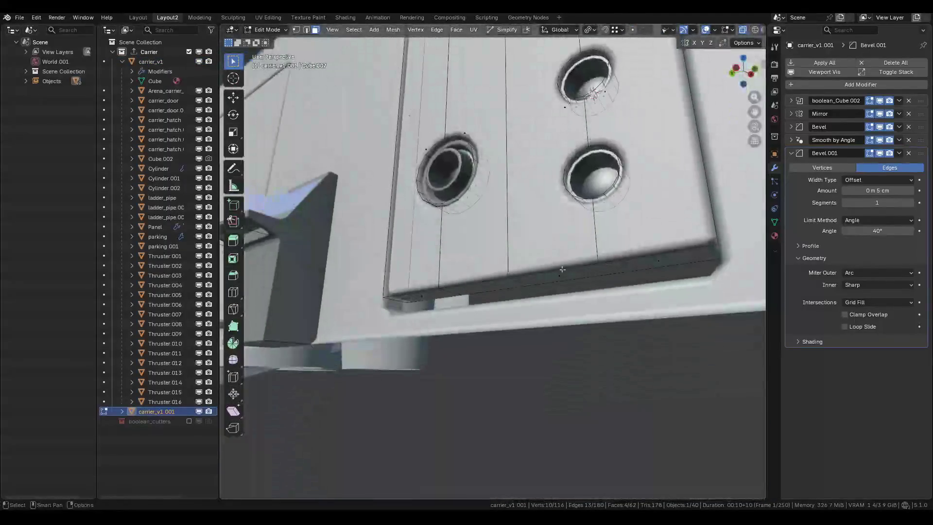
{"action": "left_click", "coordinate": [638, 266], "text": "ctrl"}
{"action": "key", "text": "2"}
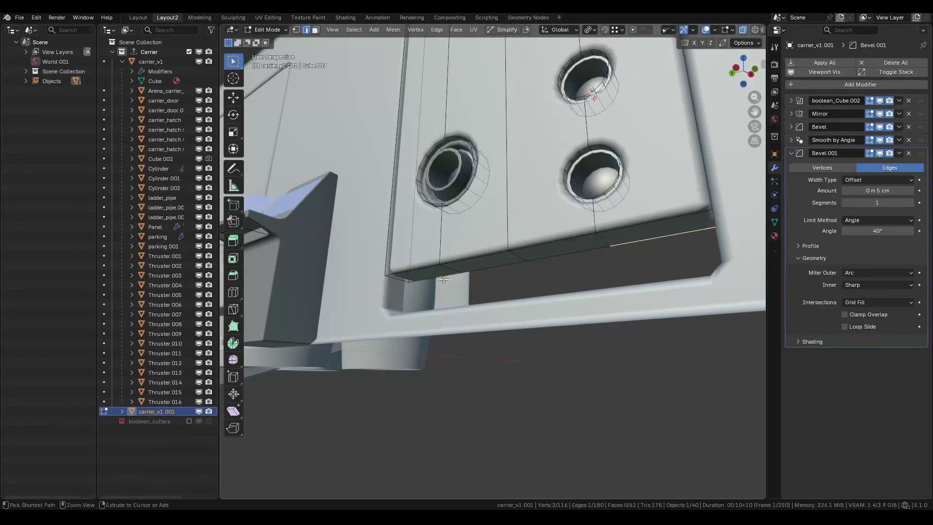
{"action": "left_click", "coordinate": [435, 277], "text": "ctrl"}
Step: Extrude the bottom edge 22.8 cm downward, then undo the extrusion
{"action": "key", "text": "e"}
{"action": "key", "text": "z"}
{"action": "left_click", "coordinate": [466, 306]}
{"action": "middle_click_drag", "start_coordinate": [466, 306], "coordinate": [519, 306]}
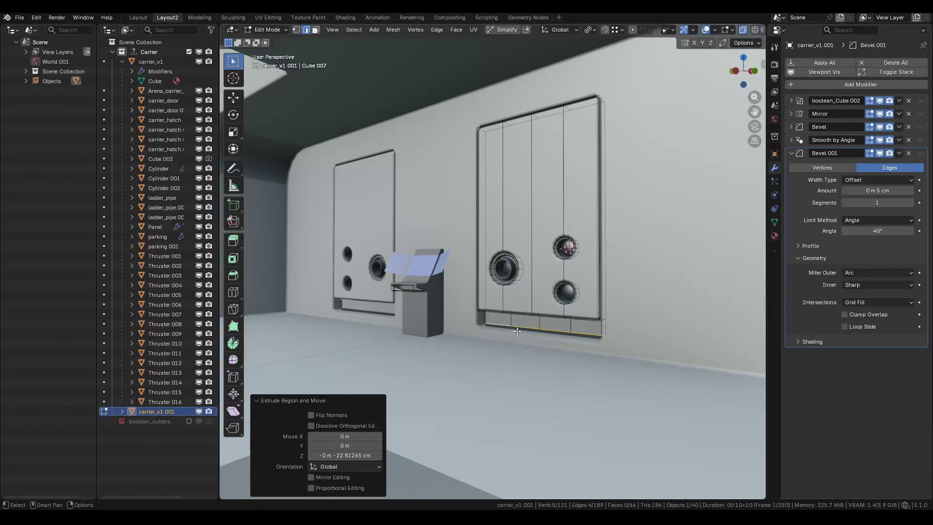
{"action": "key", "text": "KP_Decimal"}
{"action": "key", "text": "ctrl+z"}
{"action": "key", "text": "ctrl+e"}
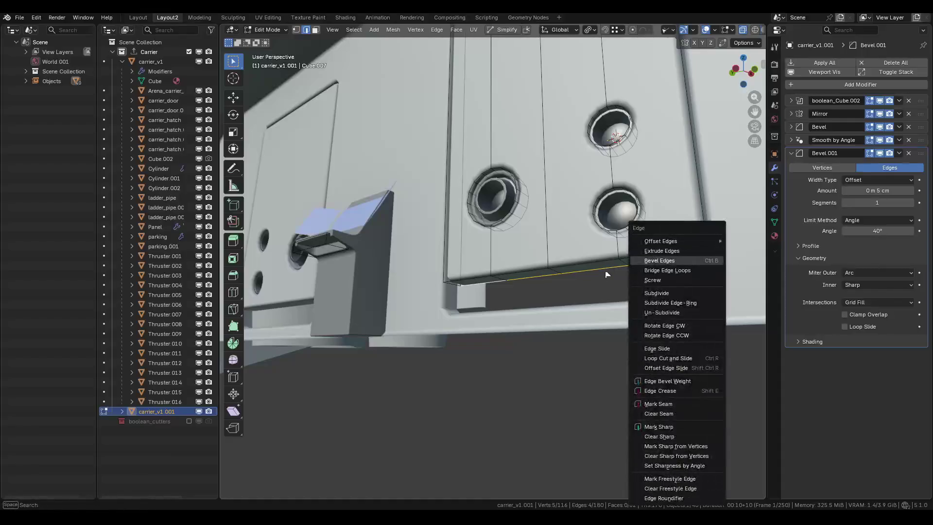
{"action": "key", "text": "Escape"}
Step: Add a centred loop cut across the door panel base
{"action": "key", "text": "ctrl+r"}
{"action": "left_click", "coordinate": [550, 271]}
{"action": "right_click", "coordinate": [539, 272]}
{"action": "scroll", "coordinate": [533, 274], "scroll_direction": "up", "scroll_amount": 3}
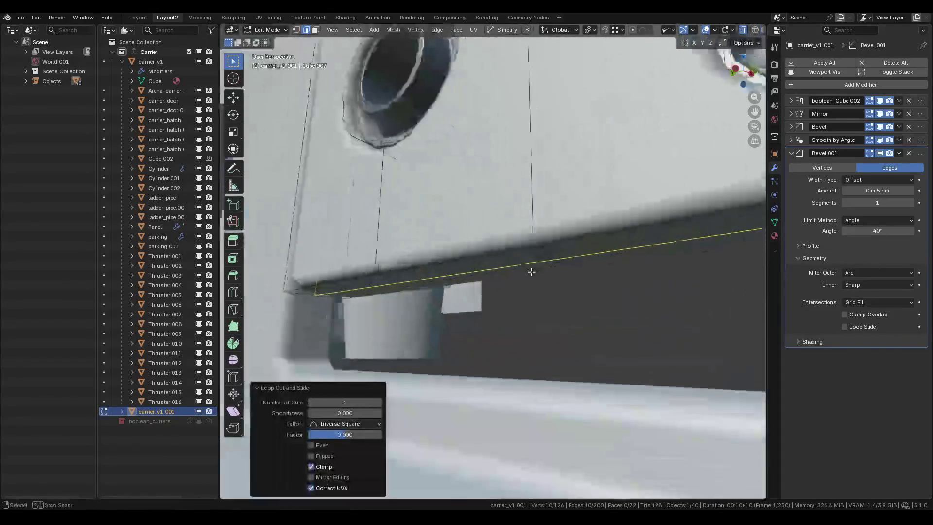
{"action": "middle_click_drag", "start_coordinate": [534, 273], "coordinate": [367, 292]}
{"action": "key", "text": "alt+a"}
{"action": "scroll", "coordinate": [376, 278], "scroll_direction": "down", "scroll_amount": 3}
Step: Extrude the lower face strip 31.9 cm down and shift it 5 cm vertically
{"action": "left_click", "coordinate": [510, 282], "text": "ctrl"}
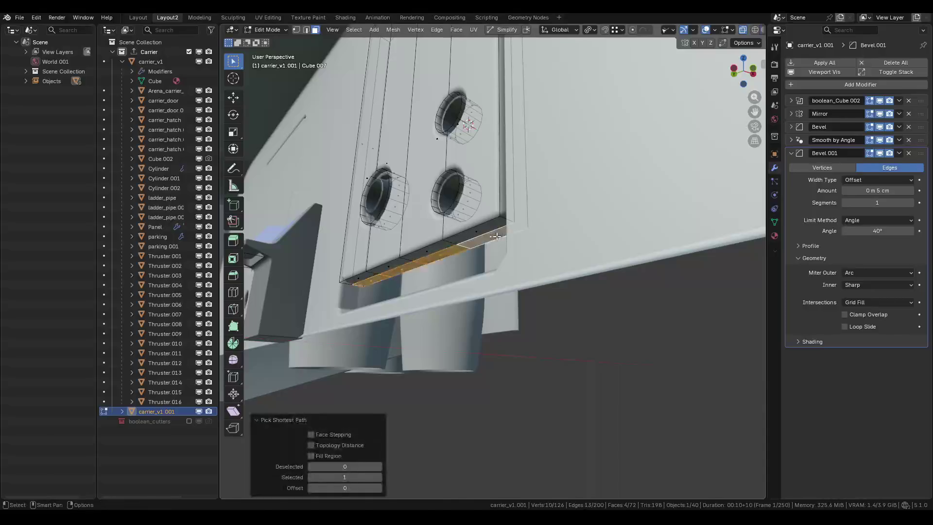
{"action": "key", "text": "e"}
{"action": "key", "text": "z"}
{"action": "left_click", "coordinate": [394, 299]}
{"action": "middle_click_drag", "start_coordinate": [394, 299], "coordinate": [394, 331]}
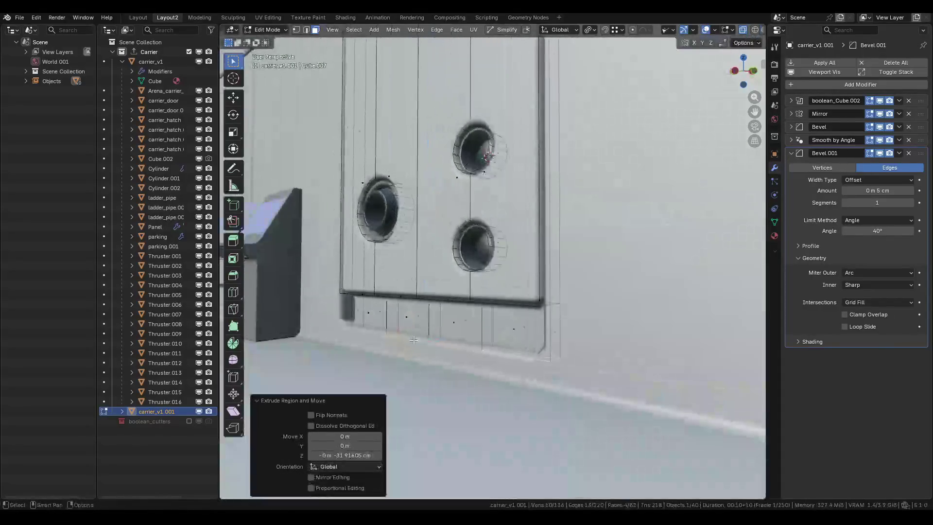
{"action": "key", "text": "g"}
{"action": "key", "text": "z"}
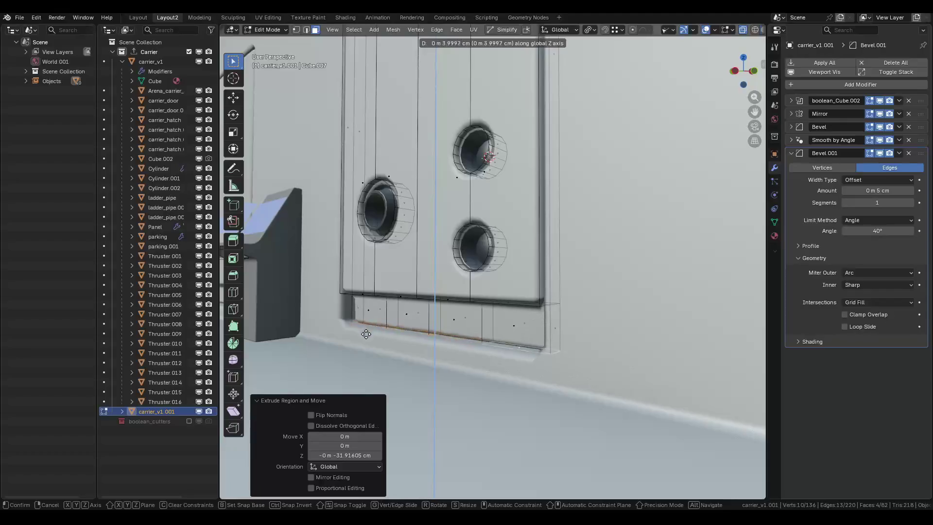
{"action": "left_click", "coordinate": [529, 346]}
Step: Delete the extra row of strip faces and return to Object Mode
{"action": "scroll", "coordinate": [528, 346], "scroll_direction": "up", "scroll_amount": 3}
{"action": "mouse_move", "coordinate": [529, 346]}
{"action": "middle_mouse_down"}
{"action": "mouse_move", "coordinate": [510, 249]}
{"action": "mouse_move", "coordinate": [553, 237]}
{"action": "mouse_move", "coordinate": [616, 192]}
{"action": "middle_mouse_up"}
{"action": "left_click", "coordinate": [553, 236]}
{"action": "left_click", "coordinate": [636, 192], "text": "ctrl"}
{"action": "key", "text": "x"}
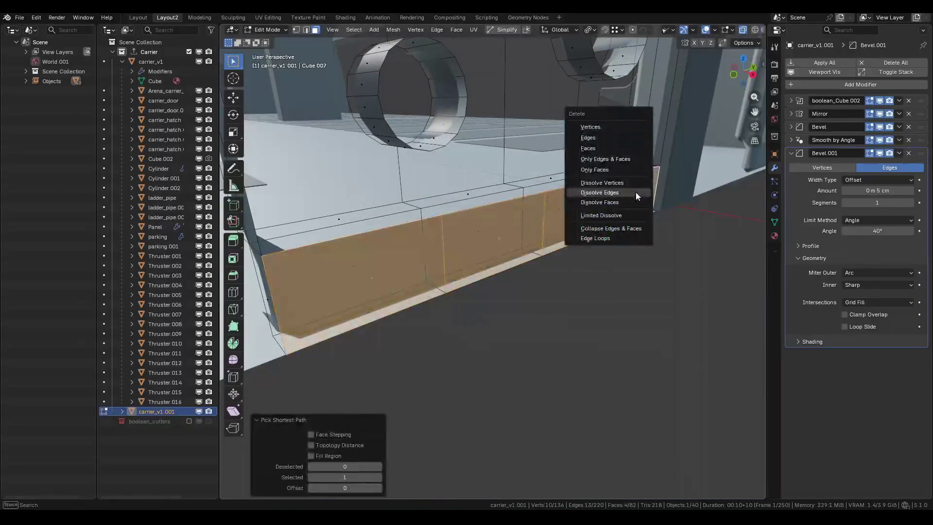
{"action": "left_click", "coordinate": [601, 149]}
{"action": "key", "text": "Tab"}
{"action": "scroll", "coordinate": [479, 244], "scroll_direction": "up", "scroll_amount": 5}
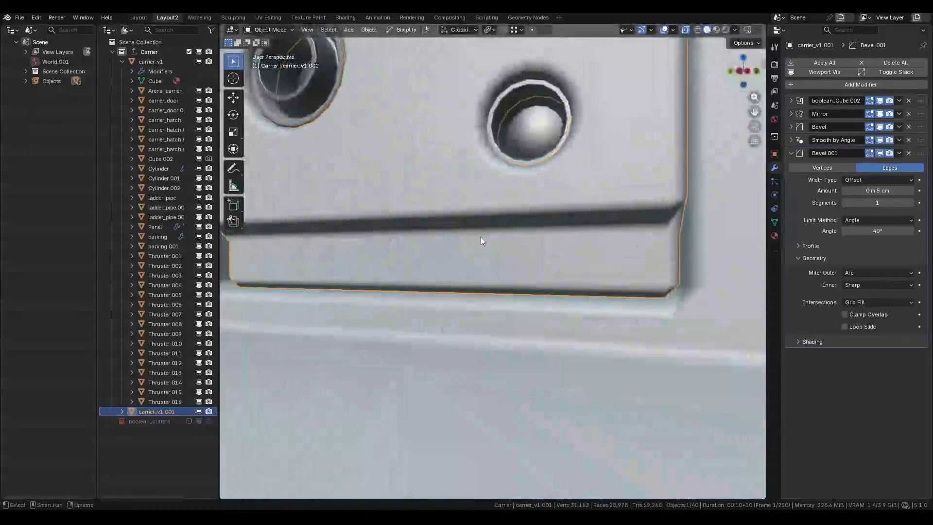
Step: Save Carrier.blend
{"action": "middle_click_drag", "start_coordinate": [479, 244], "coordinate": [543, 252], "text": "shift"}
{"action": "scroll", "coordinate": [543, 252], "scroll_direction": "down", "scroll_amount": 10}
{"action": "key", "text": "ctrl+s"}
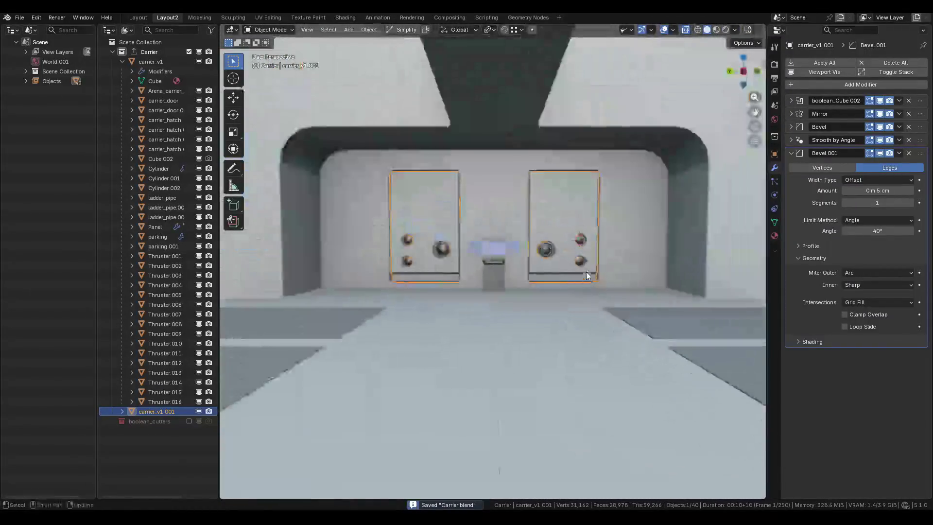
Step: Switch the viewport to Material Preview with overlays turned on
{"action": "middle_click_drag", "start_coordinate": [586, 274], "coordinate": [568, 252]}
{"action": "left_click", "coordinate": [717, 30]}
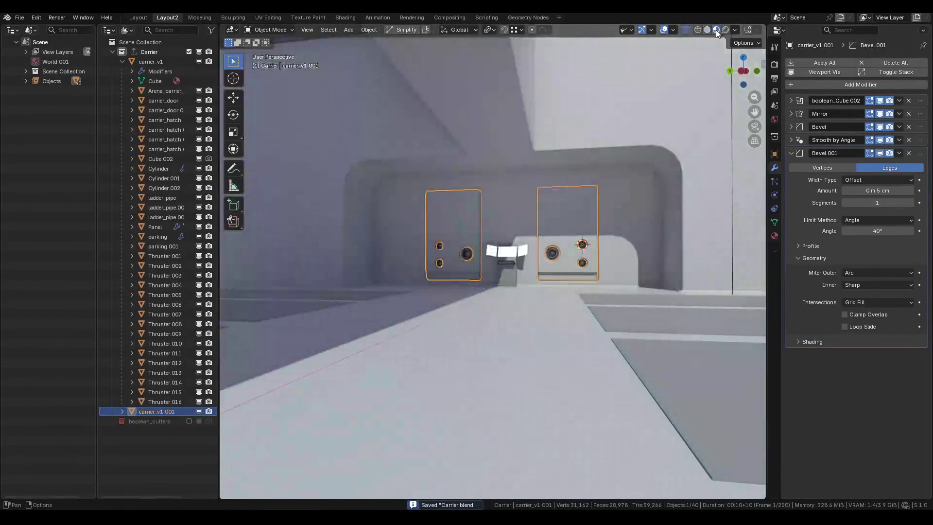
{"action": "mouse_move", "coordinate": [550, 182]}
{"action": "middle_mouse_down"}
{"action": "mouse_move", "coordinate": [495, 202]}
{"action": "mouse_move", "coordinate": [524, 294]}
{"action": "mouse_move", "coordinate": [581, 288]}
{"action": "mouse_move", "coordinate": [522, 289]}
{"action": "middle_mouse_up"}
{"action": "scroll", "coordinate": [522, 285], "scroll_direction": "up", "scroll_amount": 10}
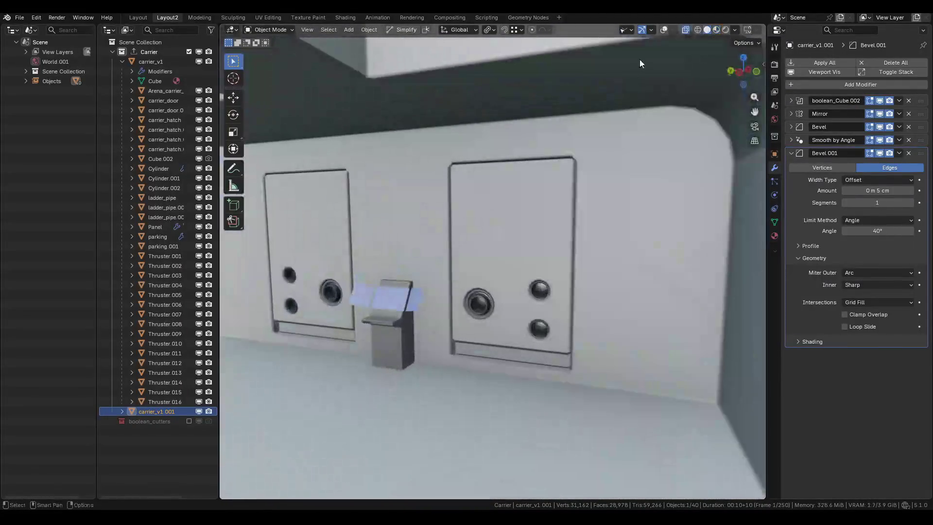
{"action": "left_click", "coordinate": [672, 28]}
{"action": "left_click", "coordinate": [664, 30]}
Step: Edit the door panel carrier_v1.001 mesh from the Left Orthographic view in see-through wireframe
{"action": "key", "text": "Tab"}
{"action": "scroll", "coordinate": [549, 181], "scroll_direction": "up", "scroll_amount": 6}
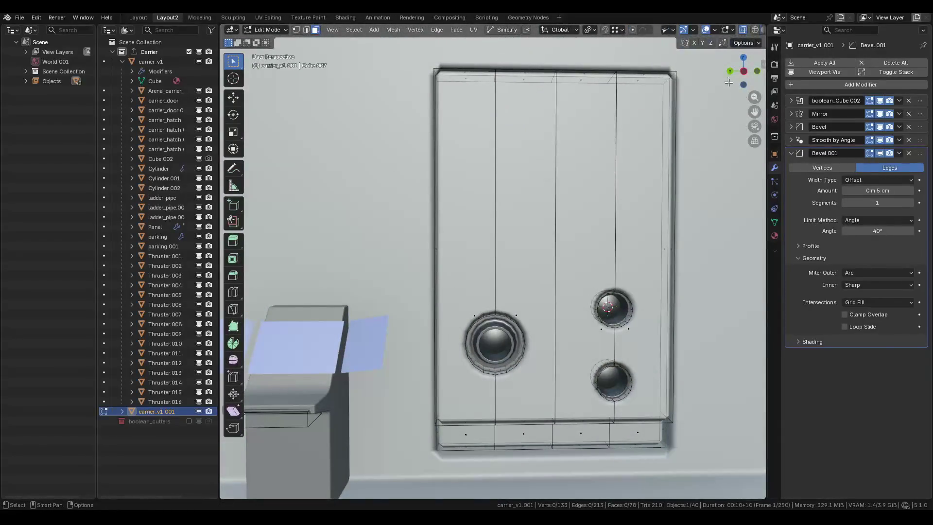
{"action": "left_click", "coordinate": [744, 73]}
{"action": "left_click", "coordinate": [743, 72]}
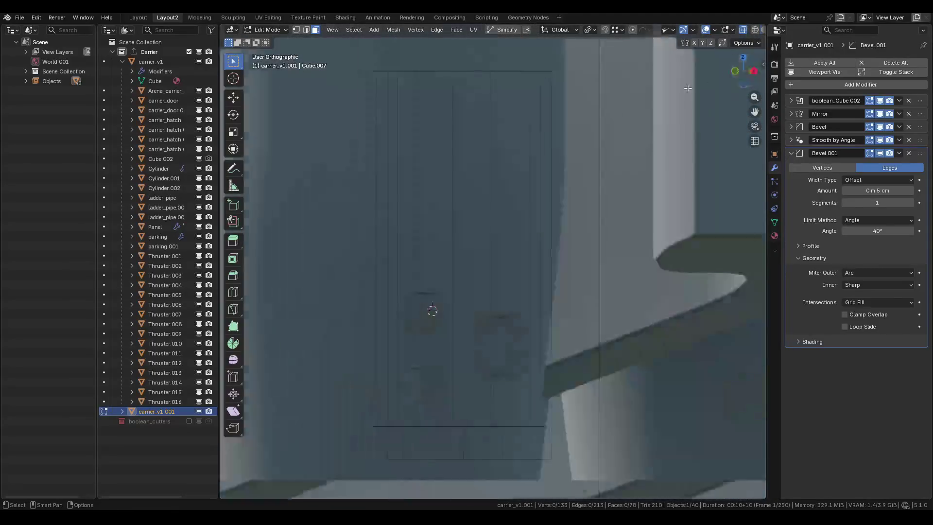
{"action": "key", "text": "z"}
{"action": "left_click", "coordinate": [488, 156]}
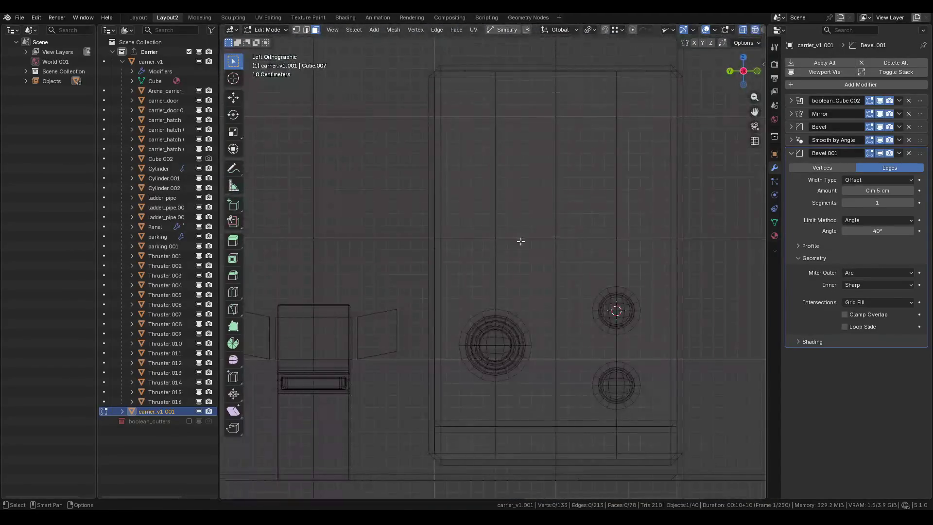
Step: Knife a straight horizontal cut across the panel above the three holes
{"action": "key", "text": "k"}
{"action": "key", "text": "z"}
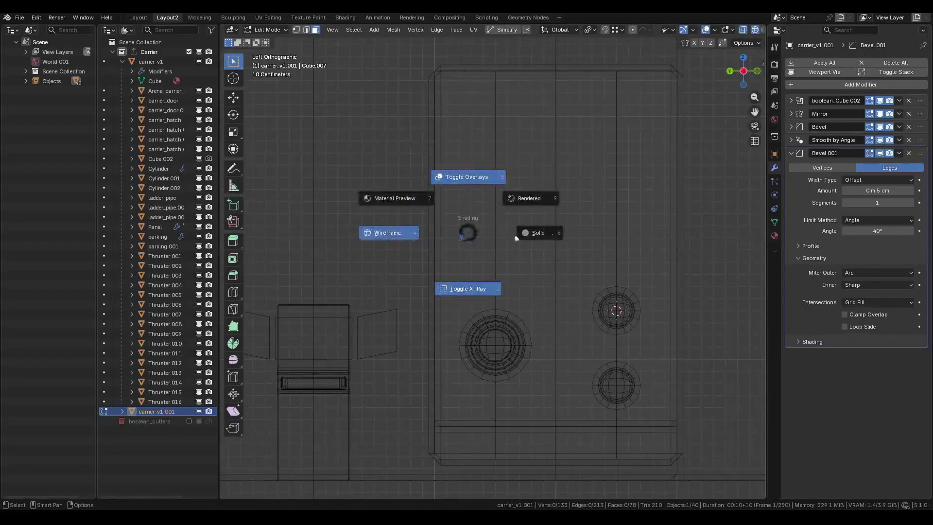
{"action": "left_click", "coordinate": [478, 244]}
{"action": "left_click", "coordinate": [431, 245]}
{"action": "key", "text": "a"}
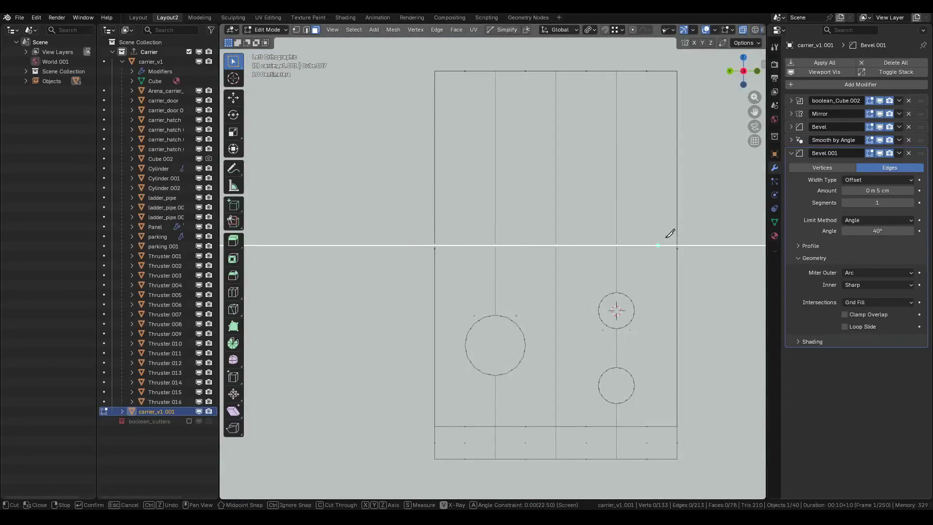
{"action": "key", "text": "Return"}
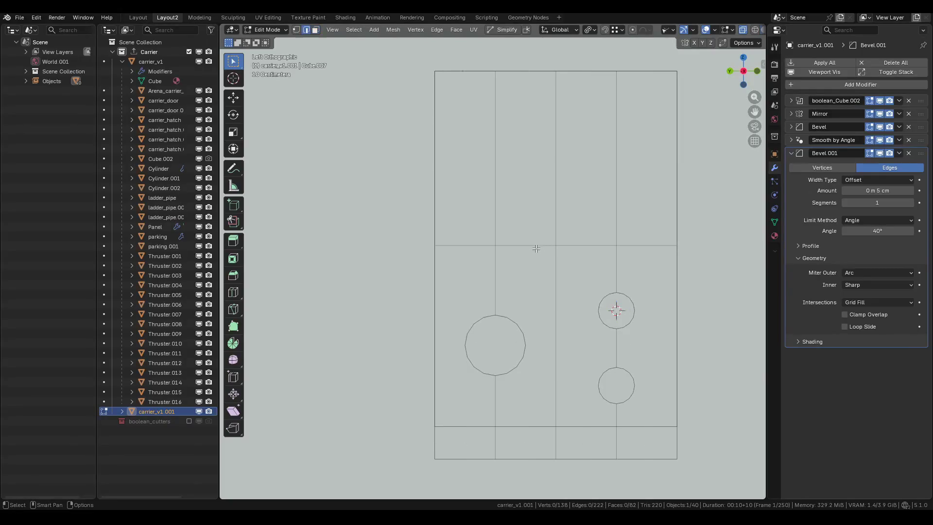
{"action": "left_click", "coordinate": [542, 249], "text": "alt"}
Step: Add a short angle-constrained knife cut near the panel's left edge, then isolate it in local view
{"action": "key", "text": "k"}
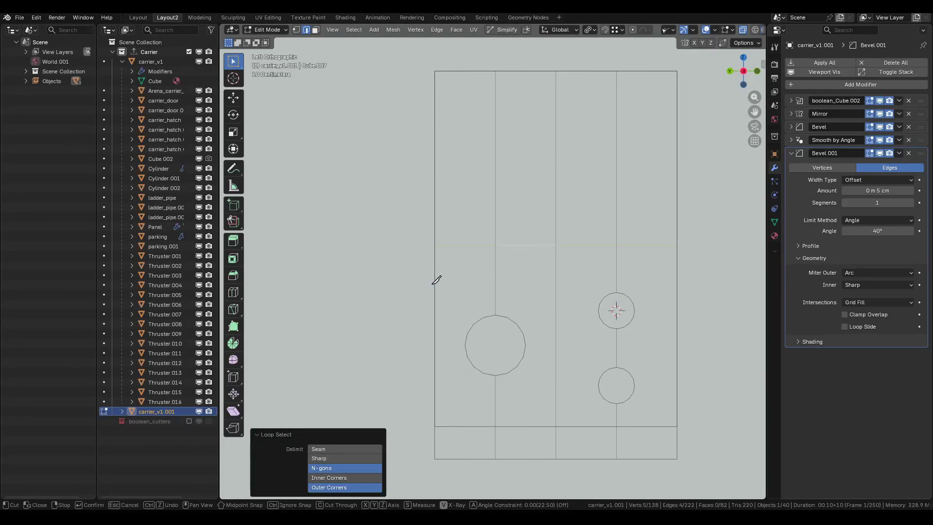
{"action": "left_click", "coordinate": [415, 285]}
{"action": "key", "text": "a"}
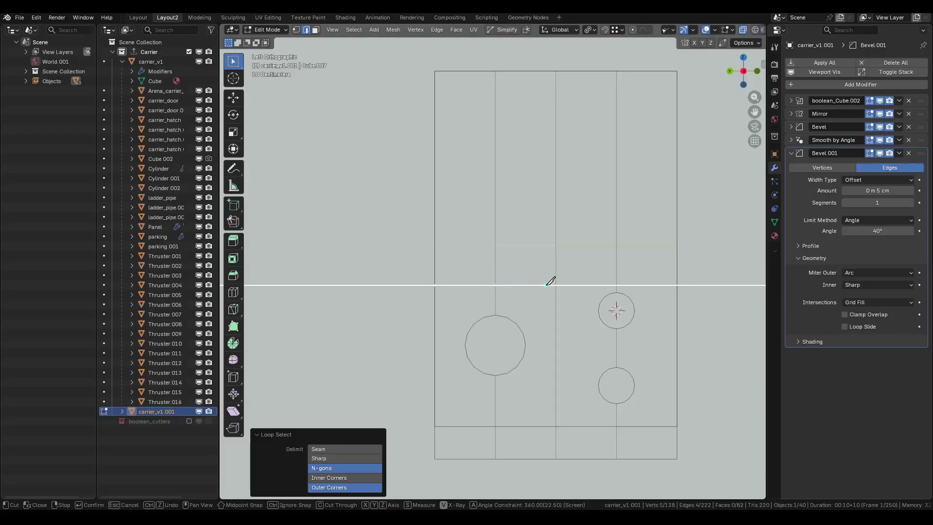
{"action": "middle_click_drag", "start_coordinate": [554, 286], "coordinate": [447, 219]}
{"action": "key", "text": "a"}
{"action": "key", "text": "a"}
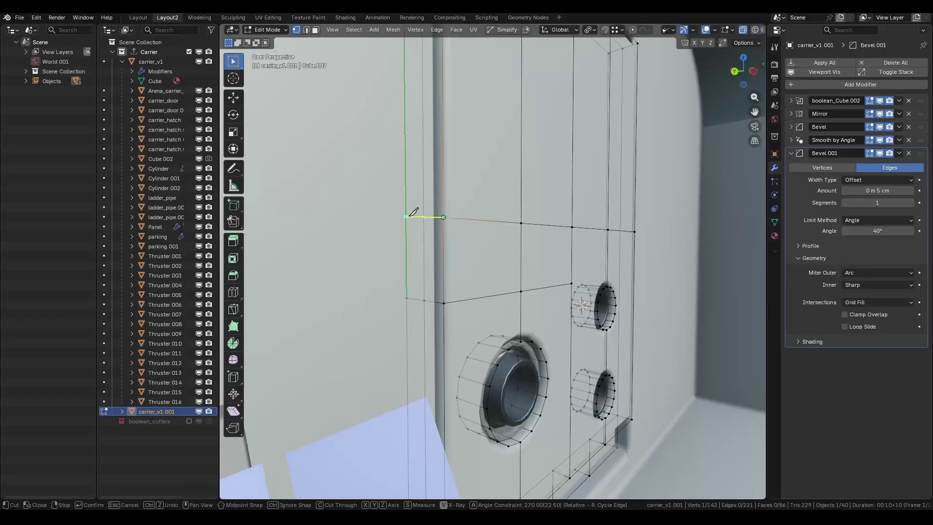
{"action": "middle_click_drag", "start_coordinate": [411, 231], "coordinate": [435, 244]}
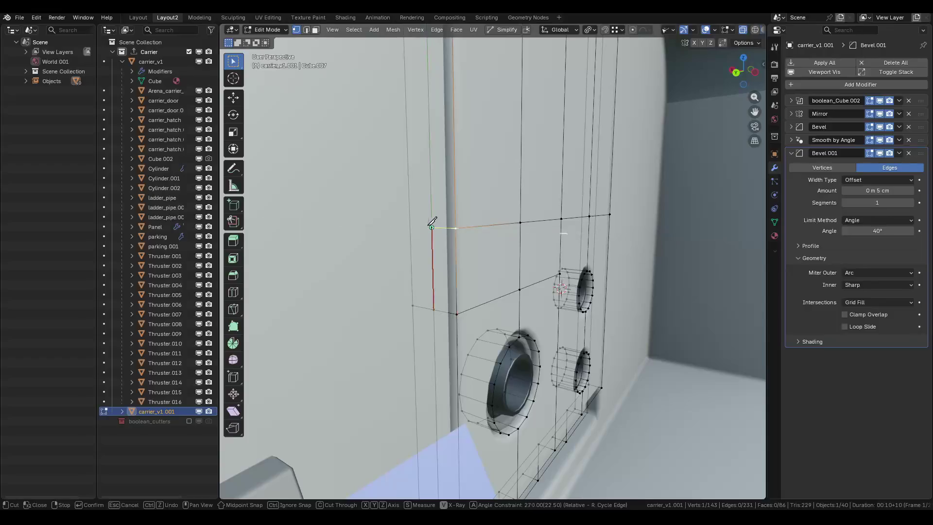
{"action": "left_click", "coordinate": [412, 226]}
{"action": "key", "text": "Return"}
{"action": "middle_click_drag", "start_coordinate": [412, 225], "coordinate": [427, 262]}
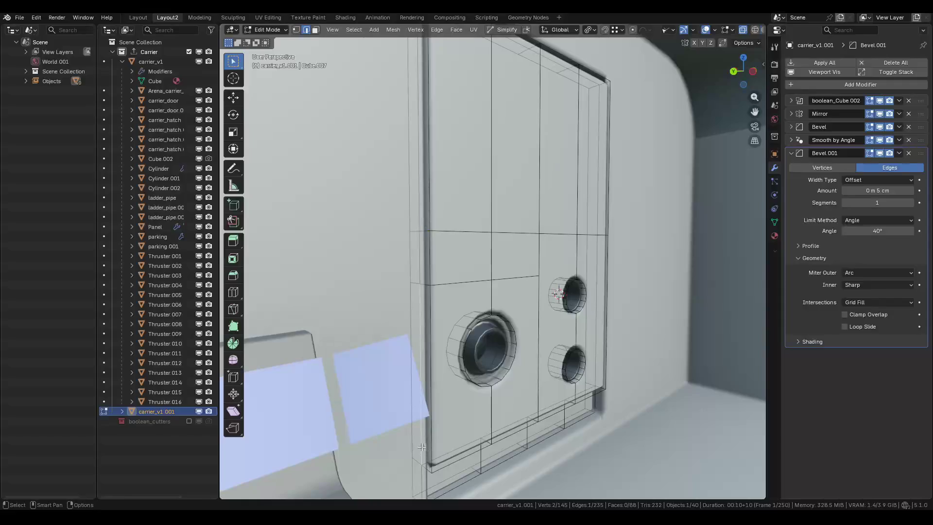
{"action": "key", "text": "KP_Divide"}
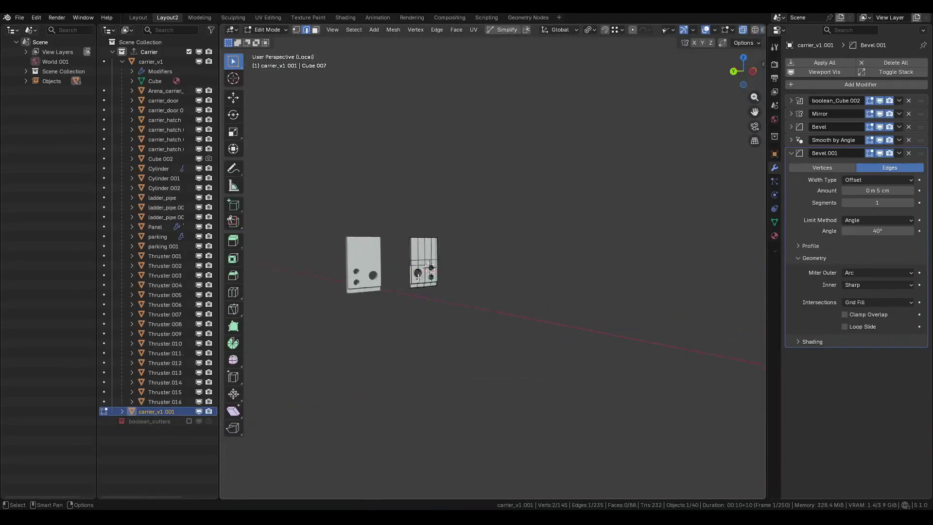
Step: Dissolve the first stray edges left on the panel
{"action": "scroll", "coordinate": [413, 278], "scroll_direction": "up", "scroll_amount": 6}
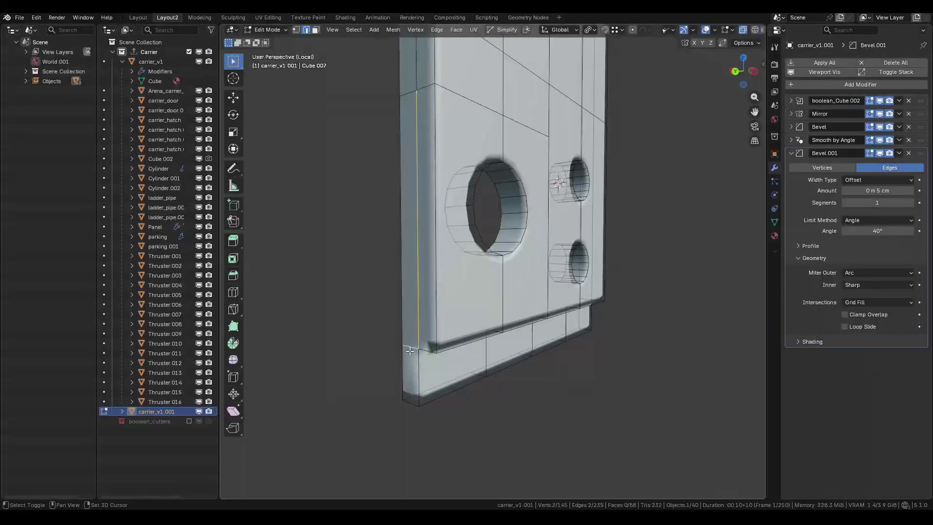
{"action": "key", "text": "x"}
{"action": "left_click", "coordinate": [410, 375]}
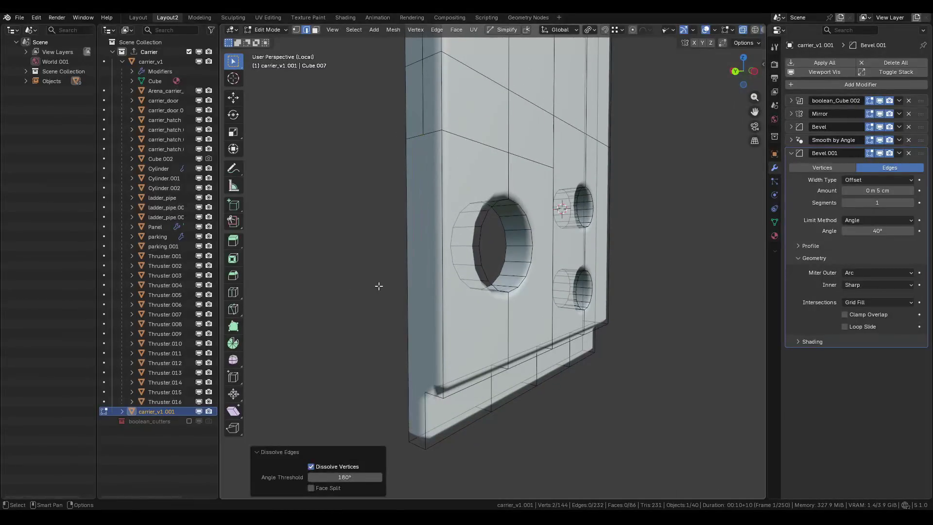
{"action": "mouse_move", "coordinate": [433, 183]}
{"action": "middle_mouse_down"}
{"action": "mouse_move", "coordinate": [557, 291]}
{"action": "mouse_move", "coordinate": [398, 316]}
{"action": "middle_mouse_up"}
{"action": "left_click", "coordinate": [557, 291], "text": "alt"}
{"action": "scroll", "coordinate": [557, 290], "scroll_direction": "up", "scroll_amount": 5}
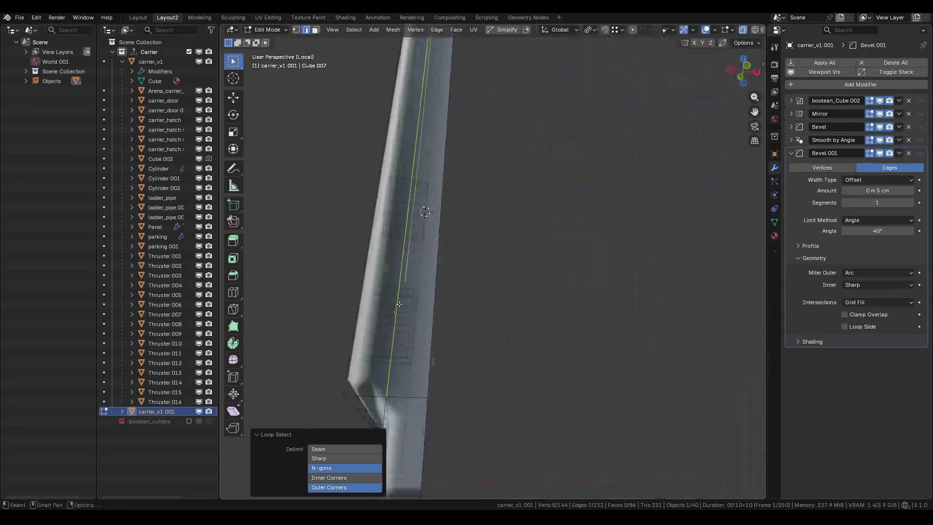
{"action": "left_click", "coordinate": [394, 319]}
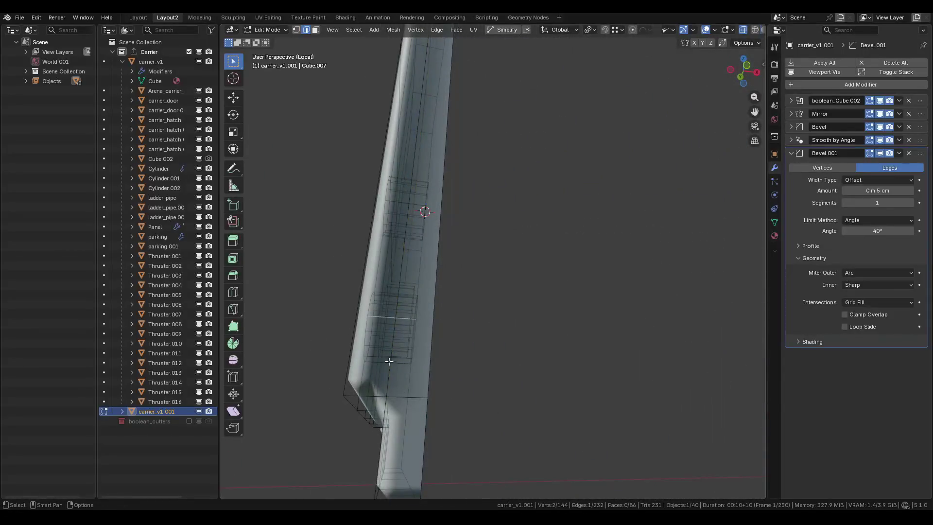
{"action": "mouse_move", "coordinate": [411, 403]}
{"action": "middle_mouse_down"}
{"action": "mouse_move", "coordinate": [406, 358]}
{"action": "mouse_move", "coordinate": [518, 319]}
{"action": "mouse_move", "coordinate": [499, 264]}
{"action": "mouse_move", "coordinate": [466, 258]}
{"action": "mouse_move", "coordinate": [496, 208]}
{"action": "middle_mouse_up"}
{"action": "key", "text": "x"}
{"action": "left_click", "coordinate": [506, 290]}
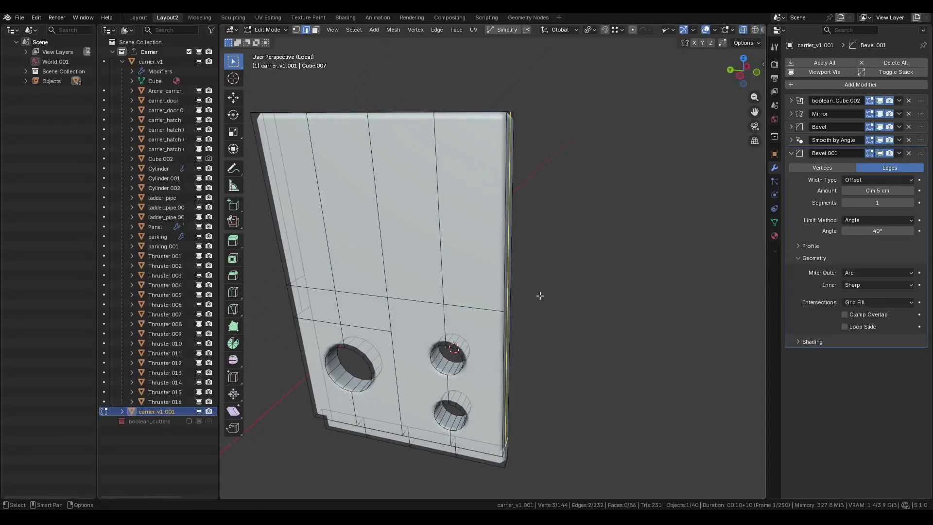
Step: Dissolve the remaining leftover edges and vertices
{"action": "middle_click_drag", "start_coordinate": [540, 295], "coordinate": [494, 302]}
{"action": "key", "text": "x"}
{"action": "left_click", "coordinate": [487, 215]}
{"action": "mouse_move", "coordinate": [488, 215]}
{"action": "middle_mouse_down"}
{"action": "mouse_move", "coordinate": [471, 230]}
{"action": "mouse_move", "coordinate": [565, 290]}
{"action": "mouse_move", "coordinate": [554, 284]}
{"action": "middle_mouse_up"}
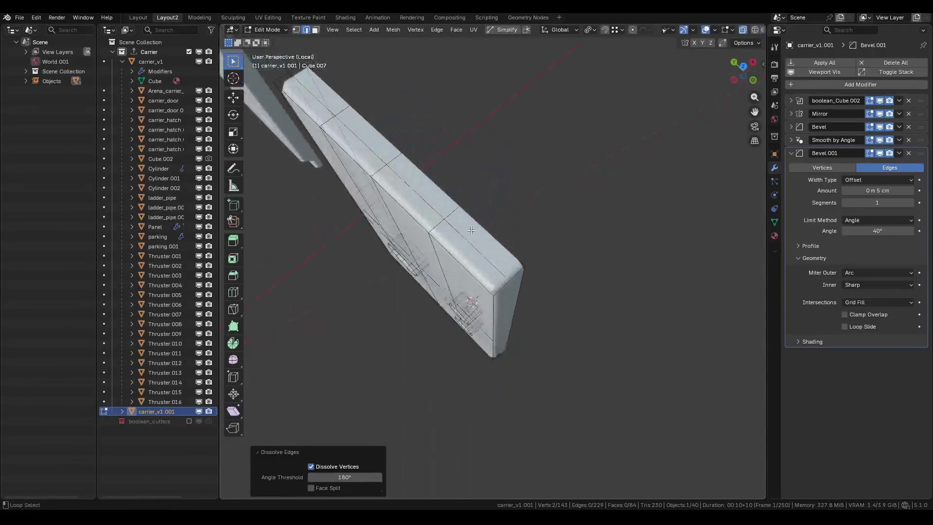
{"action": "key", "text": "x"}
{"action": "left_click", "coordinate": [462, 235]}
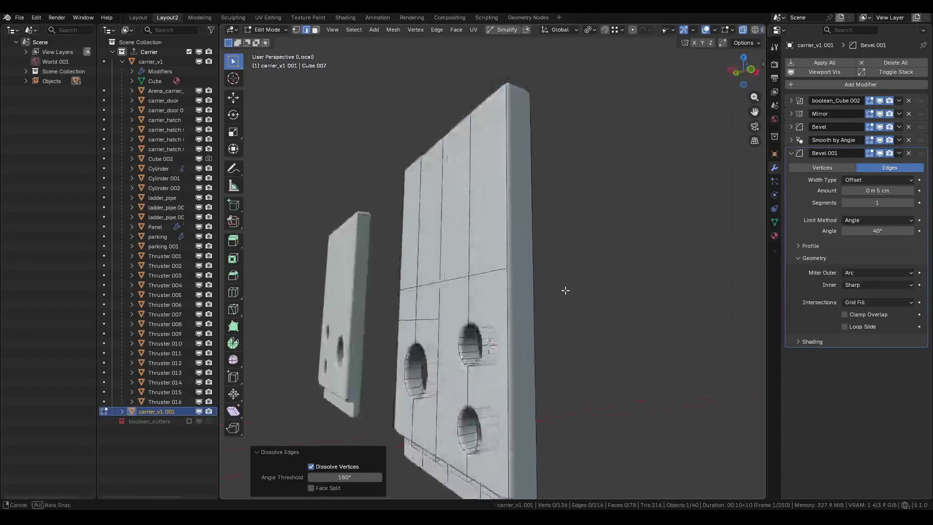
Step: Knife a straight cut to the panel's right edge and select the faces above the large hole
{"action": "key", "text": "k"}
{"action": "key", "text": "a"}
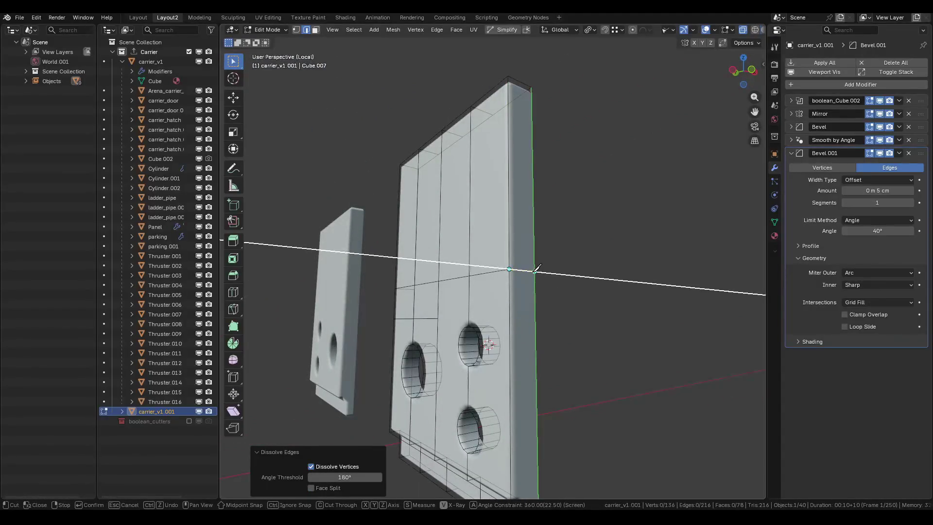
{"action": "left_click", "coordinate": [534, 271]}
{"action": "key", "text": "Return"}
{"action": "mouse_move", "coordinate": [535, 271]}
{"action": "middle_mouse_down"}
{"action": "mouse_move", "coordinate": [483, 277]}
{"action": "mouse_move", "coordinate": [461, 265]}
{"action": "mouse_move", "coordinate": [565, 263]}
{"action": "mouse_move", "coordinate": [481, 265]}
{"action": "middle_mouse_up"}
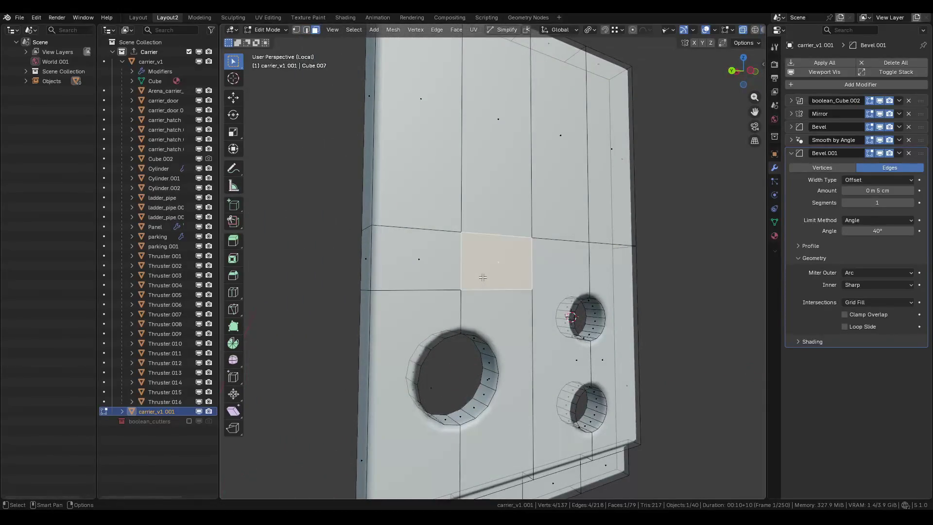
{"action": "scroll", "coordinate": [483, 277], "scroll_direction": "down", "scroll_amount": 5}
{"action": "left_click", "coordinate": [454, 260], "text": "ctrl"}
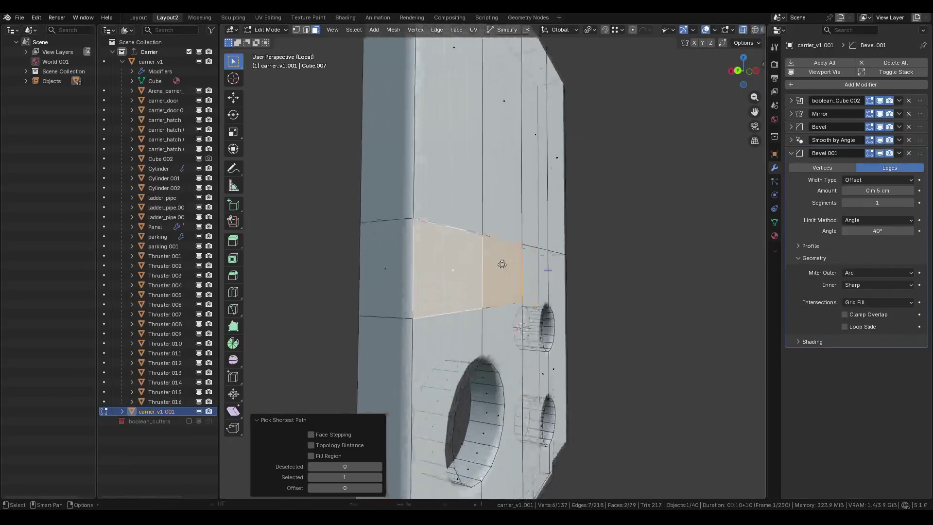
Step: Extrude the selected faces along X and shift them along Y and X
{"action": "key", "text": "e"}
{"action": "key", "text": "x"}
{"action": "left_click", "coordinate": [486, 264]}
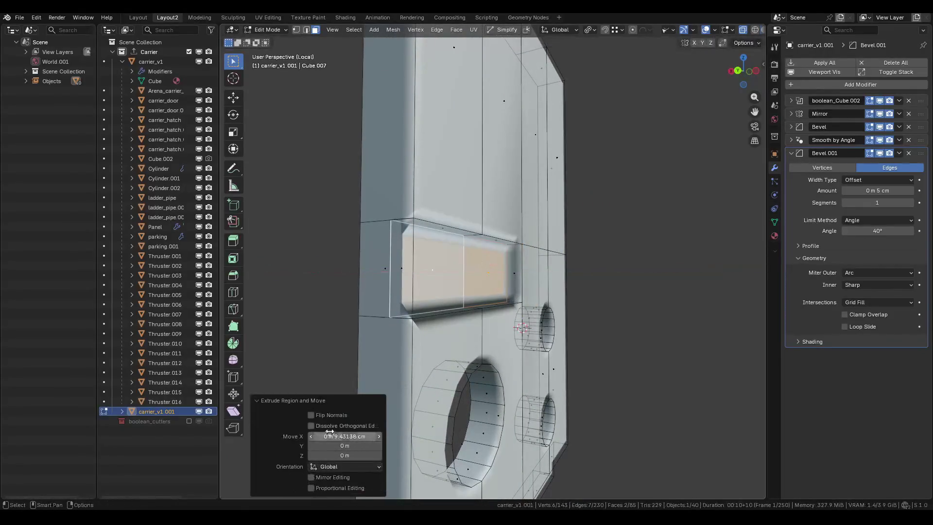
{"action": "mouse_move", "coordinate": [447, 268]}
{"action": "middle_mouse_down"}
{"action": "mouse_move", "coordinate": [486, 267]}
{"action": "mouse_move", "coordinate": [459, 260]}
{"action": "middle_mouse_up"}
{"action": "key", "text": "g"}
{"action": "key", "text": "y"}
{"action": "left_click", "coordinate": [513, 265]}
{"action": "key", "text": "g"}
{"action": "key", "text": "x"}
{"action": "left_click", "coordinate": [476, 262]}
Step: Reposition the slot's corner vertices
{"action": "key", "text": "1"}
{"action": "left_click", "coordinate": [454, 214]}
{"action": "right_click", "coordinate": [460, 221]}
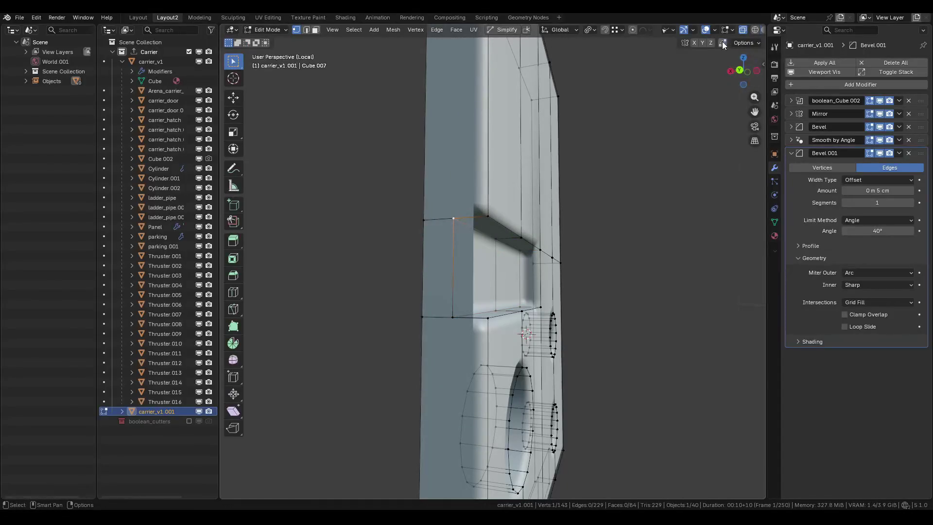
{"action": "left_click", "coordinate": [531, 192]}
{"action": "left_click", "coordinate": [452, 318]}
{"action": "key", "text": "g"}
{"action": "left_click", "coordinate": [450, 322]}
{"action": "mouse_move", "coordinate": [451, 322]}
{"action": "middle_mouse_down"}
{"action": "mouse_move", "coordinate": [449, 253]}
{"action": "mouse_move", "coordinate": [415, 231]}
{"action": "middle_mouse_up"}
Step: Dissolve an extra edge on the slot and try moving the face along X
{"action": "key", "text": "2"}
{"action": "right_click", "coordinate": [409, 310]}
{"action": "left_click", "coordinate": [409, 309]}
{"action": "key", "text": "ctrl+z"}
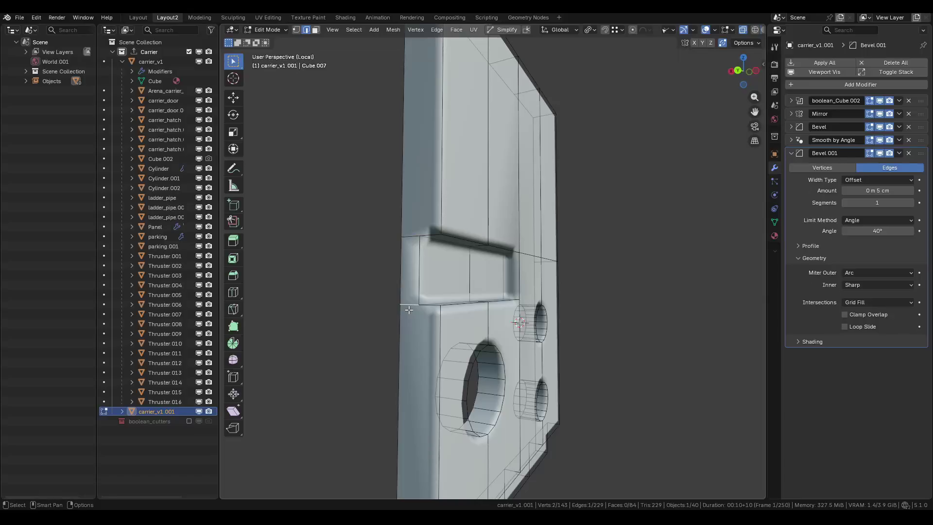
{"action": "key", "text": "x"}
{"action": "left_click", "coordinate": [409, 235]}
{"action": "middle_click_drag", "start_coordinate": [493, 256], "coordinate": [483, 258]}
{"action": "key", "text": "3"}
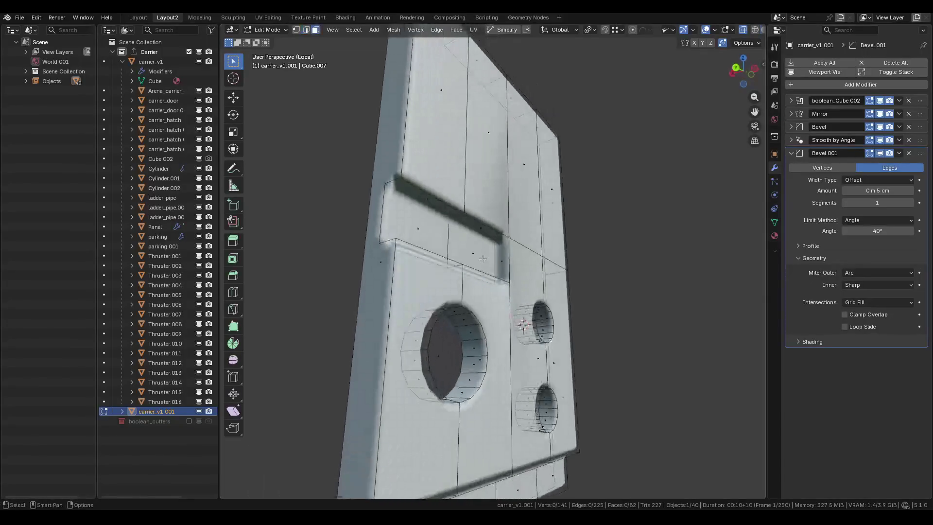
{"action": "mouse_move", "coordinate": [425, 237]}
{"action": "middle_mouse_down"}
{"action": "mouse_move", "coordinate": [529, 262]}
{"action": "mouse_move", "coordinate": [480, 250]}
{"action": "mouse_move", "coordinate": [525, 219]}
{"action": "middle_mouse_up"}
{"action": "key", "text": "g"}
{"action": "key", "text": "x"}
{"action": "key", "text": "Escape"}
Step: Dissolve the remaining extra edges and save Carrier.blend
{"action": "key", "text": "Tab"}
{"action": "key", "text": "Tab"}
{"action": "scroll", "coordinate": [520, 239], "scroll_direction": "down", "scroll_amount": 3}
{"action": "key", "text": "x"}
{"action": "left_click", "coordinate": [525, 328]}
{"action": "middle_click_drag", "start_coordinate": [524, 328], "coordinate": [442, 287]}
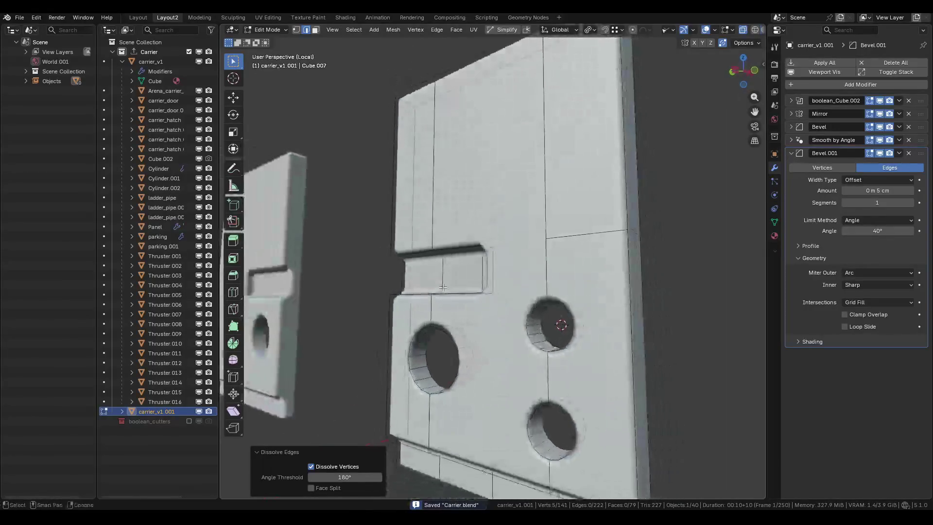
{"action": "middle_click_drag", "start_coordinate": [507, 267], "coordinate": [531, 254]}
{"action": "key", "text": "x"}
{"action": "left_click", "coordinate": [534, 253]}
{"action": "key", "text": "Tab"}
{"action": "key", "text": "ctrl+Tab"}
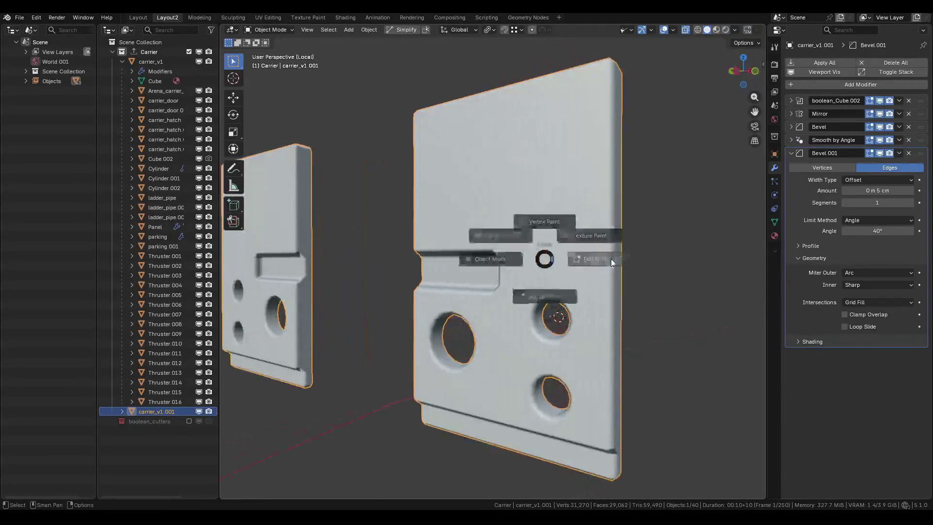
{"action": "mouse_move", "coordinate": [611, 262]}
{"action": "middle_mouse_down"}
{"action": "mouse_move", "coordinate": [490, 256]}
{"action": "mouse_move", "coordinate": [583, 259]}
{"action": "mouse_move", "coordinate": [535, 264]}
{"action": "middle_mouse_up"}
{"action": "scroll", "coordinate": [490, 255], "scroll_direction": "down", "scroll_amount": 3}
{"action": "scroll", "coordinate": [527, 259], "scroll_direction": "up", "scroll_amount": 1}
{"action": "key", "text": "ctrl+s"}
Step: Move the slot's end face along Y and return to Object Mode
{"action": "key", "text": "Tab"}
{"action": "scroll", "coordinate": [538, 257], "scroll_direction": "up", "scroll_amount": 5}
{"action": "left_click", "coordinate": [583, 258]}
{"action": "key", "text": "g"}
{"action": "key", "text": "x"}
{"action": "key", "text": "y"}
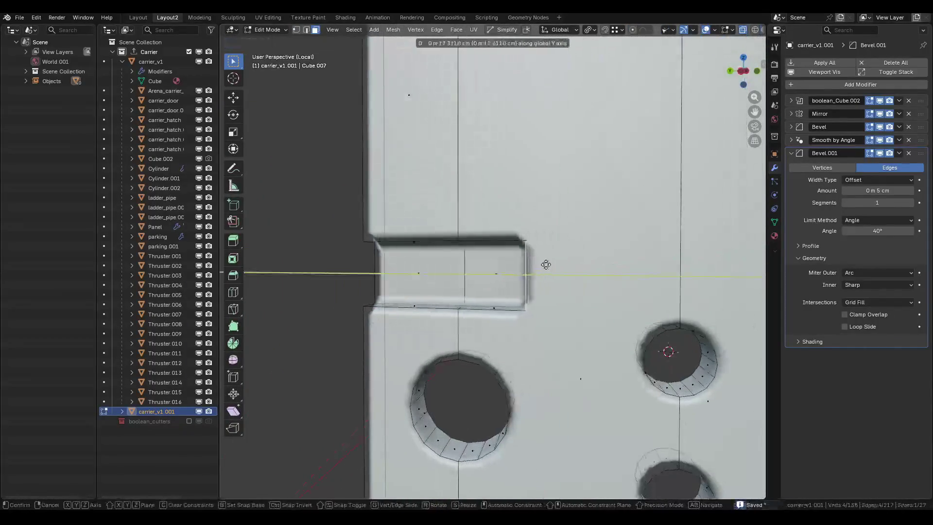
{"action": "left_click", "coordinate": [559, 263]}
{"action": "key", "text": "Tab"}
{"action": "scroll", "coordinate": [444, 269], "scroll_direction": "down", "scroll_amount": 5}
{"action": "middle_click_drag", "start_coordinate": [494, 275], "coordinate": [546, 274]}
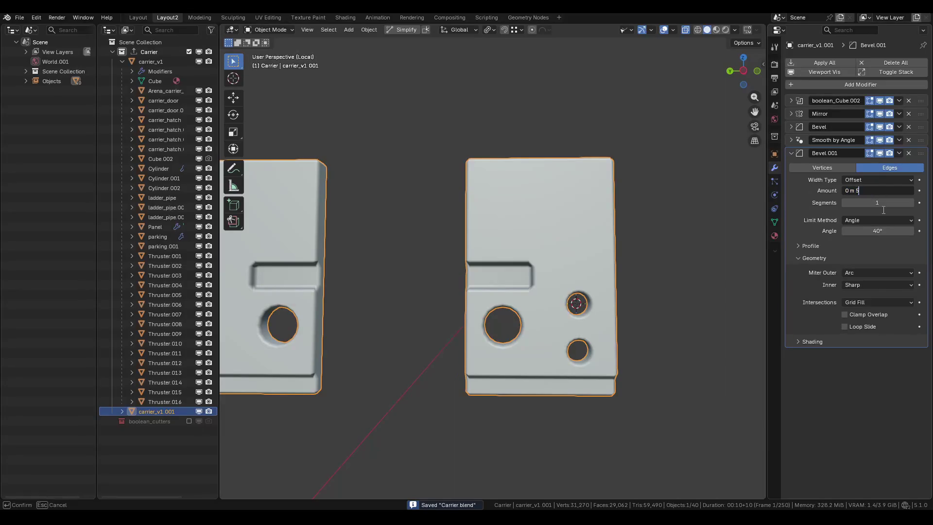
Step: Commit the Bevel.001 modifier values, re-entering the edited field as 2cm
{"action": "key", "text": "Return"}
{"action": "left_click", "coordinate": [876, 191]}
{"action": "type", "text": "2cm"}
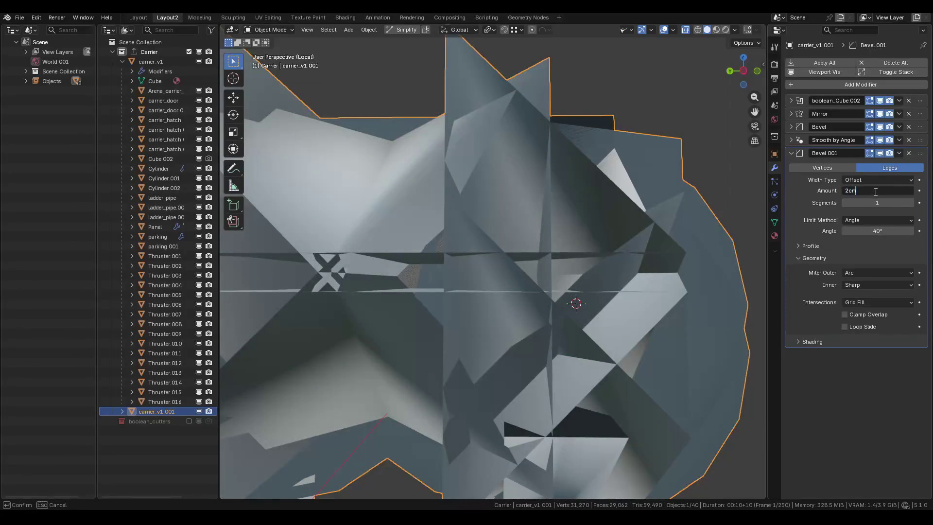
{"action": "key", "text": "Return"}
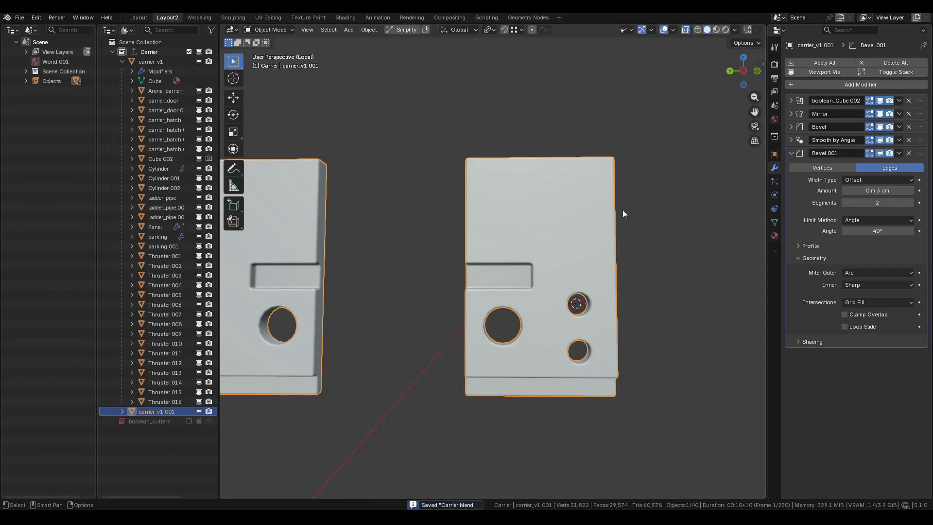
{"action": "scroll", "coordinate": [519, 309], "scroll_direction": "up", "scroll_amount": 5}
{"action": "mouse_move", "coordinate": [519, 309]}
{"action": "middle_mouse_down"}
{"action": "mouse_move", "coordinate": [526, 267]}
{"action": "mouse_move", "coordinate": [570, 238]}
{"action": "mouse_move", "coordinate": [624, 238]}
{"action": "middle_mouse_up"}
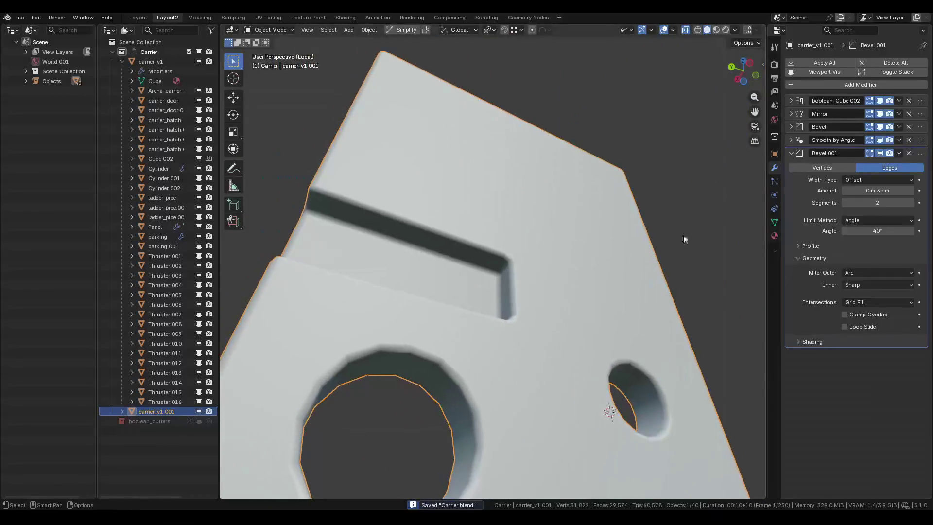
Step: Collapse the Bevel.001 settings, inspect the panel, and save Carrier.blend
{"action": "left_click", "coordinate": [792, 152]}
{"action": "scroll", "coordinate": [536, 241], "scroll_direction": "down", "scroll_amount": 5}
{"action": "scroll", "coordinate": [549, 215], "scroll_direction": "up", "scroll_amount": 7}
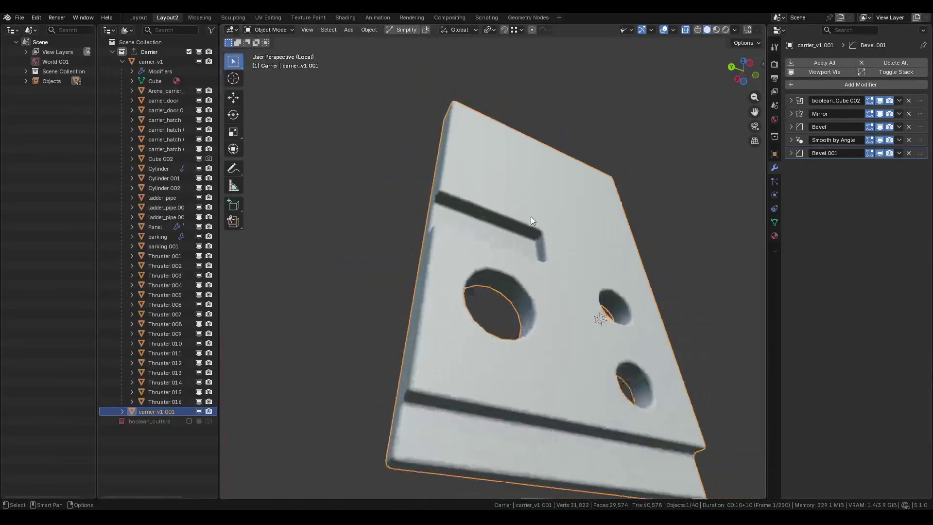
{"action": "scroll", "coordinate": [535, 267], "scroll_direction": "up", "scroll_amount": 3}
{"action": "scroll", "coordinate": [534, 265], "scroll_direction": "down", "scroll_amount": 4}
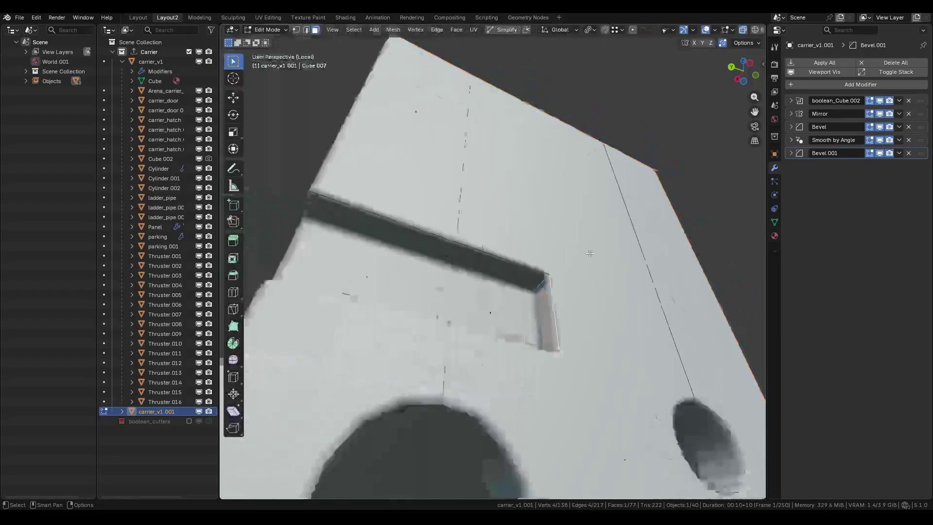
{"action": "scroll", "coordinate": [478, 256], "scroll_direction": "down", "scroll_amount": 4}
{"action": "scroll", "coordinate": [500, 247], "scroll_direction": "up", "scroll_amount": 5}
{"action": "right_click", "coordinate": [486, 232]}
{"action": "key", "text": "ctrl+s"}
Step: Reopen the Bevel.001 settings and leave the isolated local view of the panels
{"action": "left_click", "coordinate": [792, 154]}
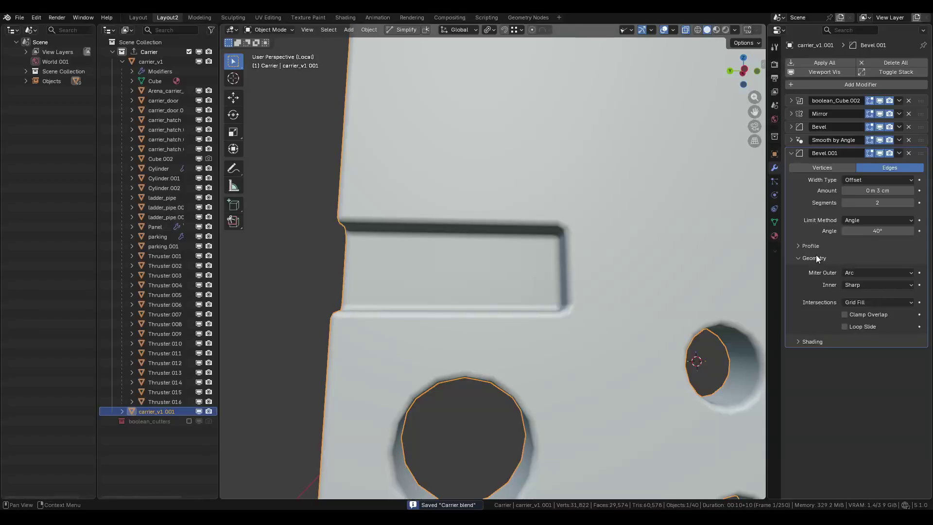
{"action": "scroll", "coordinate": [583, 236], "scroll_direction": "down", "scroll_amount": 6}
{"action": "mouse_move", "coordinate": [548, 198]}
{"action": "middle_mouse_down"}
{"action": "mouse_move", "coordinate": [537, 232]}
{"action": "mouse_move", "coordinate": [478, 216]}
{"action": "mouse_move", "coordinate": [470, 236]}
{"action": "mouse_move", "coordinate": [455, 228]}
{"action": "mouse_move", "coordinate": [509, 190]}
{"action": "middle_mouse_up"}
{"action": "key", "text": "KP_Divide"}
{"action": "key", "text": "ctrl+s"}
{"action": "scroll", "coordinate": [590, 325], "scroll_direction": "up", "scroll_amount": 5}
Step: Move the large hole's Cylinder cutter about 3.66 cm along X
{"action": "left_click", "coordinate": [438, 306]}
{"action": "mouse_move", "coordinate": [438, 305]}
{"action": "middle_mouse_down"}
{"action": "mouse_move", "coordinate": [599, 312]}
{"action": "mouse_move", "coordinate": [433, 262]}
{"action": "mouse_move", "coordinate": [434, 209]}
{"action": "mouse_move", "coordinate": [504, 203]}
{"action": "mouse_move", "coordinate": [456, 194]}
{"action": "mouse_move", "coordinate": [497, 229]}
{"action": "middle_mouse_up"}
{"action": "key", "text": "g"}
{"action": "key", "text": "x"}
{"action": "left_click", "coordinate": [502, 203]}
Step: Shift the Cylinder.001 and Cylinder.002 hole cutters −2.62686 cm along X
{"action": "left_click", "coordinate": [526, 200]}
{"action": "middle_click_drag", "start_coordinate": [526, 200], "coordinate": [505, 205]}
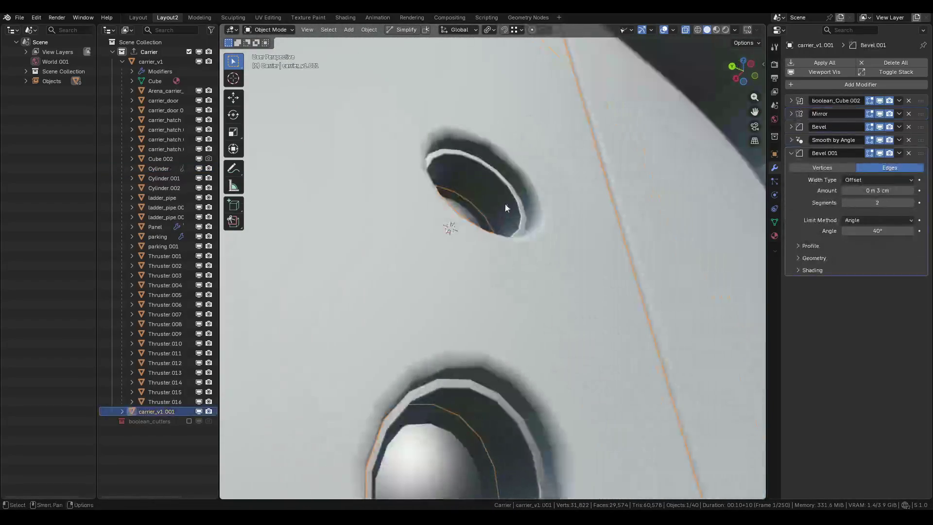
{"action": "left_click", "coordinate": [506, 205]}
{"action": "middle_click_drag", "start_coordinate": [495, 397], "coordinate": [494, 362], "text": "shift"}
{"action": "left_click", "coordinate": [494, 363], "text": "shift"}
{"action": "key", "text": "g"}
{"action": "key", "text": "x"}
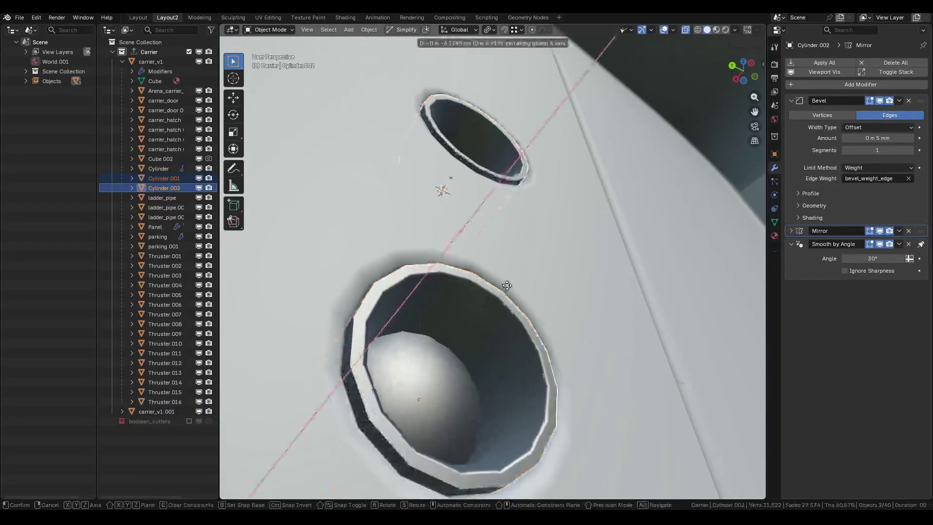
{"action": "left_click", "coordinate": [435, 342]}
{"action": "scroll", "coordinate": [444, 337], "scroll_direction": "down", "scroll_amount": 3}
{"action": "scroll", "coordinate": [395, 331], "scroll_direction": "up", "scroll_amount": 2}
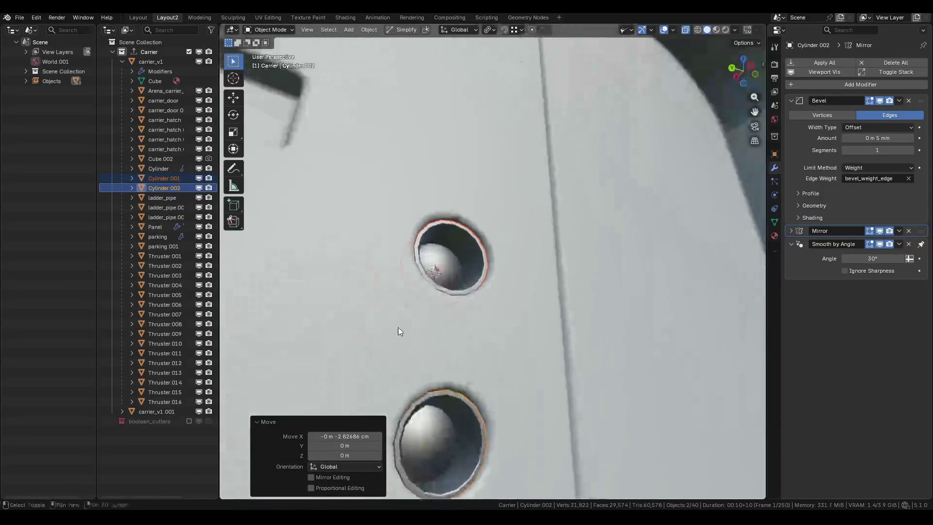
{"action": "scroll", "coordinate": [488, 252], "scroll_direction": "down", "scroll_amount": 4}
{"action": "mouse_move", "coordinate": [488, 251]}
{"action": "middle_mouse_down"}
{"action": "mouse_move", "coordinate": [462, 275]}
{"action": "mouse_move", "coordinate": [420, 291]}
{"action": "mouse_move", "coordinate": [546, 270]}
{"action": "mouse_move", "coordinate": [413, 263]}
{"action": "mouse_move", "coordinate": [560, 264]}
{"action": "mouse_move", "coordinate": [557, 277]}
{"action": "mouse_move", "coordinate": [549, 204]}
{"action": "middle_mouse_up"}
{"action": "scroll", "coordinate": [420, 292], "scroll_direction": "up", "scroll_amount": 3}
{"action": "scroll", "coordinate": [418, 286], "scroll_direction": "down", "scroll_amount": 5}
Step: Deselect the cutters, save Carrier.blend, and enter Edit Mode on carrier_v1.001
{"action": "key", "text": "alt+a"}
{"action": "key", "text": "ctrl+s"}
{"action": "scroll", "coordinate": [559, 263], "scroll_direction": "up", "scroll_amount": 3}
{"action": "left_click", "coordinate": [556, 270]}
{"action": "key", "text": "Tab"}
{"action": "scroll", "coordinate": [555, 270], "scroll_direction": "up", "scroll_amount": 4}
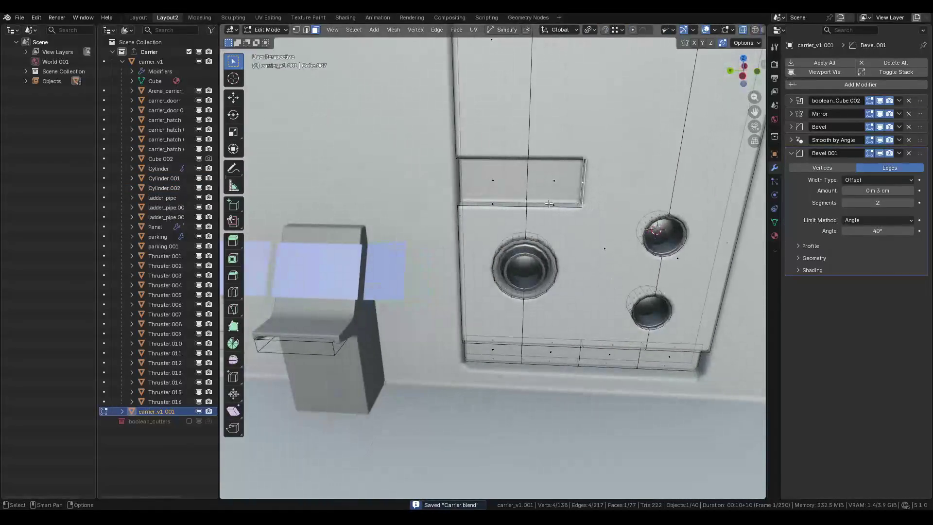
Step: Move the selected thin face strip along Z, then return to Object Mode
{"action": "left_click", "coordinate": [507, 203], "text": "shift"}
{"action": "key", "text": "g"}
{"action": "key", "text": "z"}
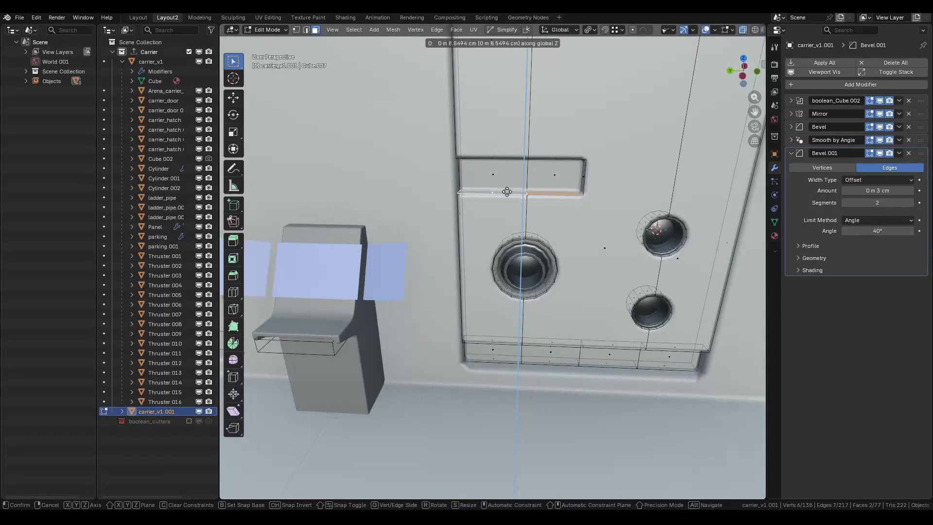
{"action": "left_click", "coordinate": [507, 186]}
{"action": "key", "text": "Tab"}
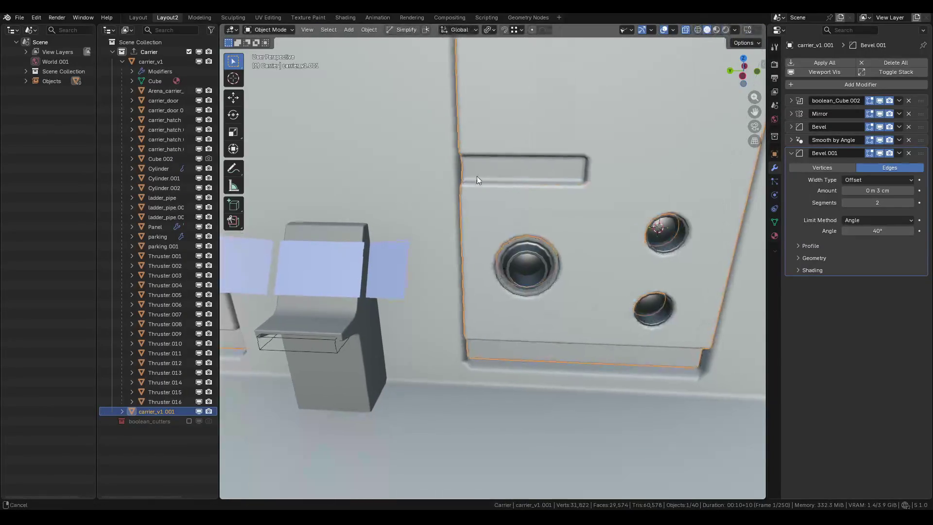
Step: Switch the viewport to Material Preview and view the panels from a lower, wider angle
{"action": "scroll", "coordinate": [477, 176], "scroll_direction": "down", "scroll_amount": 5}
{"action": "middle_click_drag", "start_coordinate": [476, 176], "coordinate": [497, 153]}
{"action": "mouse_move", "coordinate": [502, 186]}
{"action": "middle_mouse_down"}
{"action": "mouse_move", "coordinate": [550, 241]}
{"action": "mouse_move", "coordinate": [548, 222]}
{"action": "mouse_move", "coordinate": [486, 217]}
{"action": "middle_mouse_up"}
{"action": "left_click", "coordinate": [721, 28]}
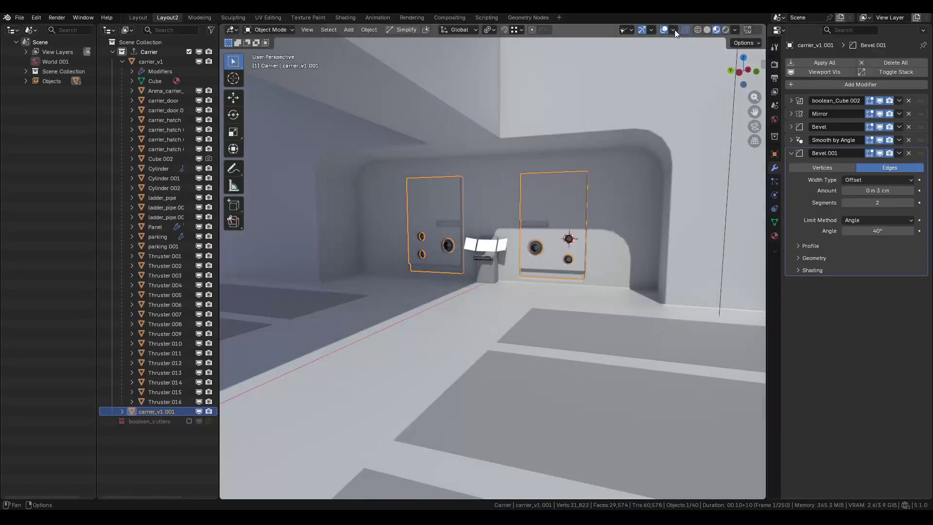
{"action": "mouse_move", "coordinate": [522, 161]}
{"action": "middle_mouse_down"}
{"action": "mouse_move", "coordinate": [526, 177]}
{"action": "mouse_move", "coordinate": [497, 172]}
{"action": "mouse_move", "coordinate": [582, 175]}
{"action": "mouse_move", "coordinate": [532, 172]}
{"action": "mouse_move", "coordinate": [550, 172]}
{"action": "middle_mouse_up"}
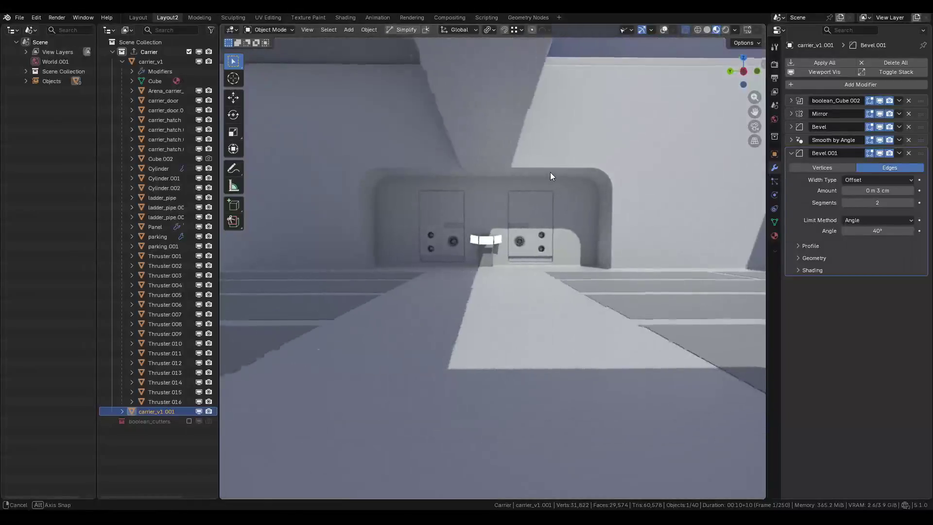
{"action": "scroll", "coordinate": [550, 172], "scroll_direction": "up", "scroll_amount": 5}
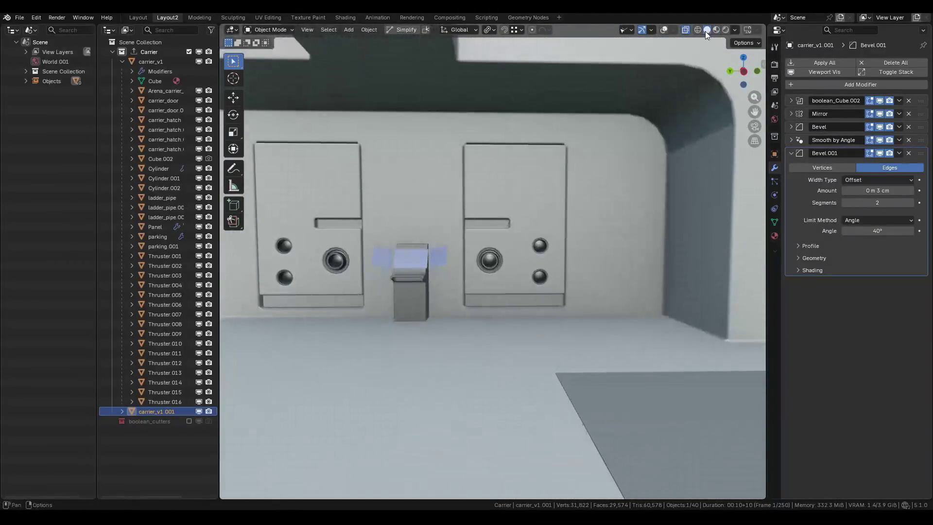
Step: Enter Edit Mode on the right door panel and select one of its faces
{"action": "key", "text": "Tab"}
{"action": "scroll", "coordinate": [485, 219], "scroll_direction": "up", "scroll_amount": 3}
{"action": "mouse_move", "coordinate": [485, 220]}
{"action": "middle_mouse_down"}
{"action": "mouse_move", "coordinate": [490, 243]}
{"action": "mouse_move", "coordinate": [515, 257]}
{"action": "mouse_move", "coordinate": [539, 255]}
{"action": "mouse_move", "coordinate": [510, 271]}
{"action": "middle_mouse_up"}
{"action": "scroll", "coordinate": [498, 261], "scroll_direction": "up", "scroll_amount": 2}
{"action": "left_click", "coordinate": [497, 260]}
{"action": "key", "text": "g"}
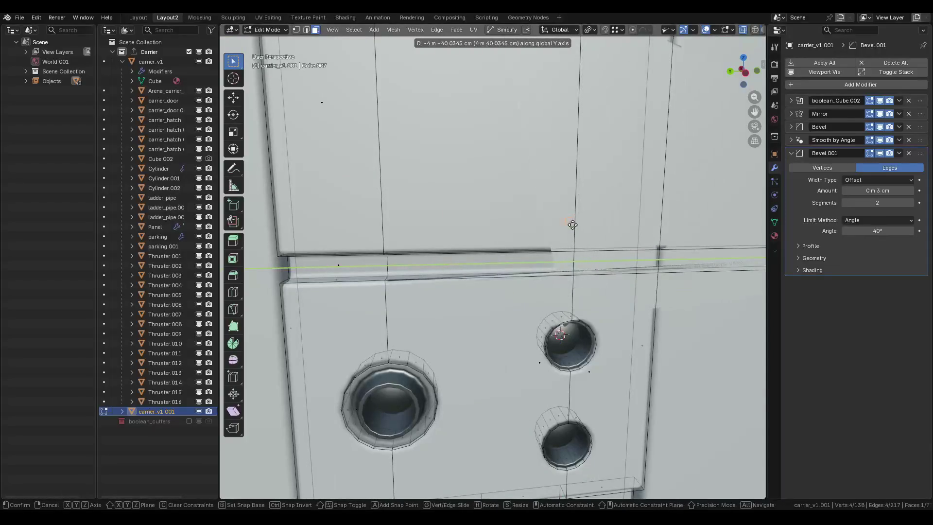
{"action": "key", "text": "Escape"}
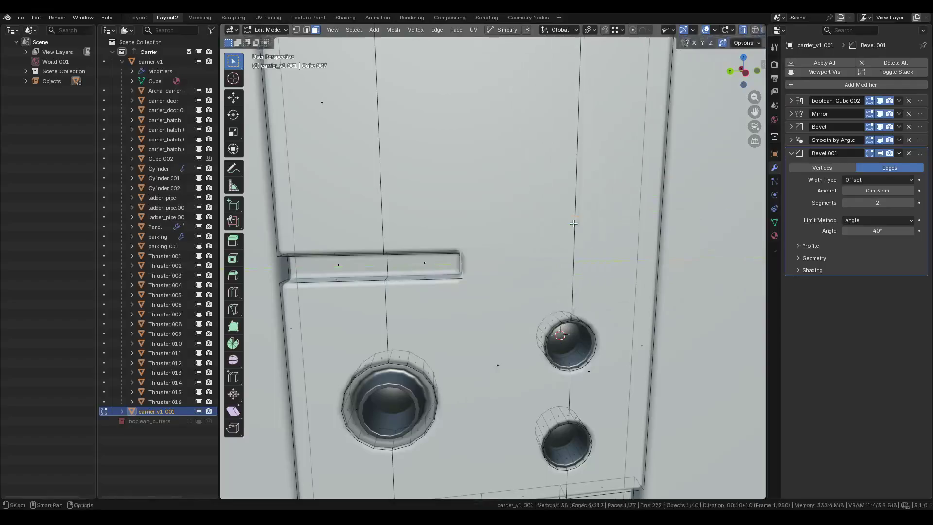
Step: Isolate the door panel in local view and begin a knife cut at the slot corner
{"action": "key", "text": "KP_Divide"}
{"action": "scroll", "coordinate": [487, 240], "scroll_direction": "up", "scroll_amount": 10}
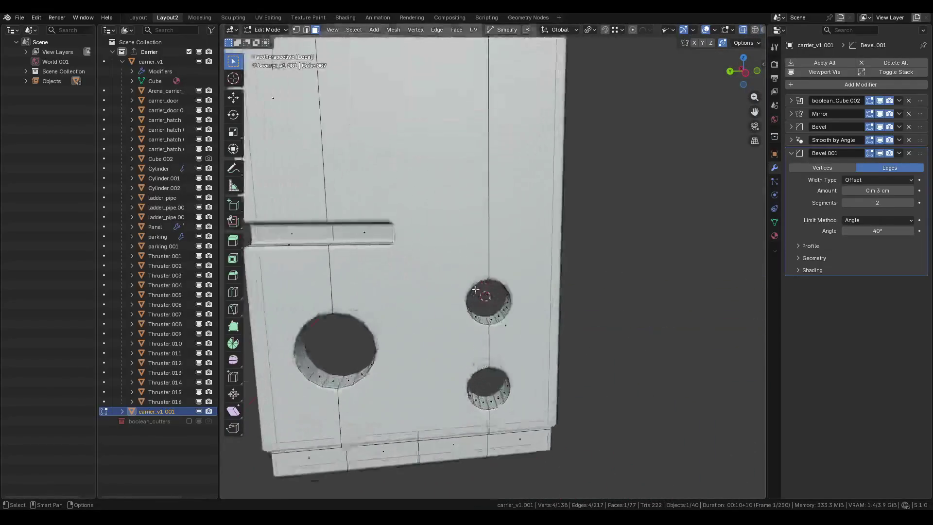
{"action": "middle_click_drag", "start_coordinate": [423, 247], "coordinate": [439, 253]}
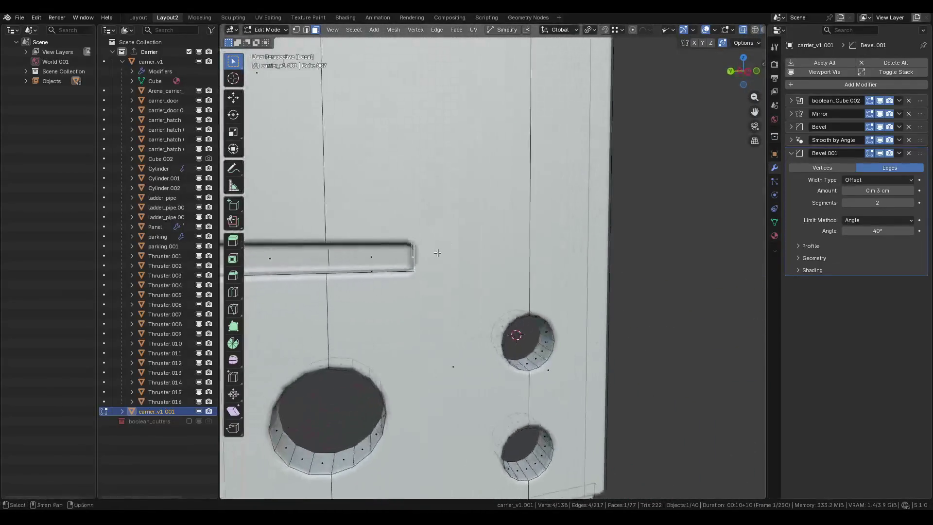
{"action": "left_click", "coordinate": [414, 244]}
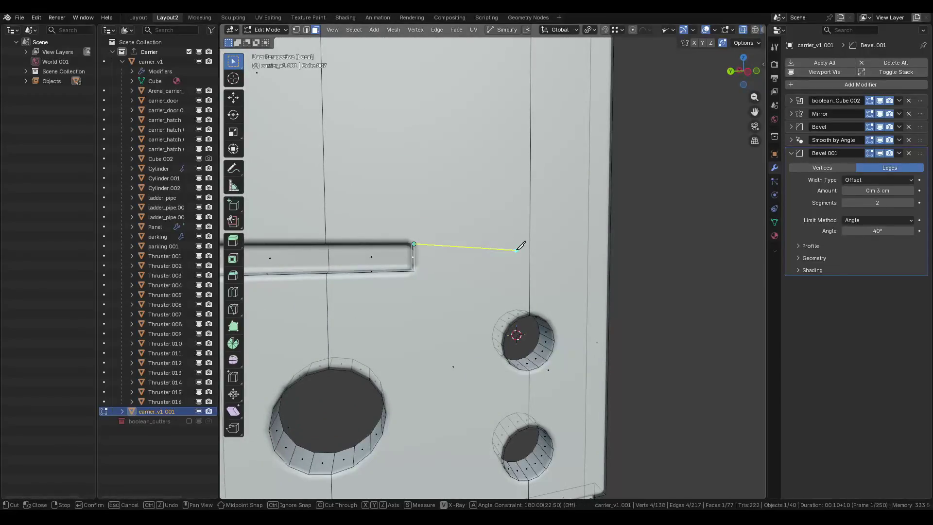
{"action": "middle_click_drag", "start_coordinate": [509, 249], "coordinate": [546, 250]}
Step: Delete the slot-end face and select the vertex at the slot's end
{"action": "key", "text": "x"}
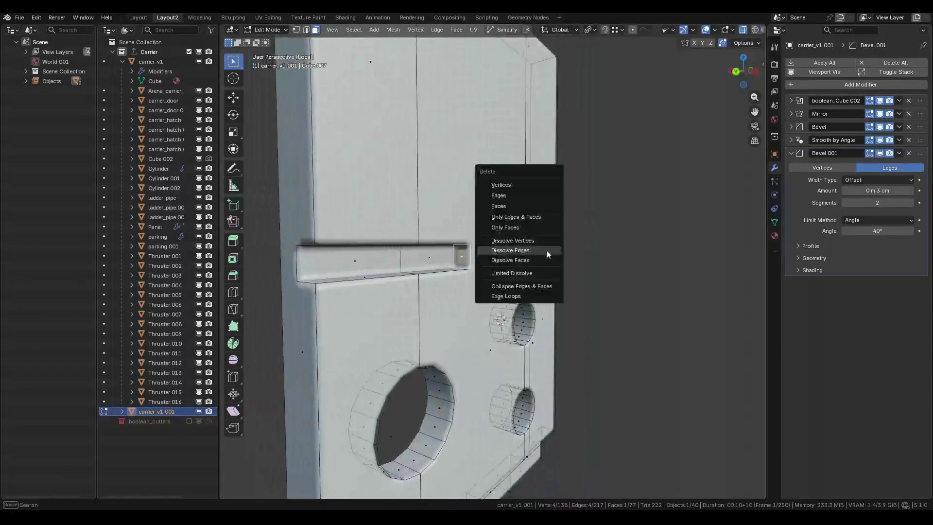
{"action": "left_click", "coordinate": [506, 228]}
{"action": "mouse_move", "coordinate": [505, 227]}
{"action": "middle_mouse_down"}
{"action": "mouse_move", "coordinate": [463, 260]}
{"action": "mouse_move", "coordinate": [427, 248]}
{"action": "middle_mouse_up"}
{"action": "key", "text": "1"}
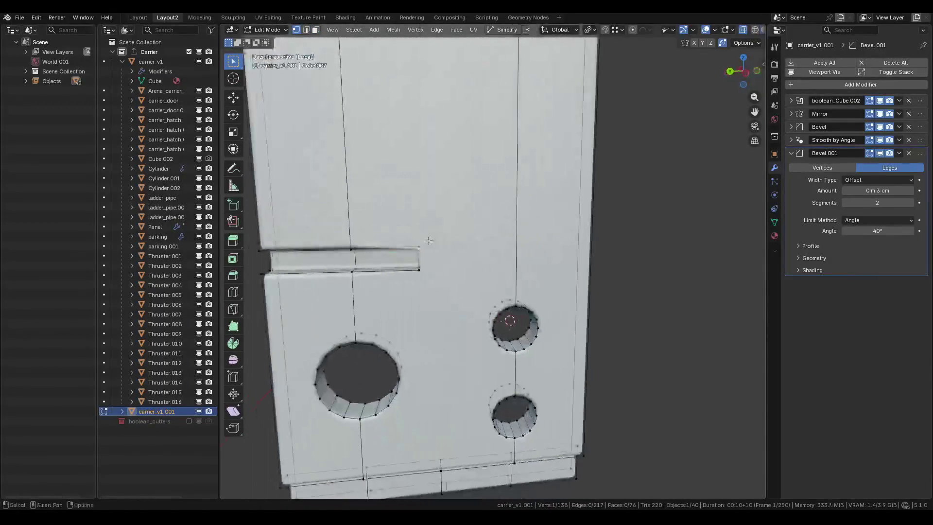
{"action": "left_click", "coordinate": [418, 249]}
{"action": "key", "text": "g"}
{"action": "key", "text": "y"}
{"action": "key", "text": "Escape"}
{"action": "mouse_move", "coordinate": [549, 214]}
{"action": "middle_mouse_down"}
{"action": "mouse_move", "coordinate": [461, 256]}
{"action": "mouse_move", "coordinate": [472, 237]}
{"action": "middle_mouse_up"}
Step: Add Vertex snapping, snap the vertex along Y, and extrude a new vertex along Y
{"action": "left_click", "coordinate": [618, 31]}
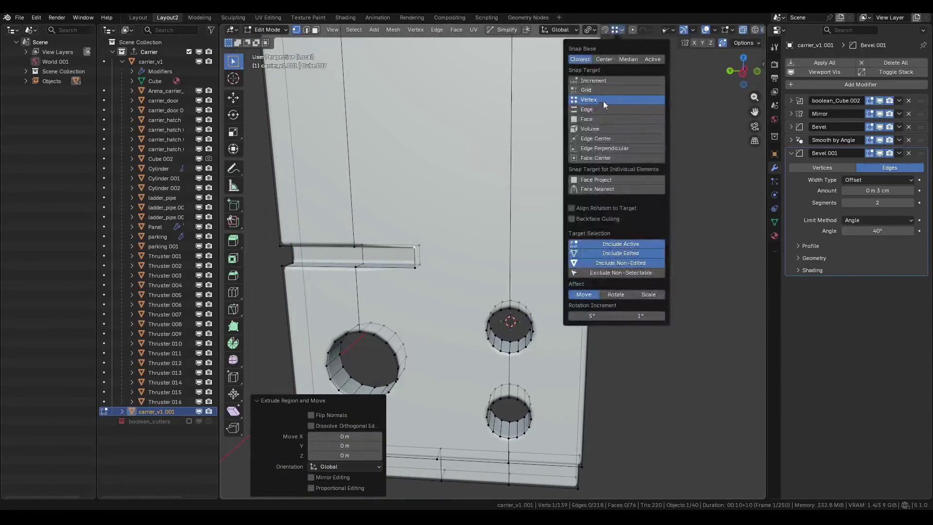
{"action": "left_click", "coordinate": [600, 105], "text": "shift"}
{"action": "key", "text": "g"}
{"action": "key", "text": "y"}
{"action": "middle_click_drag", "start_coordinate": [506, 241], "coordinate": [526, 266]}
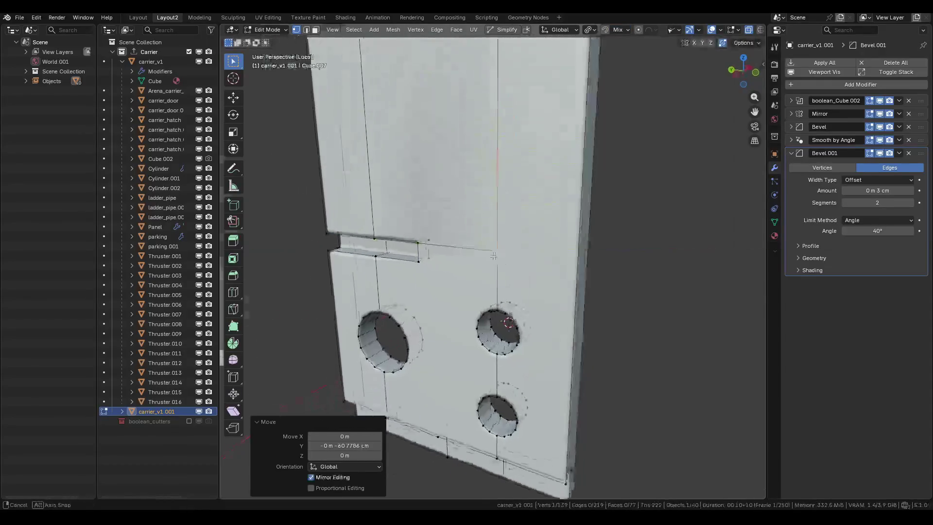
{"action": "left_click", "coordinate": [525, 266]}
{"action": "key", "text": "e"}
{"action": "key", "text": "y"}
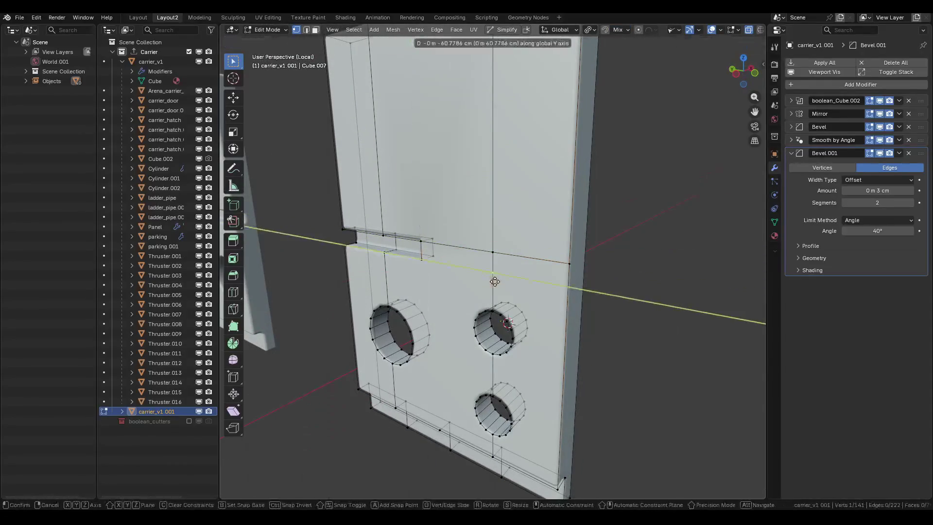
{"action": "left_click", "coordinate": [556, 289]}
{"action": "scroll", "coordinate": [421, 252], "scroll_direction": "up", "scroll_amount": 1}
Step: Delete the face beside the slot, then extrude and reposition the open edge along Y
{"action": "key", "text": "3"}
{"action": "left_click", "coordinate": [441, 255]}
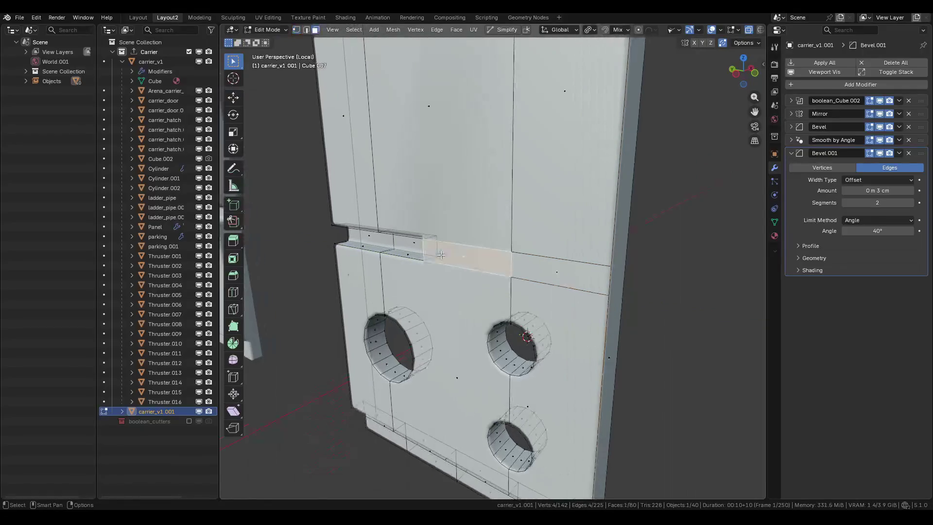
{"action": "key", "text": "x"}
{"action": "left_click", "coordinate": [557, 275]}
{"action": "middle_click_drag", "start_coordinate": [548, 264], "coordinate": [452, 252]}
{"action": "key", "text": "e"}
{"action": "key", "text": "y"}
{"action": "left_click", "coordinate": [587, 293]}
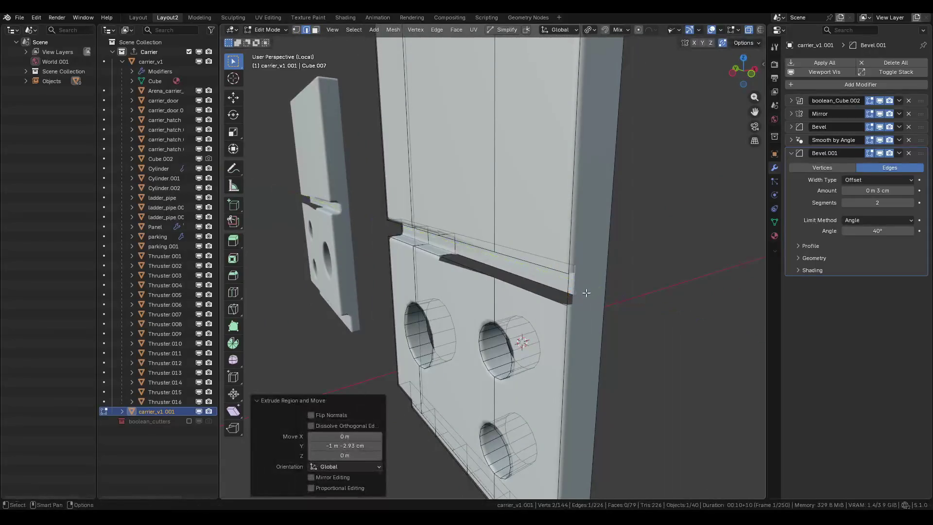
{"action": "key", "text": "g"}
{"action": "key", "text": "y"}
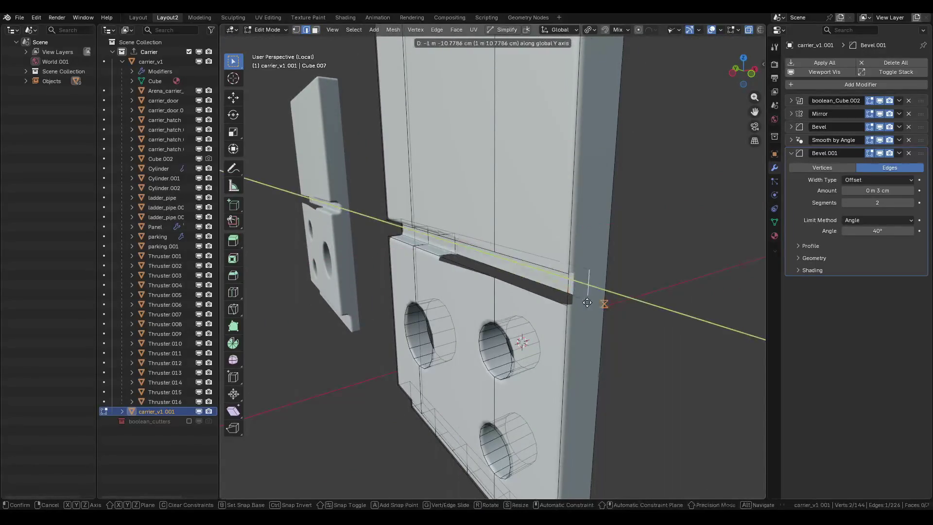
{"action": "left_click", "coordinate": [588, 303]}
Step: Extrude a slot vertex along X, remove the duplicate vertex, and select the edge path to the right edge
{"action": "middle_click_drag", "start_coordinate": [589, 302], "coordinate": [587, 269]}
{"action": "left_click", "coordinate": [588, 267]}
{"action": "key", "text": "e"}
{"action": "key", "text": "x"}
{"action": "right_click", "coordinate": [559, 278]}
{"action": "right_click", "coordinate": [558, 316]}
{"action": "right_click", "coordinate": [562, 290]}
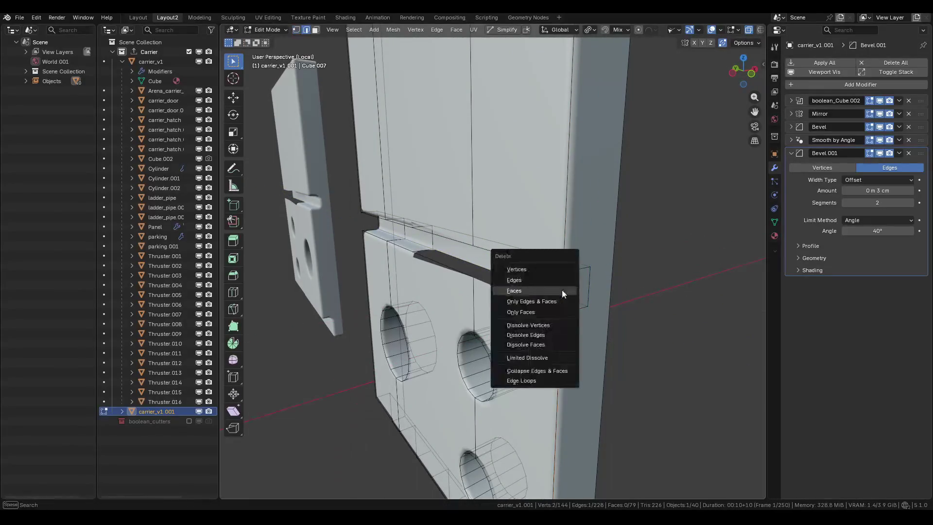
{"action": "left_click", "coordinate": [549, 280]}
{"action": "left_click", "coordinate": [593, 292], "text": "alt"}
{"action": "mouse_move", "coordinate": [593, 292]}
{"action": "middle_mouse_down"}
{"action": "mouse_move", "coordinate": [563, 229]}
{"action": "mouse_move", "coordinate": [583, 209]}
{"action": "middle_mouse_up"}
{"action": "left_click", "coordinate": [585, 207], "text": "ctrl"}
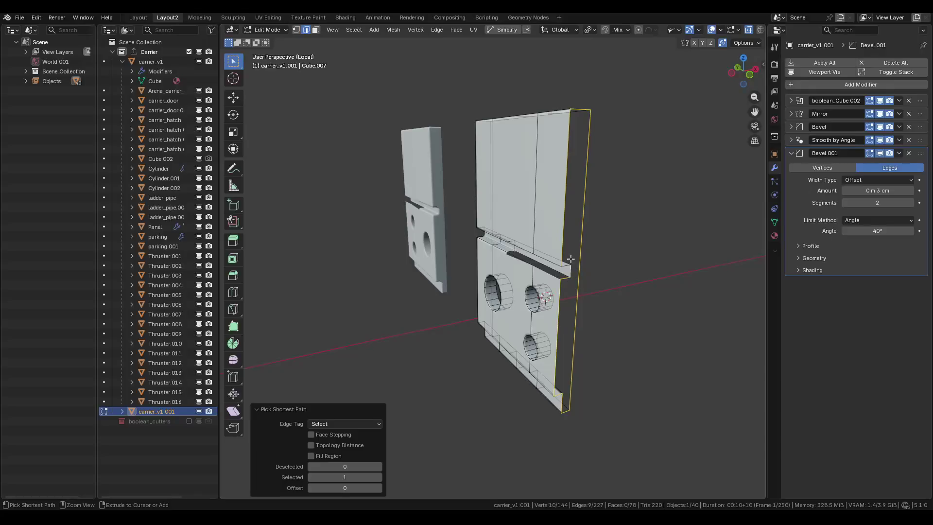
Step: Delete the faces along the slot edge and dissolve the vertical edge at the slot
{"action": "scroll", "coordinate": [571, 256], "scroll_direction": "up", "scroll_amount": 4}
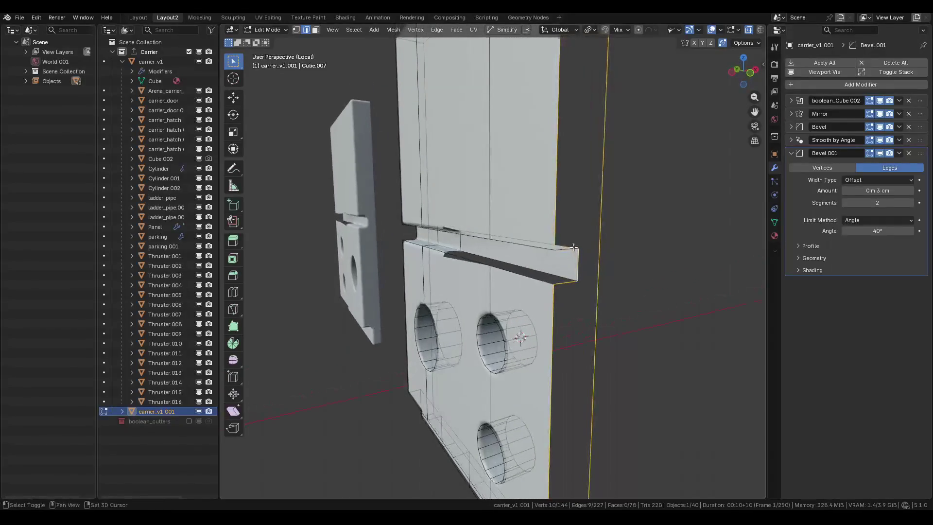
{"action": "middle_click_drag", "start_coordinate": [562, 251], "coordinate": [507, 224]}
{"action": "mouse_move", "coordinate": [396, 248]}
{"action": "middle_mouse_down"}
{"action": "mouse_move", "coordinate": [439, 274]}
{"action": "mouse_move", "coordinate": [462, 309]}
{"action": "mouse_move", "coordinate": [494, 239]}
{"action": "mouse_move", "coordinate": [496, 254]}
{"action": "mouse_move", "coordinate": [544, 259]}
{"action": "mouse_move", "coordinate": [424, 274]}
{"action": "middle_mouse_up"}
{"action": "left_click", "coordinate": [461, 308]}
{"action": "key", "text": "x"}
{"action": "left_click", "coordinate": [479, 259]}
{"action": "key", "text": "2"}
{"action": "left_click", "coordinate": [509, 249]}
{"action": "key", "text": "x"}
{"action": "left_click", "coordinate": [489, 289]}
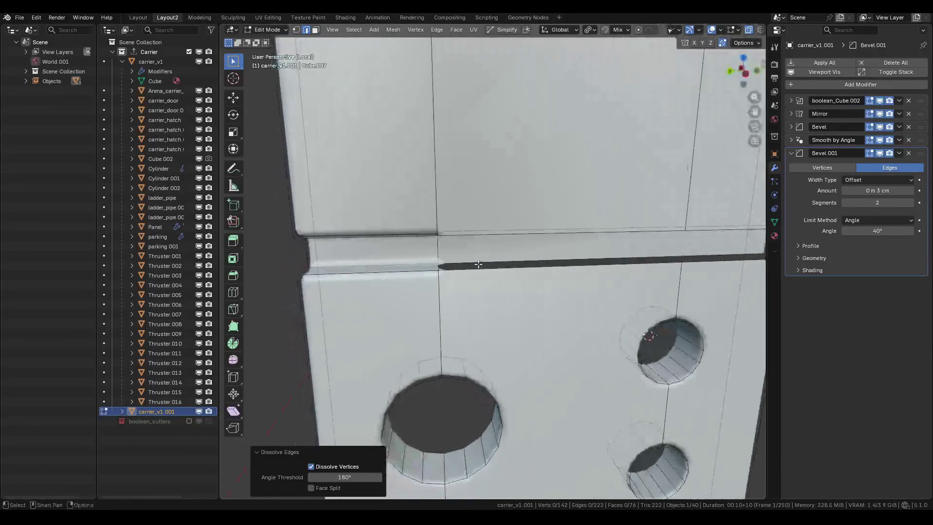
Step: Fill the slot's open border edges with a new face
{"action": "left_click", "coordinate": [544, 259]}
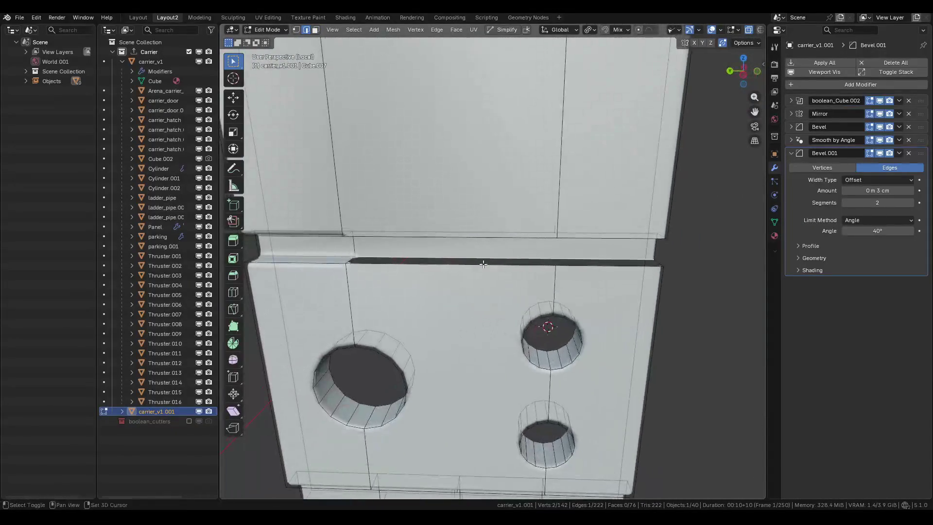
{"action": "key", "text": "f"}
{"action": "left_click", "coordinate": [485, 259], "text": "alt"}
{"action": "middle_click_drag", "start_coordinate": [486, 260], "coordinate": [408, 267]}
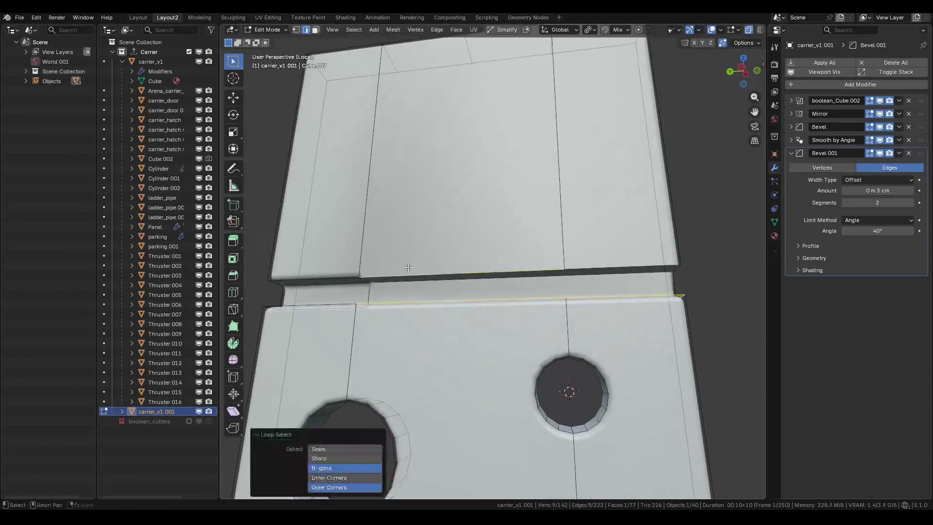
{"action": "key", "text": "alt+f"}
{"action": "key", "text": "ctrl+z"}
{"action": "key", "text": "f"}
{"action": "mouse_move", "coordinate": [554, 254]}
{"action": "middle_mouse_down"}
{"action": "mouse_move", "coordinate": [463, 249]}
{"action": "mouse_move", "coordinate": [501, 254]}
{"action": "mouse_move", "coordinate": [548, 232]}
{"action": "mouse_move", "coordinate": [548, 207]}
{"action": "mouse_move", "coordinate": [538, 255]}
{"action": "mouse_move", "coordinate": [531, 207]}
{"action": "middle_mouse_up"}
Step: Dissolve the leftover edge paths along the seam beside the slot
{"action": "left_click", "coordinate": [540, 245], "text": "alt"}
{"action": "left_click", "coordinate": [531, 205], "text": "ctrl"}
{"action": "key", "text": "x"}
{"action": "left_click", "coordinate": [430, 118]}
{"action": "middle_click_drag", "start_coordinate": [430, 119], "coordinate": [466, 154]}
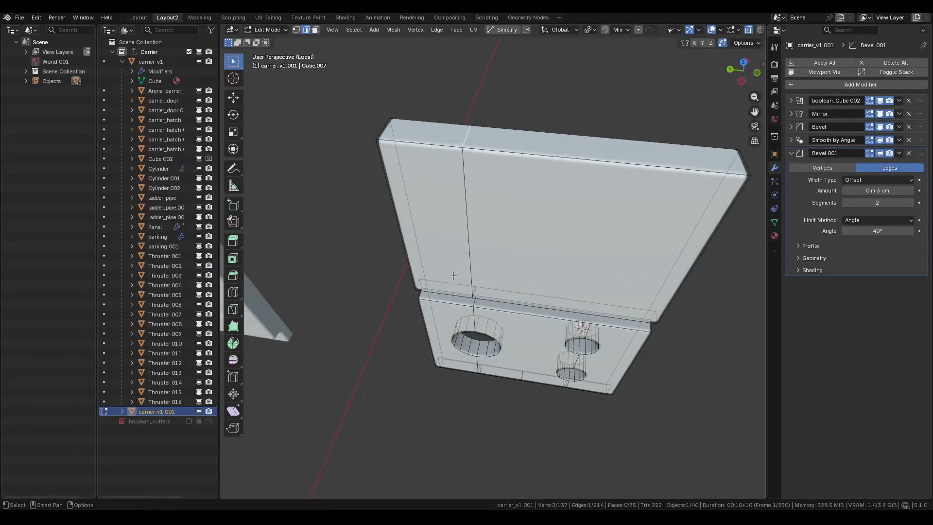
{"action": "scroll", "coordinate": [453, 275], "scroll_direction": "up", "scroll_amount": 5}
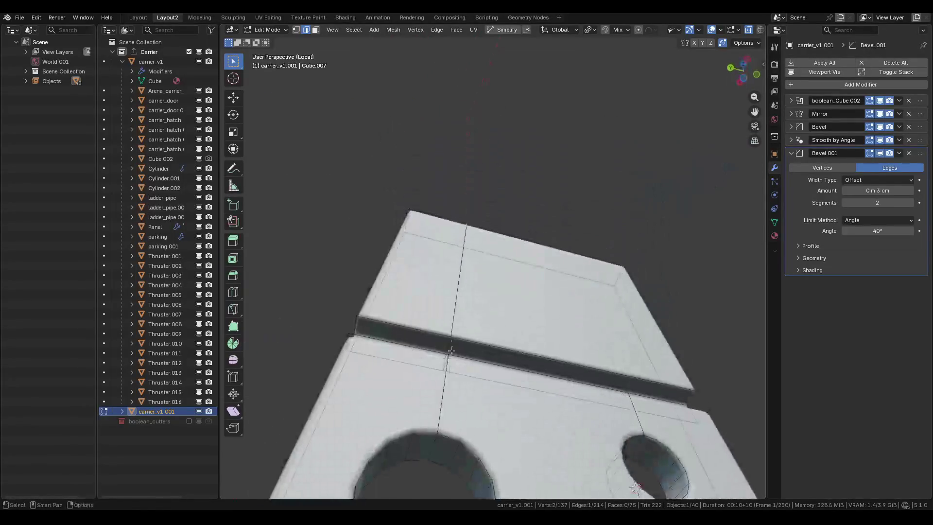
{"action": "left_click", "coordinate": [445, 346], "text": "ctrl"}
{"action": "key", "text": "x"}
{"action": "left_click", "coordinate": [471, 298]}
{"action": "middle_click_drag", "start_coordinate": [470, 298], "coordinate": [416, 358]}
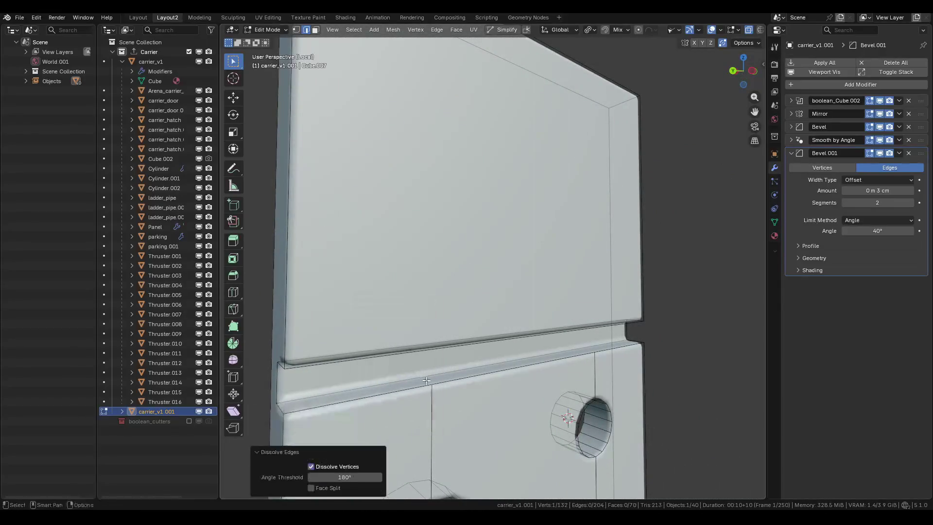
{"action": "scroll", "coordinate": [581, 306], "scroll_direction": "down", "scroll_amount": 3}
Step: Return to Object Mode and save Carrier.blend
{"action": "key", "text": "Tab"}
{"action": "key", "text": "ctrl+s"}
{"action": "scroll", "coordinate": [506, 295], "scroll_direction": "up", "scroll_amount": 3}
{"action": "scroll", "coordinate": [506, 295], "scroll_direction": "down", "scroll_amount": 4}
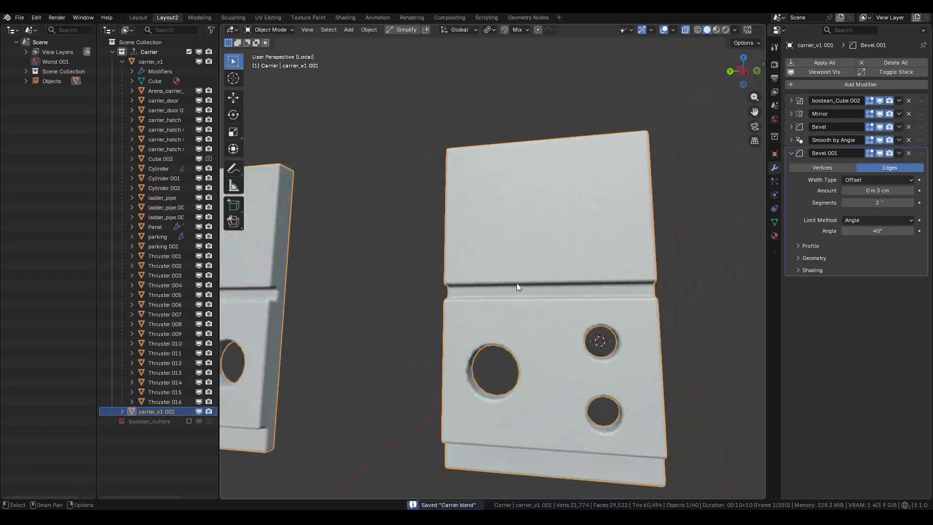
Step: Enter Edit Mode and move the seam strip edges along Z
{"action": "scroll", "coordinate": [509, 280], "scroll_direction": "up", "scroll_amount": 4}
{"action": "key", "text": "Tab"}
{"action": "middle_click_drag", "start_coordinate": [506, 292], "coordinate": [453, 291]}
{"action": "left_click", "coordinate": [453, 291], "text": "alt"}
{"action": "key", "text": "g"}
{"action": "key", "text": "z"}
Step: Inset the panel's upper face, then undo that inset
{"action": "scroll", "coordinate": [453, 287], "scroll_direction": "down", "scroll_amount": 6}
{"action": "mouse_move", "coordinate": [454, 288]}
{"action": "middle_mouse_down"}
{"action": "mouse_move", "coordinate": [478, 222]}
{"action": "mouse_move", "coordinate": [613, 233]}
{"action": "mouse_move", "coordinate": [519, 260]}
{"action": "mouse_move", "coordinate": [521, 296]}
{"action": "middle_mouse_up"}
{"action": "left_click", "coordinate": [479, 222]}
{"action": "key", "text": "i"}
{"action": "left_click", "coordinate": [592, 220]}
{"action": "key", "text": "ctrl+z"}
Step: Dissolve the two stray vertices on the seam
{"action": "scroll", "coordinate": [521, 296], "scroll_direction": "up", "scroll_amount": 3}
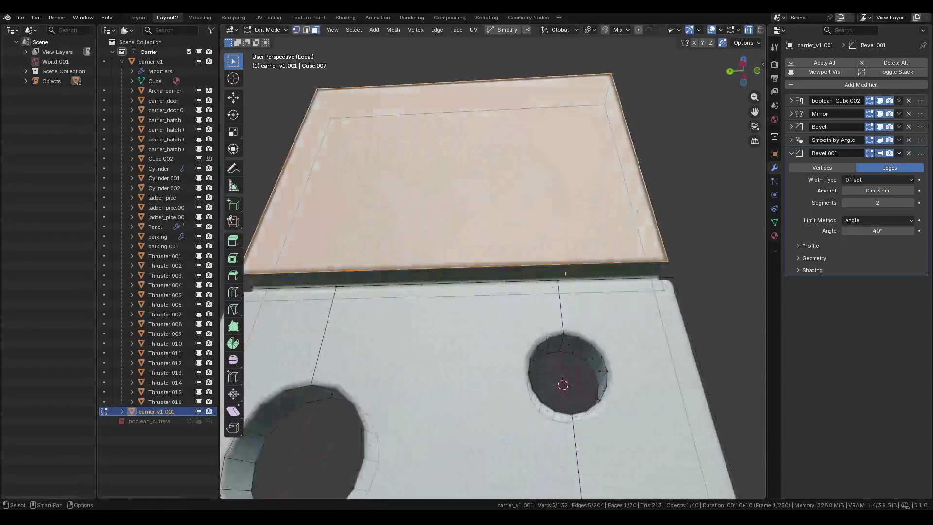
{"action": "middle_click_drag", "start_coordinate": [496, 257], "coordinate": [486, 261]}
{"action": "left_click", "coordinate": [486, 263]}
{"action": "key", "text": "x"}
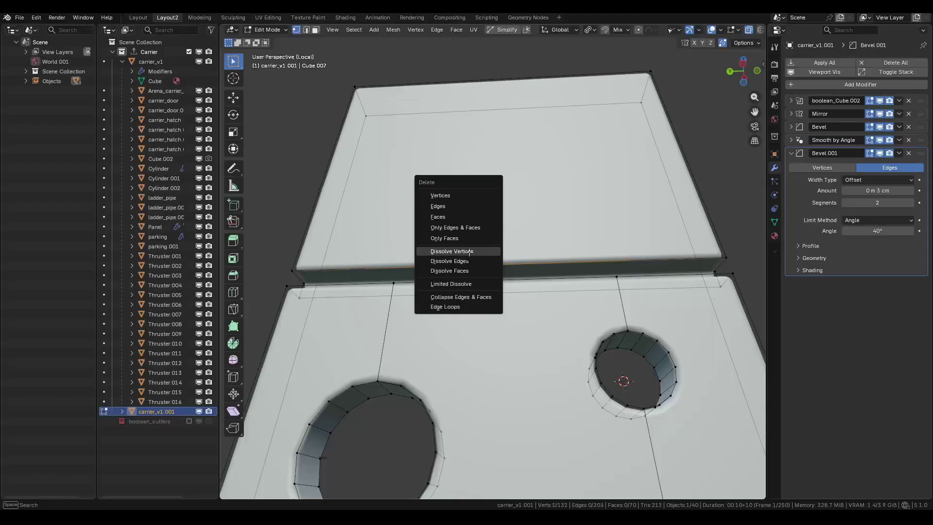
{"action": "left_click", "coordinate": [469, 252]}
{"action": "key", "text": "ctrl+z"}
{"action": "key", "text": "x"}
{"action": "left_click", "coordinate": [489, 286]}
Step: Inset the large upper face of the panel to form its border
{"action": "mouse_move", "coordinate": [489, 286]}
{"action": "middle_mouse_down"}
{"action": "mouse_move", "coordinate": [474, 331]}
{"action": "mouse_move", "coordinate": [452, 279]}
{"action": "mouse_move", "coordinate": [511, 248]}
{"action": "mouse_move", "coordinate": [470, 191]}
{"action": "middle_mouse_up"}
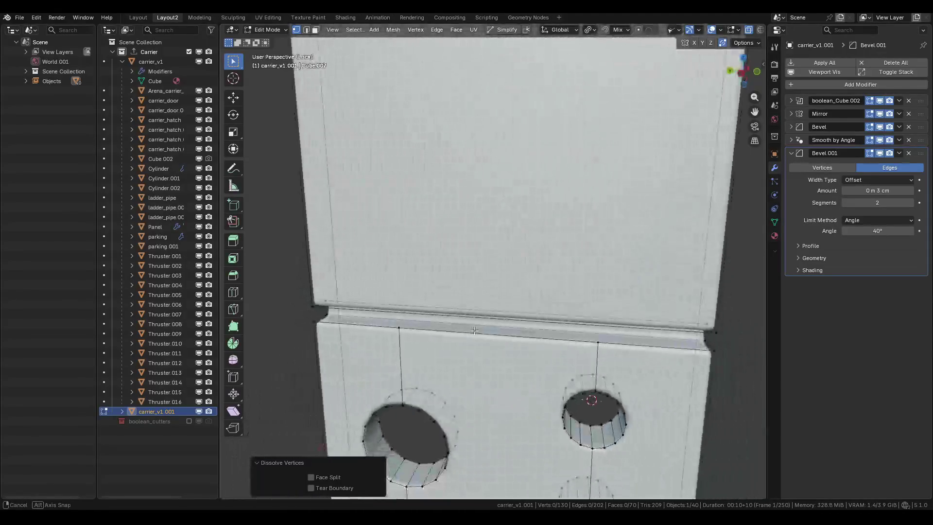
{"action": "left_click", "coordinate": [511, 248]}
{"action": "left_click", "coordinate": [469, 191]}
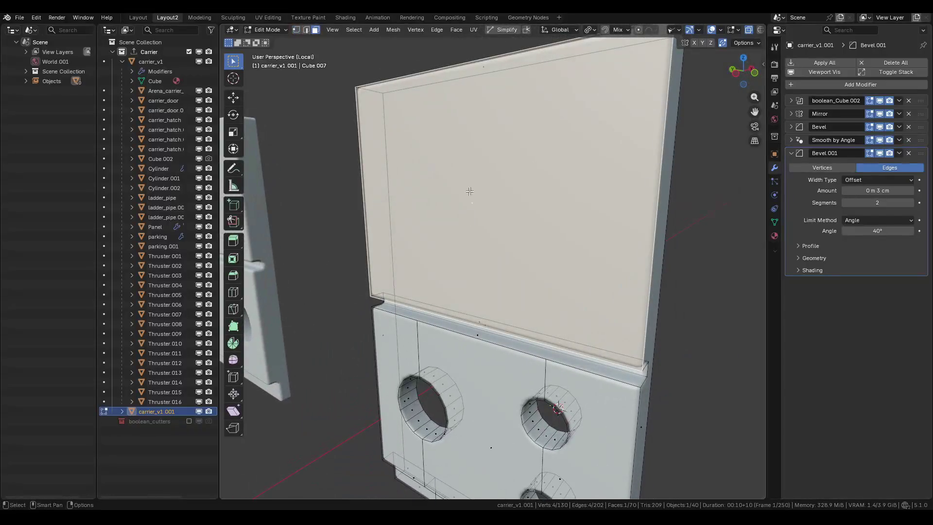
{"action": "left_click", "coordinate": [681, 224]}
{"action": "scroll", "coordinate": [681, 224], "scroll_direction": "down", "scroll_amount": 5}
{"action": "mouse_move", "coordinate": [680, 224]}
{"action": "middle_mouse_down"}
{"action": "mouse_move", "coordinate": [583, 204]}
{"action": "mouse_move", "coordinate": [515, 174]}
{"action": "mouse_move", "coordinate": [520, 181]}
{"action": "middle_mouse_up"}
Step: Try a centred loop cut across the panel, undo it, and view the front head-on
{"action": "key", "text": "ctrl+r"}
{"action": "left_click", "coordinate": [520, 180]}
{"action": "right_click", "coordinate": [573, 197]}
{"action": "mouse_move", "coordinate": [617, 166]}
{"action": "middle_mouse_down"}
{"action": "mouse_move", "coordinate": [698, 175]}
{"action": "mouse_move", "coordinate": [660, 208]}
{"action": "mouse_move", "coordinate": [559, 238]}
{"action": "mouse_move", "coordinate": [517, 276]}
{"action": "middle_mouse_up"}
{"action": "key", "text": "ctrl+z"}
{"action": "key", "text": "ctrl+z"}
{"action": "left_click", "coordinate": [504, 343], "text": "shift"}
{"action": "key", "text": "shift+KP_1"}
Step: Subdivide the selected face and inset the new face in face select mode
{"action": "key", "text": "q"}
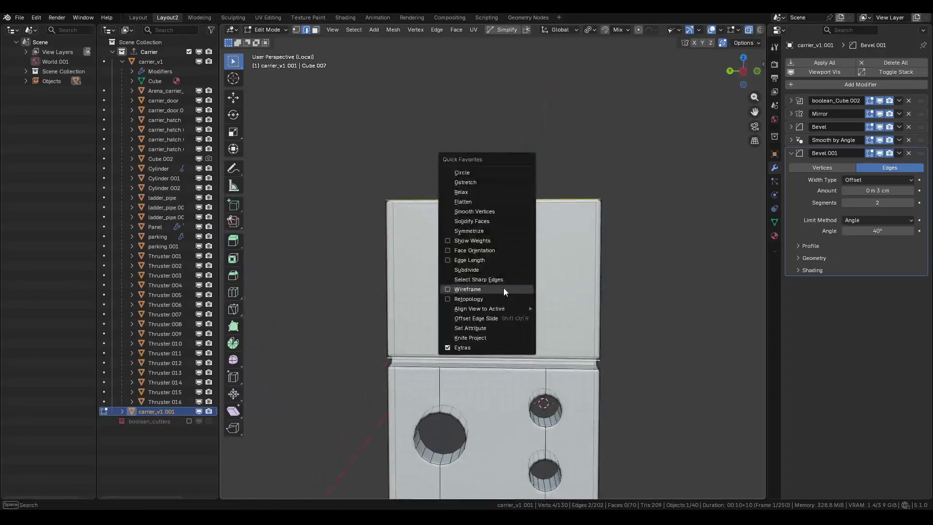
{"action": "left_click", "coordinate": [476, 272]}
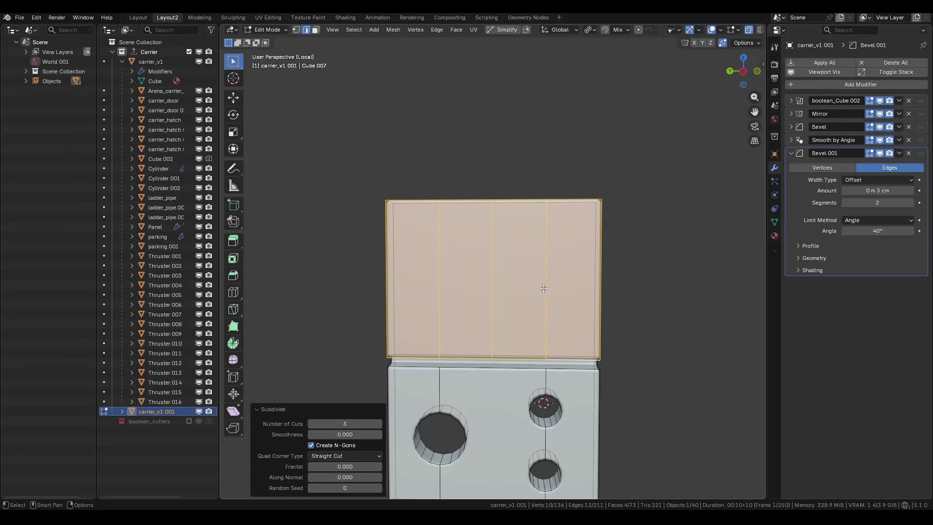
{"action": "key", "text": "3"}
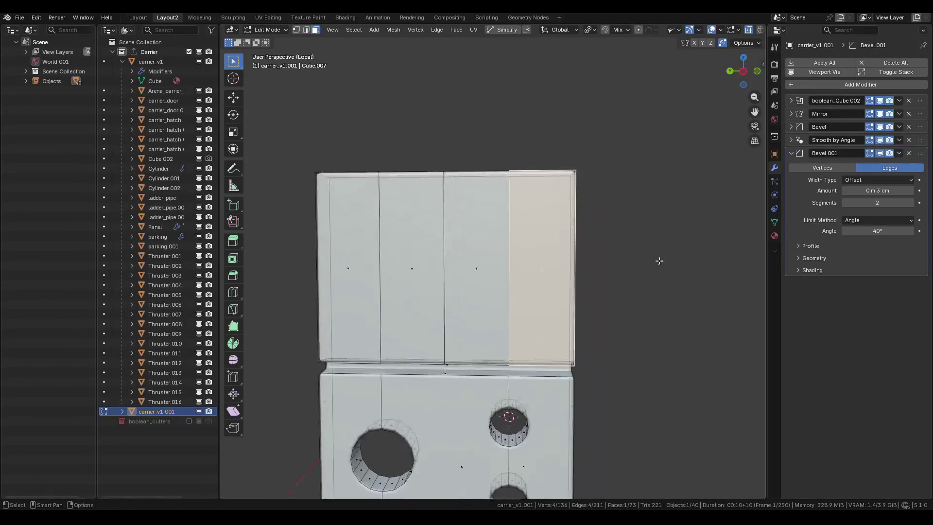
{"action": "key", "text": "i"}
{"action": "left_click", "coordinate": [645, 258]}
Step: Try moving the inset face along X and deleting it, cancelling both
{"action": "middle_click_drag", "start_coordinate": [602, 262], "coordinate": [598, 258]}
{"action": "key", "text": "g"}
{"action": "key", "text": "x"}
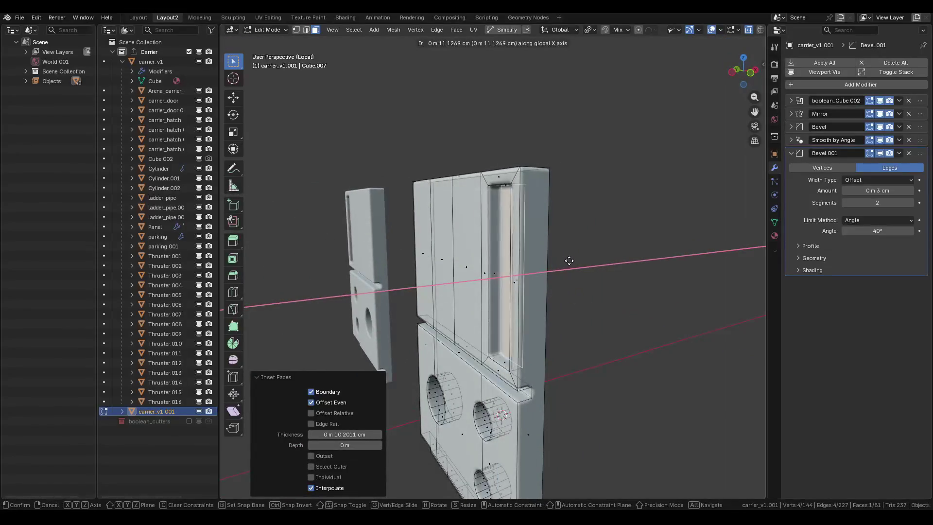
{"action": "right_click", "coordinate": [569, 261]}
{"action": "key", "text": "x"}
{"action": "left_click", "coordinate": [528, 237]}
{"action": "key", "text": "ctrl+z"}
{"action": "key", "text": "x"}
{"action": "left_click", "coordinate": [524, 226]}
Step: Back in Object Mode, toggle Bevel.001's viewport display off and on
{"action": "key", "text": "Tab"}
{"action": "mouse_move", "coordinate": [525, 229]}
{"action": "middle_mouse_down"}
{"action": "mouse_move", "coordinate": [456, 245]}
{"action": "mouse_move", "coordinate": [500, 247]}
{"action": "mouse_move", "coordinate": [531, 225]}
{"action": "middle_mouse_up"}
{"action": "key", "text": "Tab"}
{"action": "scroll", "coordinate": [531, 225], "scroll_direction": "up", "scroll_amount": 6}
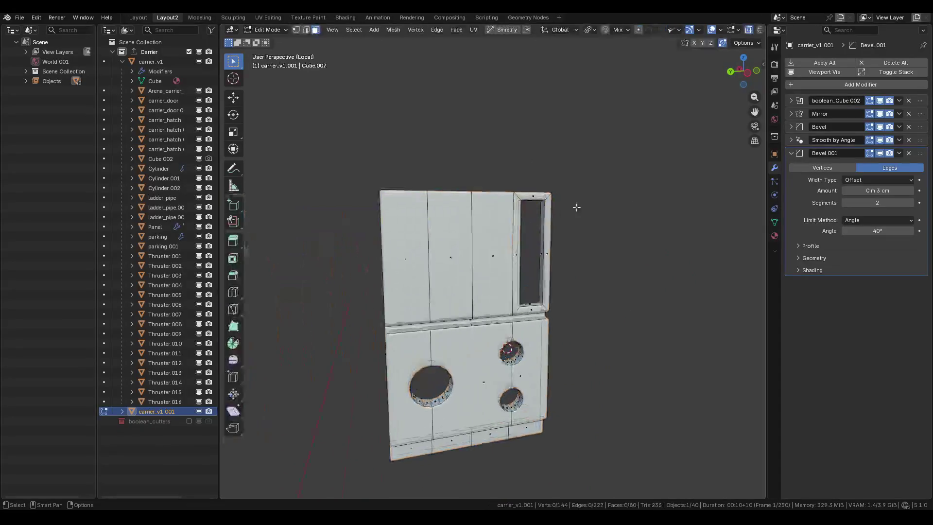
{"action": "scroll", "coordinate": [525, 196], "scroll_direction": "down", "scroll_amount": 4}
{"action": "middle_click_drag", "start_coordinate": [494, 194], "coordinate": [714, 192]}
{"action": "key", "text": "Tab"}
{"action": "left_click", "coordinate": [791, 153]}
{"action": "left_click", "coordinate": [880, 153]}
{"action": "left_click", "coordinate": [880, 153]}
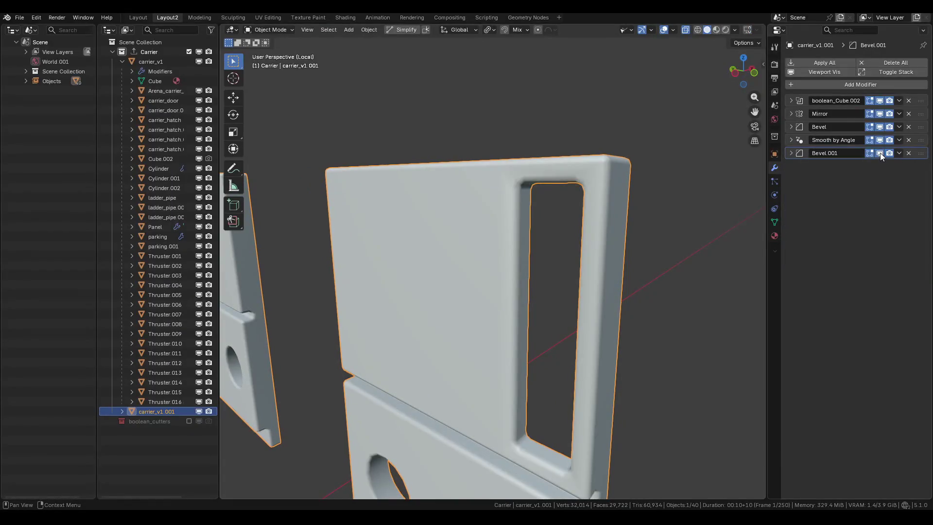
Step: Expand Bevel.001 and its Shading options, then step through undo and redo
{"action": "left_click", "coordinate": [791, 153]}
{"action": "left_click", "coordinate": [803, 270]}
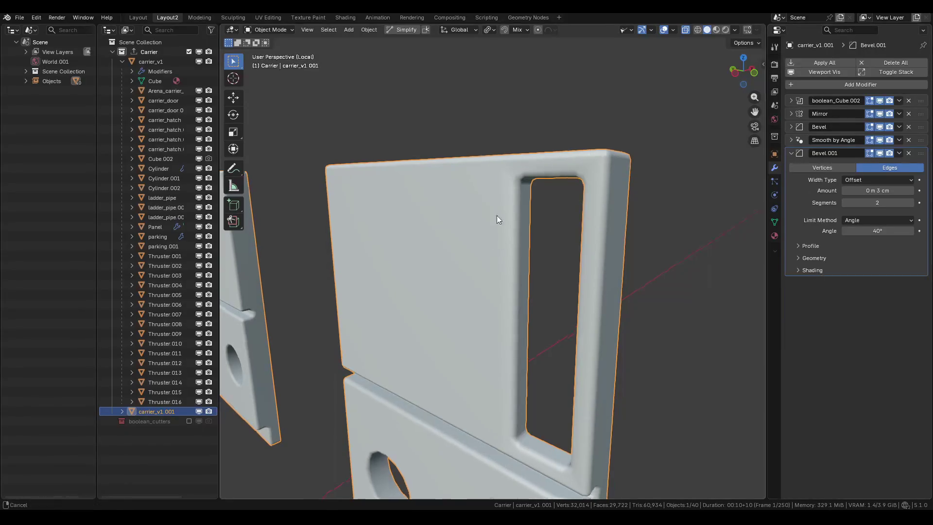
{"action": "scroll", "coordinate": [497, 220], "scroll_direction": "down", "scroll_amount": 8}
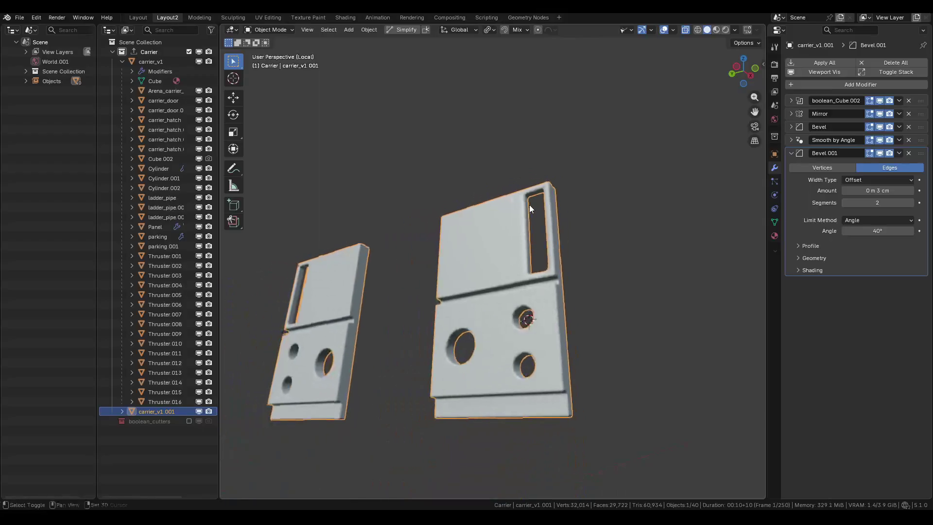
{"action": "key", "text": "ctrl+shift+z"}
{"action": "key", "text": "ctrl+z"}
{"action": "key", "text": "ctrl+z"}
{"action": "key", "text": "ctrl+shift+z"}
Step: Select the panel's third strip face in Edit Mode and return to Object Mode
{"action": "key", "text": "Tab"}
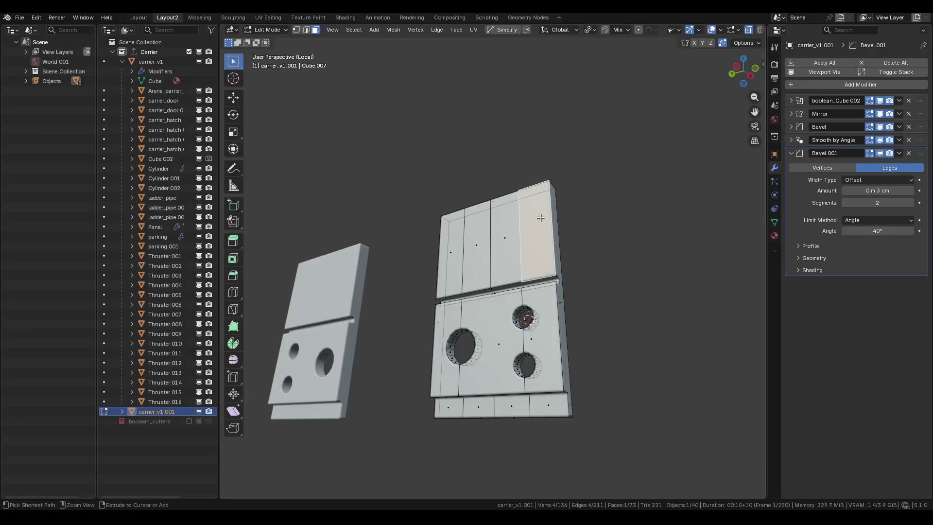
{"action": "key", "text": "Tab"}
{"action": "middle_click_drag", "start_coordinate": [389, 244], "coordinate": [519, 269]}
{"action": "key", "text": "Tab"}
{"action": "left_click", "coordinate": [519, 264]}
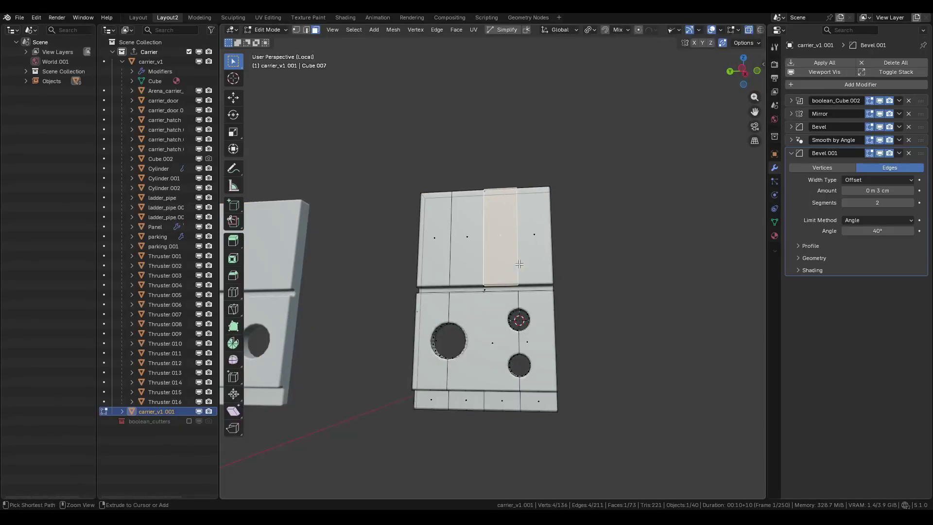
{"action": "key", "text": "Tab"}
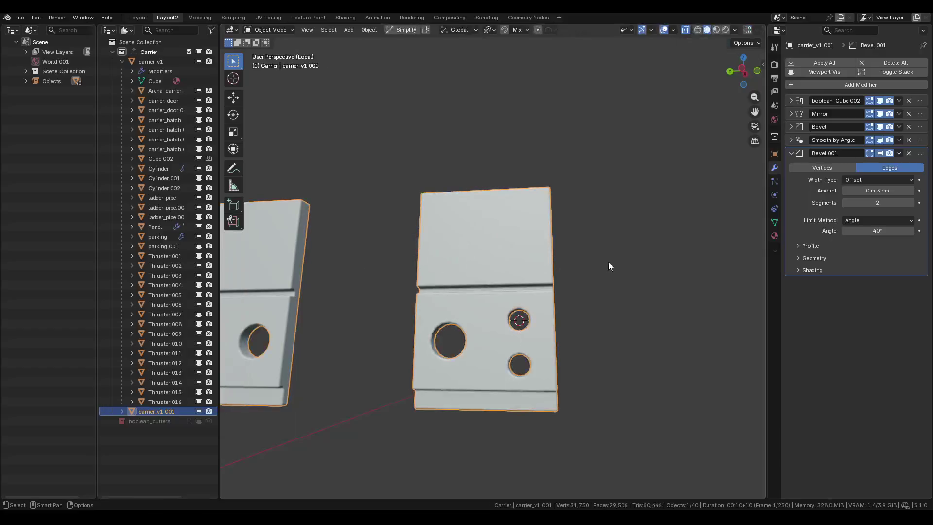
Step: Exit Local view, switch to Rendered shading, and select the ladder pipe
{"action": "key", "text": "slash"}
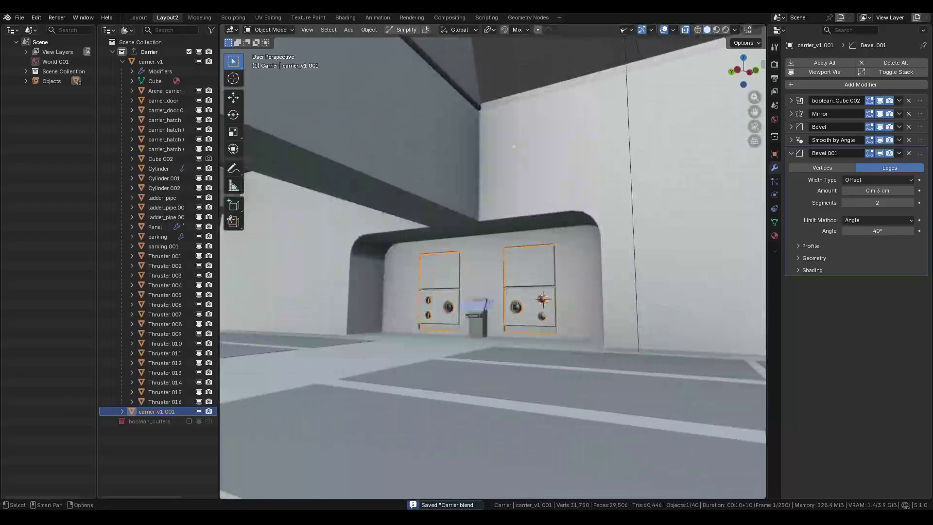
{"action": "left_click", "coordinate": [726, 30]}
{"action": "mouse_move", "coordinate": [498, 244]}
{"action": "middle_mouse_down"}
{"action": "mouse_move", "coordinate": [562, 243]}
{"action": "mouse_move", "coordinate": [529, 258]}
{"action": "mouse_move", "coordinate": [471, 258]}
{"action": "mouse_move", "coordinate": [483, 273]}
{"action": "mouse_move", "coordinate": [465, 278]}
{"action": "mouse_move", "coordinate": [486, 273]}
{"action": "mouse_move", "coordinate": [573, 296]}
{"action": "mouse_move", "coordinate": [593, 261]}
{"action": "mouse_move", "coordinate": [486, 247]}
{"action": "mouse_move", "coordinate": [516, 265]}
{"action": "mouse_move", "coordinate": [481, 311]}
{"action": "mouse_move", "coordinate": [406, 343]}
{"action": "mouse_move", "coordinate": [495, 237]}
{"action": "mouse_move", "coordinate": [488, 241]}
{"action": "middle_mouse_up"}
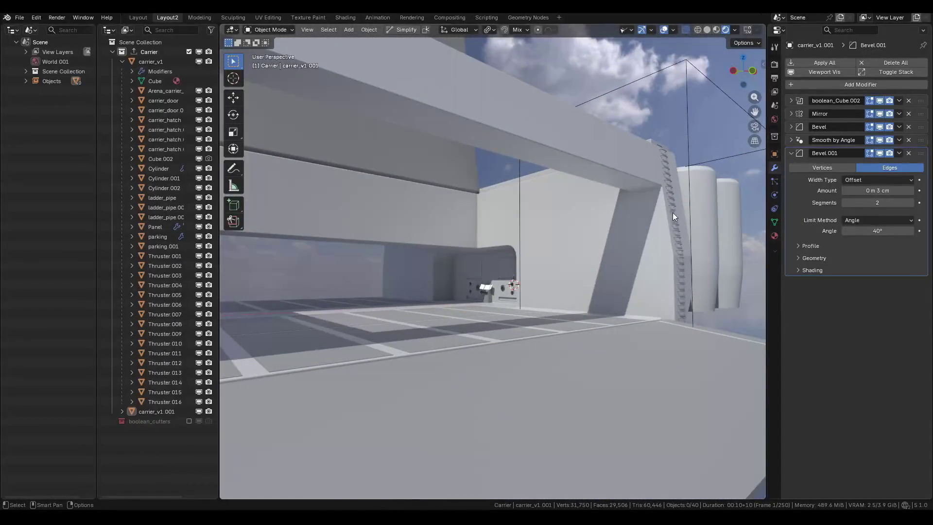
{"action": "left_click", "coordinate": [684, 278]}
{"action": "mouse_move", "coordinate": [640, 271]}
{"action": "middle_mouse_down"}
{"action": "mouse_move", "coordinate": [602, 287]}
{"action": "mouse_move", "coordinate": [598, 312]}
{"action": "middle_mouse_up"}
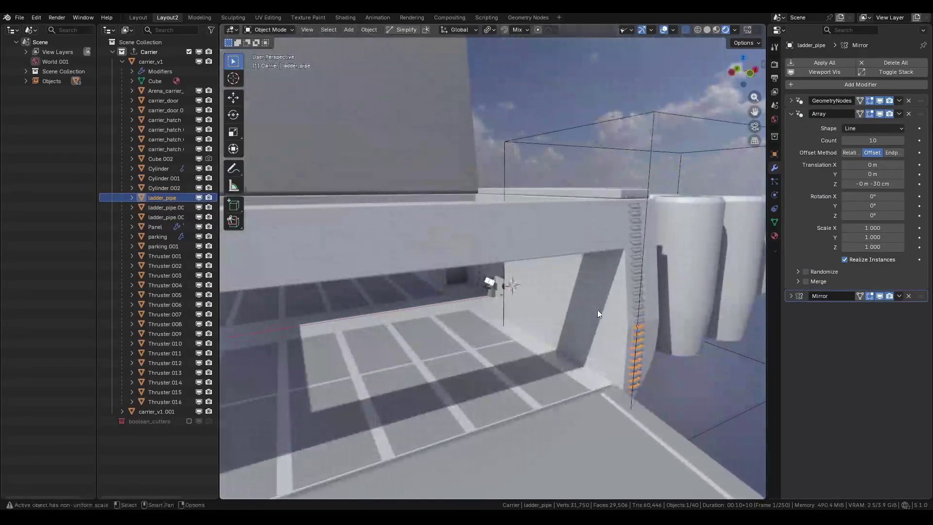
Step: Make a linked duplicate of the ladder and rotate it -90° around Z
{"action": "key", "text": "shift+d"}
{"action": "left_click", "coordinate": [562, 319]}
{"action": "key", "text": "r"}
{"action": "key", "text": "z"}
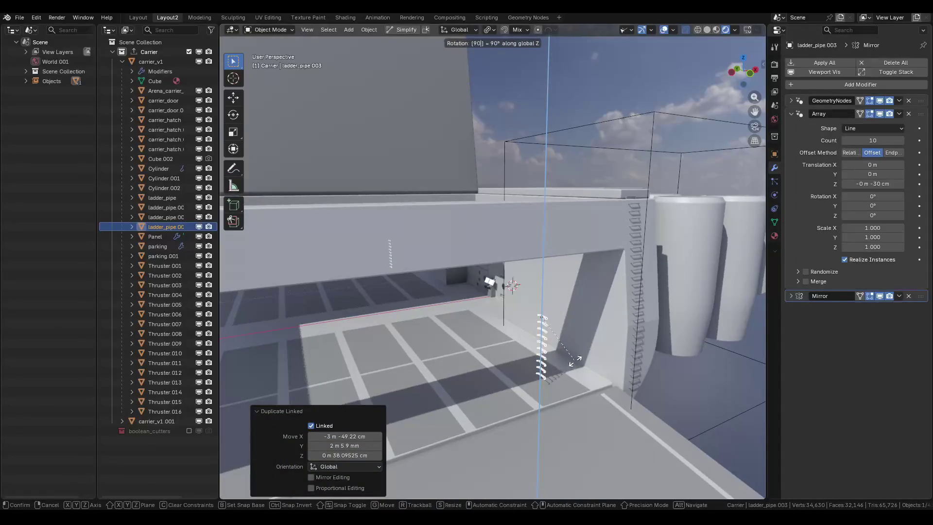
{"action": "key", "text": "Return"}
{"action": "key", "text": "KP_Decimal"}
{"action": "mouse_move", "coordinate": [446, 314]}
{"action": "middle_mouse_down"}
{"action": "mouse_move", "coordinate": [418, 298]}
{"action": "mouse_move", "coordinate": [422, 271]}
{"action": "middle_mouse_up"}
Step: Switch snapping to Face and move the ladder copy along X and 46.95 cm along Y
{"action": "key", "text": "g"}
{"action": "key", "text": "y"}
{"action": "key", "text": "x"}
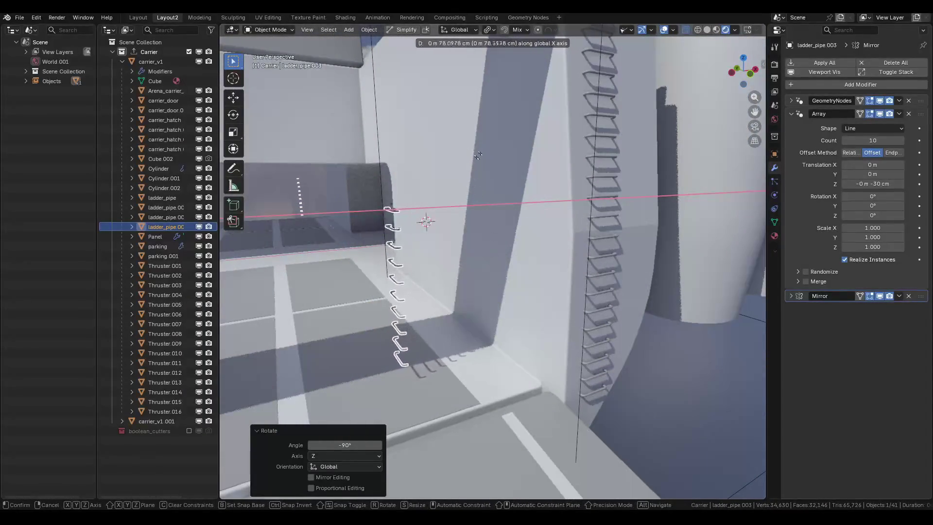
{"action": "left_click", "coordinate": [519, 30]}
{"action": "left_click", "coordinate": [494, 121]}
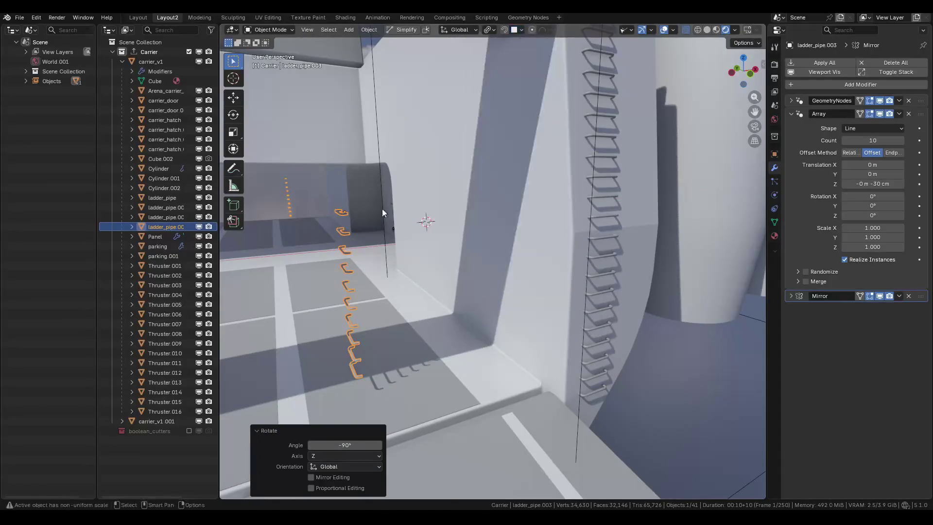
{"action": "key", "text": "g"}
{"action": "key", "text": "y"}
{"action": "left_click", "coordinate": [474, 220]}
{"action": "mouse_move", "coordinate": [475, 220]}
{"action": "middle_mouse_down"}
{"action": "mouse_move", "coordinate": [555, 225]}
{"action": "mouse_move", "coordinate": [598, 252]}
{"action": "middle_mouse_up"}
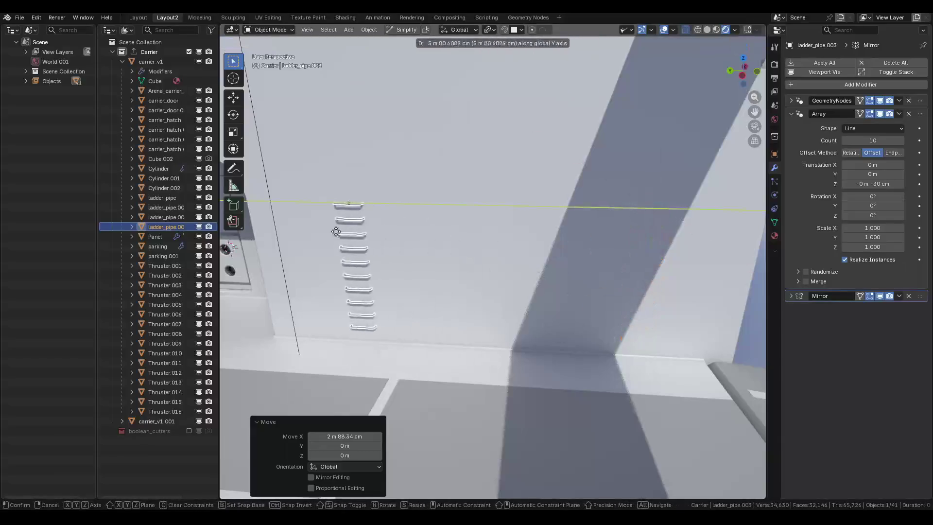
{"action": "mouse_move", "coordinate": [341, 237]}
{"action": "middle_mouse_down"}
{"action": "mouse_move", "coordinate": [527, 258]}
{"action": "mouse_move", "coordinate": [518, 251]}
{"action": "mouse_move", "coordinate": [512, 275]}
{"action": "mouse_move", "coordinate": [509, 255]}
{"action": "middle_mouse_up"}
{"action": "left_click", "coordinate": [483, 255]}
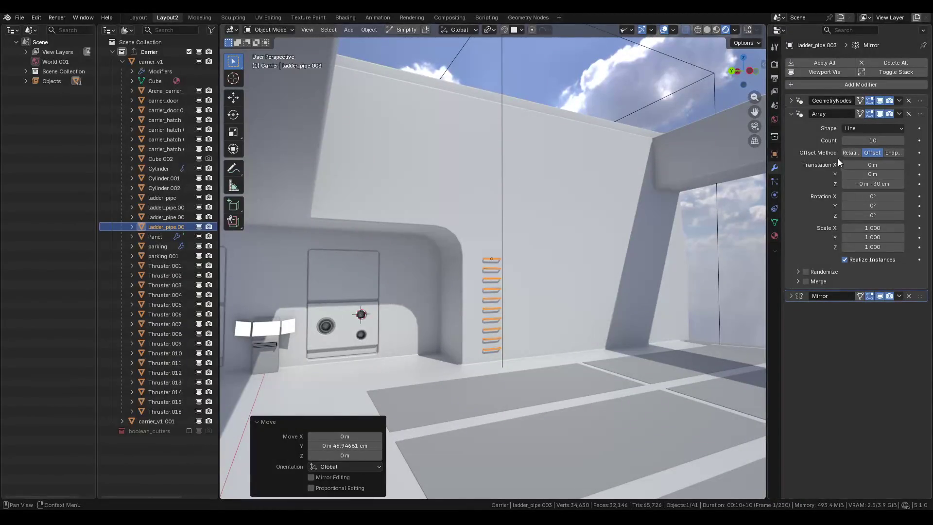
Step: Move the ladder copy vertically along Z into place on the inner wall
{"action": "middle_click_drag", "start_coordinate": [494, 206], "coordinate": [494, 243]}
{"action": "key", "text": "g"}
{"action": "key", "text": "z"}
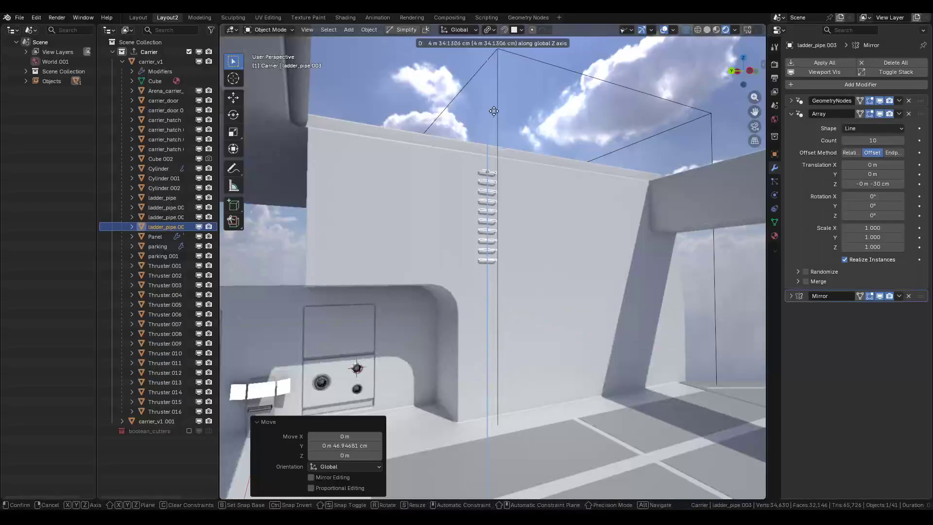
{"action": "mouse_move", "coordinate": [476, 181]}
{"action": "middle_mouse_down"}
{"action": "mouse_move", "coordinate": [488, 260]}
{"action": "mouse_move", "coordinate": [438, 194]}
{"action": "mouse_move", "coordinate": [534, 170]}
{"action": "middle_mouse_up"}
{"action": "scroll", "coordinate": [872, 140], "scroll_direction": "up", "scroll_amount": 2, "text": "ctrl"}
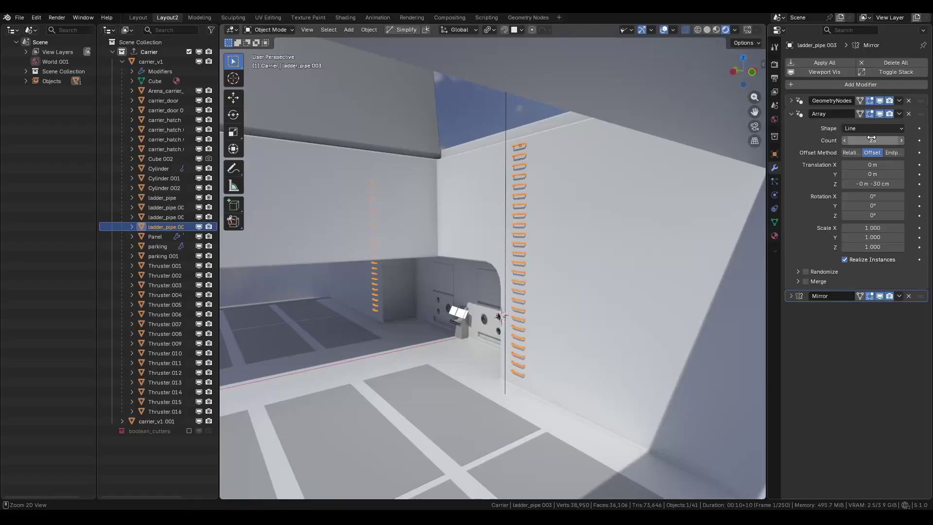
{"action": "mouse_move", "coordinate": [625, 228]}
{"action": "middle_mouse_down"}
{"action": "mouse_move", "coordinate": [483, 204]}
{"action": "mouse_move", "coordinate": [603, 261]}
{"action": "mouse_move", "coordinate": [599, 226]}
{"action": "mouse_move", "coordinate": [449, 261]}
{"action": "mouse_move", "coordinate": [360, 231]}
{"action": "mouse_move", "coordinate": [366, 220]}
{"action": "mouse_move", "coordinate": [477, 260]}
{"action": "mouse_move", "coordinate": [431, 276]}
{"action": "mouse_move", "coordinate": [676, 236]}
{"action": "mouse_move", "coordinate": [582, 205]}
{"action": "middle_mouse_up"}
{"action": "left_click", "coordinate": [791, 114]}
Step: Save Carrier.blend
{"action": "key", "text": "alt+a"}
{"action": "key", "text": "ctrl+s"}
{"action": "scroll", "coordinate": [447, 251], "scroll_direction": "up", "scroll_amount": 4}
{"action": "scroll", "coordinate": [525, 217], "scroll_direction": "up", "scroll_amount": 4}
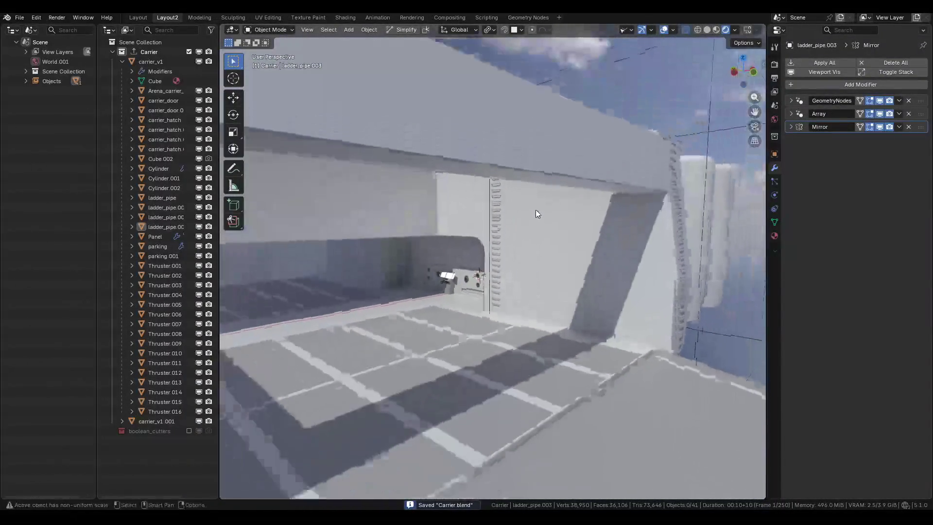
{"action": "scroll", "coordinate": [537, 213], "scroll_direction": "down", "scroll_amount": 5}
{"action": "mouse_move", "coordinate": [535, 213]}
{"action": "middle_mouse_down"}
{"action": "mouse_move", "coordinate": [517, 205]}
{"action": "mouse_move", "coordinate": [471, 225]}
{"action": "mouse_move", "coordinate": [465, 244]}
{"action": "mouse_move", "coordinate": [404, 227]}
{"action": "mouse_move", "coordinate": [566, 215]}
{"action": "mouse_move", "coordinate": [397, 232]}
{"action": "mouse_move", "coordinate": [428, 212]}
{"action": "mouse_move", "coordinate": [579, 216]}
{"action": "mouse_move", "coordinate": [454, 216]}
{"action": "mouse_move", "coordinate": [423, 236]}
{"action": "mouse_move", "coordinate": [608, 209]}
{"action": "mouse_move", "coordinate": [575, 217]}
{"action": "middle_mouse_up"}
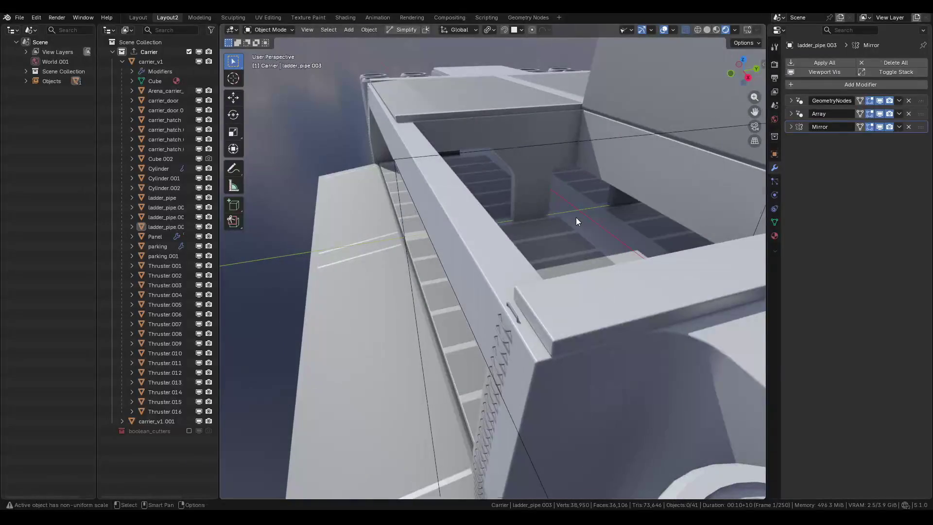
{"action": "scroll", "coordinate": [575, 217], "scroll_direction": "down", "scroll_amount": 4}
{"action": "mouse_move", "coordinate": [491, 223]}
{"action": "middle_mouse_down"}
{"action": "mouse_move", "coordinate": [530, 263]}
{"action": "mouse_move", "coordinate": [544, 214]}
{"action": "mouse_move", "coordinate": [515, 247]}
{"action": "mouse_move", "coordinate": [638, 209]}
{"action": "mouse_move", "coordinate": [625, 226]}
{"action": "mouse_move", "coordinate": [494, 237]}
{"action": "middle_mouse_up"}
{"action": "scroll", "coordinate": [515, 247], "scroll_direction": "up", "scroll_amount": 5}
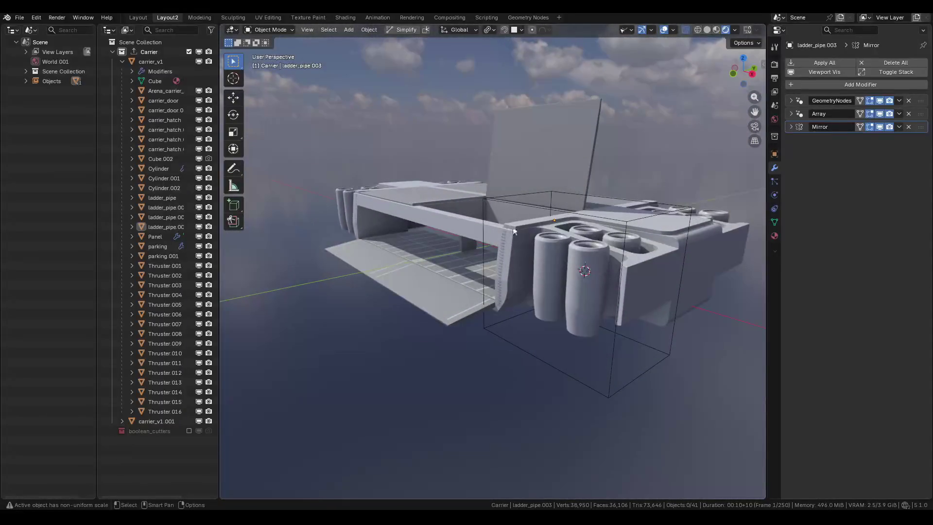
{"action": "key", "text": "ctrl+s"}
{"action": "middle_click_drag", "start_coordinate": [517, 190], "coordinate": [530, 196]}
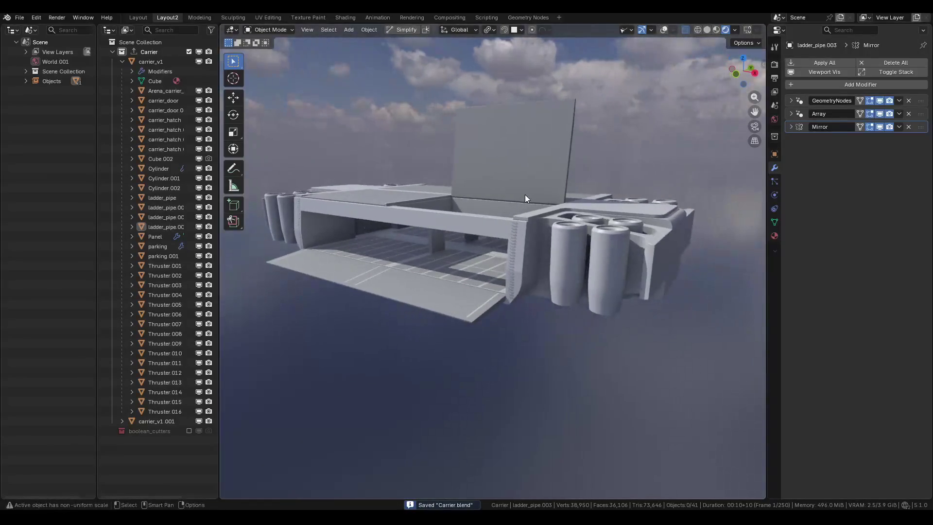
{"action": "mouse_move", "coordinate": [470, 241]}
{"action": "middle_mouse_down"}
{"action": "mouse_move", "coordinate": [476, 263]}
{"action": "mouse_move", "coordinate": [505, 261]}
{"action": "mouse_move", "coordinate": [502, 276]}
{"action": "mouse_move", "coordinate": [547, 241]}
{"action": "mouse_move", "coordinate": [501, 247]}
{"action": "middle_mouse_up"}
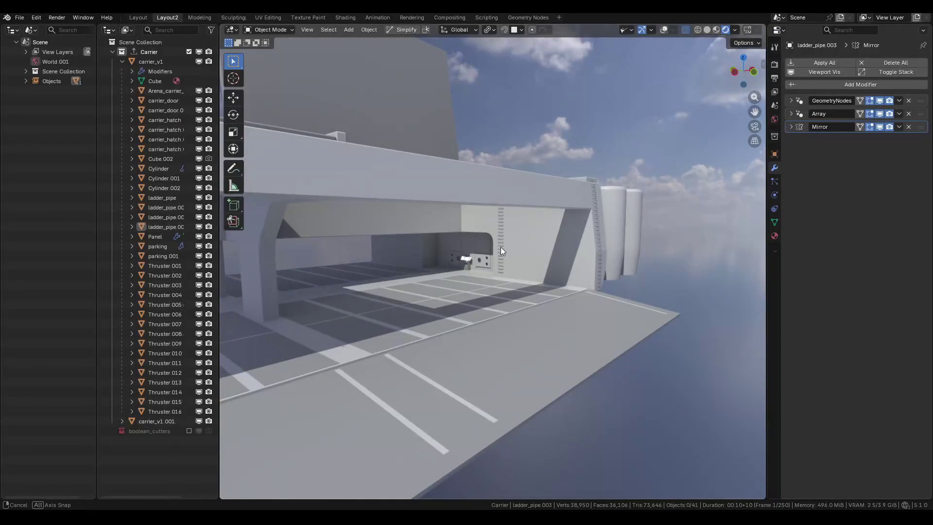
{"action": "mouse_move", "coordinate": [500, 247]}
{"action": "middle_mouse_down"}
{"action": "mouse_move", "coordinate": [408, 247]}
{"action": "mouse_move", "coordinate": [462, 216]}
{"action": "mouse_move", "coordinate": [444, 257]}
{"action": "mouse_move", "coordinate": [501, 232]}
{"action": "mouse_move", "coordinate": [564, 224]}
{"action": "mouse_move", "coordinate": [346, 221]}
{"action": "middle_mouse_up"}
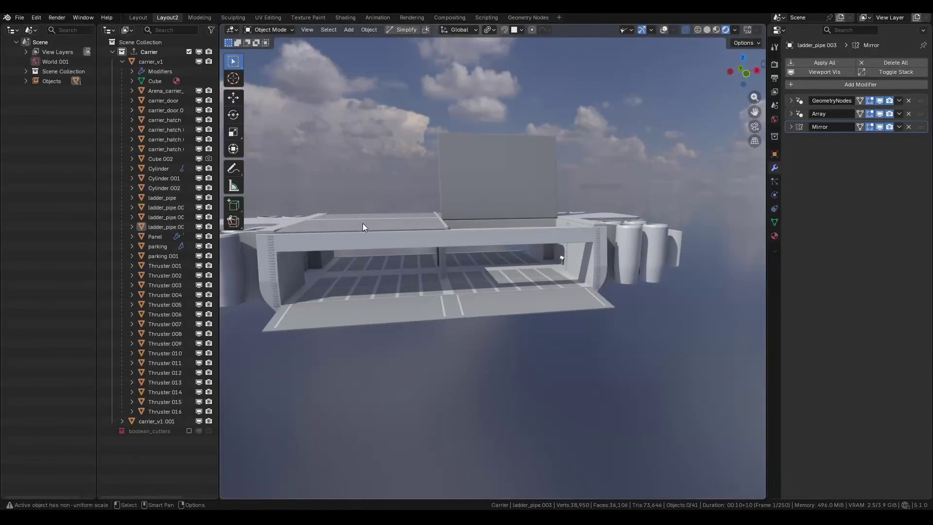
Step: Save Carrier.blend and export the Carrier collection to Carrier.glb with the glTF 2.0 exporter
{"action": "left_click", "coordinate": [20, 17]}
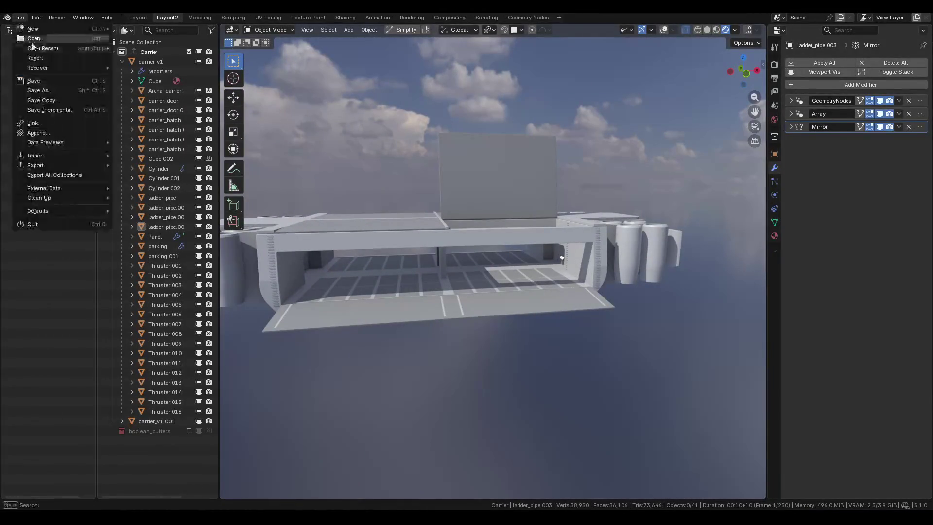
{"action": "left_click", "coordinate": [34, 81]}
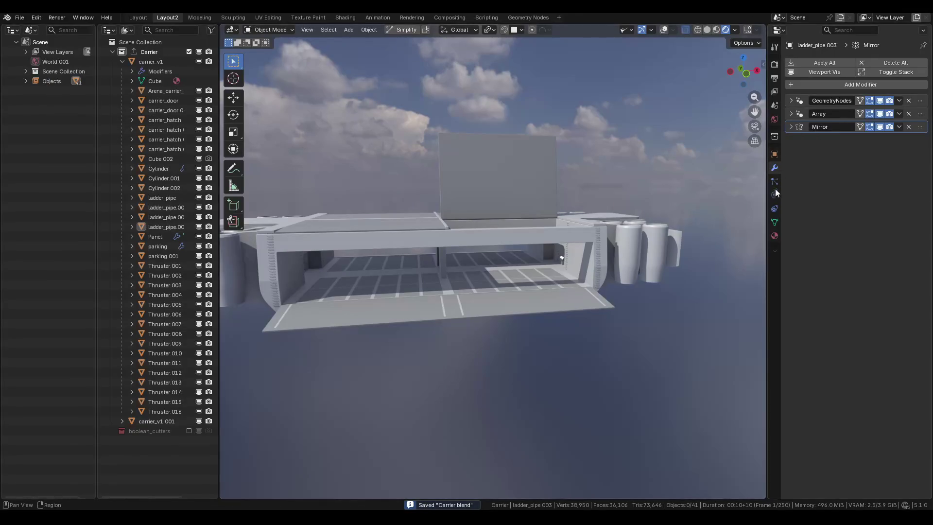
{"action": "left_click", "coordinate": [774, 136]}
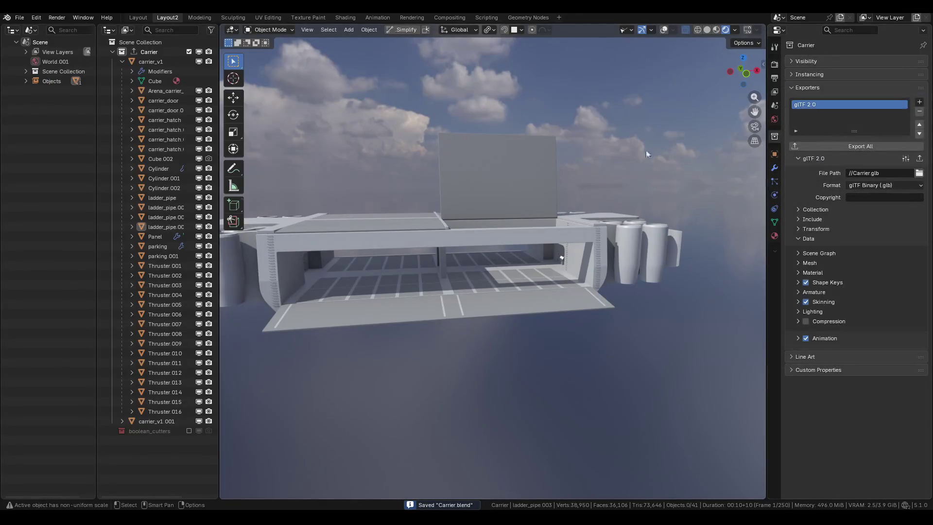
{"action": "left_click", "coordinate": [833, 148]}
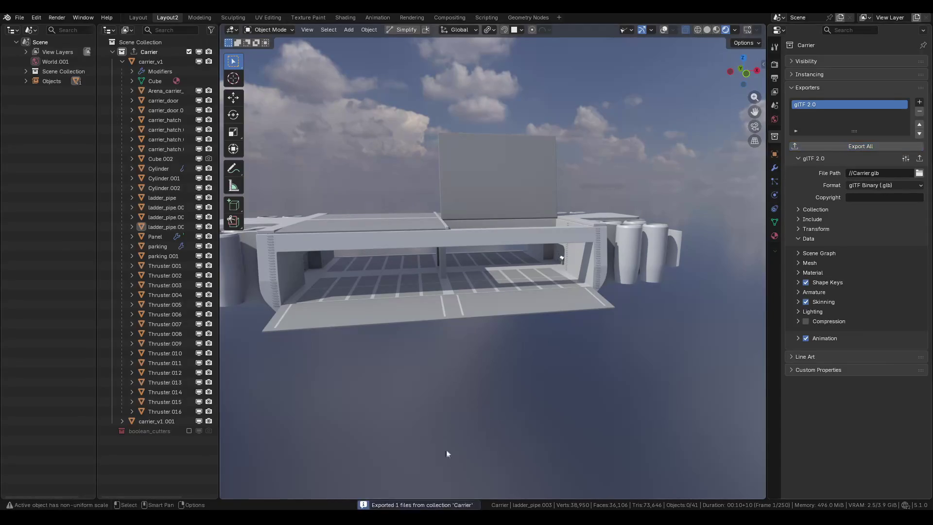
{"action": "key", "text": "alt+Tab"}
{"action": "key", "text": "alt+Tab"}
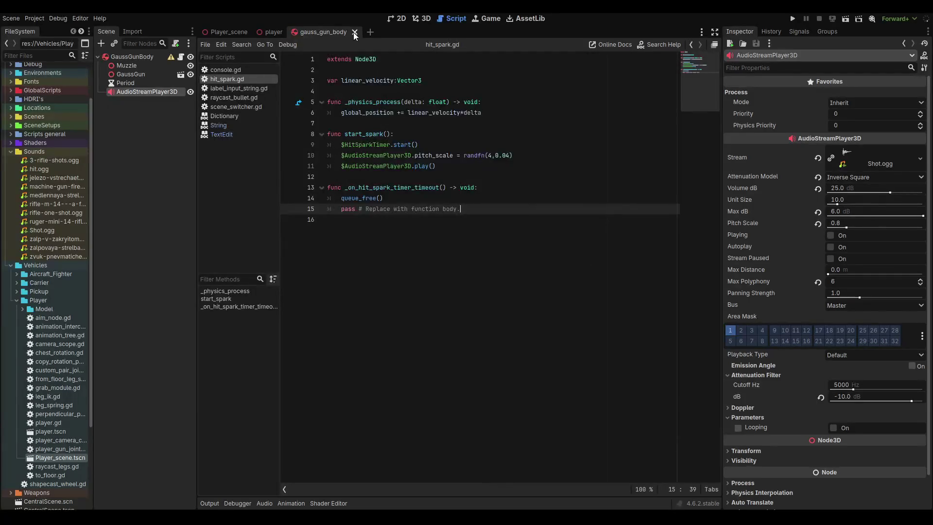
Step: Close the gauss_gun_body and player script tabs and save the scene in the 3D view
{"action": "left_click", "coordinate": [354, 32]}
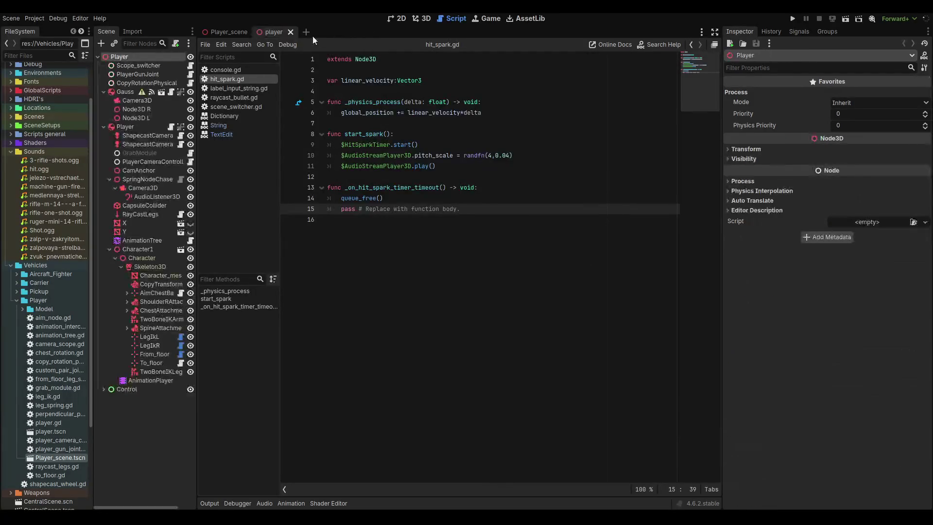
{"action": "left_click", "coordinate": [291, 33]}
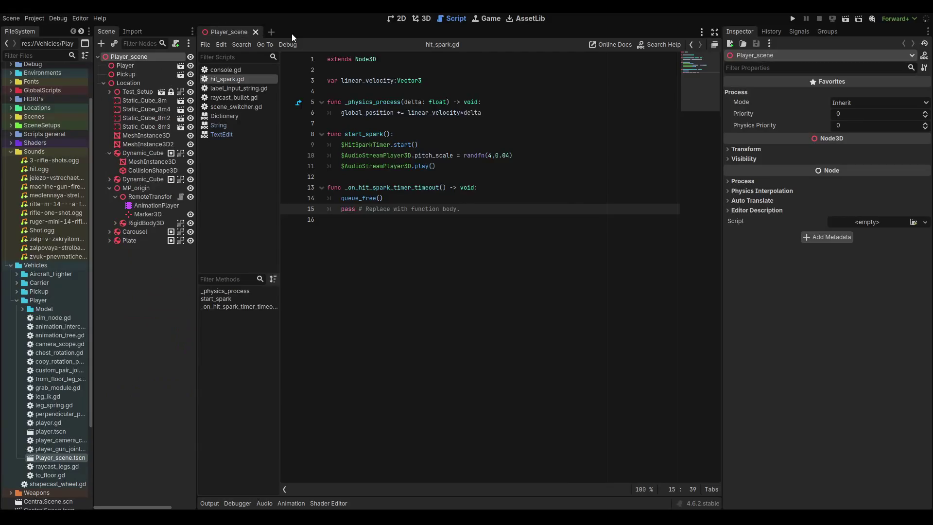
{"action": "left_click", "coordinate": [421, 20]}
{"action": "middle_click_drag", "start_coordinate": [483, 173], "coordinate": [425, 164]}
{"action": "key", "text": "ctrl+s"}
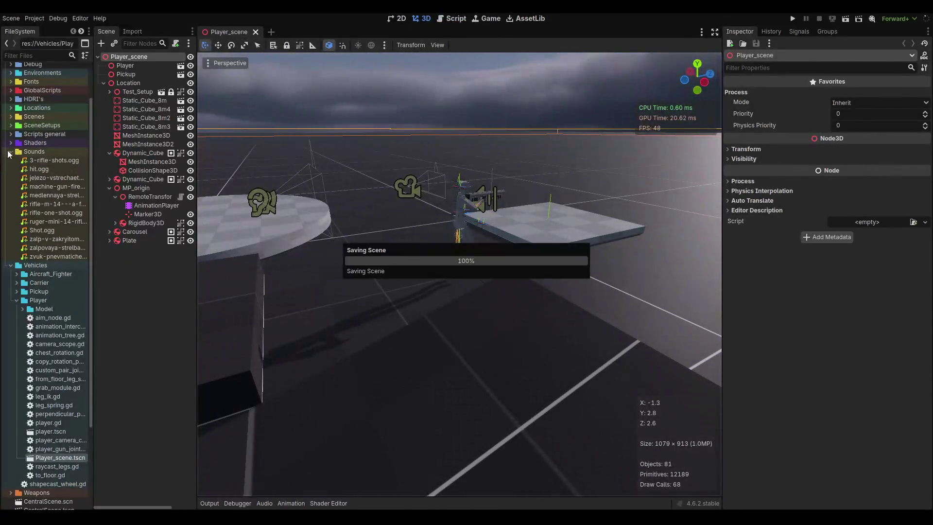
Step: Collapse the Sounds and Player folders and expand the Carrier folder
{"action": "left_click", "coordinate": [10, 152]}
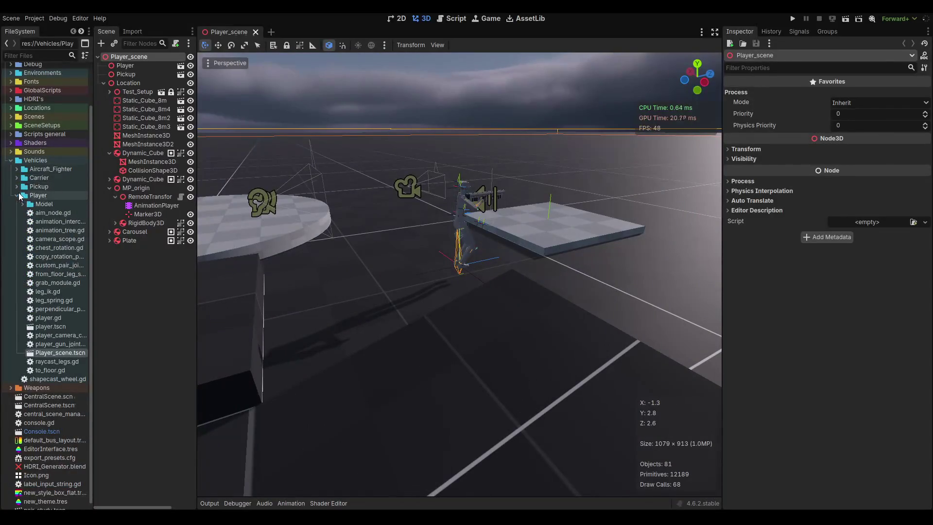
{"action": "left_click", "coordinate": [17, 195]}
{"action": "left_click", "coordinate": [17, 227]}
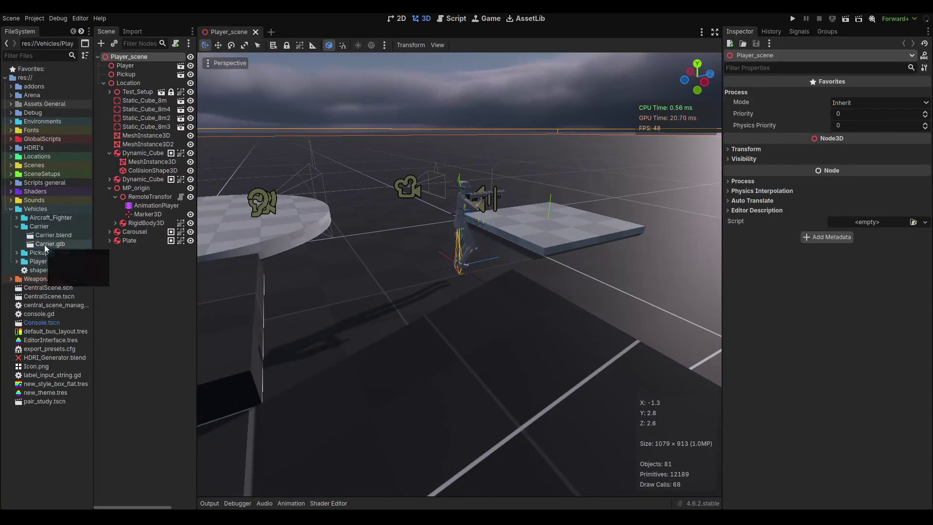
{"action": "double_click", "coordinate": [45, 244]}
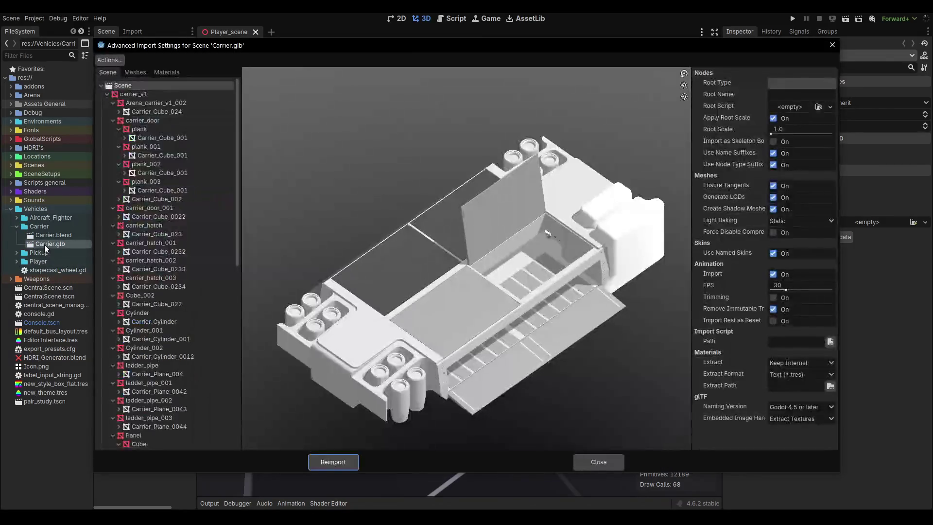
{"action": "scroll", "coordinate": [406, 252], "scroll_direction": "up", "scroll_amount": 5}
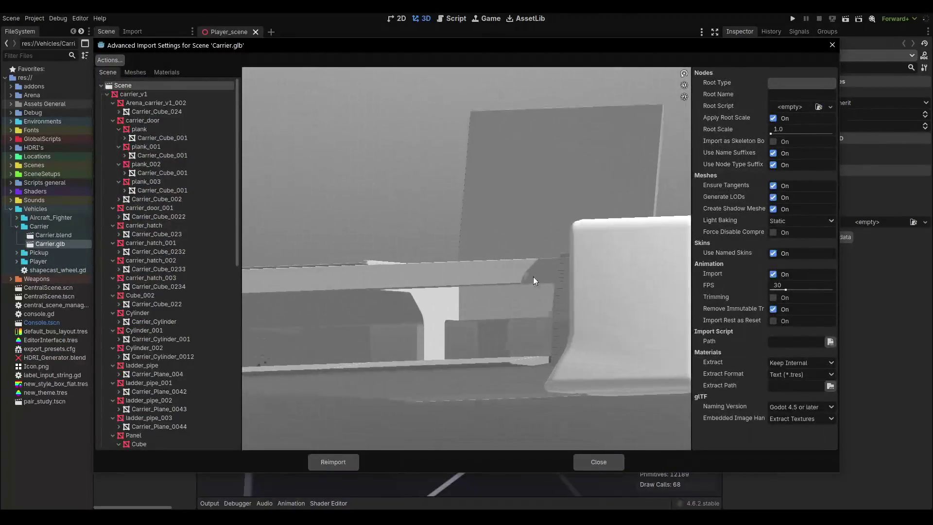
{"action": "scroll", "coordinate": [508, 275], "scroll_direction": "up", "scroll_amount": 2}
{"action": "mouse_move", "coordinate": [495, 272]}
{"action": "left_mouse_down"}
{"action": "mouse_move", "coordinate": [486, 292]}
{"action": "mouse_move", "coordinate": [479, 282]}
{"action": "mouse_move", "coordinate": [478, 306]}
{"action": "mouse_move", "coordinate": [479, 293]}
{"action": "mouse_move", "coordinate": [552, 272]}
{"action": "mouse_move", "coordinate": [597, 276]}
{"action": "mouse_move", "coordinate": [474, 280]}
{"action": "left_mouse_up"}
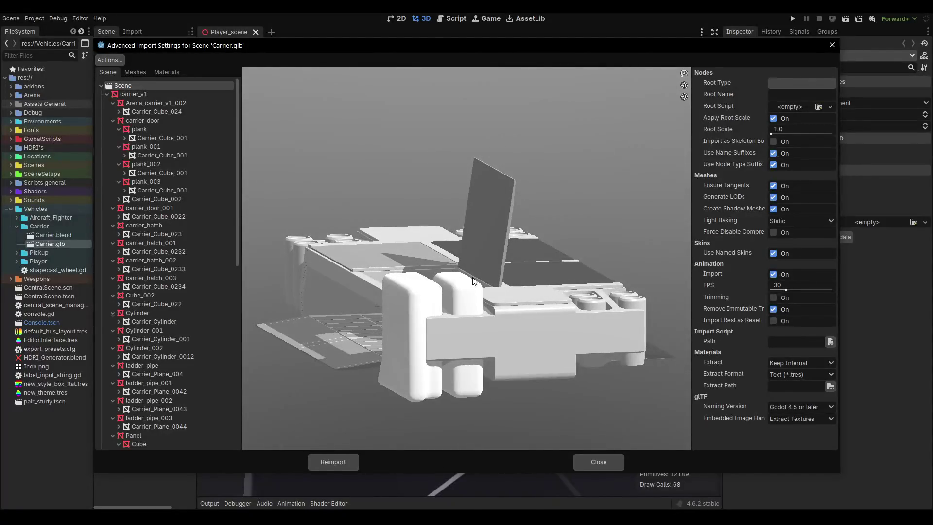
{"action": "left_click", "coordinate": [593, 460]}
{"action": "key", "text": "alt+Tab"}
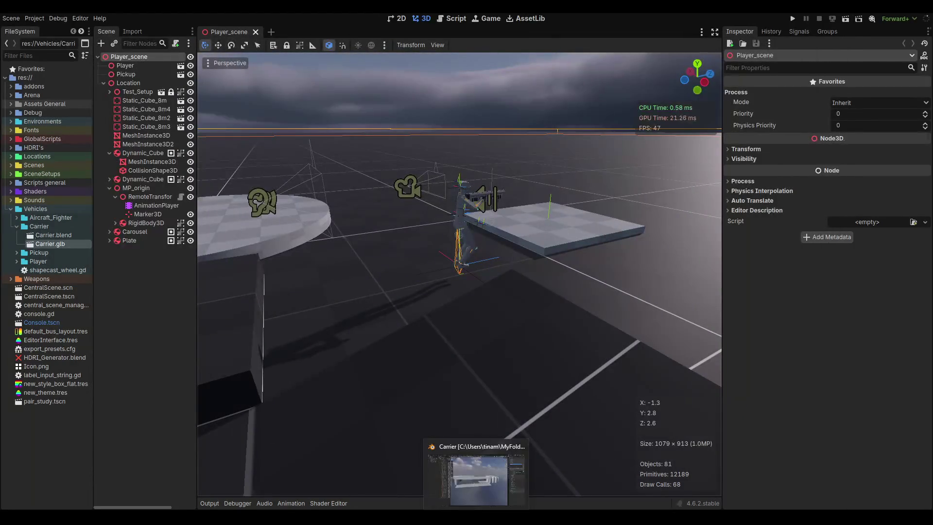
Step: Toggle the boolean_cutters collection's Exclude checkbox so it is included in the view layer
{"action": "middle_click_drag", "start_coordinate": [552, 242], "coordinate": [456, 252]}
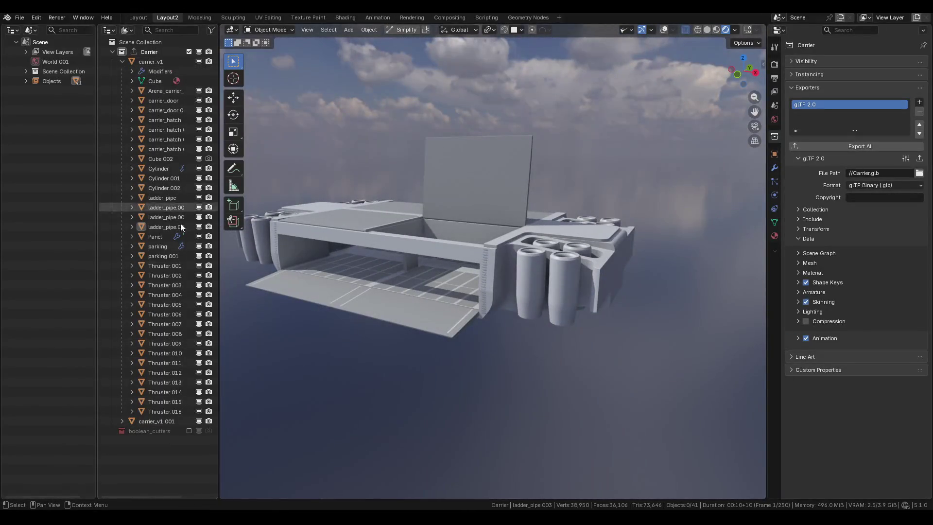
{"action": "left_click", "coordinate": [189, 431]}
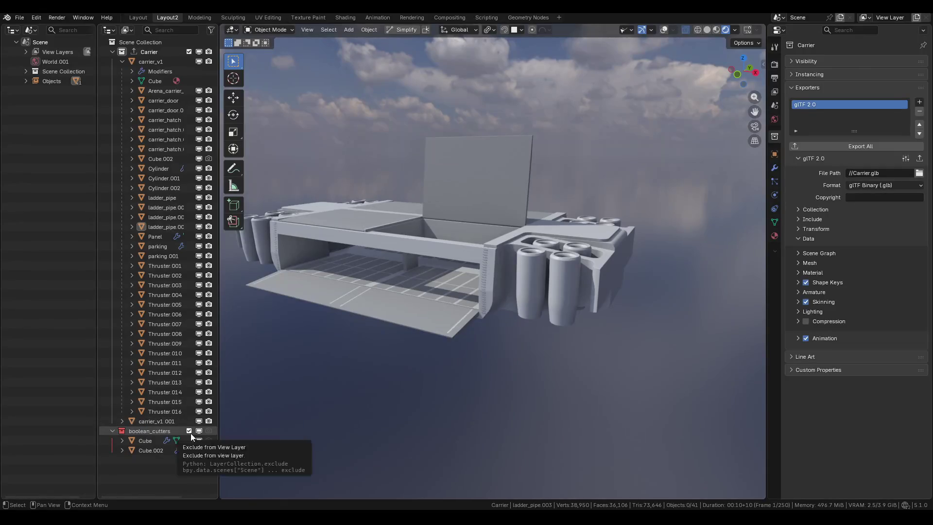
{"action": "left_click", "coordinate": [153, 448]}
{"action": "left_click", "coordinate": [189, 431]}
{"action": "left_click", "coordinate": [189, 431]}
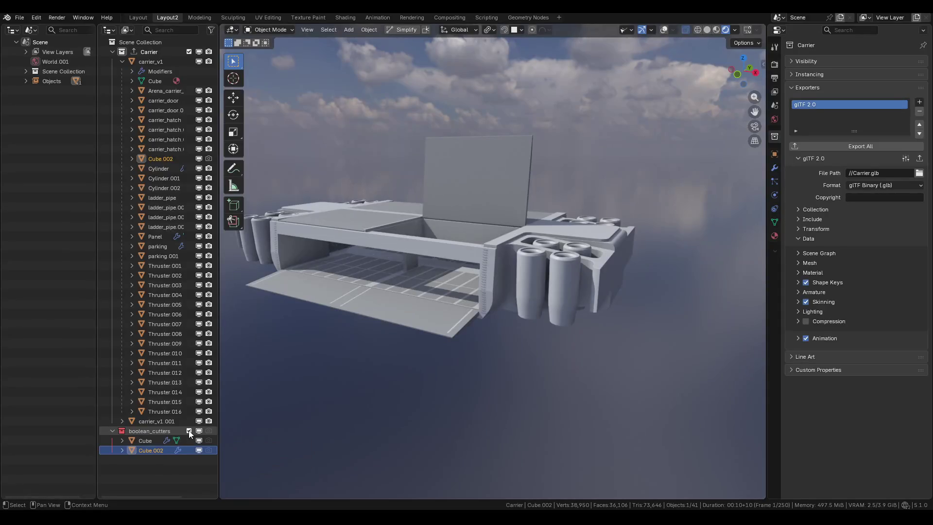
Step: Hide Cube.002 in carrier_v1 from the viewport and show its modifiers
{"action": "left_click", "coordinate": [155, 159]}
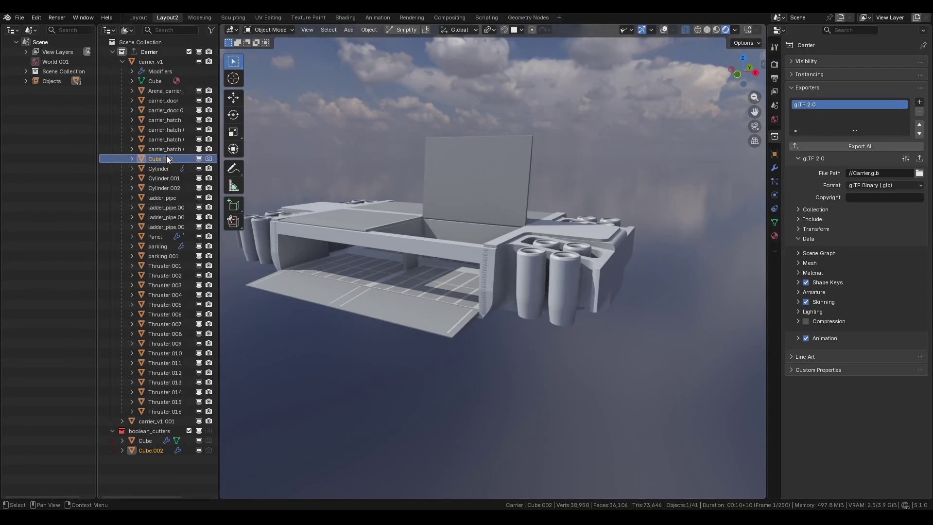
{"action": "left_click", "coordinate": [198, 159]}
{"action": "left_click", "coordinate": [774, 155]}
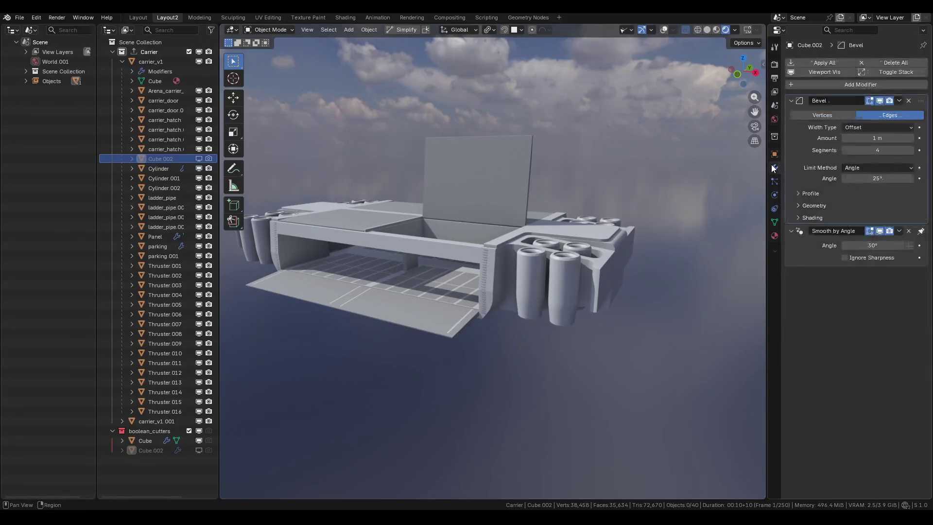
Step: Review the glTF exporter's Collection, Include, Data, Scene Graph and Mesh options, widening the settings panel
{"action": "left_click", "coordinate": [777, 145]}
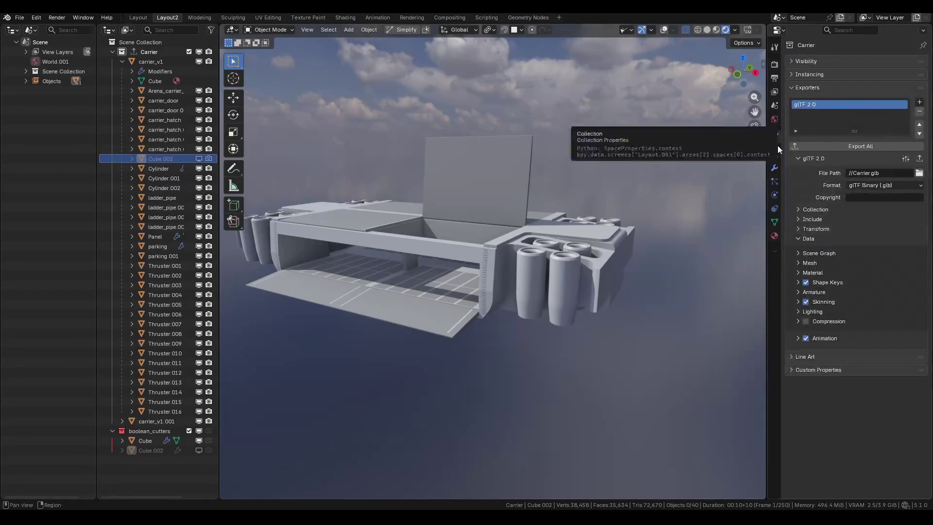
{"action": "left_click", "coordinate": [815, 210]}
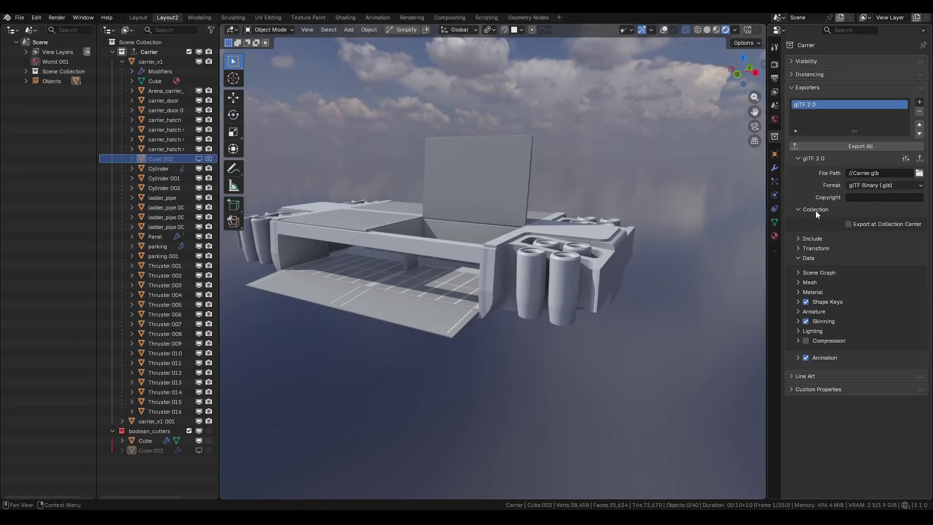
{"action": "left_click", "coordinate": [815, 210]}
{"action": "left_click", "coordinate": [811, 219]}
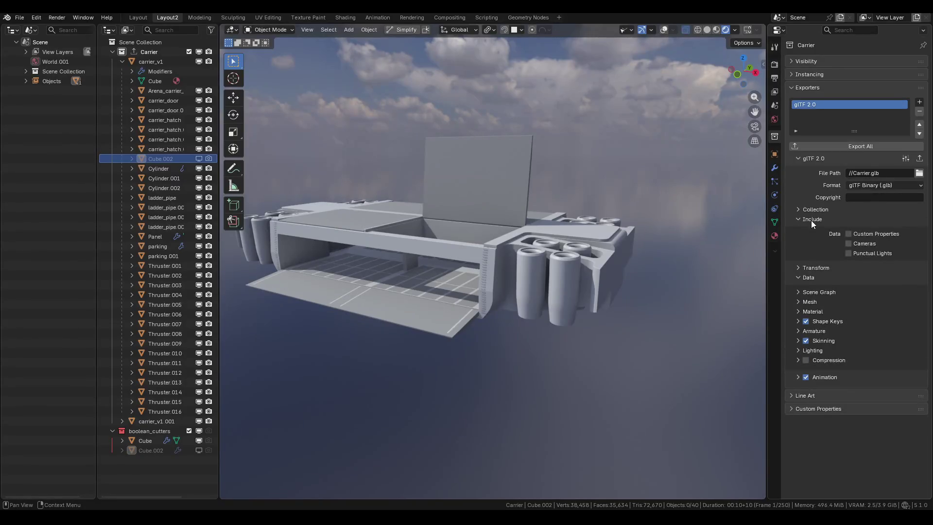
{"action": "left_click", "coordinate": [811, 220]}
{"action": "left_click", "coordinate": [805, 238]}
{"action": "left_click", "coordinate": [804, 240]}
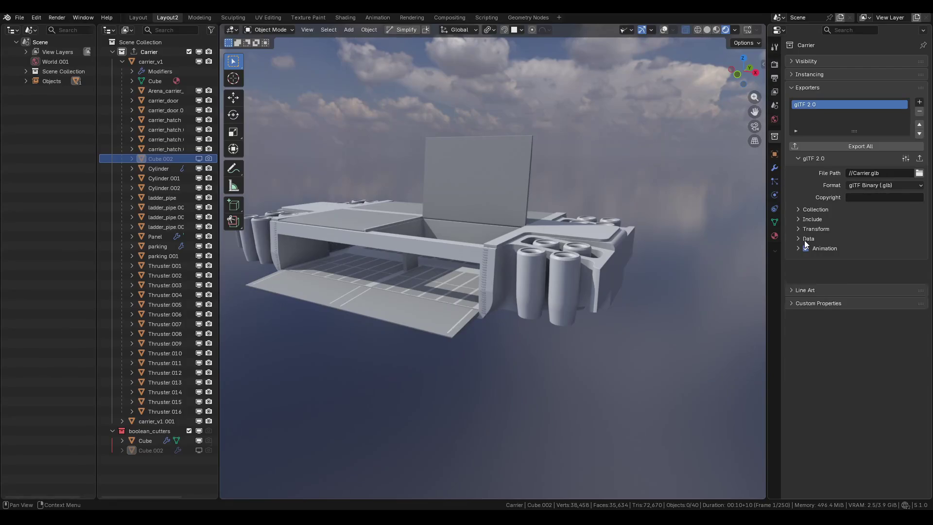
{"action": "left_click", "coordinate": [804, 252]}
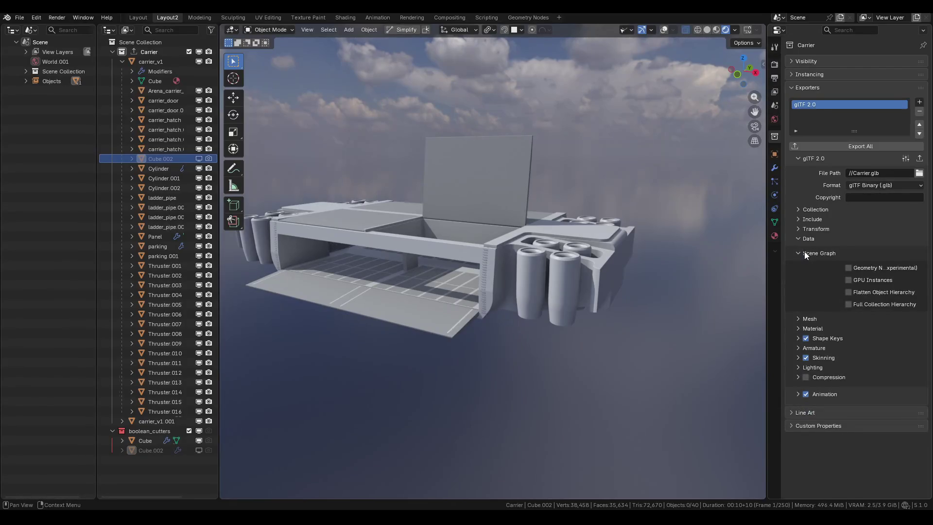
{"action": "left_click", "coordinate": [810, 318]}
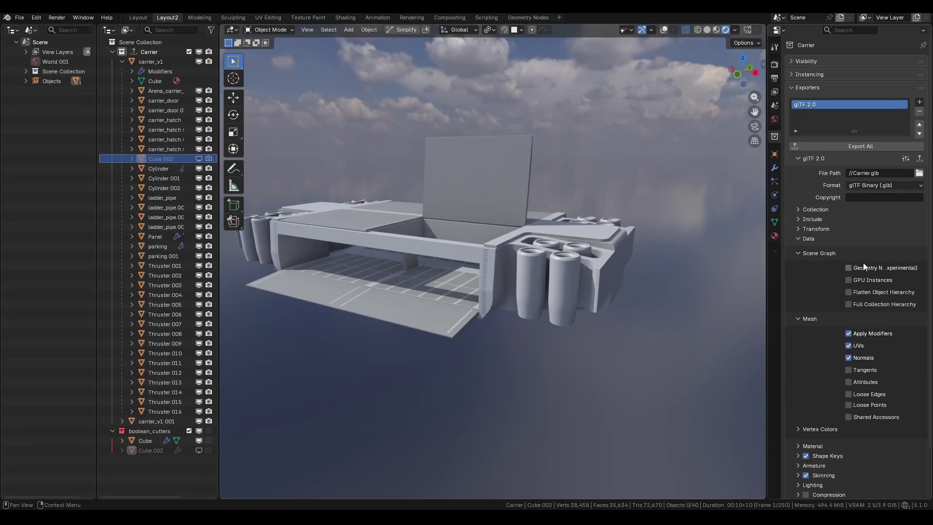
{"action": "mouse_move", "coordinate": [770, 278]}
{"action": "left_mouse_down"}
{"action": "mouse_move", "coordinate": [627, 280]}
{"action": "mouse_move", "coordinate": [745, 277]}
{"action": "left_mouse_up"}
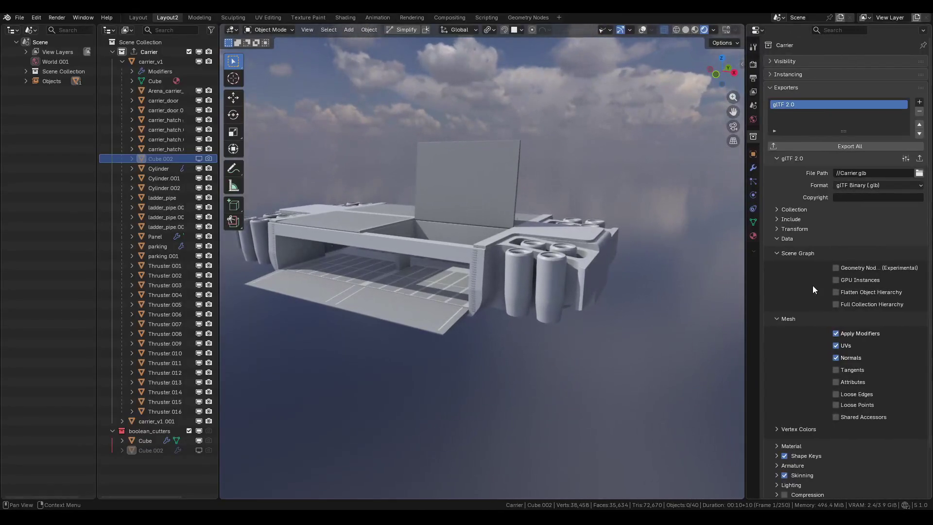
{"action": "left_click", "coordinate": [795, 255]}
{"action": "left_click", "coordinate": [789, 262]}
Step: Review the exporter's Material, Armature, Skinning, Lighting, Compression and Animation options
{"action": "left_click", "coordinate": [789, 271]}
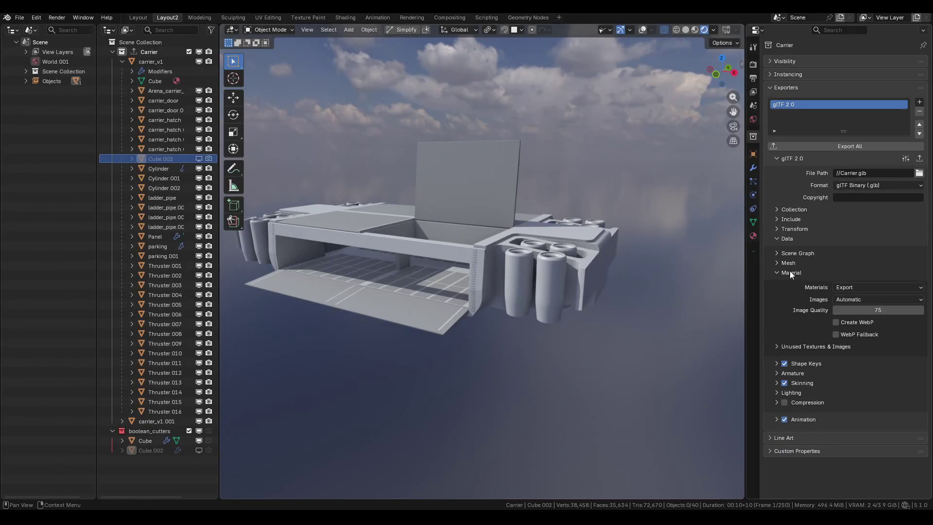
{"action": "left_click", "coordinate": [790, 272]}
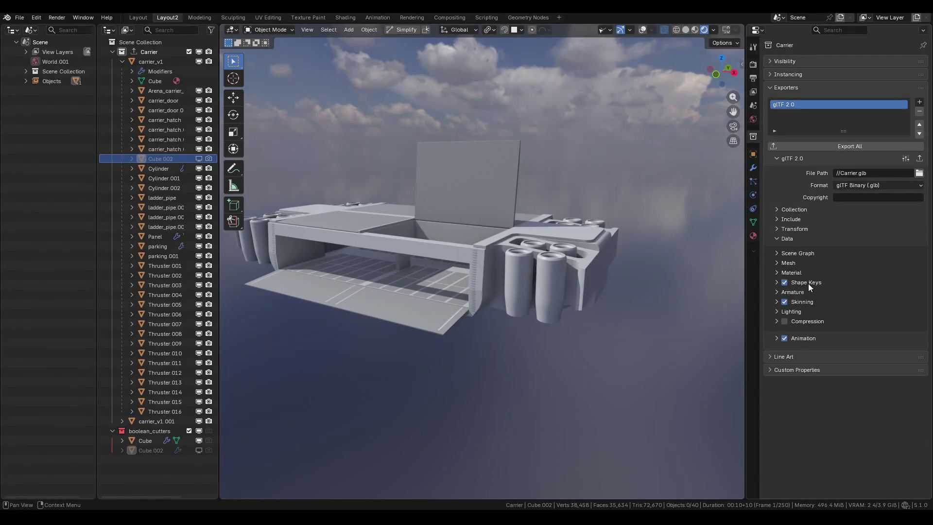
{"action": "left_click", "coordinate": [804, 292]}
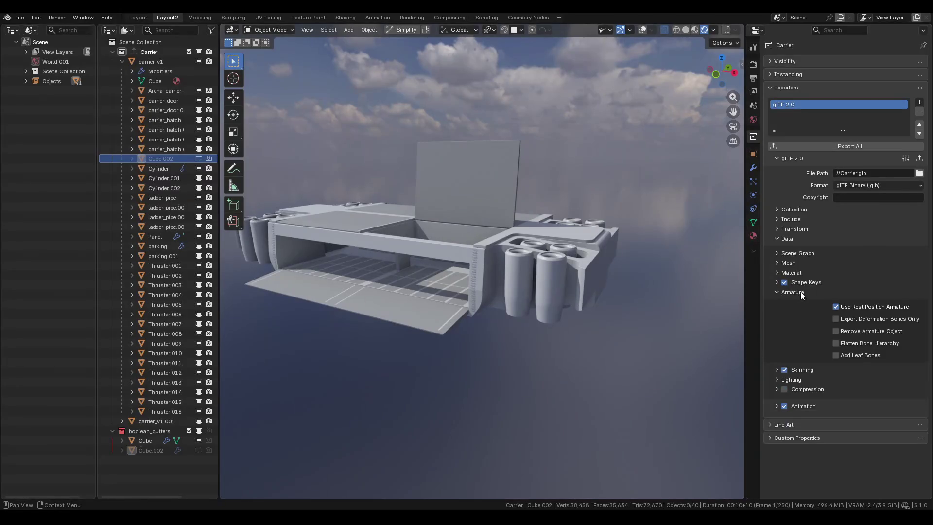
{"action": "left_click", "coordinate": [800, 291]}
{"action": "left_click", "coordinate": [802, 301]}
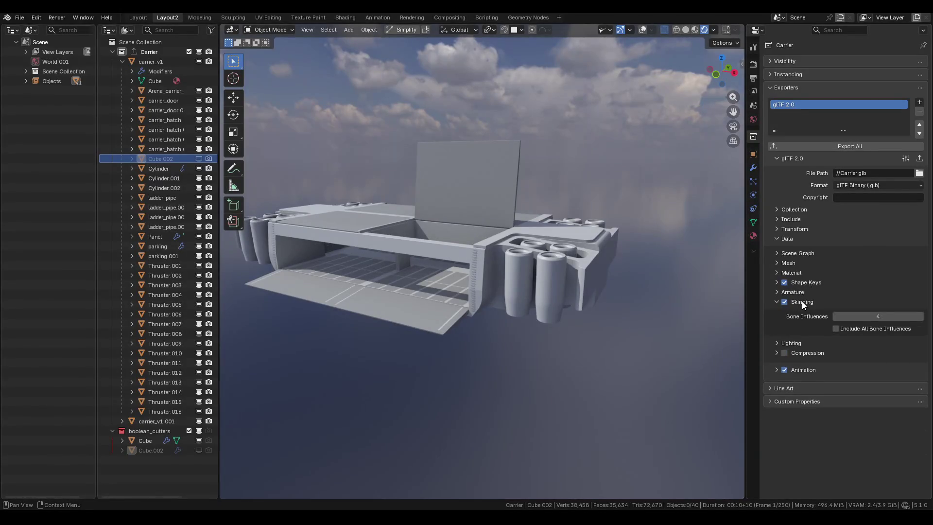
{"action": "left_click", "coordinate": [802, 301]}
{"action": "left_click", "coordinate": [801, 309]}
{"action": "left_click", "coordinate": [801, 310]}
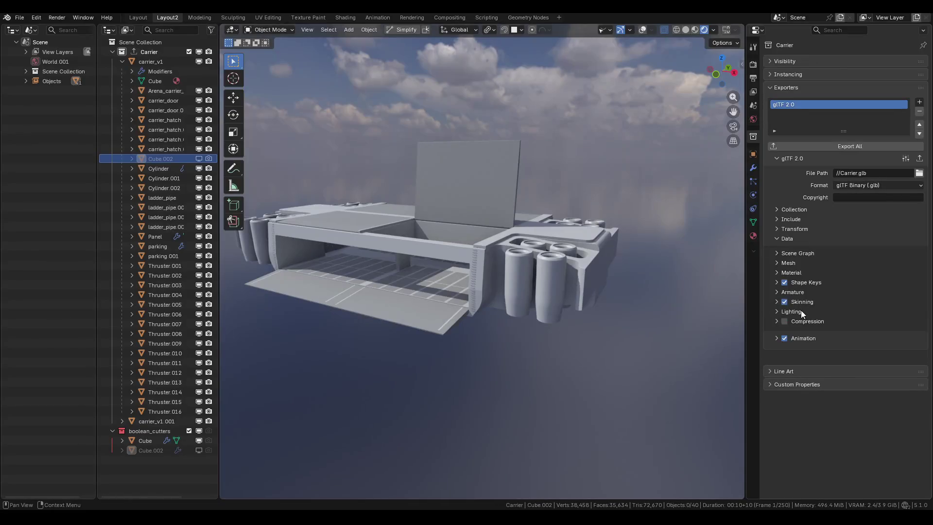
{"action": "left_click", "coordinate": [803, 322]}
{"action": "left_click", "coordinate": [802, 321]}
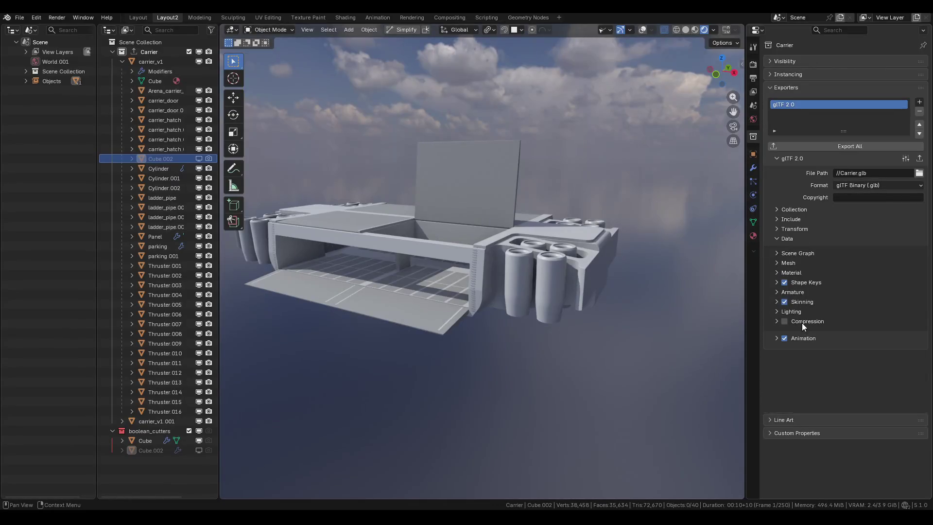
{"action": "left_click", "coordinate": [804, 302]}
{"action": "left_click", "coordinate": [804, 305]}
{"action": "left_click", "coordinate": [805, 338]}
{"action": "left_click", "coordinate": [805, 337]}
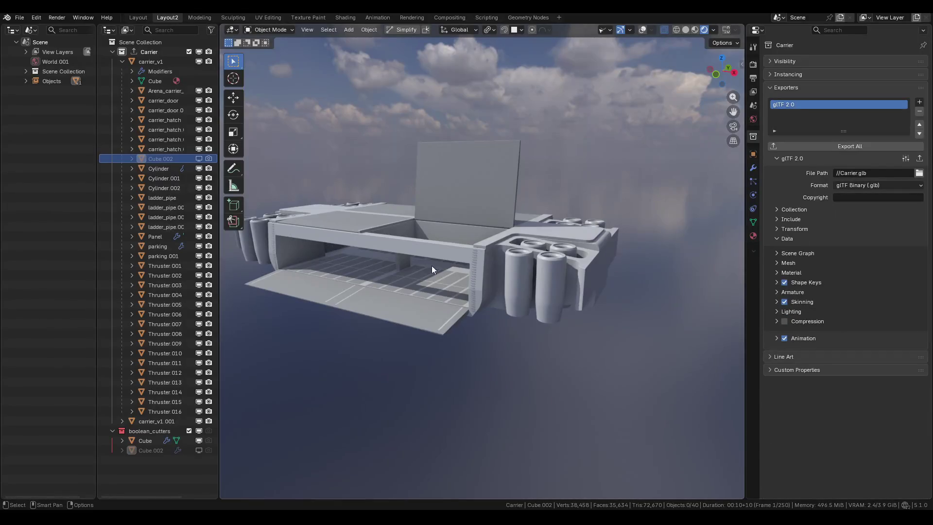
Step: Save Carrier.blend, export the Carrier collection as Carrier.glb, and switch to Godot
{"action": "key", "text": "ctrl+s"}
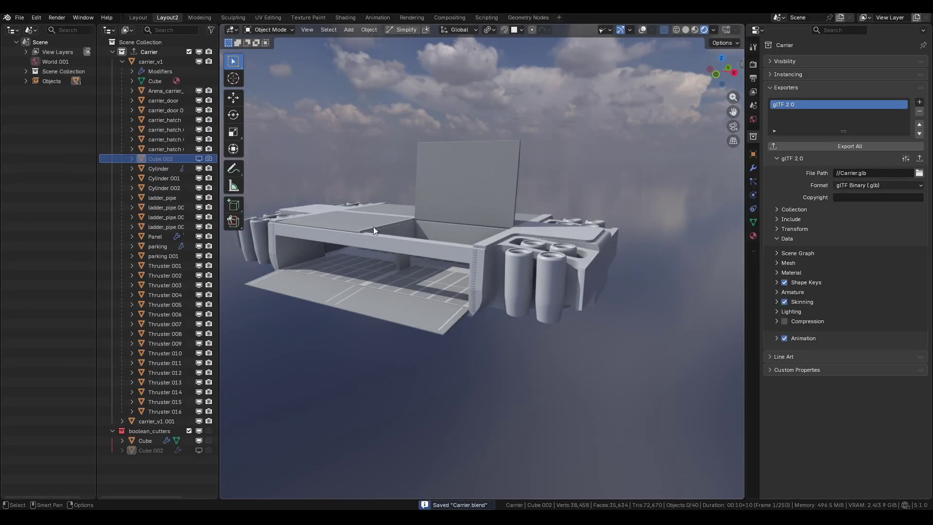
{"action": "left_click", "coordinate": [815, 147]}
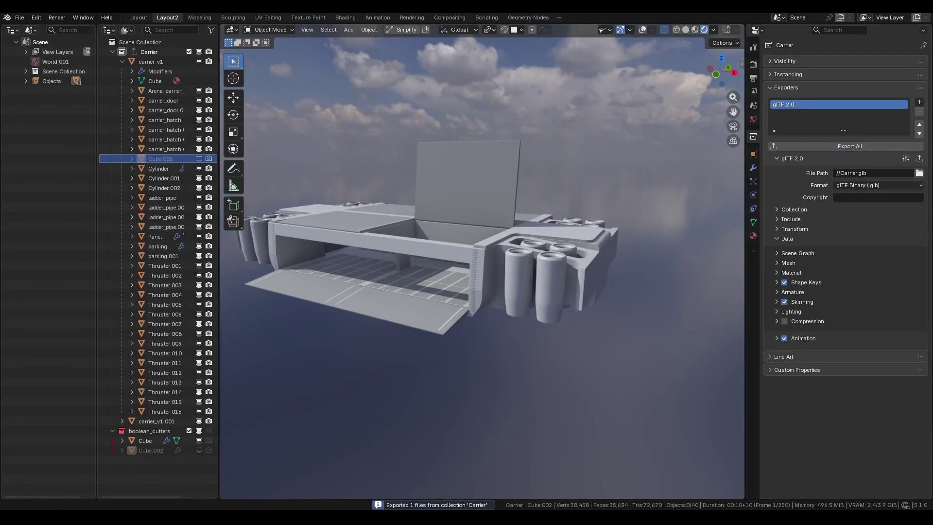
{"action": "key", "text": "alt+Tab"}
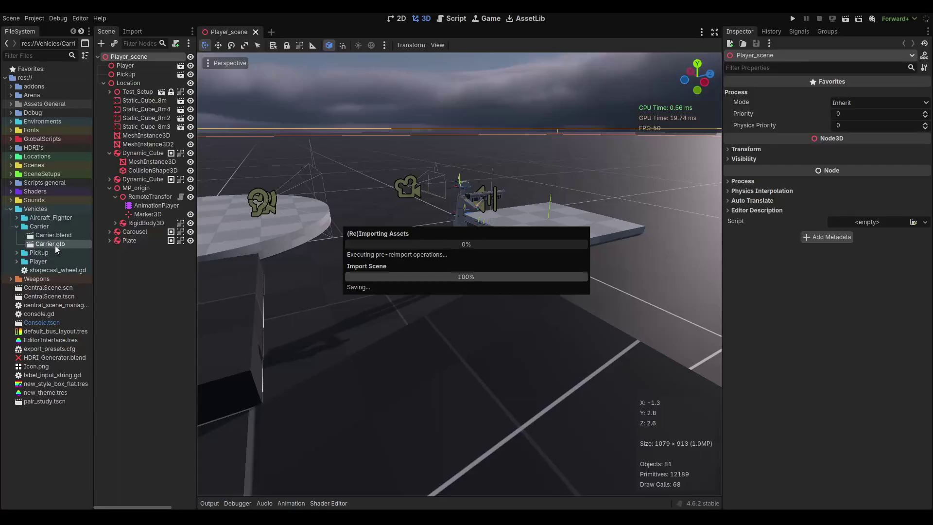
Step: Open Advanced Import Settings for the reimported Carrier.glb from the FileSystem dock
{"action": "double_click", "coordinate": [54, 246]}
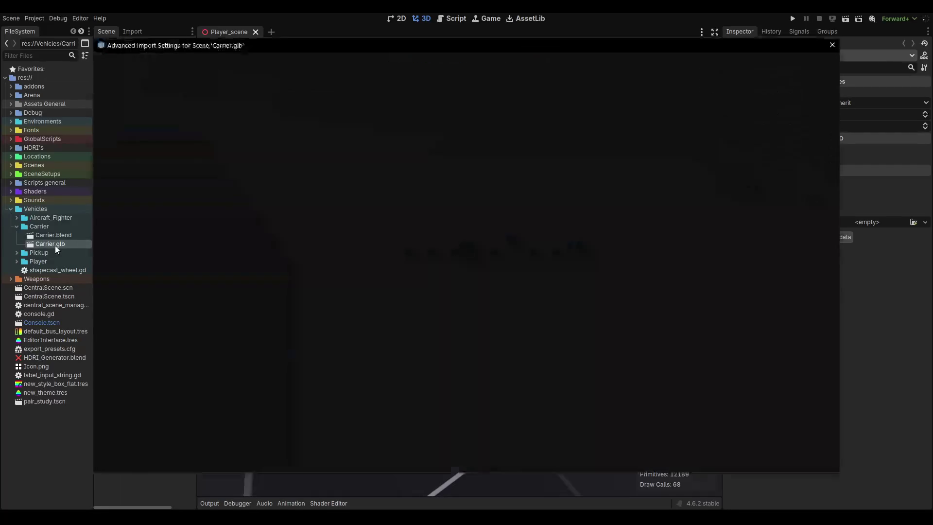